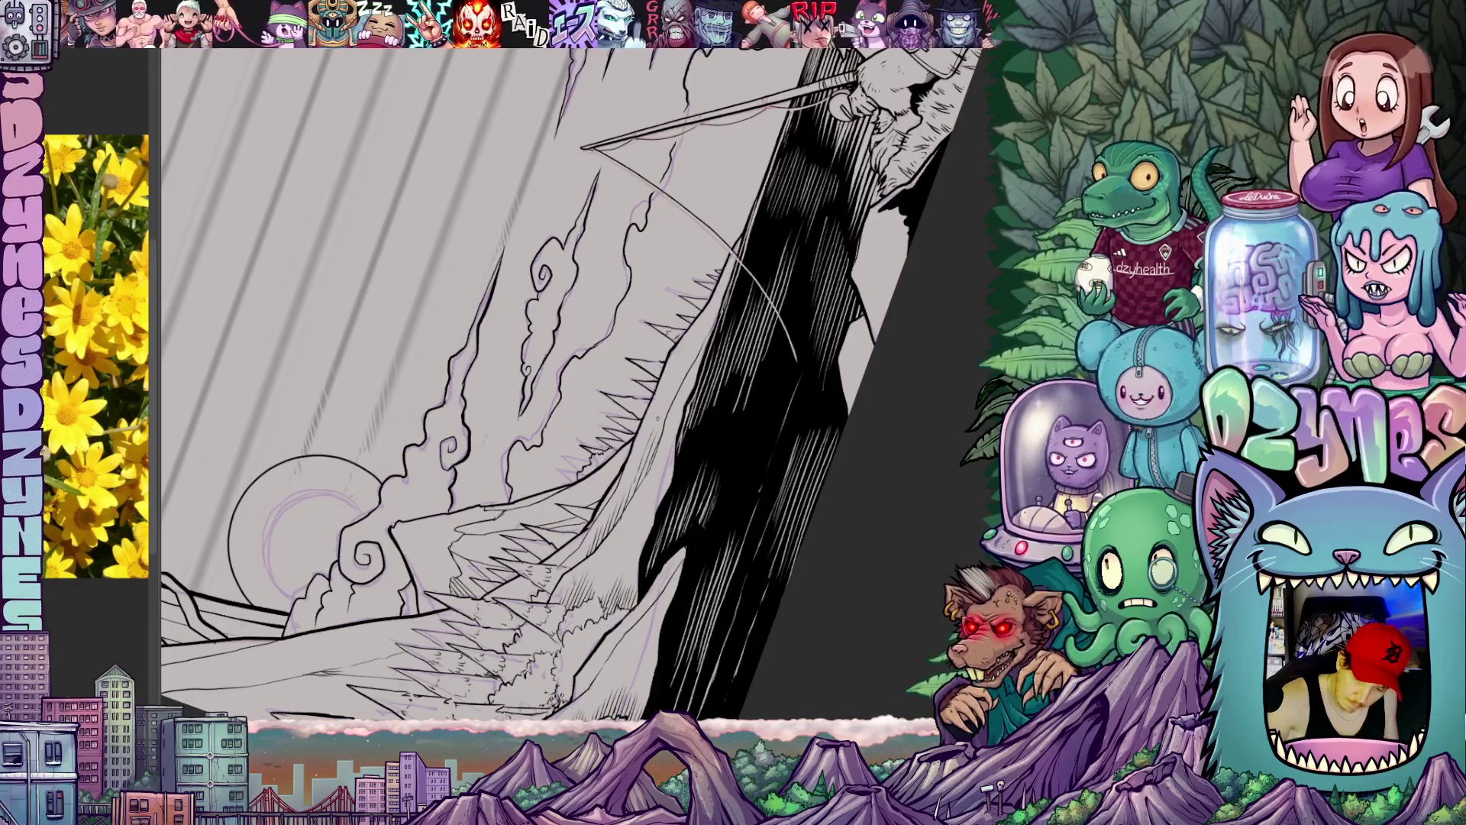
# Step: Level the canvas and pan across the lake while hatching the black water
pyautogui.press('Escape')
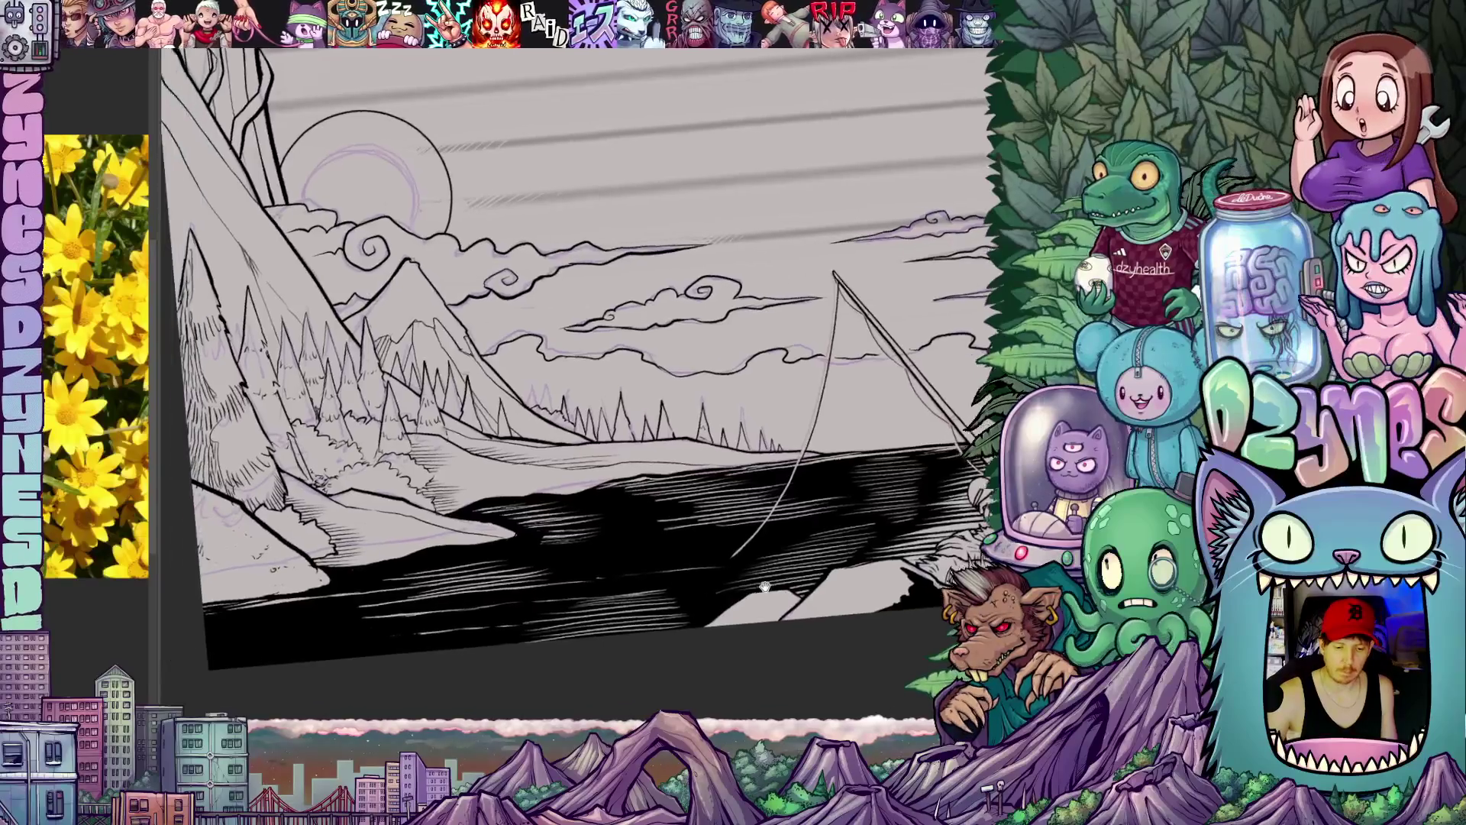
pyautogui.moveTo(765, 588)
pyautogui.mouseDown()
pyautogui.moveTo(843, 587)
pyautogui.moveTo(848, 642)
pyautogui.mouseUp()
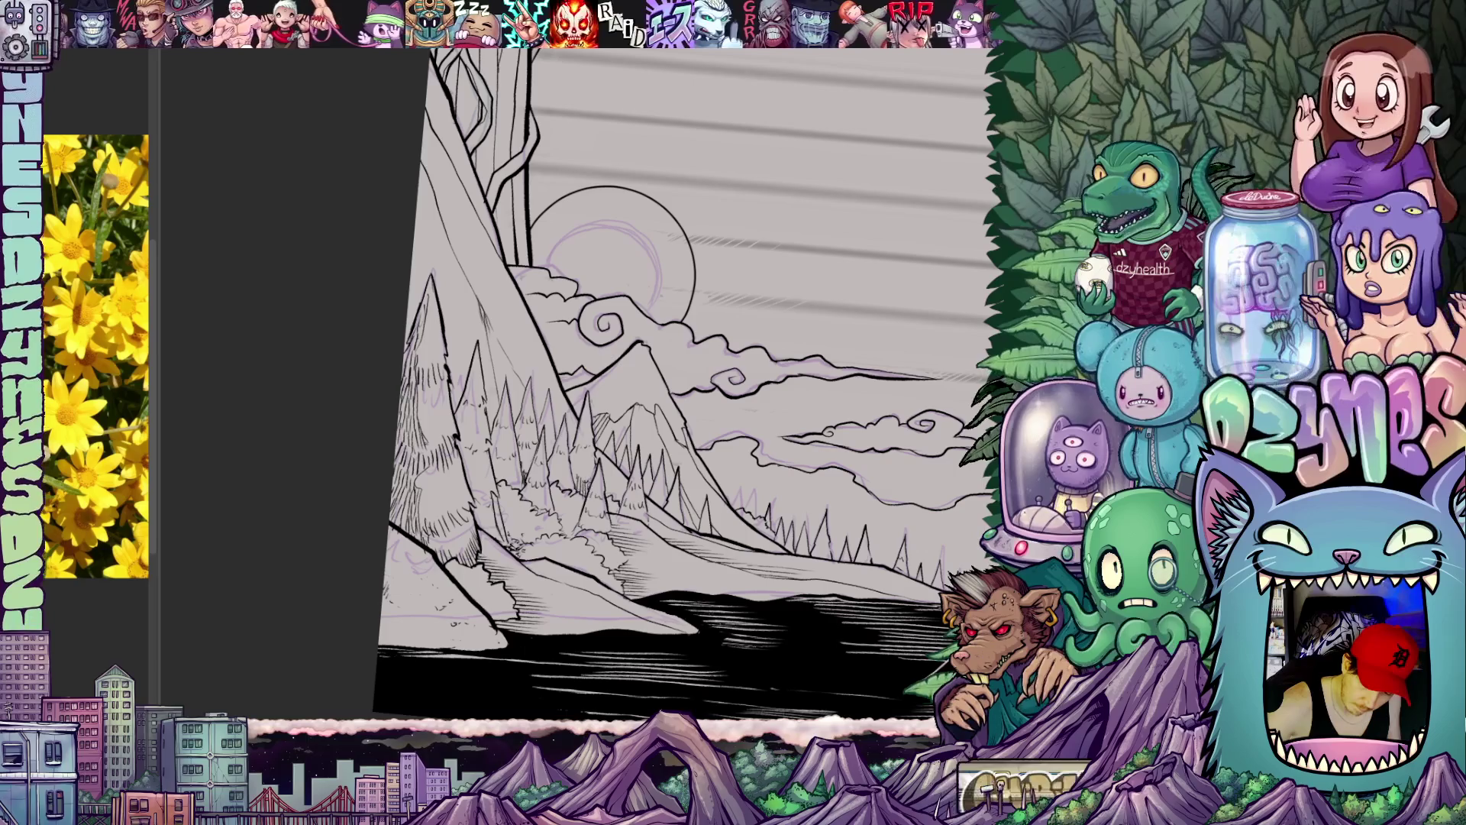
pyautogui.moveTo(756, 459); pyautogui.dragTo(710, 481)
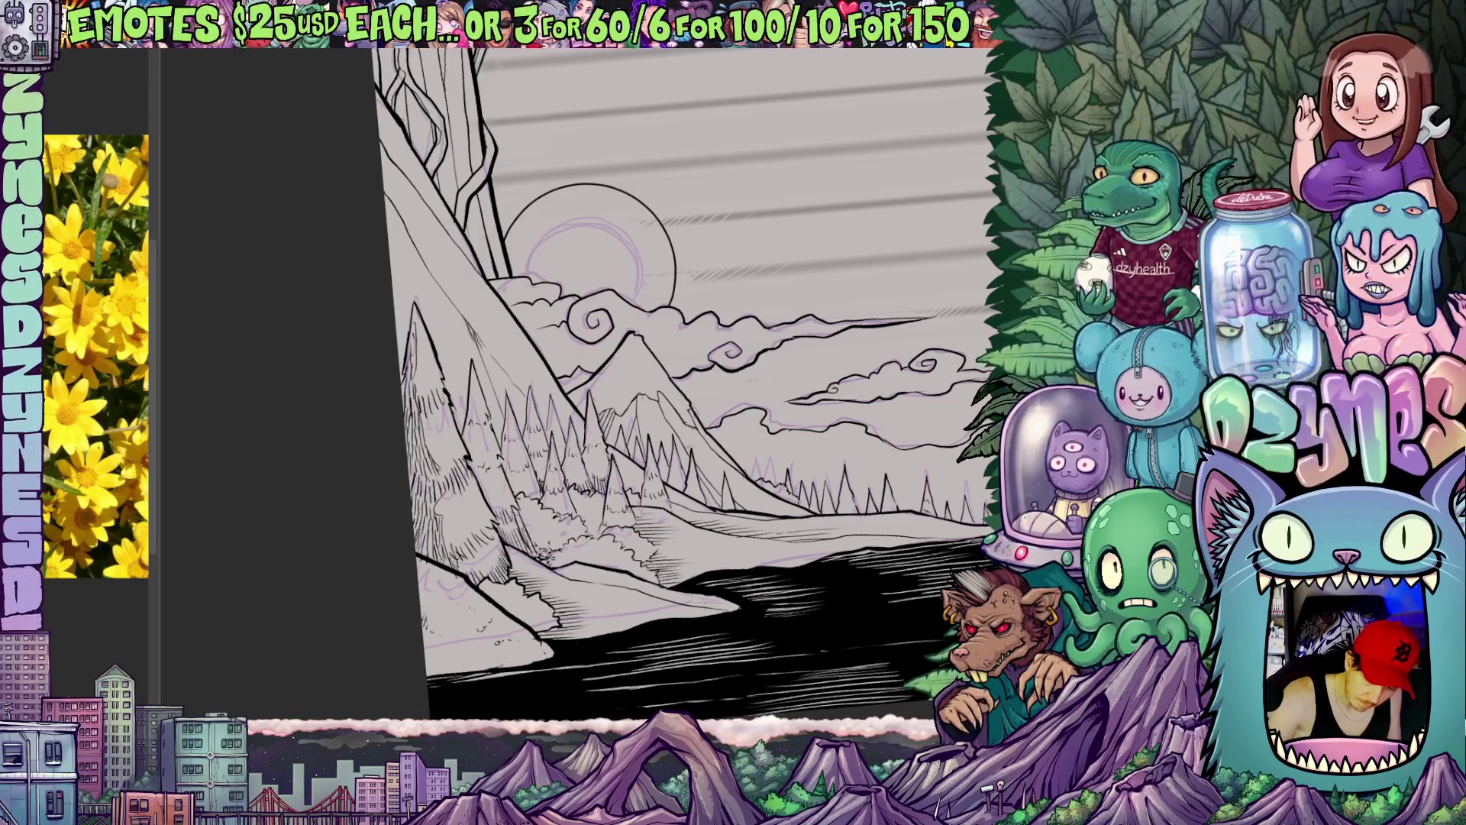
pyautogui.moveTo(642, 389); pyautogui.dragTo(710, 378)
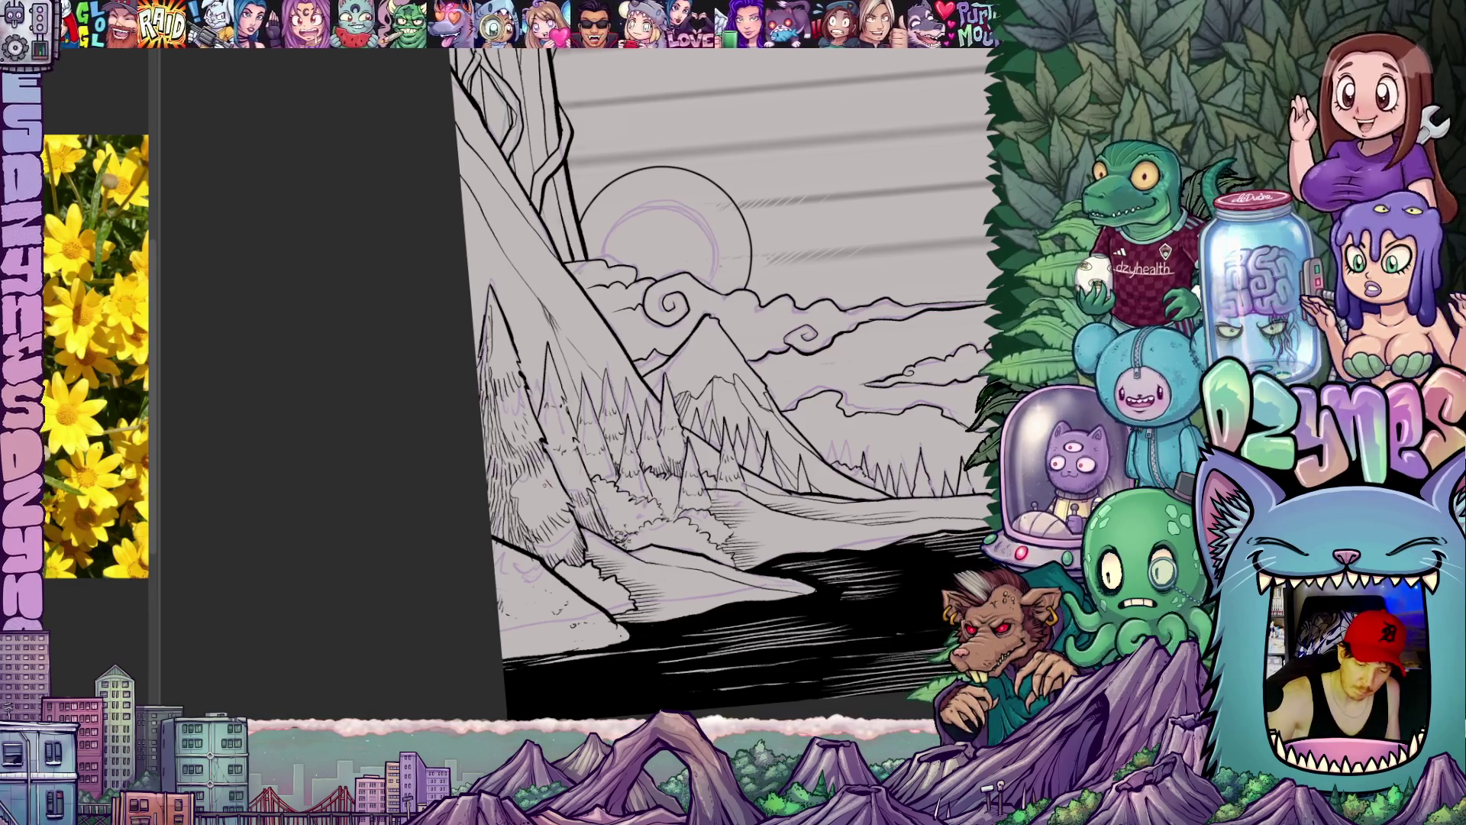
pyautogui.scroll(2, 722, 378)
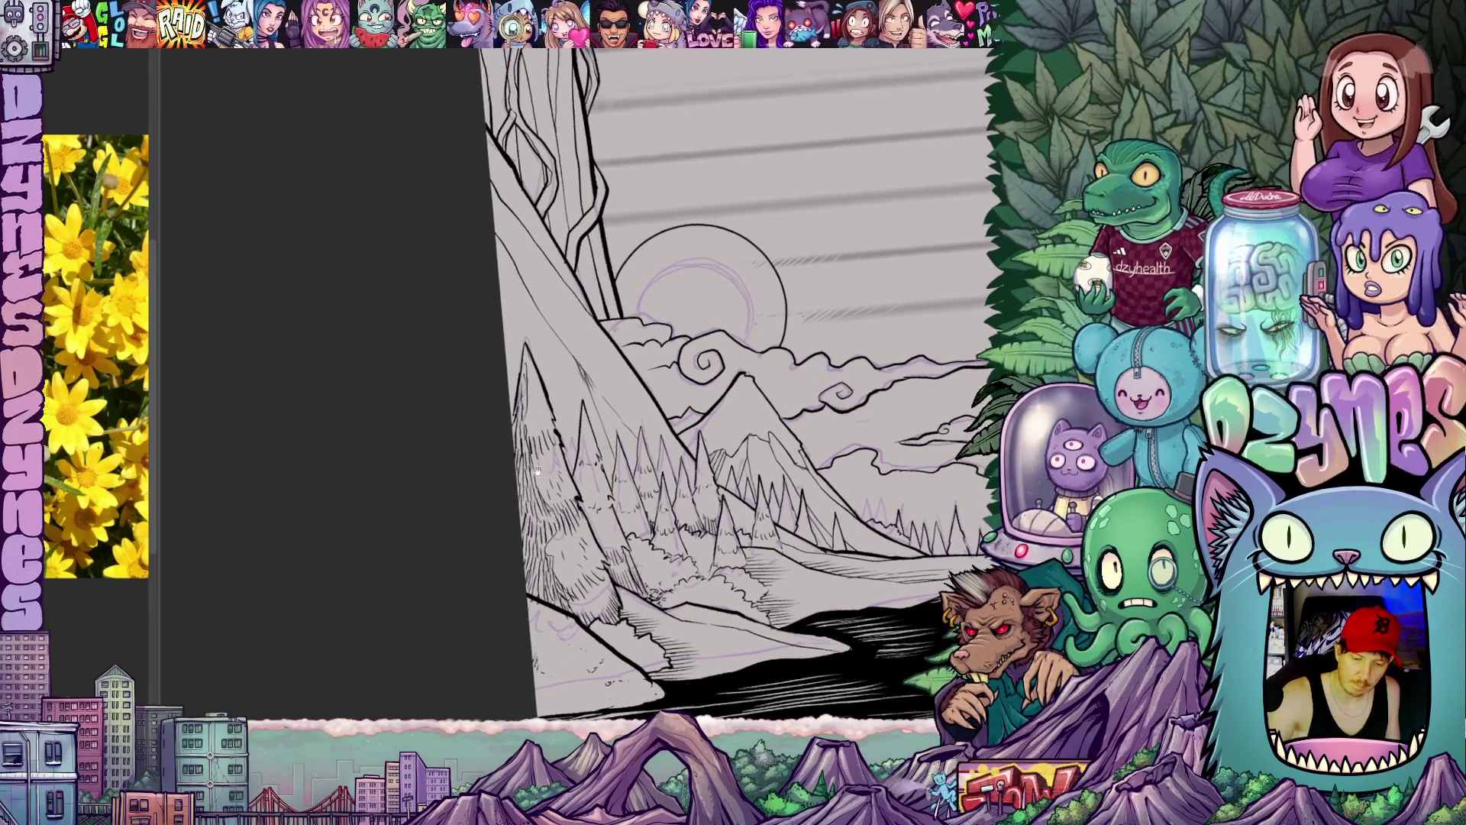
pyautogui.moveTo(723, 378); pyautogui.dragTo(659, 367)
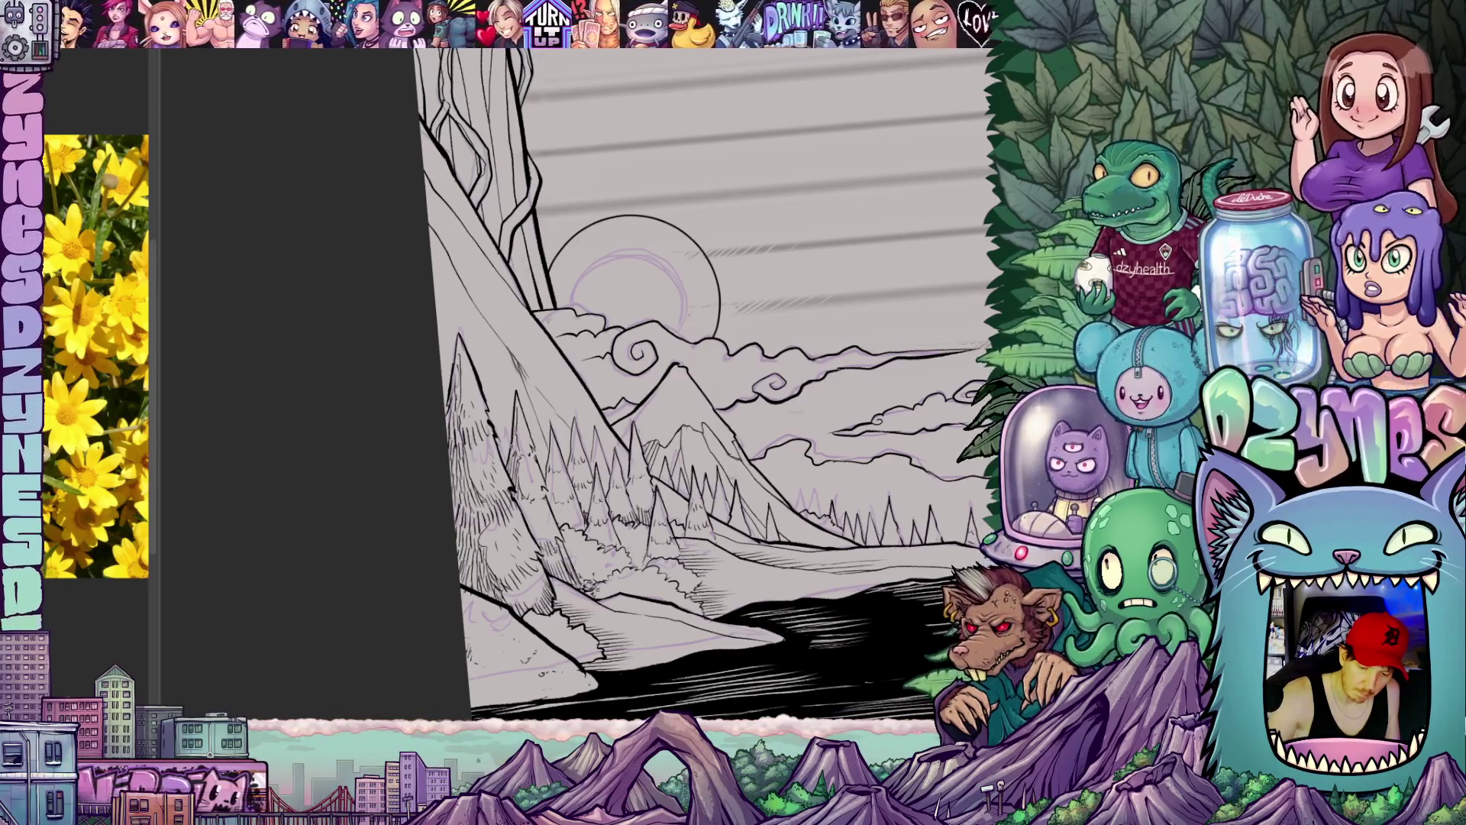
pyautogui.moveTo(554, 519); pyautogui.dragTo(554, 483)
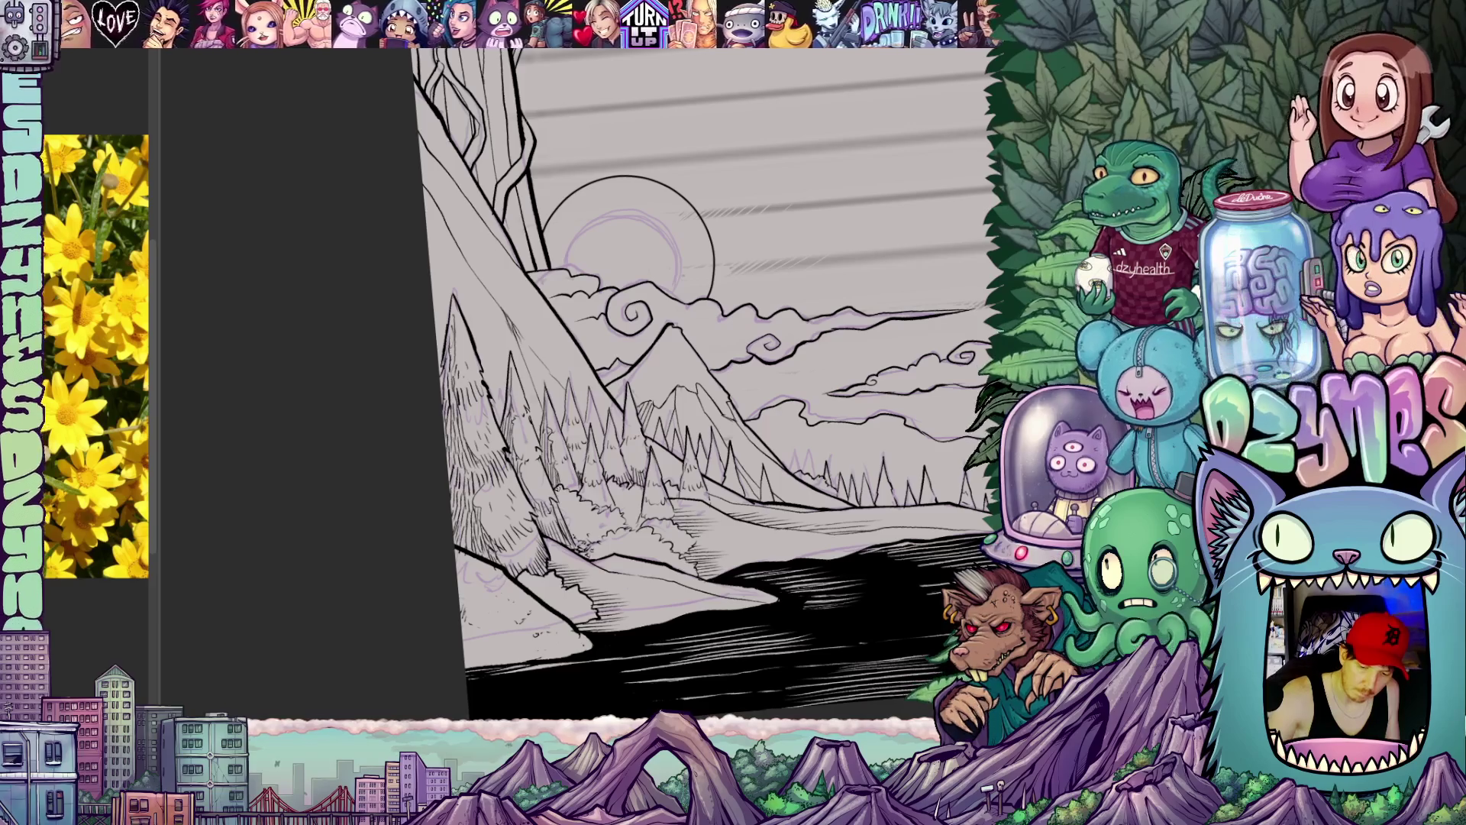
pyautogui.scroll(1, 687, 378)
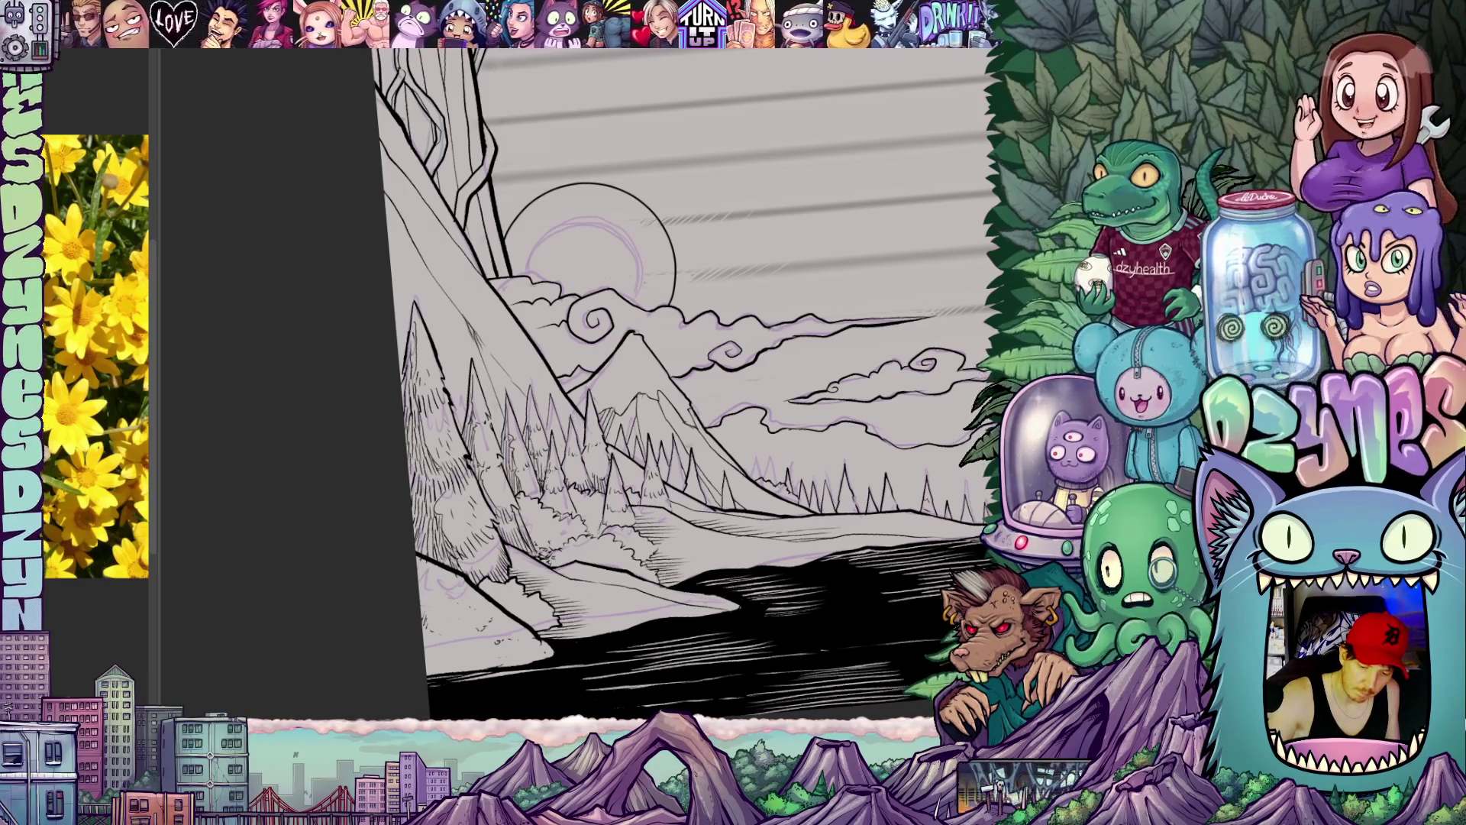
pyautogui.scroll(1, 687, 378)
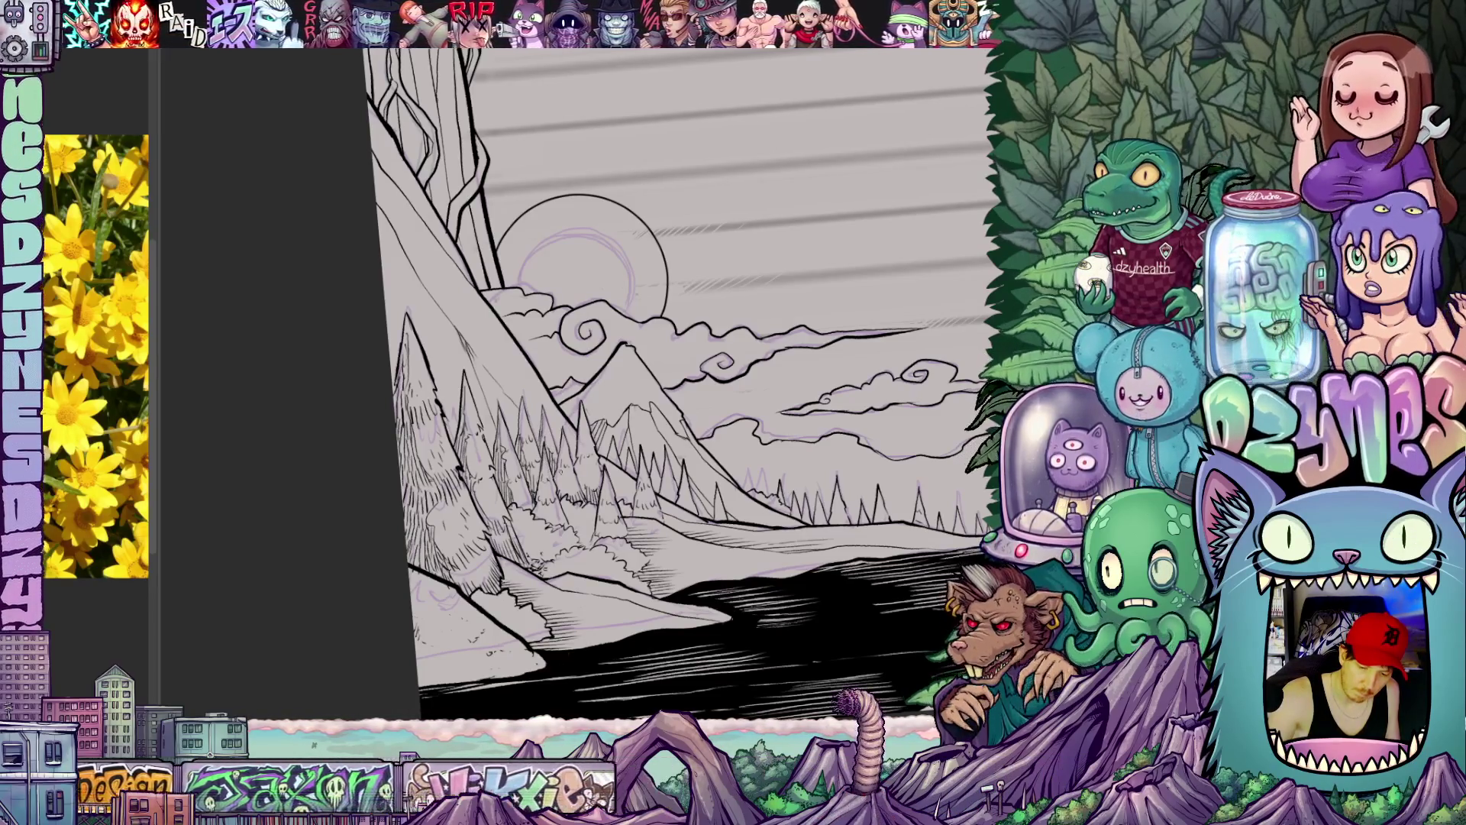
pyautogui.scroll(1, 687, 378)
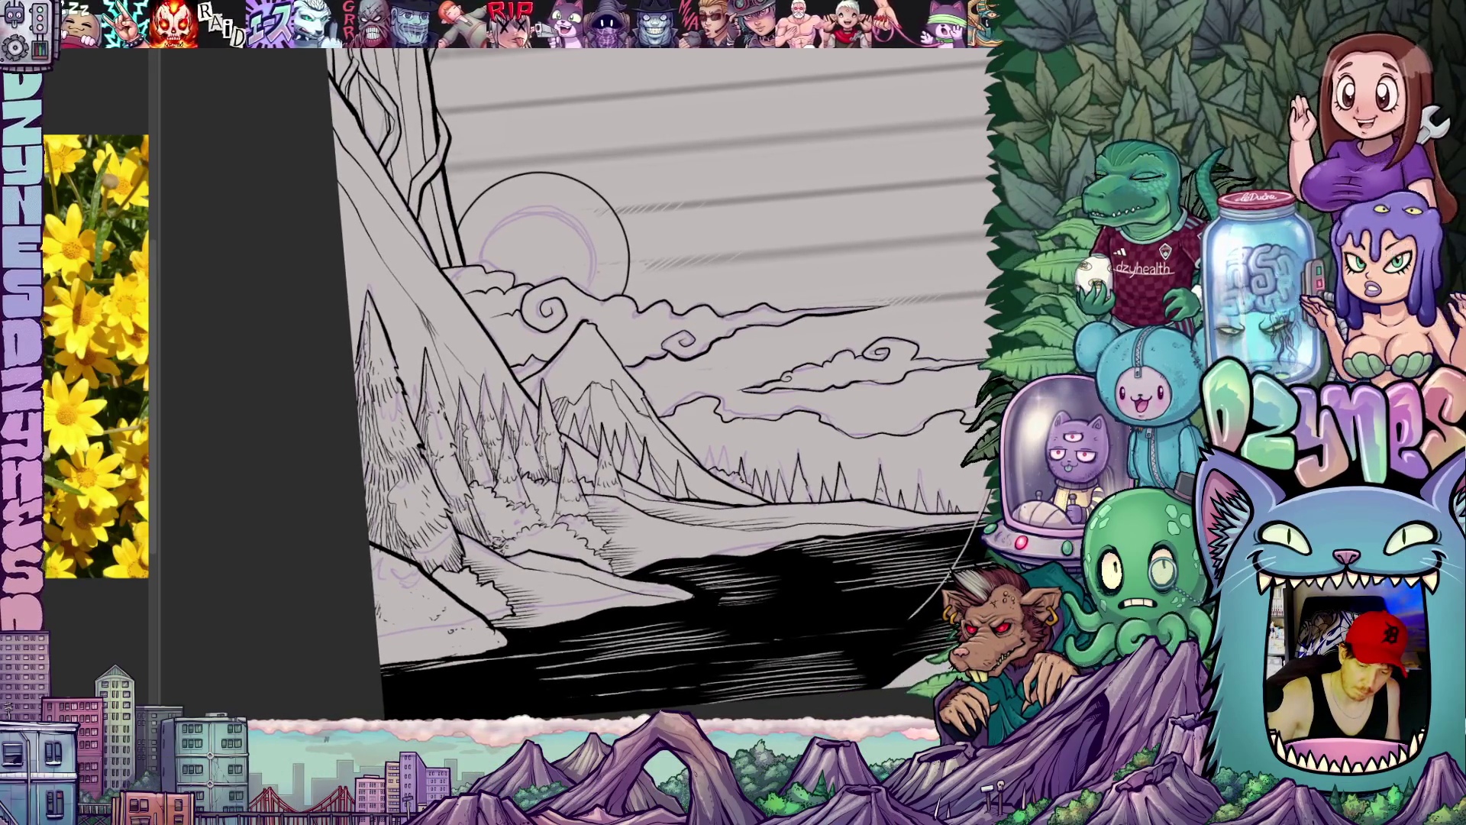
pyautogui.moveTo(659, 533); pyautogui.dragTo(633, 496)
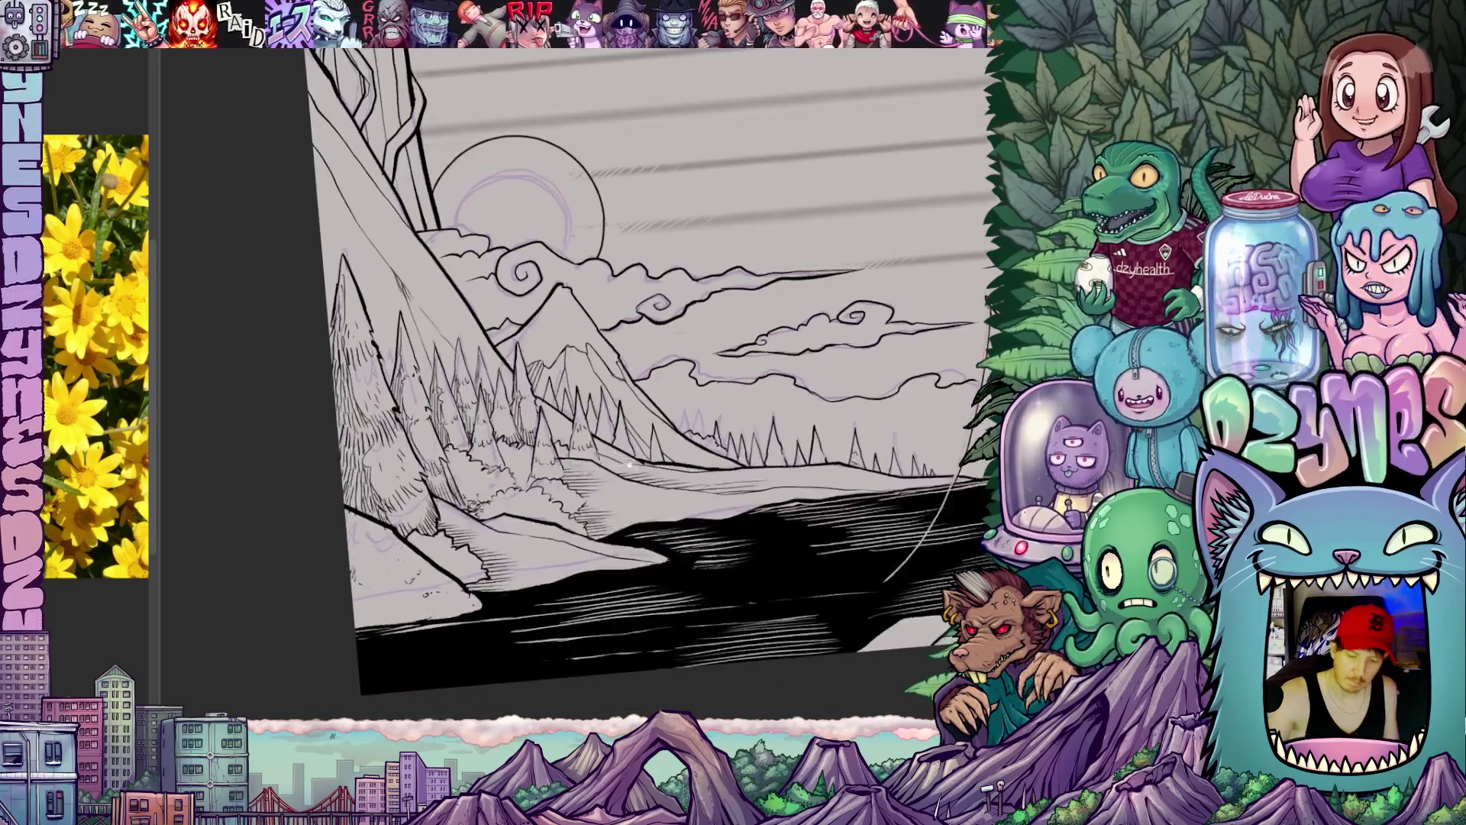
pyautogui.scroll(-2, 641, 378)
pyautogui.scroll(4, 641, 379)
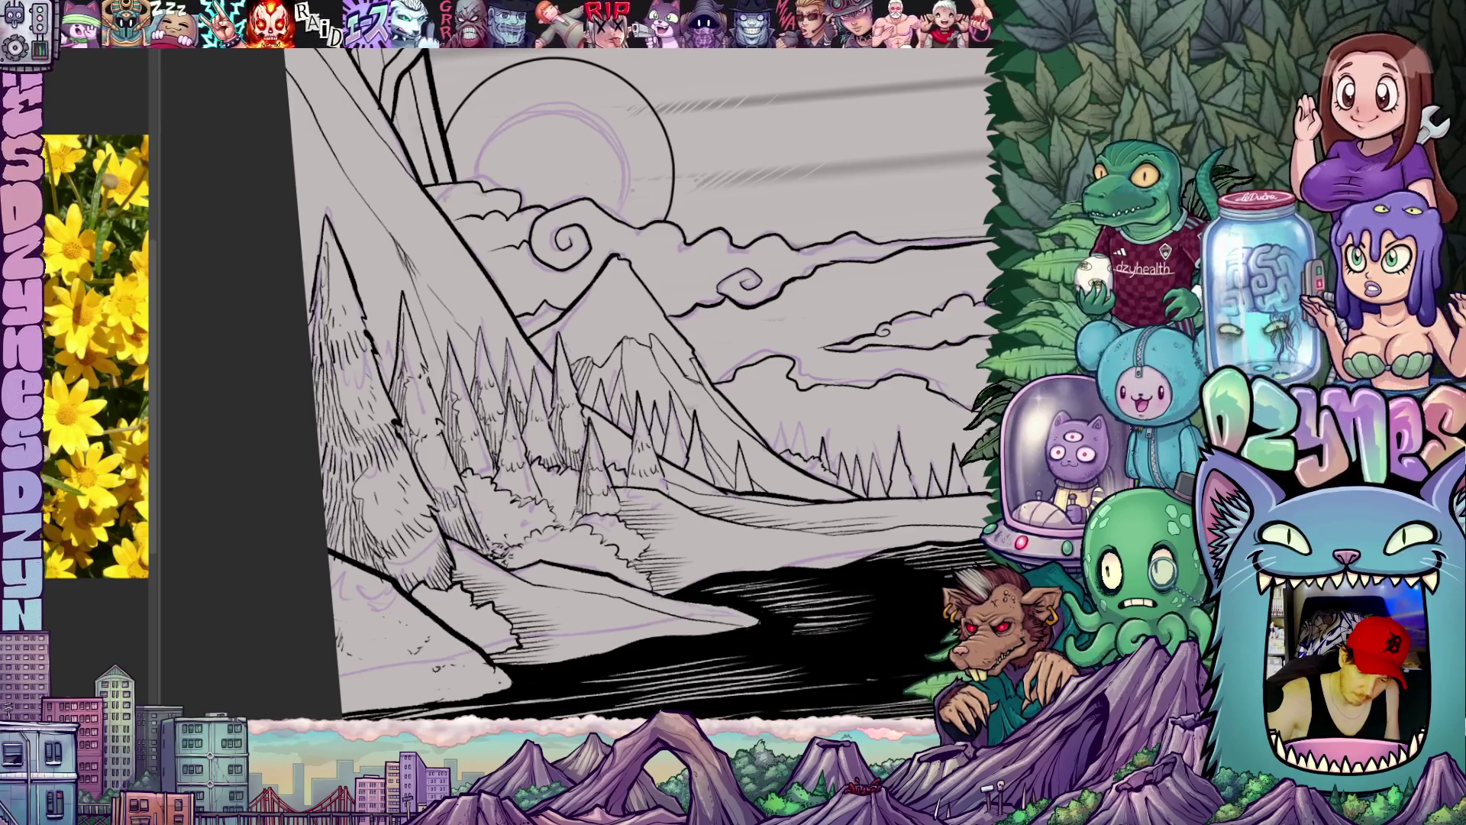
pyautogui.scroll(2, 642, 378)
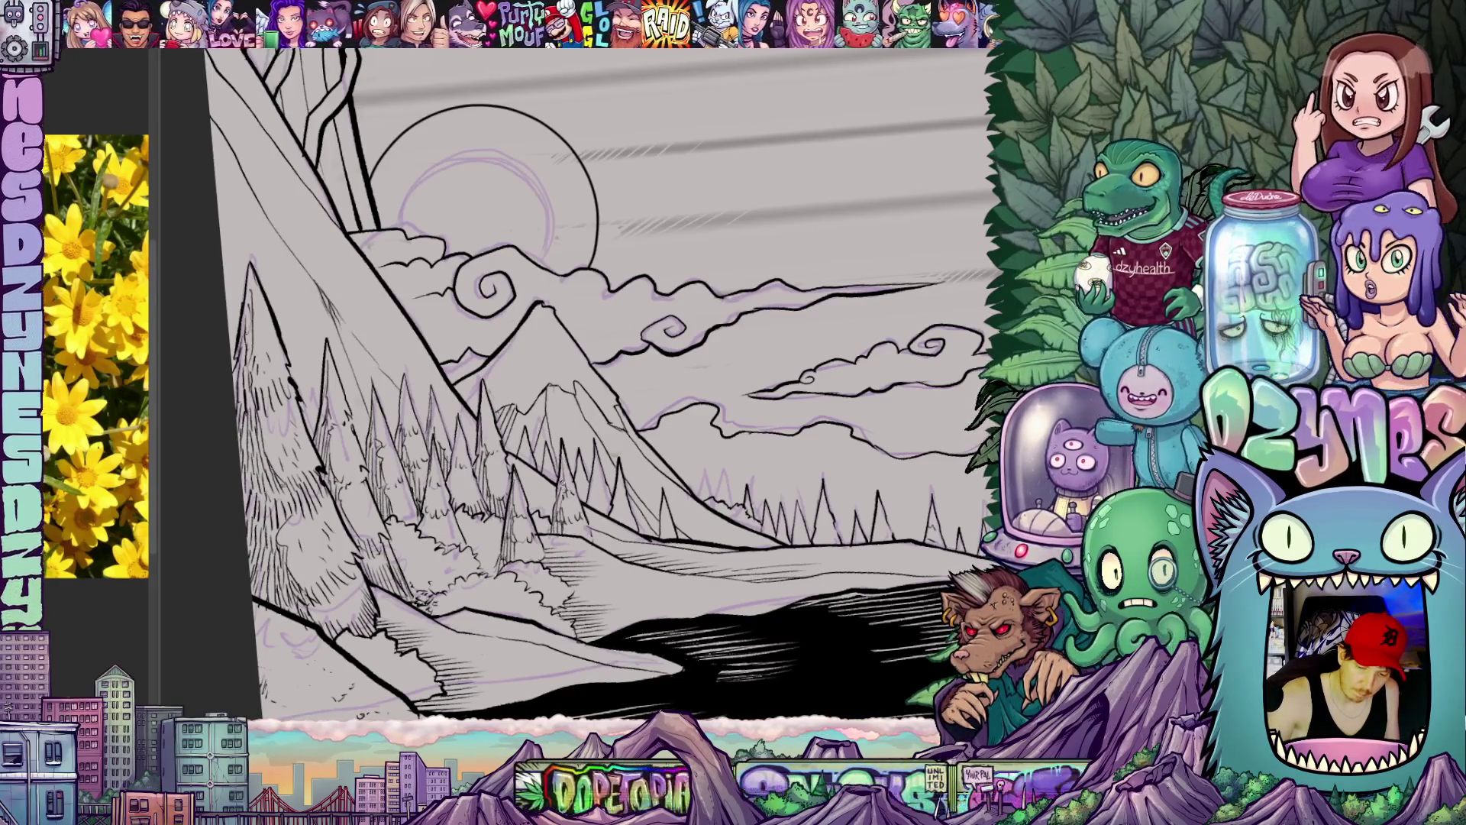
pyautogui.moveTo(617, 543); pyautogui.dragTo(581, 548)
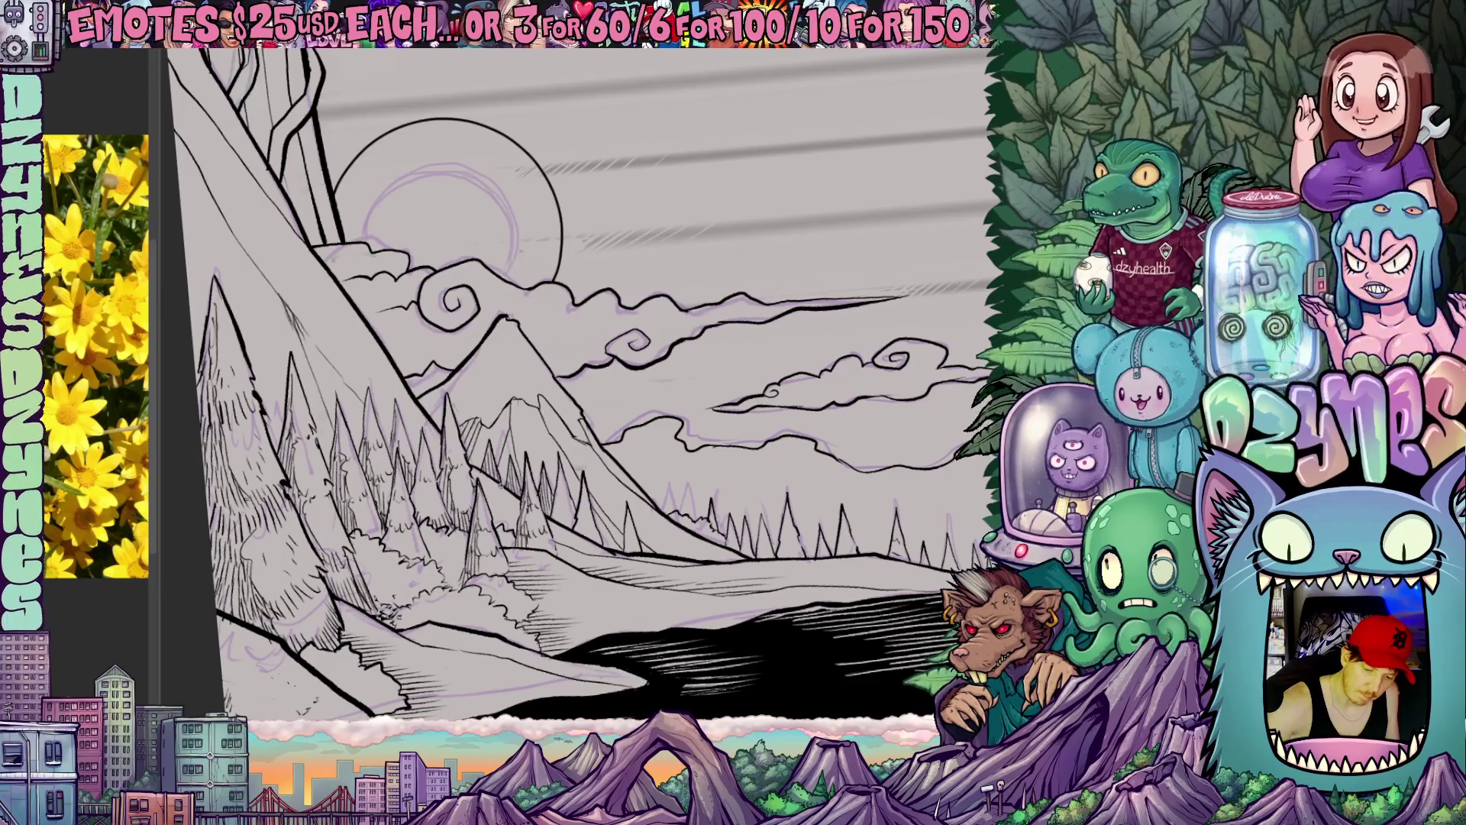
# Step: Pan across the right side of the lake and fishing line, continuing the black water fill
pyautogui.moveTo(573, 390); pyautogui.dragTo(519, 385)
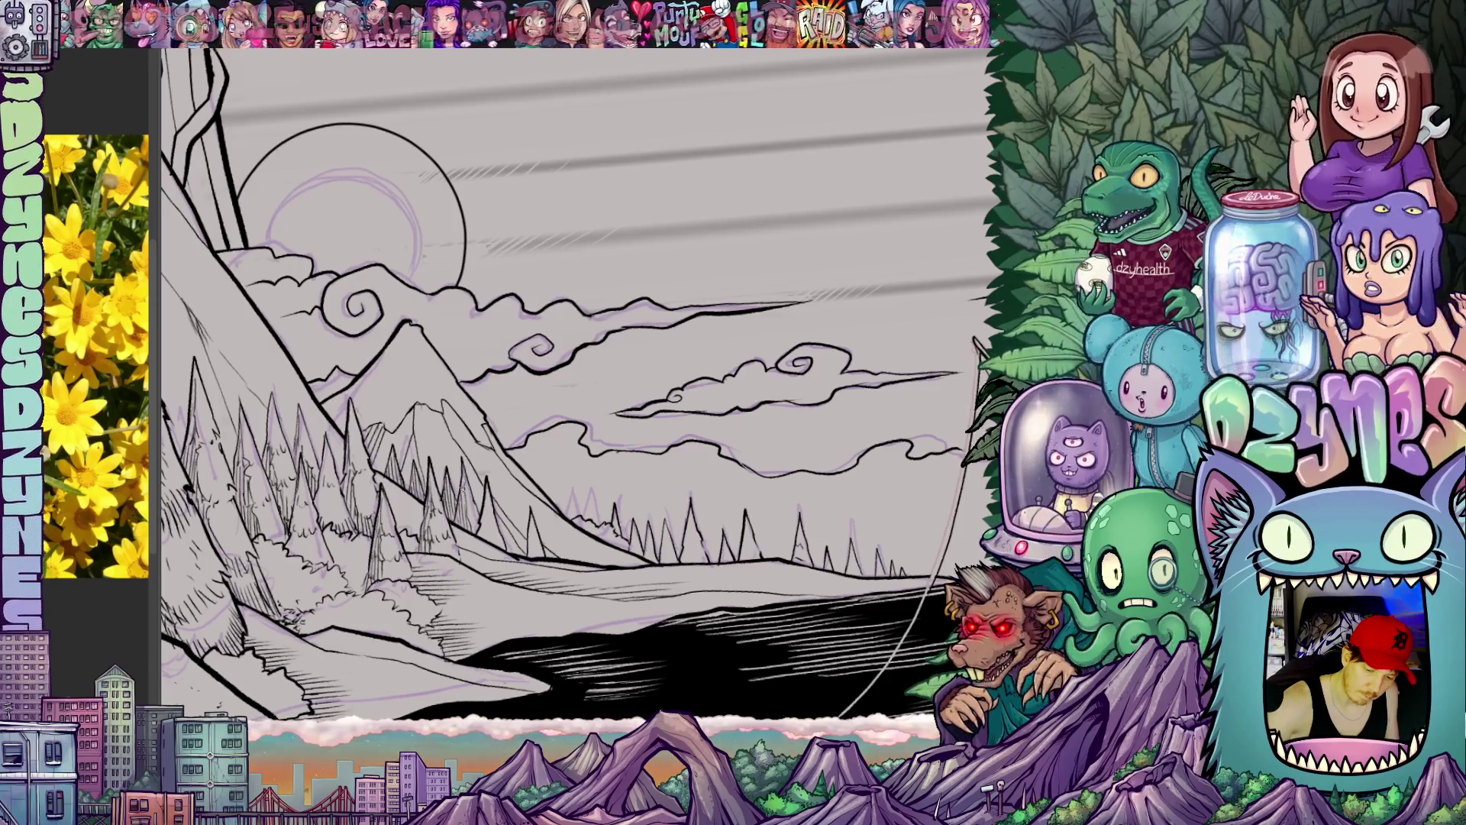
pyautogui.moveTo(516, 527); pyautogui.dragTo(501, 460)
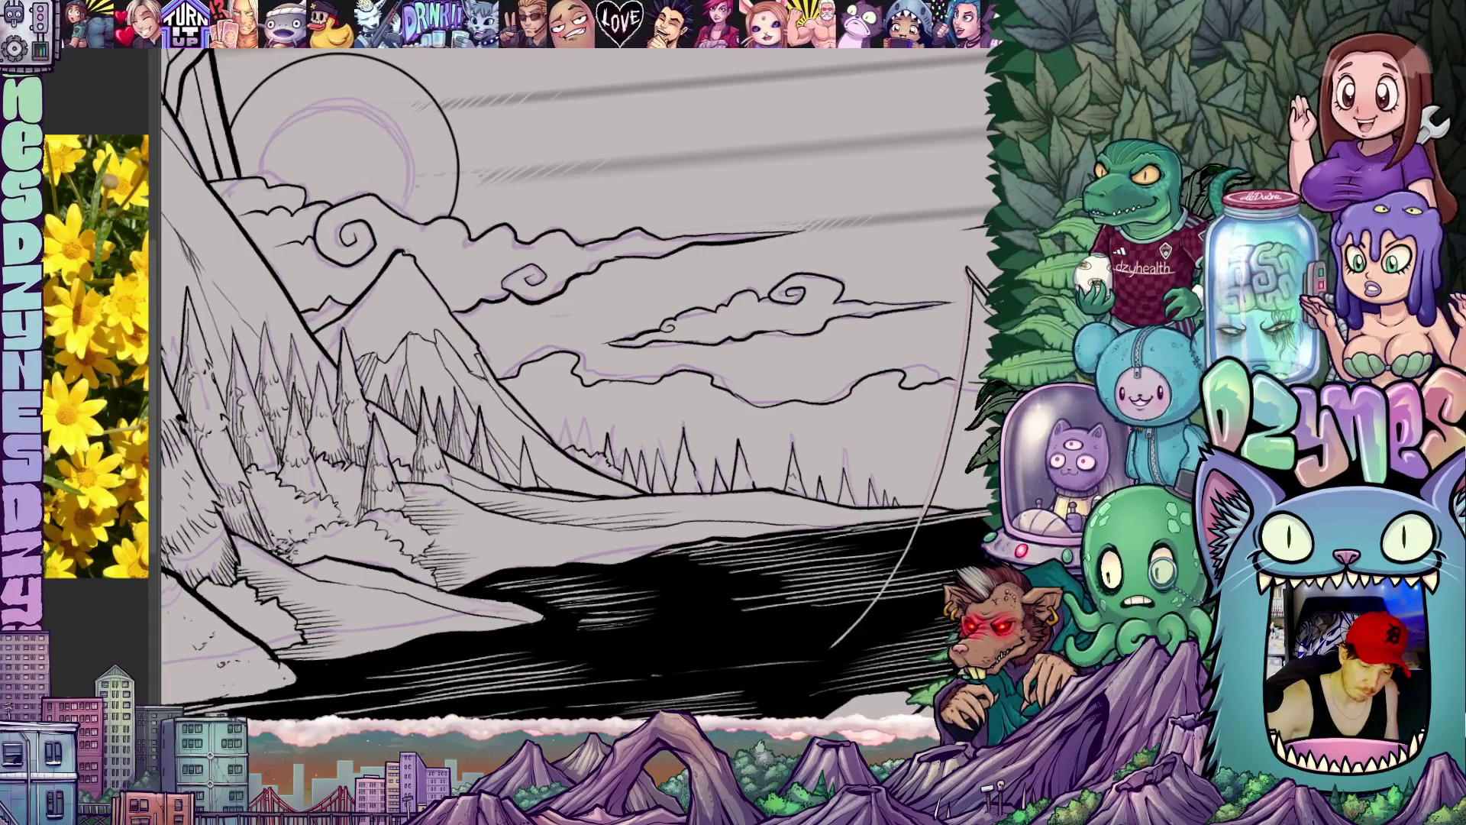
pyautogui.moveTo(528, 453)
pyautogui.mouseDown()
pyautogui.moveTo(515, 431)
pyautogui.moveTo(514, 470)
pyautogui.mouseUp()
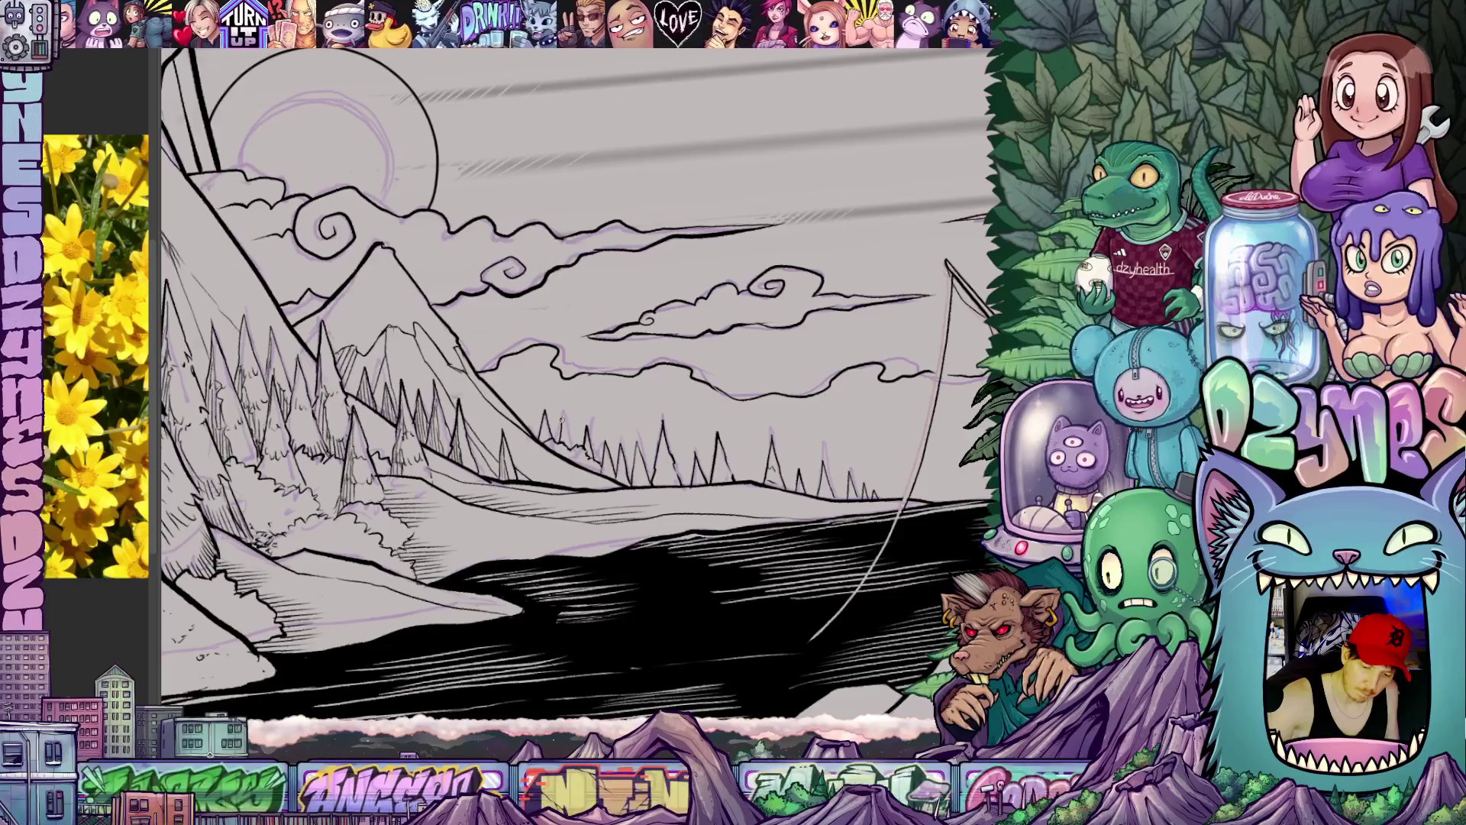
pyautogui.moveTo(560, 440); pyautogui.dragTo(559, 413)
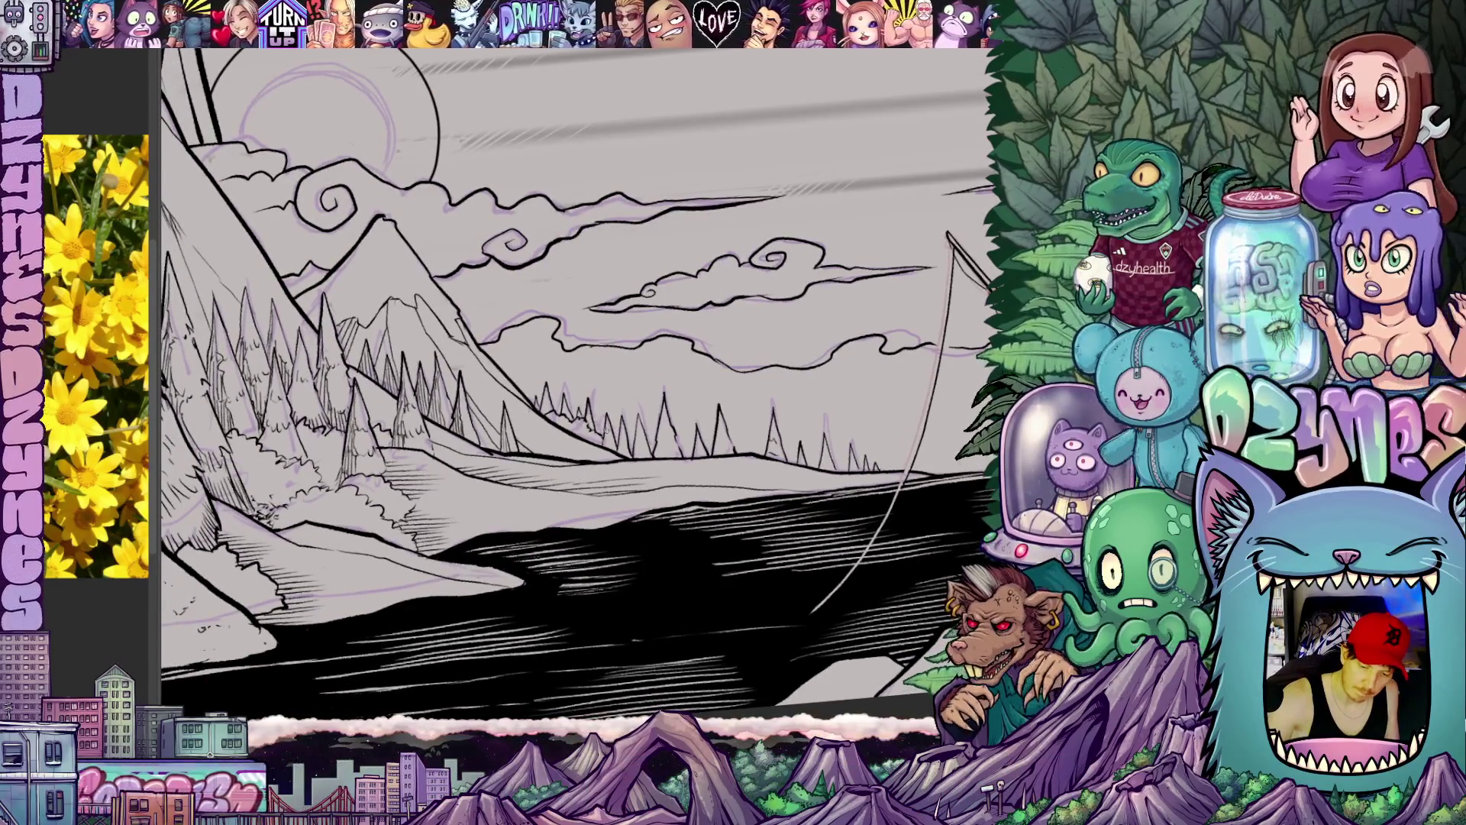
pyautogui.scroll(-1, 574, 378)
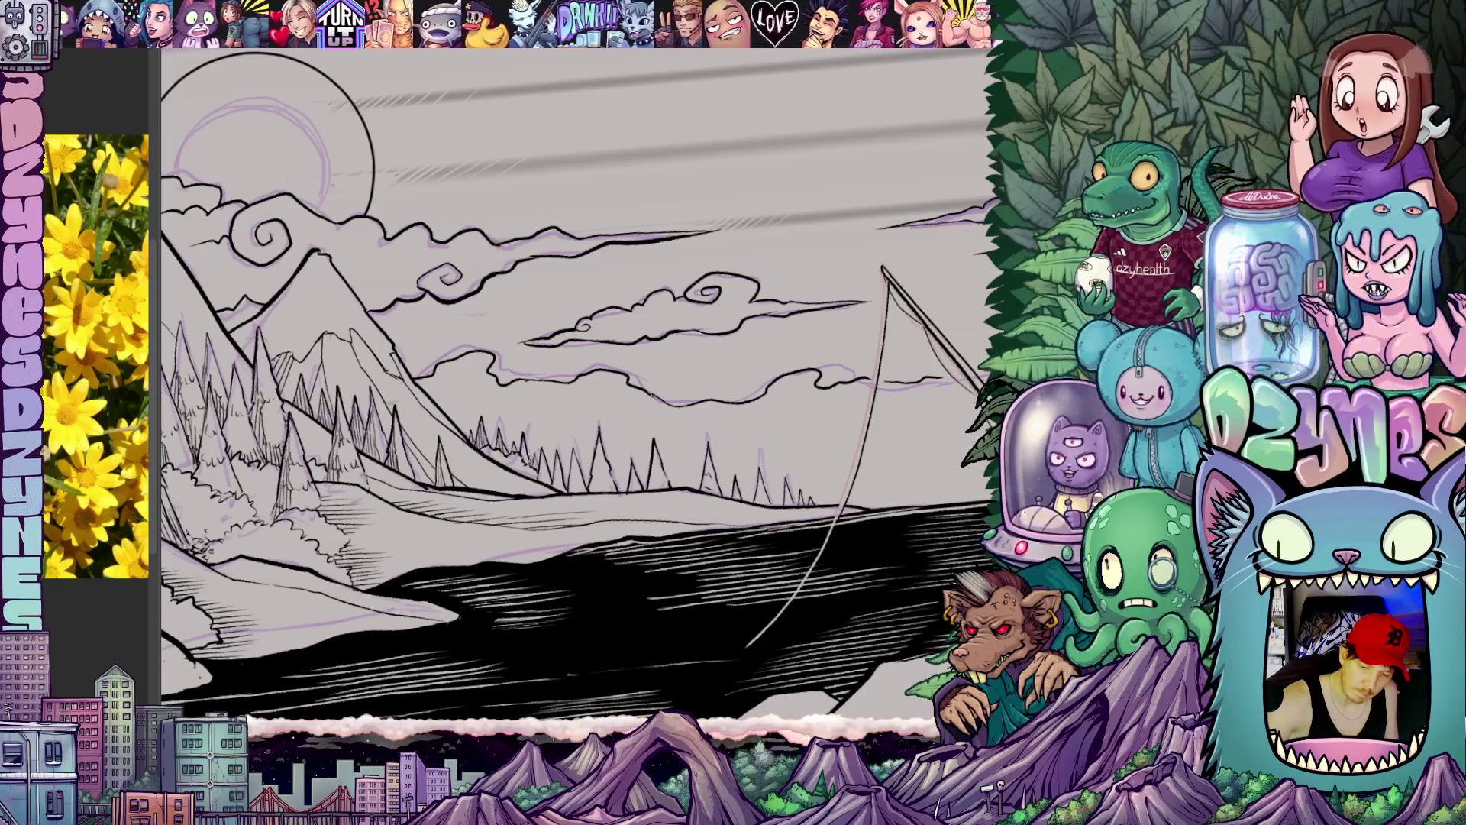
pyautogui.moveTo(573, 378); pyautogui.dragTo(543, 363)
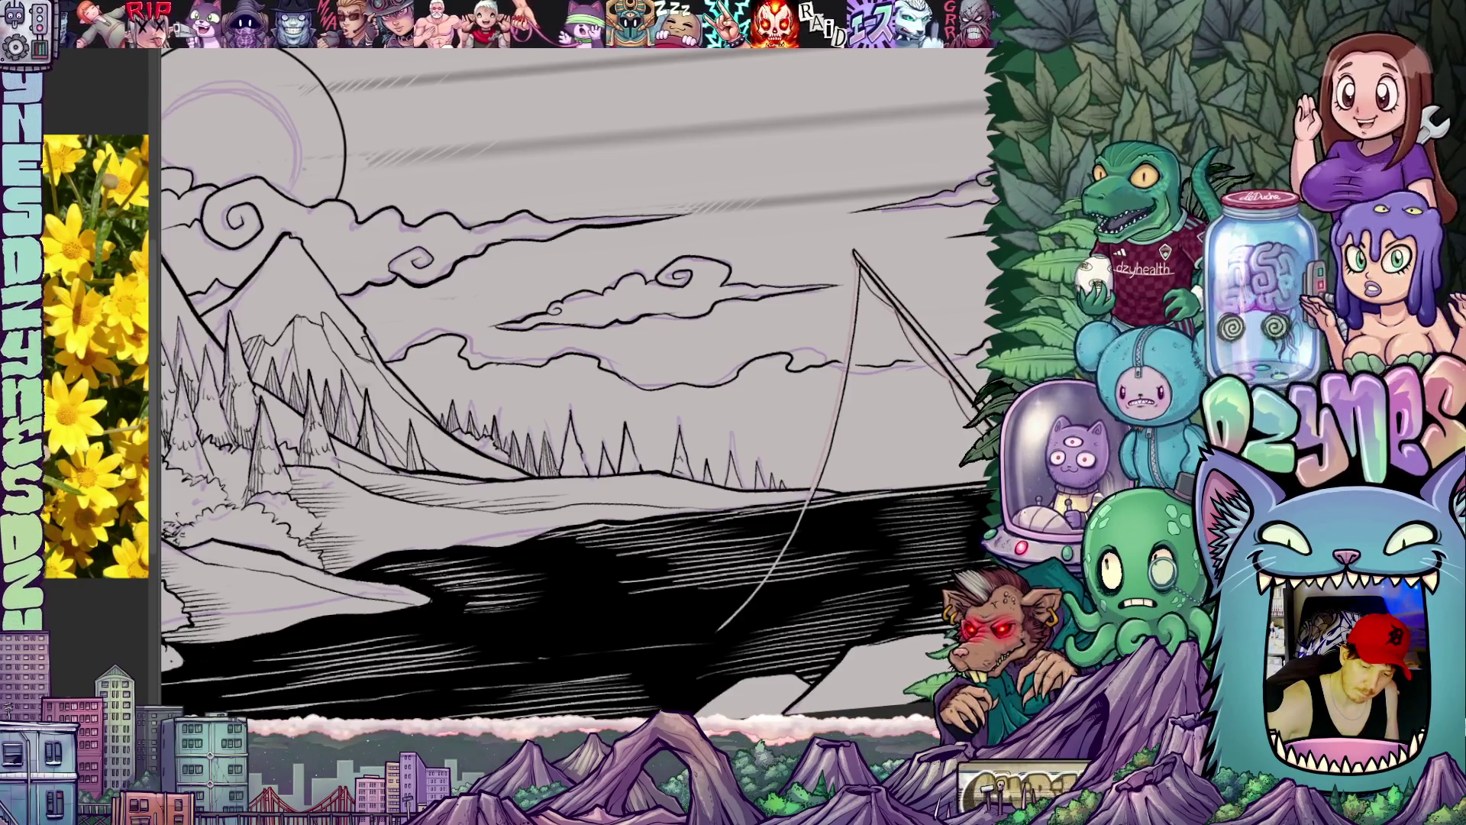
pyautogui.moveTo(572, 521)
pyautogui.mouseDown()
pyautogui.moveTo(542, 506)
pyautogui.moveTo(505, 443)
pyautogui.mouseUp()
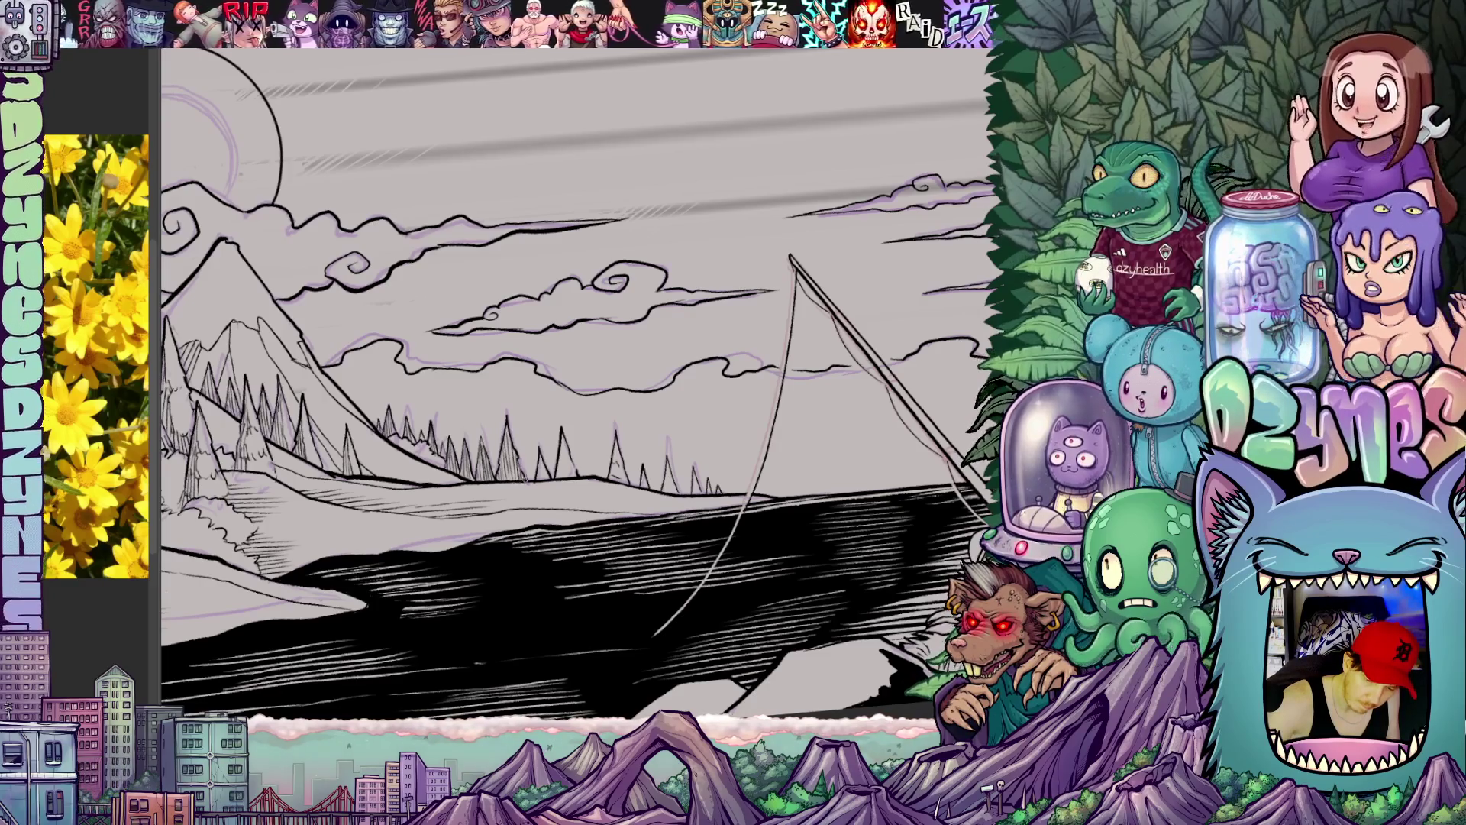
pyautogui.moveTo(559, 511); pyautogui.dragTo(538, 517)
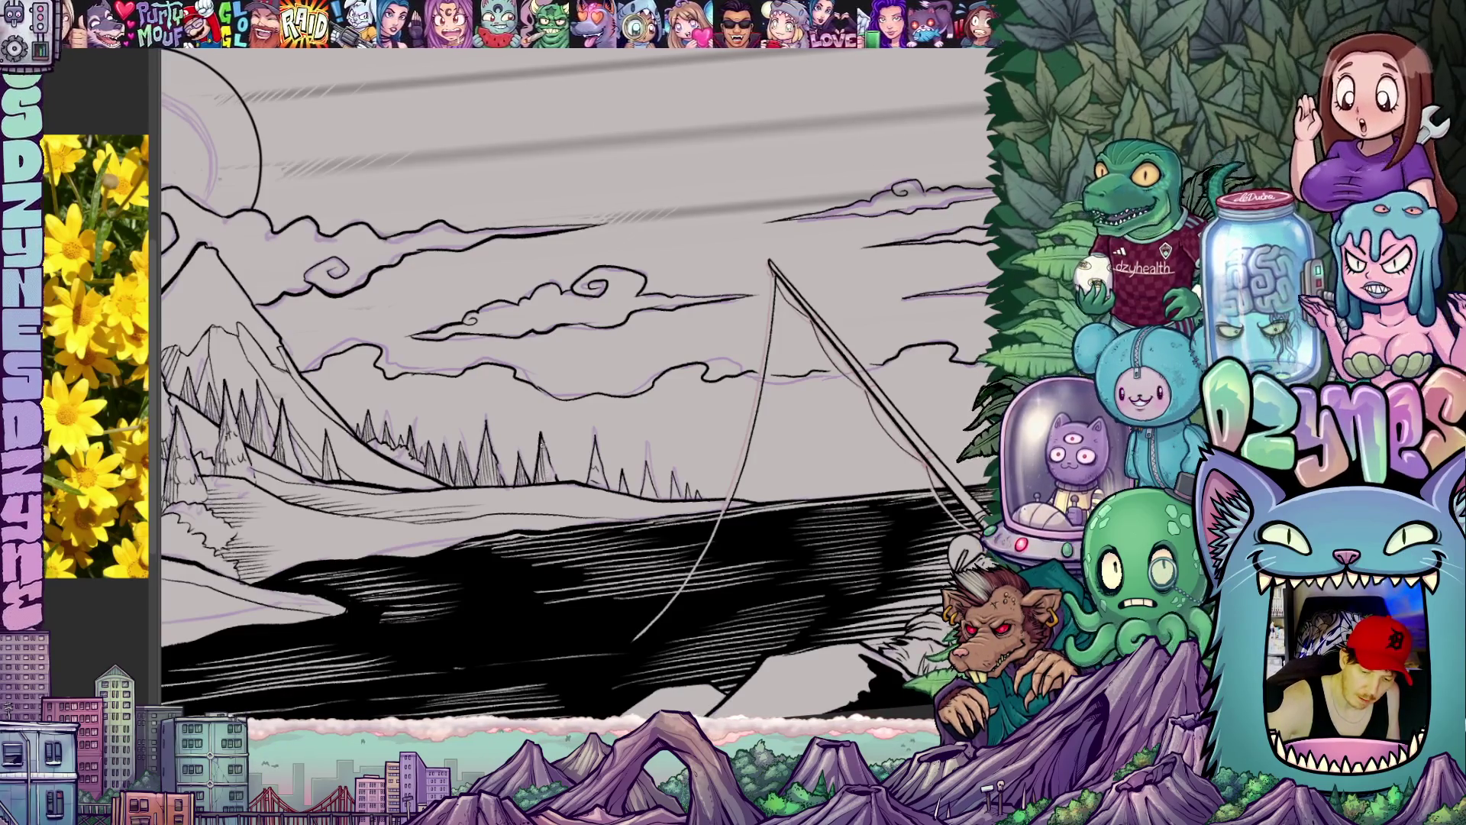
pyautogui.moveTo(572, 458); pyautogui.dragTo(539, 444)
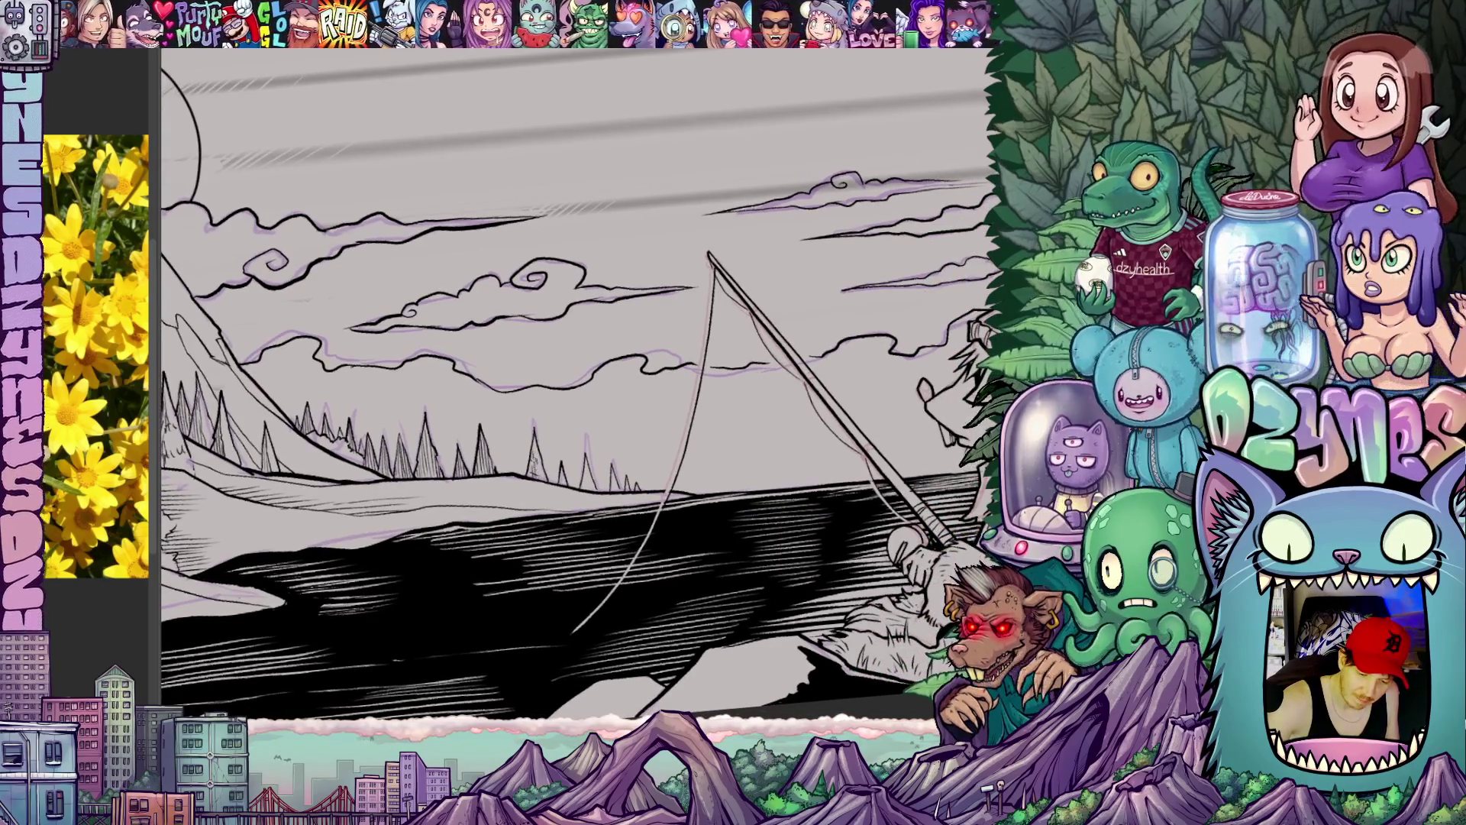
pyautogui.moveTo(551, 490); pyautogui.dragTo(536, 472)
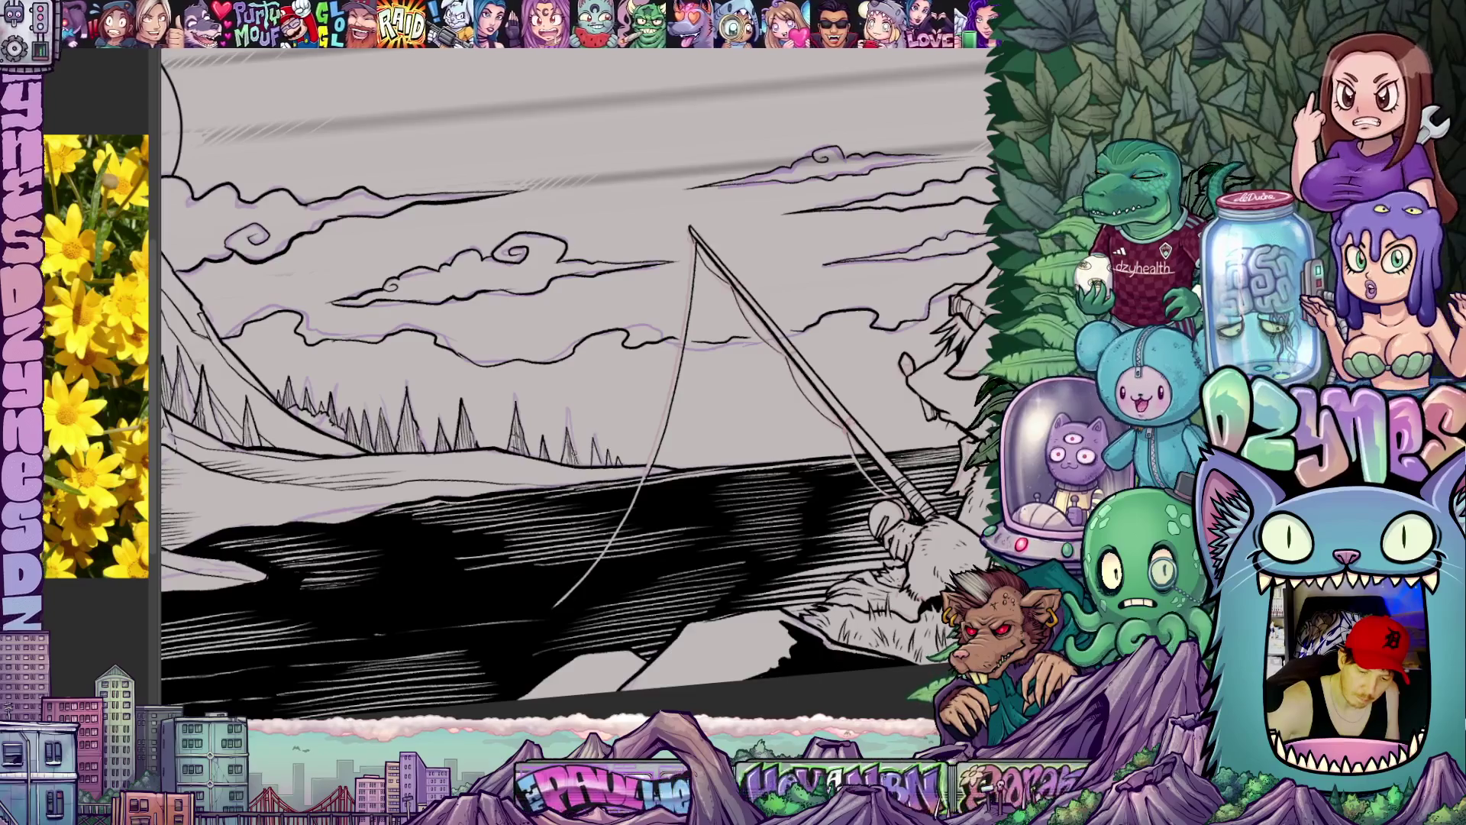
pyautogui.moveTo(567, 456); pyautogui.dragTo(544, 433)
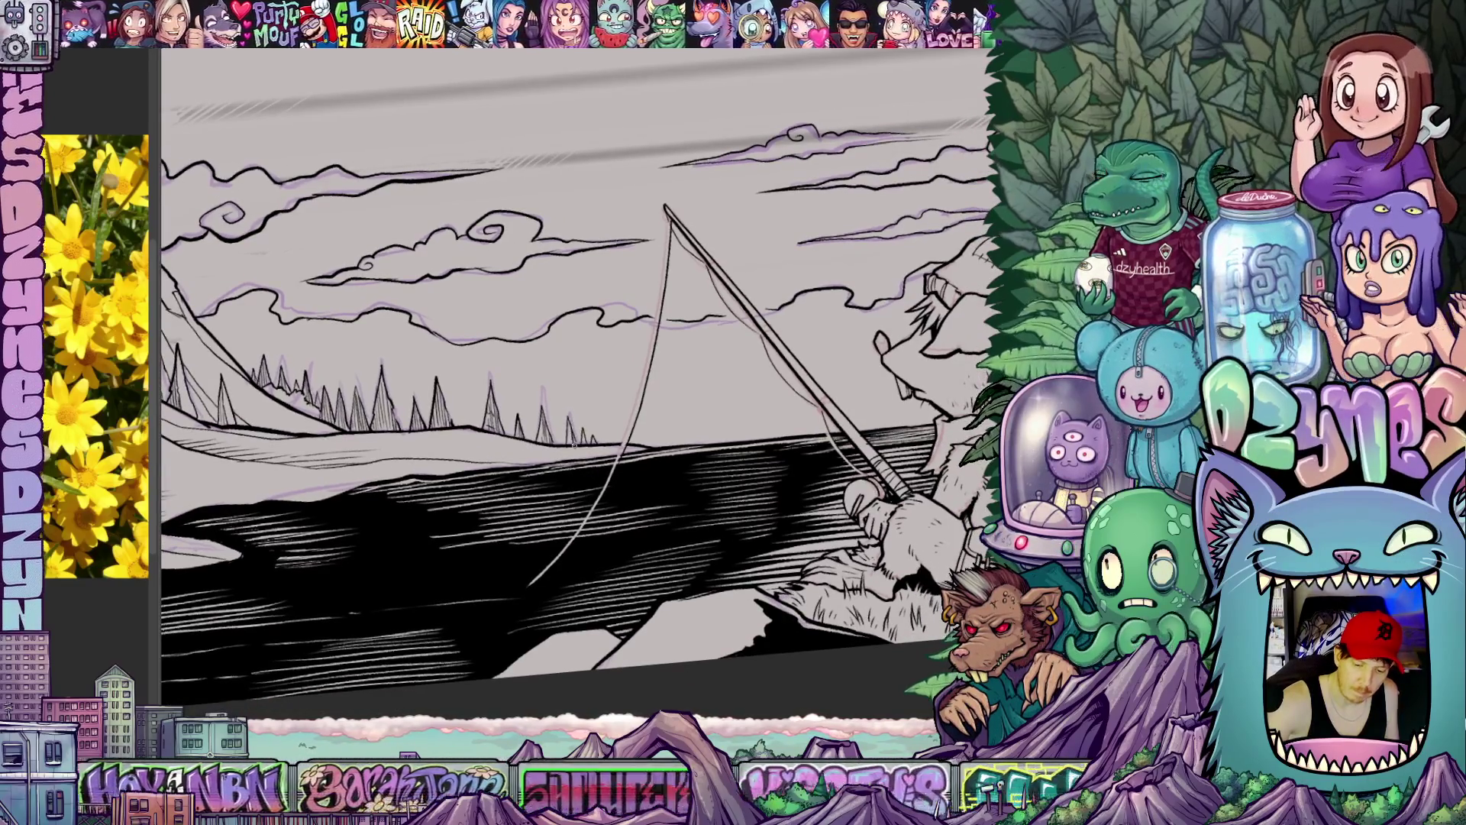
pyautogui.scroll(-4, 550, 458)
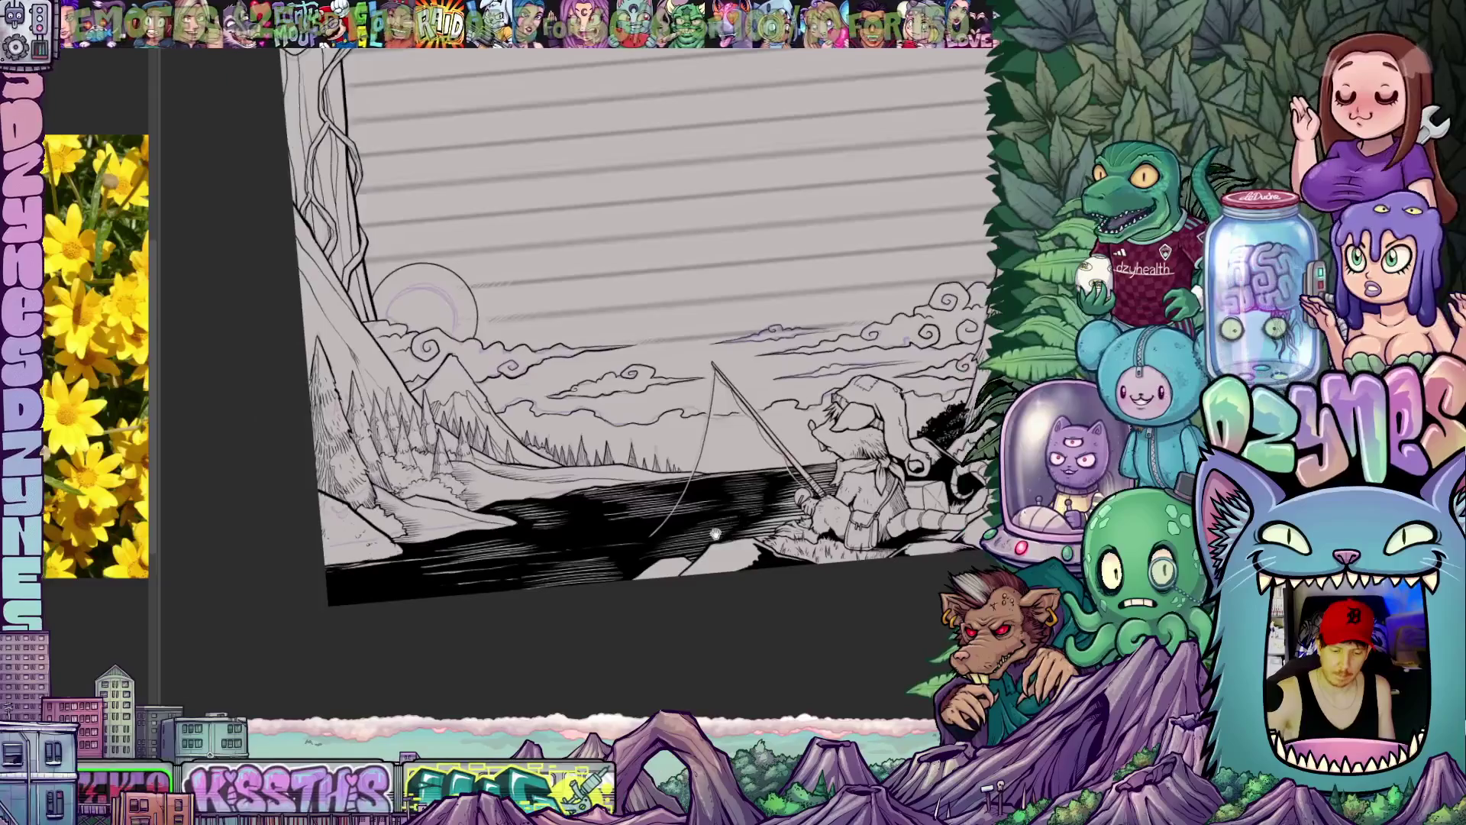
pyautogui.scroll(-5, 550, 344)
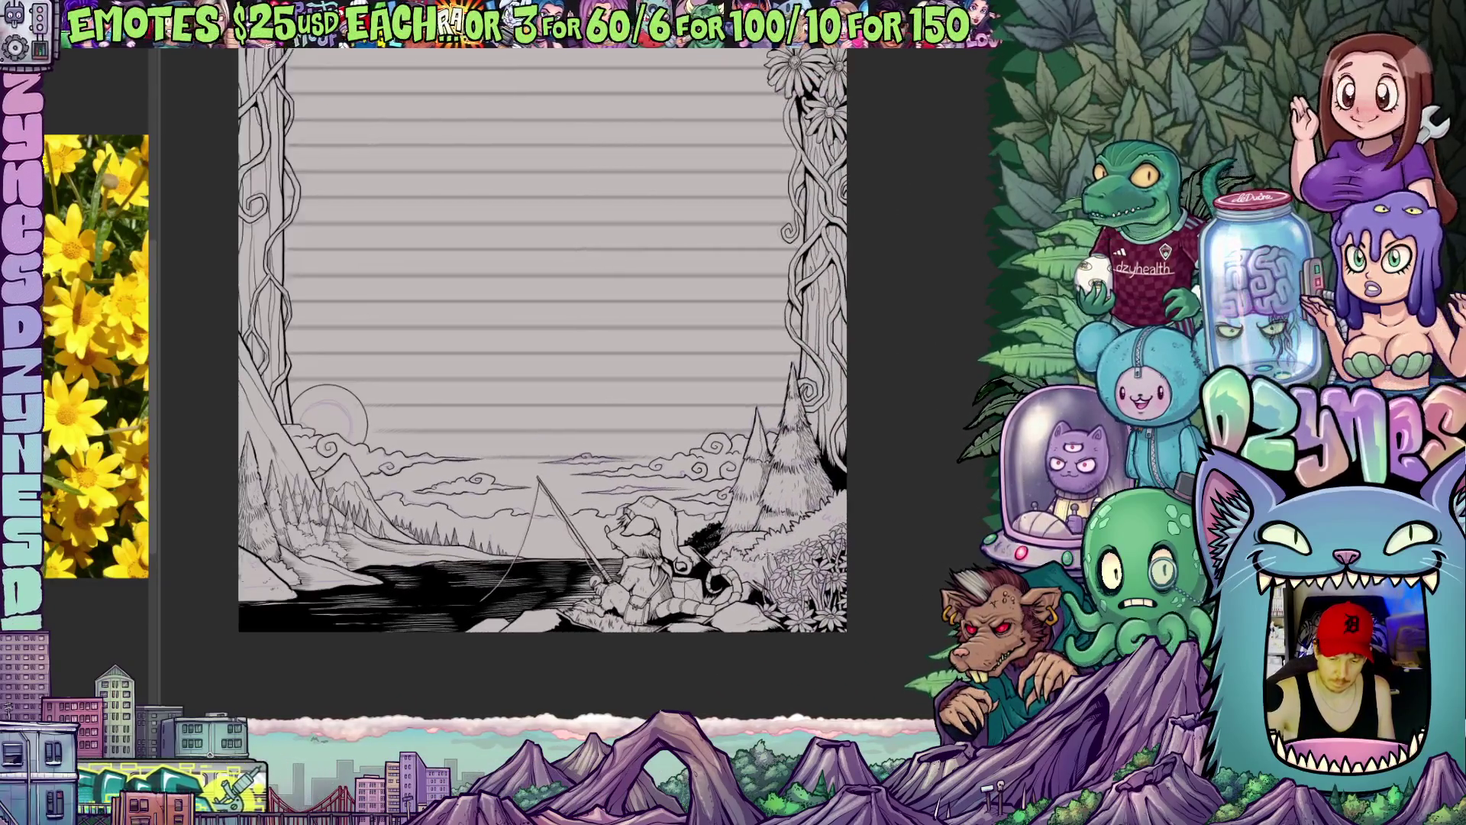
# Step: Straighten the canvas and rotate the lake near vertical to ink black around the rock
pyautogui.moveTo(550, 344); pyautogui.dragTo(642, 286)
pyautogui.moveTo(630, 344); pyautogui.dragTo(664, 275)
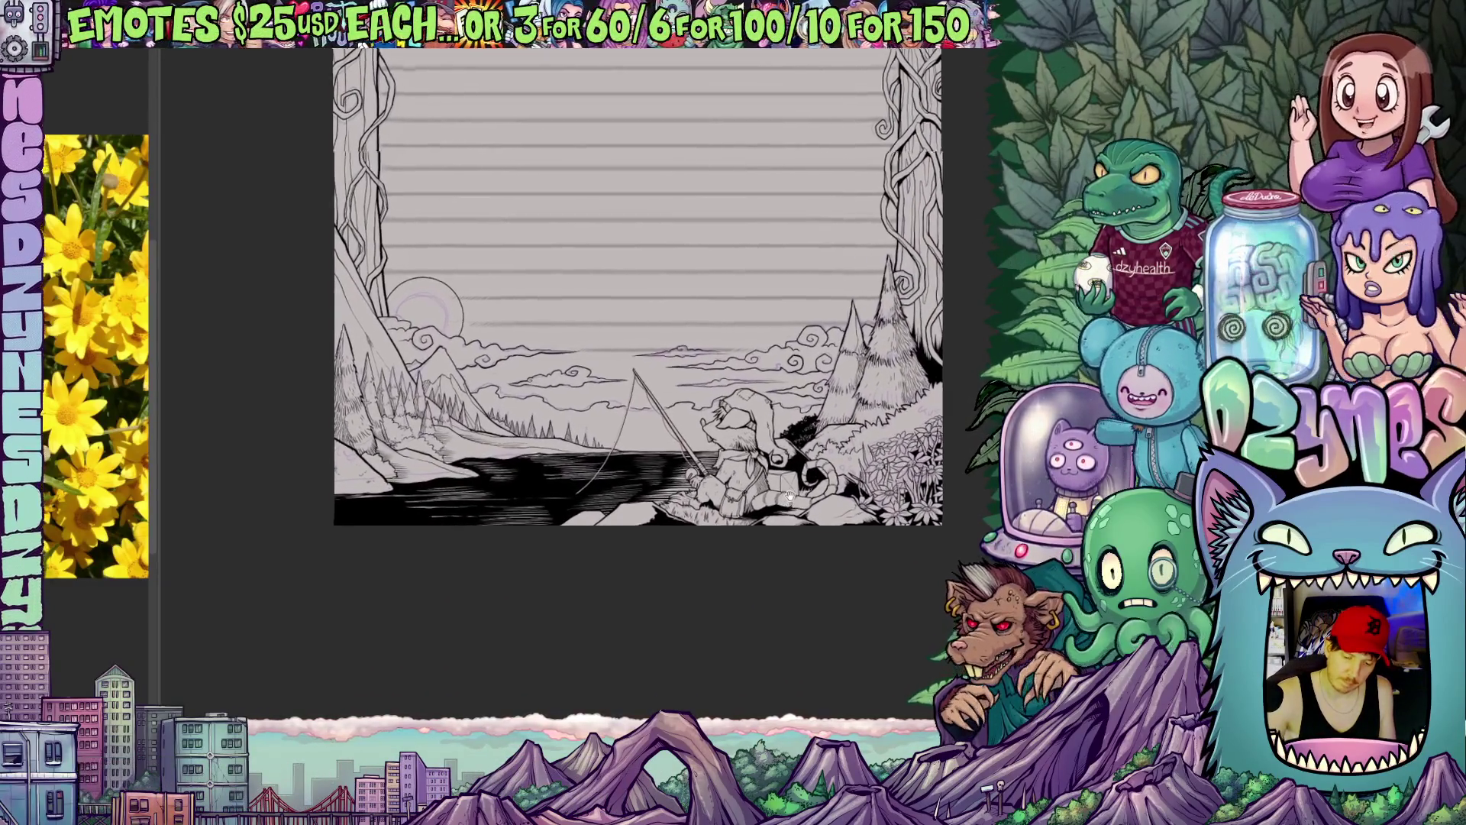
pyautogui.moveTo(809, 496); pyautogui.dragTo(839, 382)
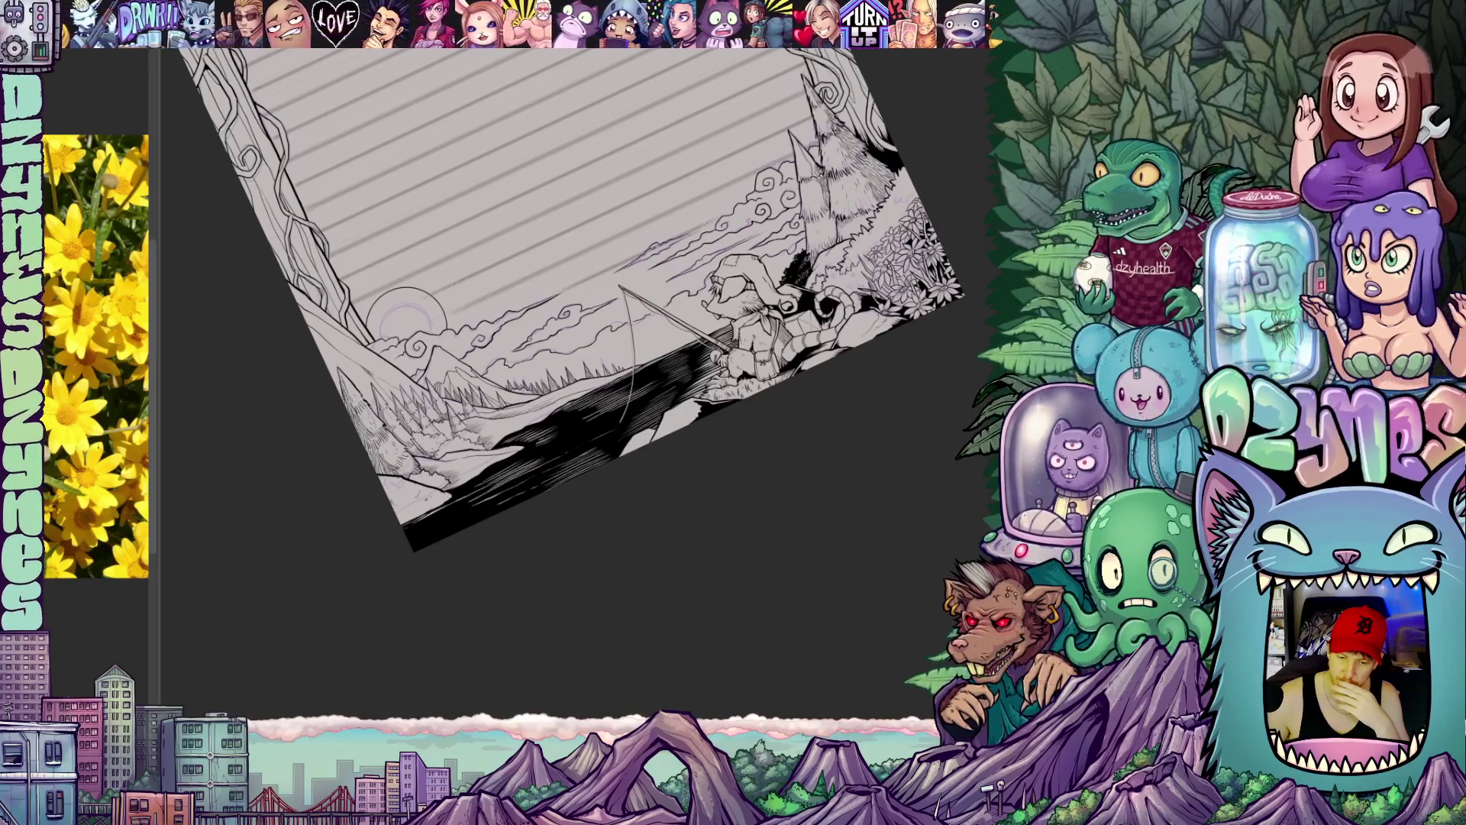
pyautogui.scroll(5, 687, 344)
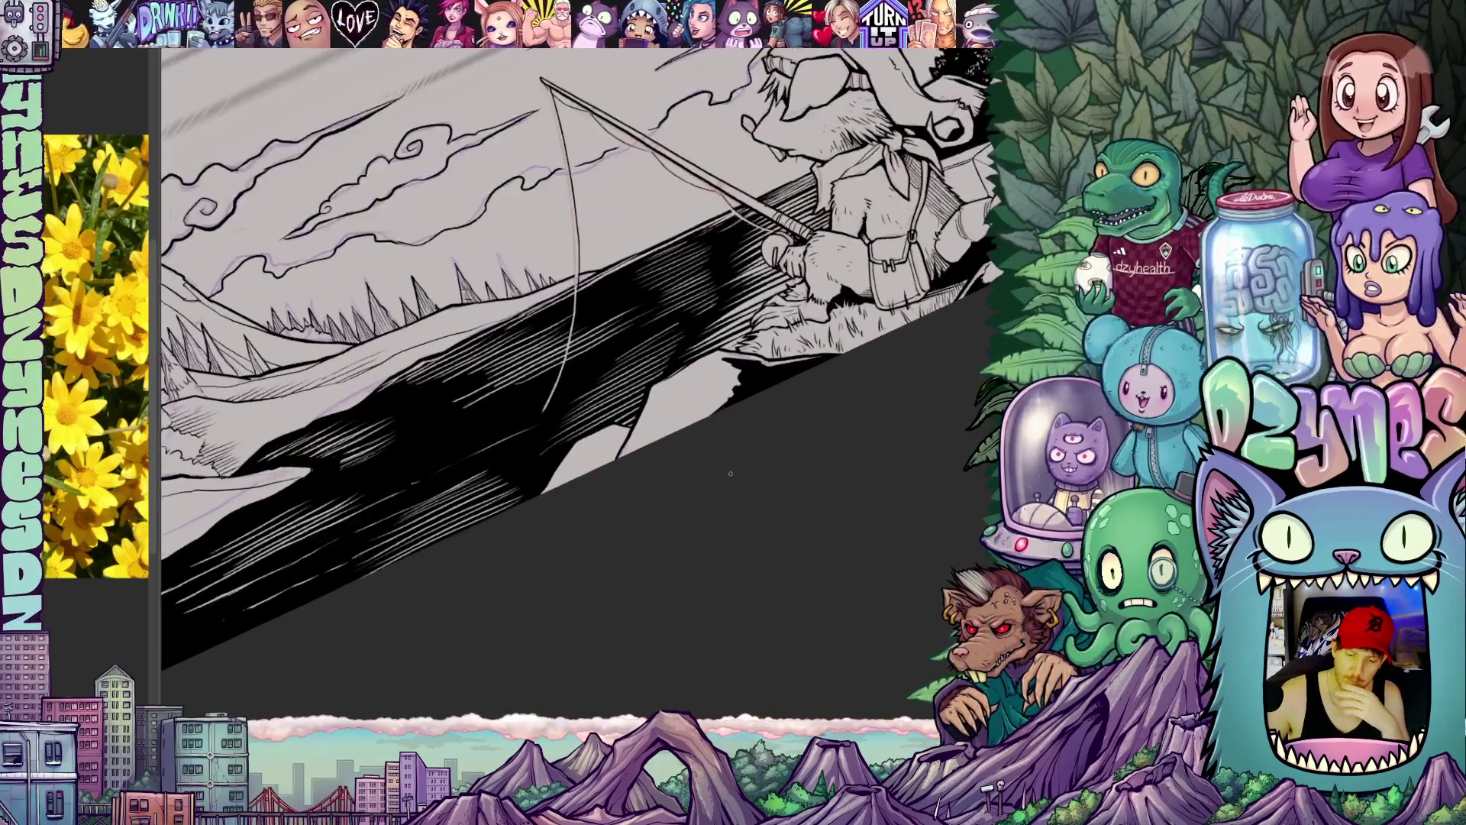
pyautogui.moveTo(799, 604); pyautogui.dragTo(870, 332)
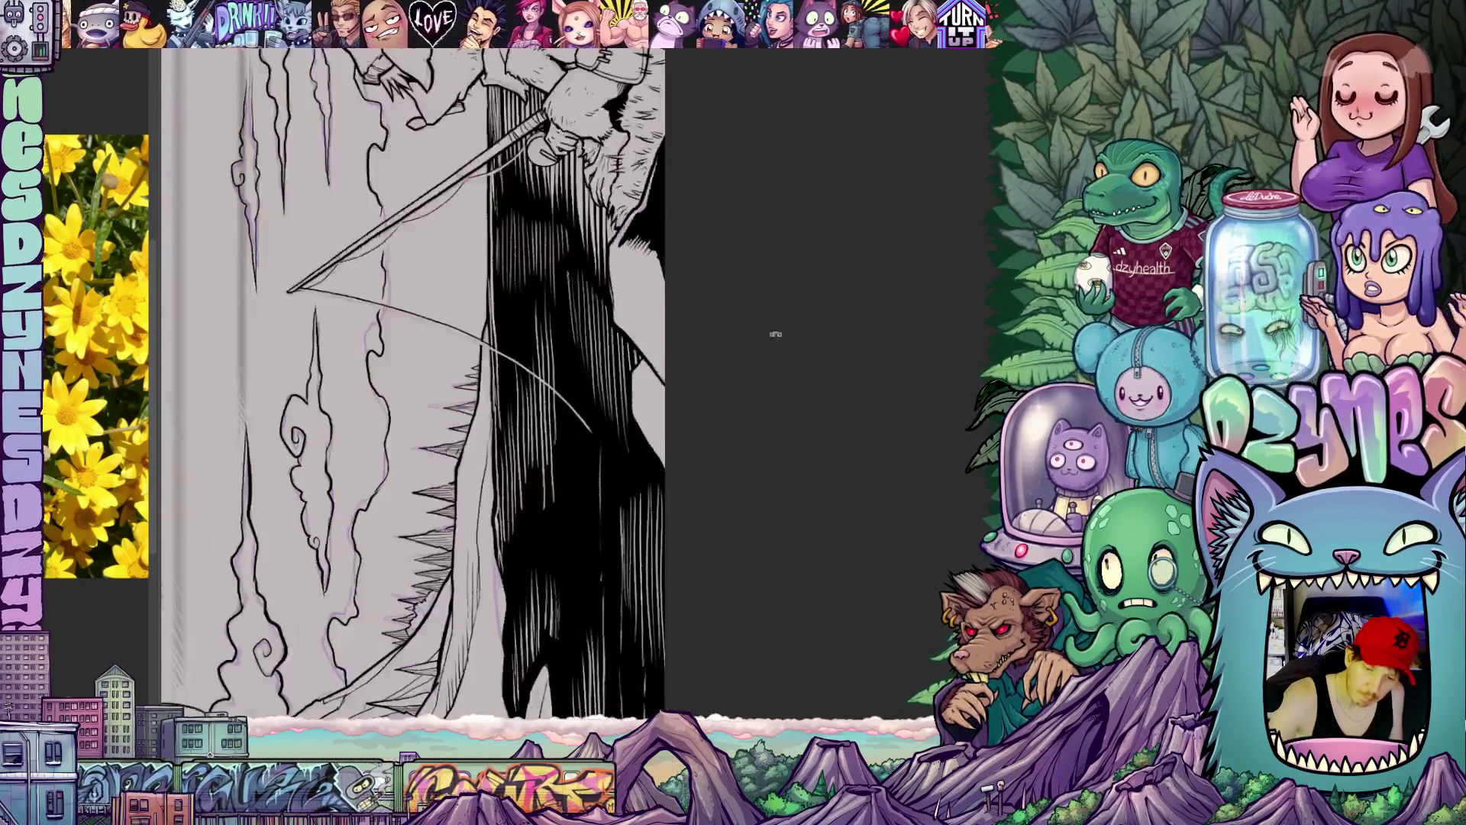
pyautogui.moveTo(824, 344); pyautogui.dragTo(688, 573)
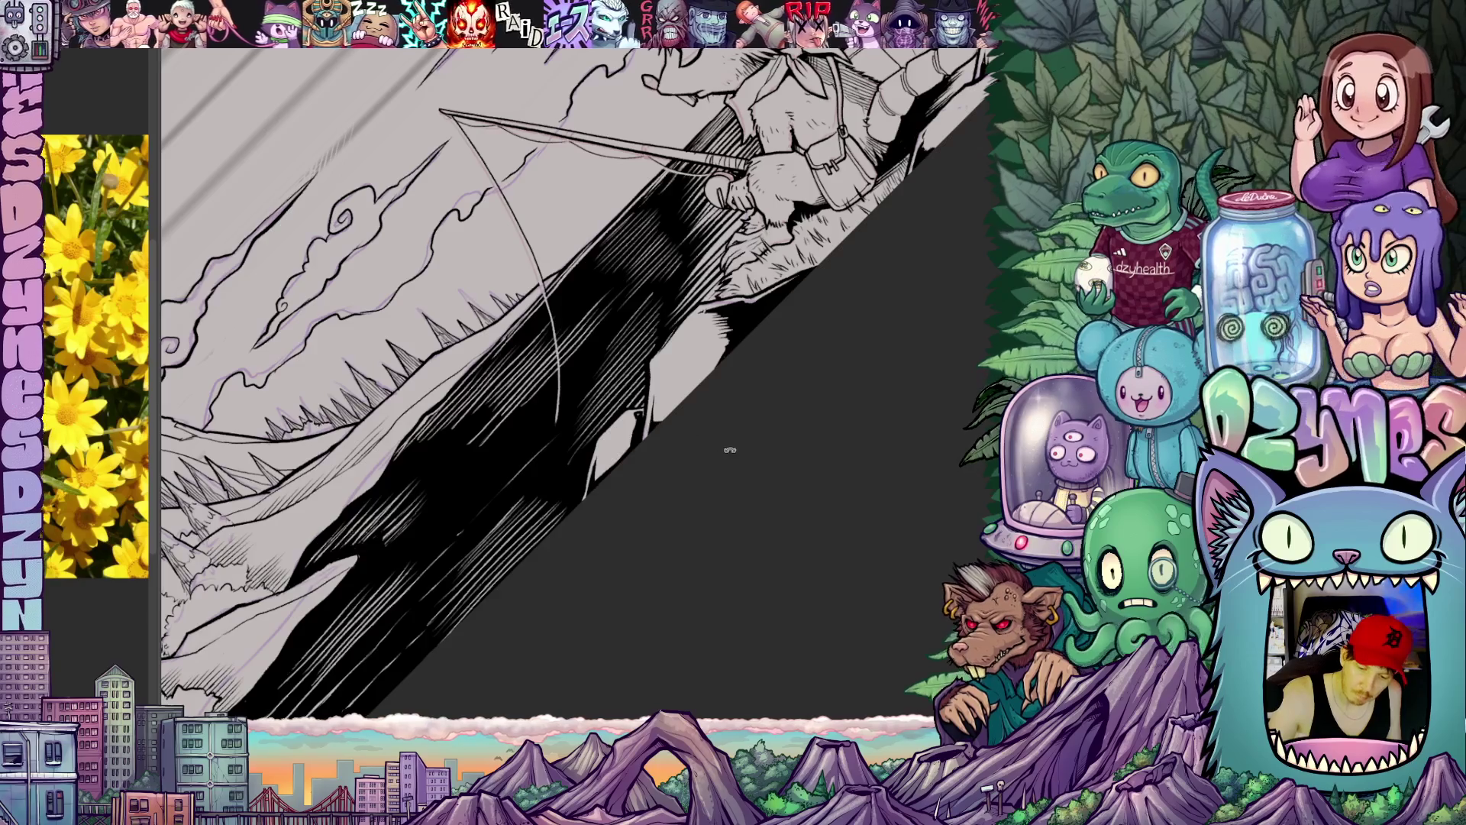
# Step: Rotate the lake between vertical and diagonal while extending the solid black water fill
pyautogui.moveTo(730, 450); pyautogui.dragTo(688, 287)
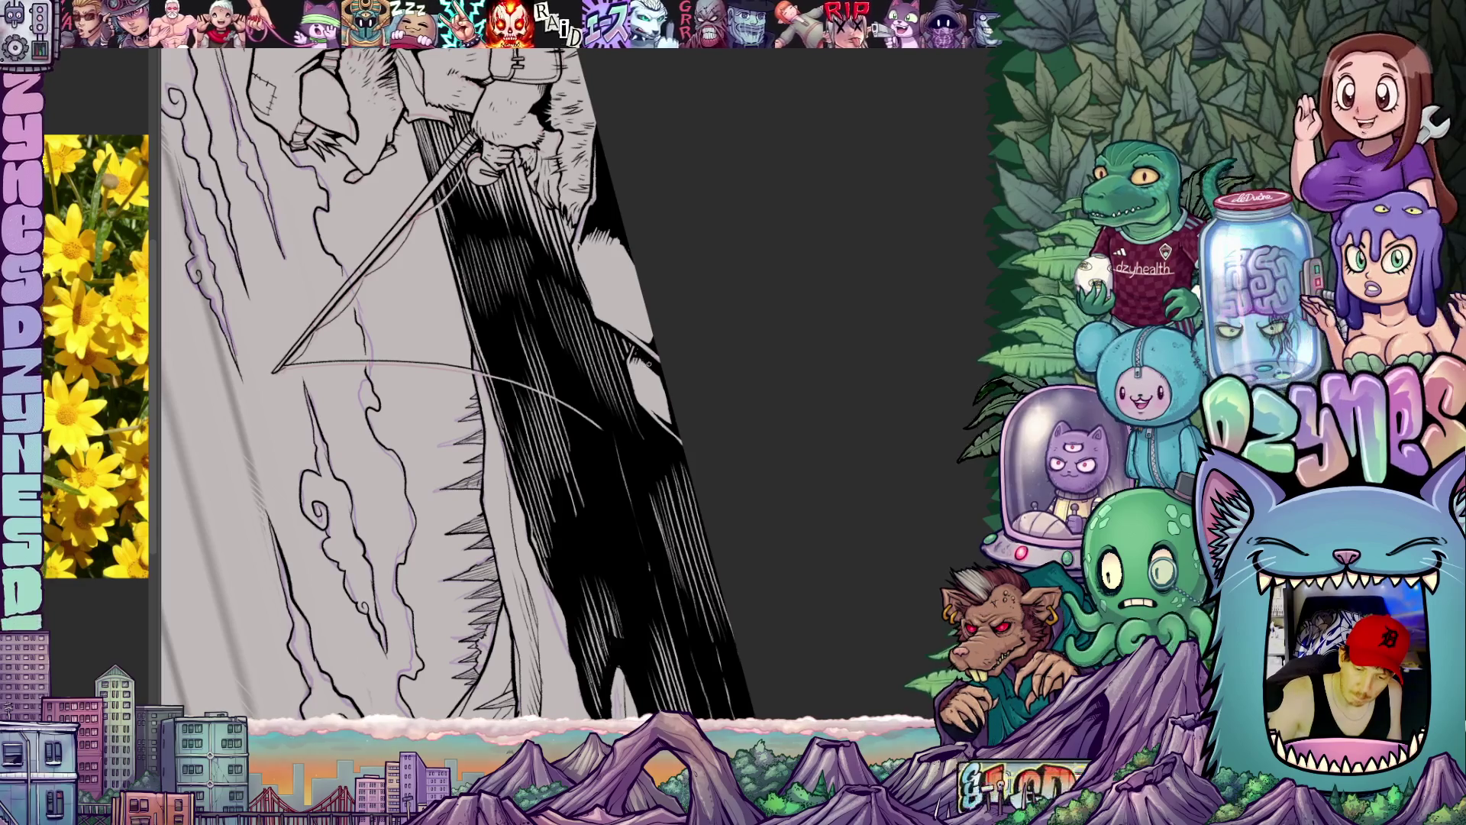
pyautogui.moveTo(641, 363); pyautogui.dragTo(744, 481)
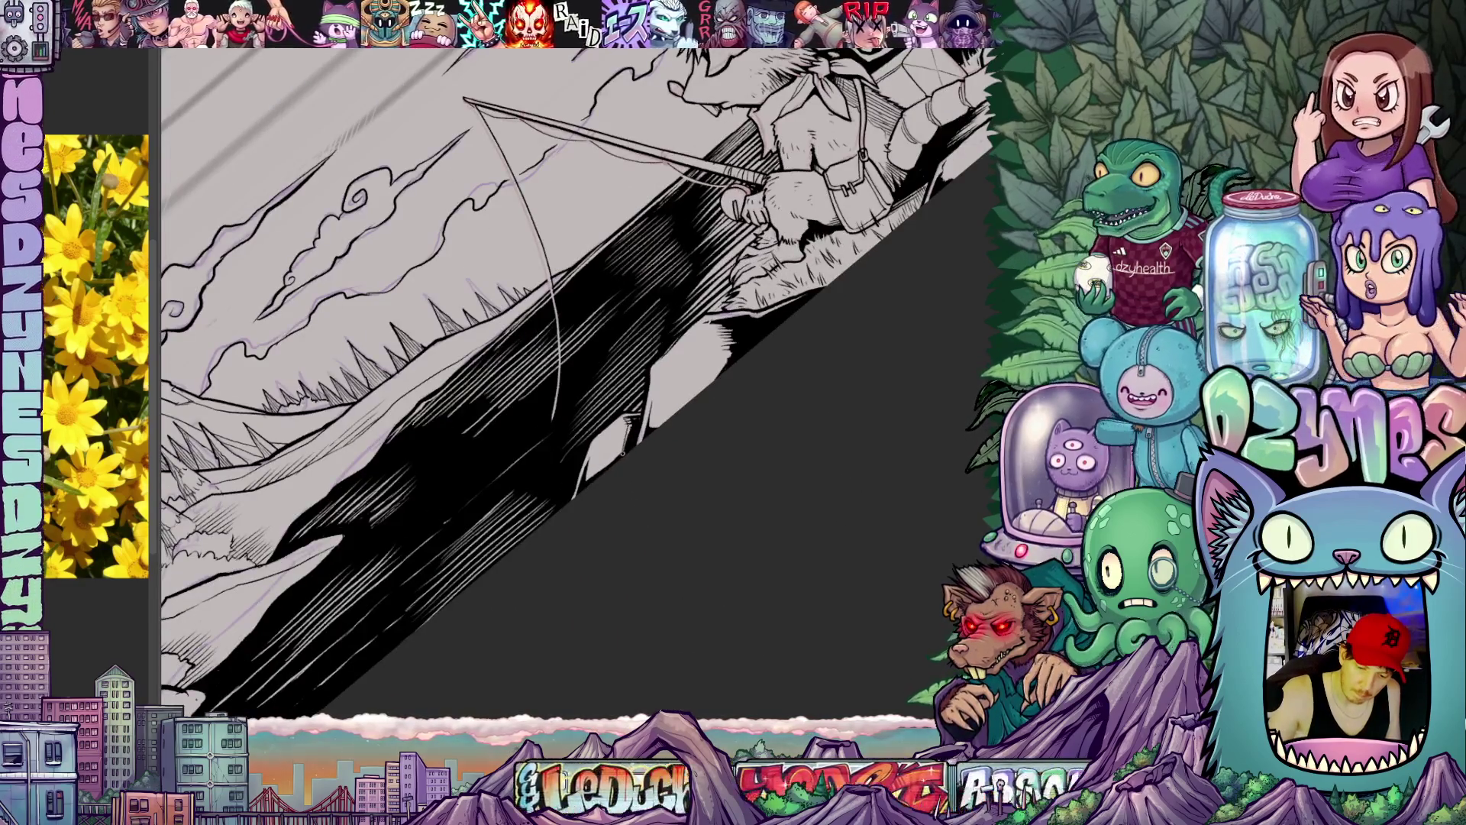
pyautogui.moveTo(573, 343); pyautogui.dragTo(574, 413)
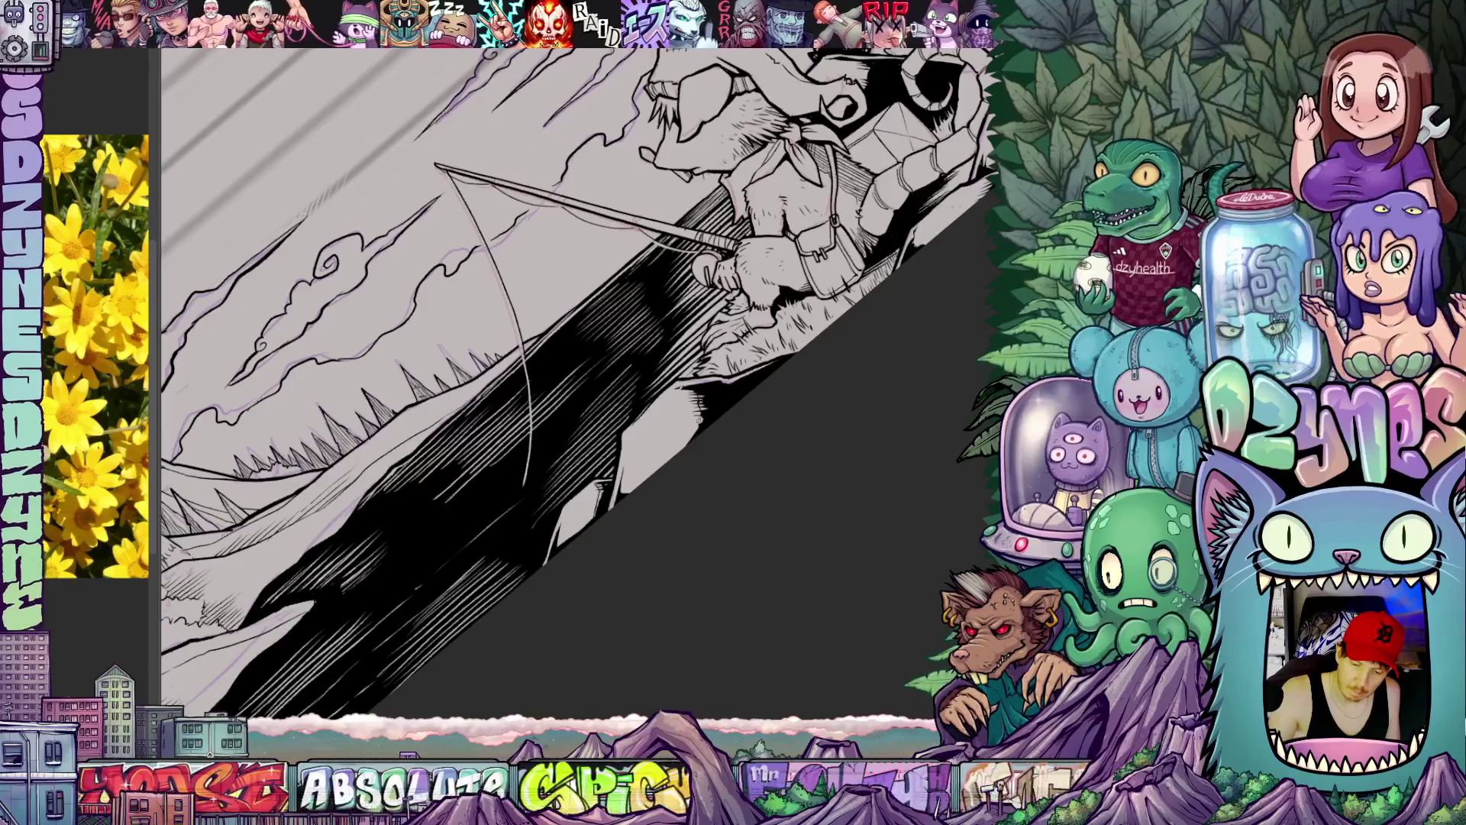
pyautogui.moveTo(791, 470)
pyautogui.mouseDown()
pyautogui.moveTo(804, 458)
pyautogui.moveTo(688, 435)
pyautogui.mouseUp()
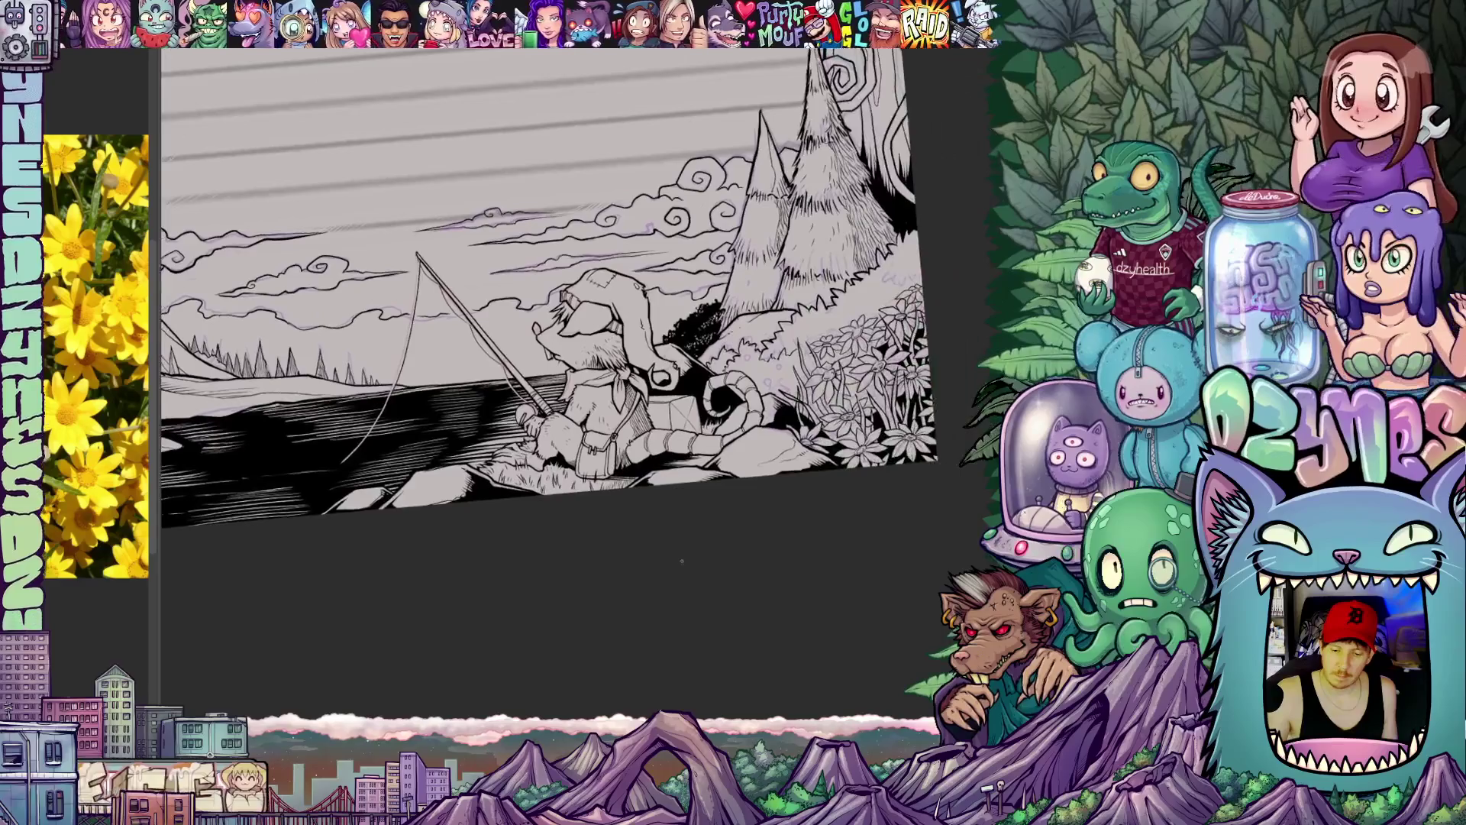
# Step: Pan and tilt the view onto the flower patch beside the fisherman for black fills
pyautogui.moveTo(802, 482); pyautogui.dragTo(688, 528)
pyautogui.scroll(2, 516, 401)
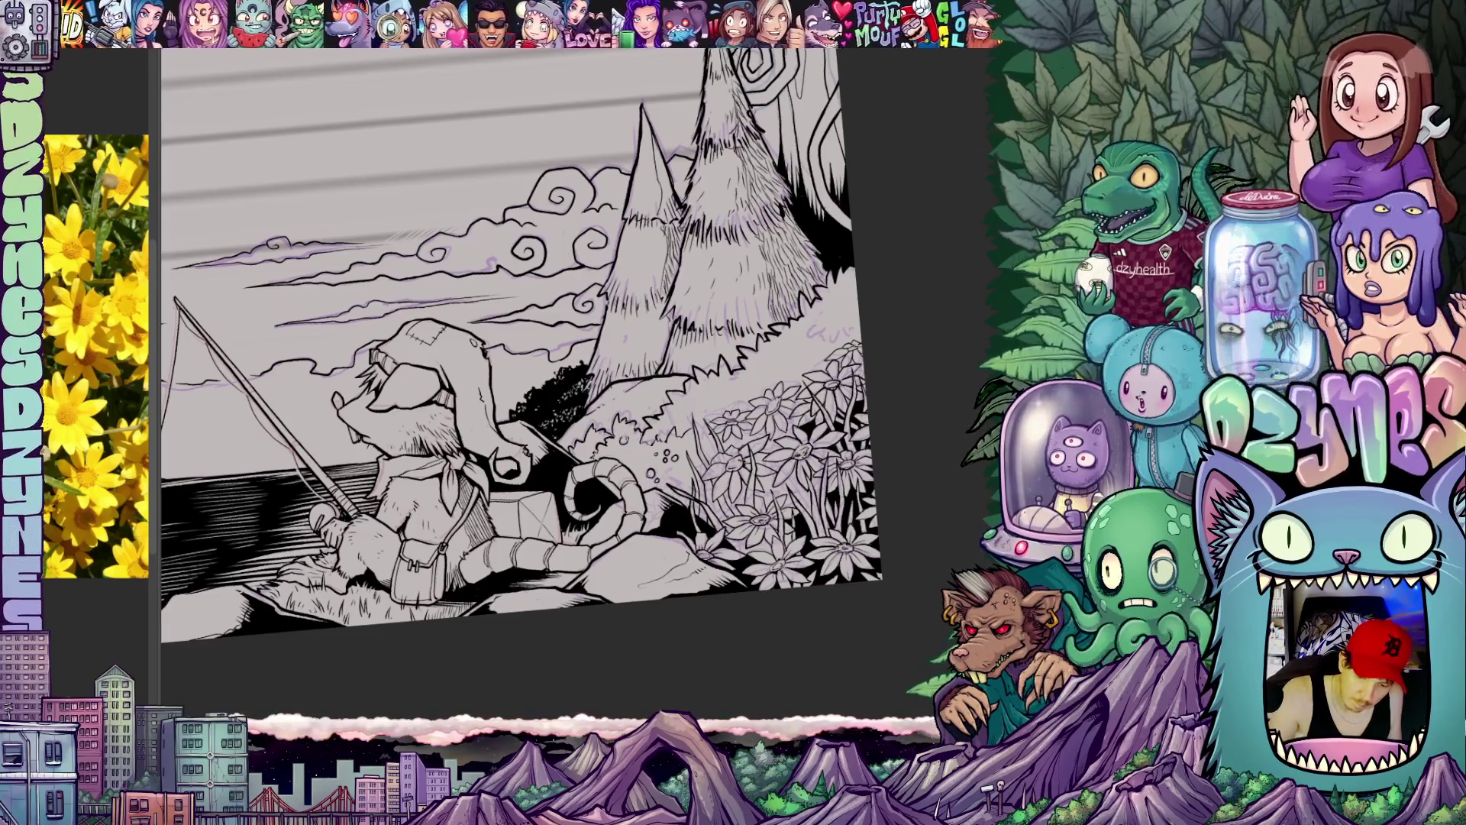
pyautogui.moveTo(825, 522)
pyautogui.mouseDown()
pyautogui.moveTo(761, 470)
pyautogui.moveTo(823, 501)
pyautogui.moveTo(791, 504)
pyautogui.mouseUp()
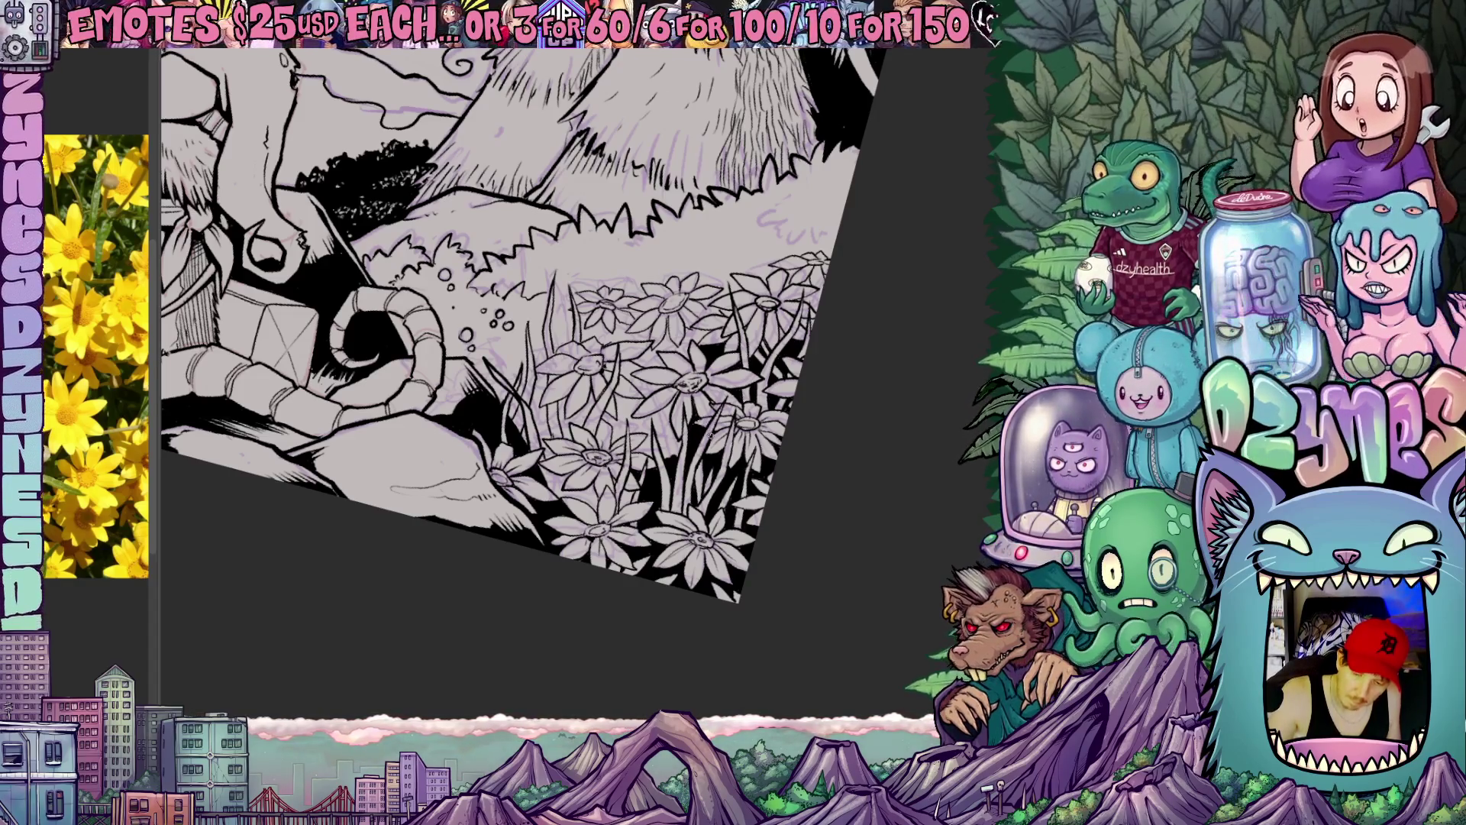
# Step: Rotate the flower patch to several angles while inking black between the daisies
pyautogui.moveTo(515, 344)
pyautogui.mouseDown()
pyautogui.moveTo(488, 309)
pyautogui.moveTo(527, 378)
pyautogui.mouseUp()
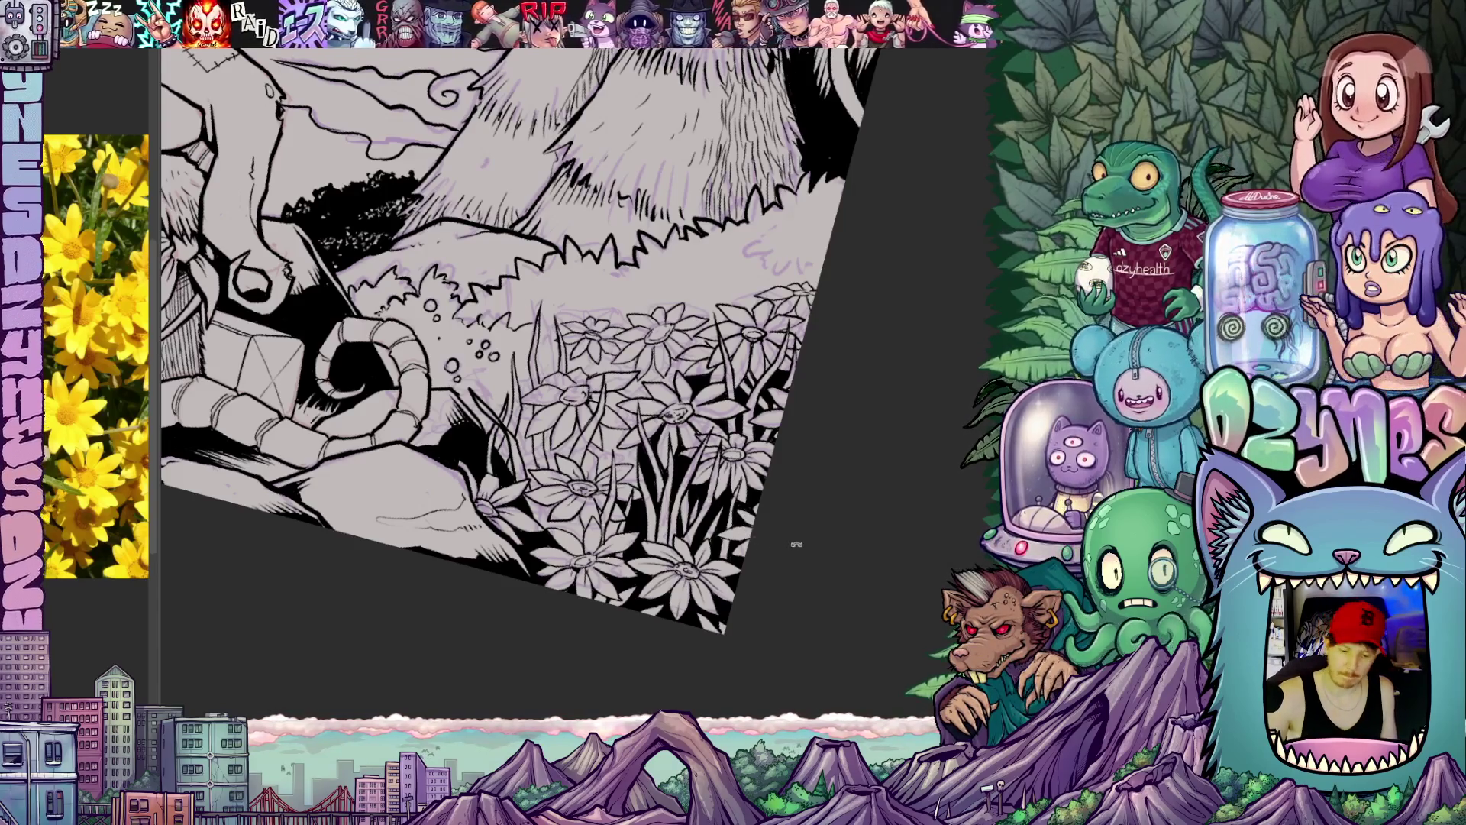
pyautogui.scroll(5, 796, 544)
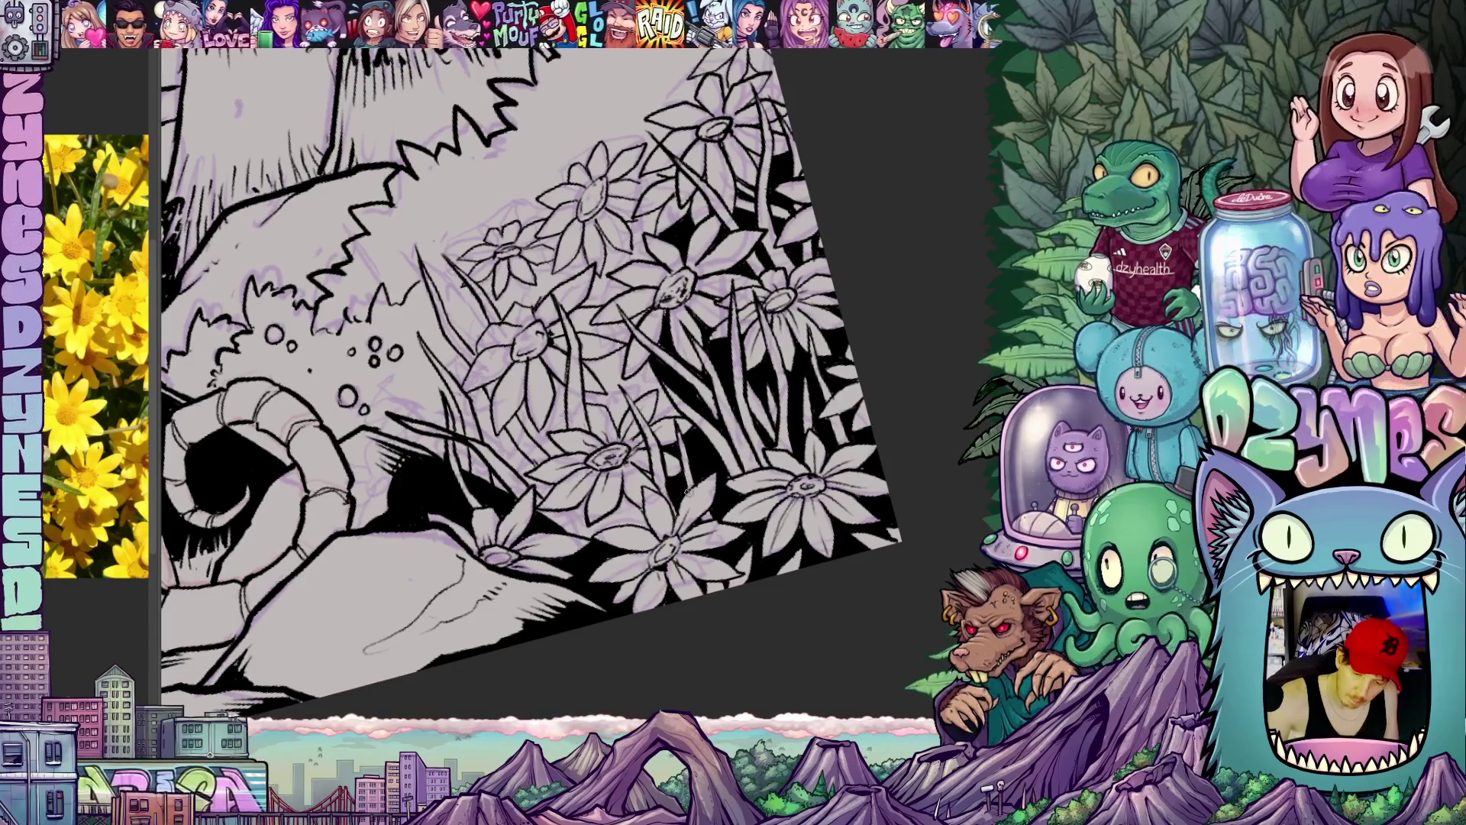
pyautogui.moveTo(516, 401); pyautogui.dragTo(573, 343)
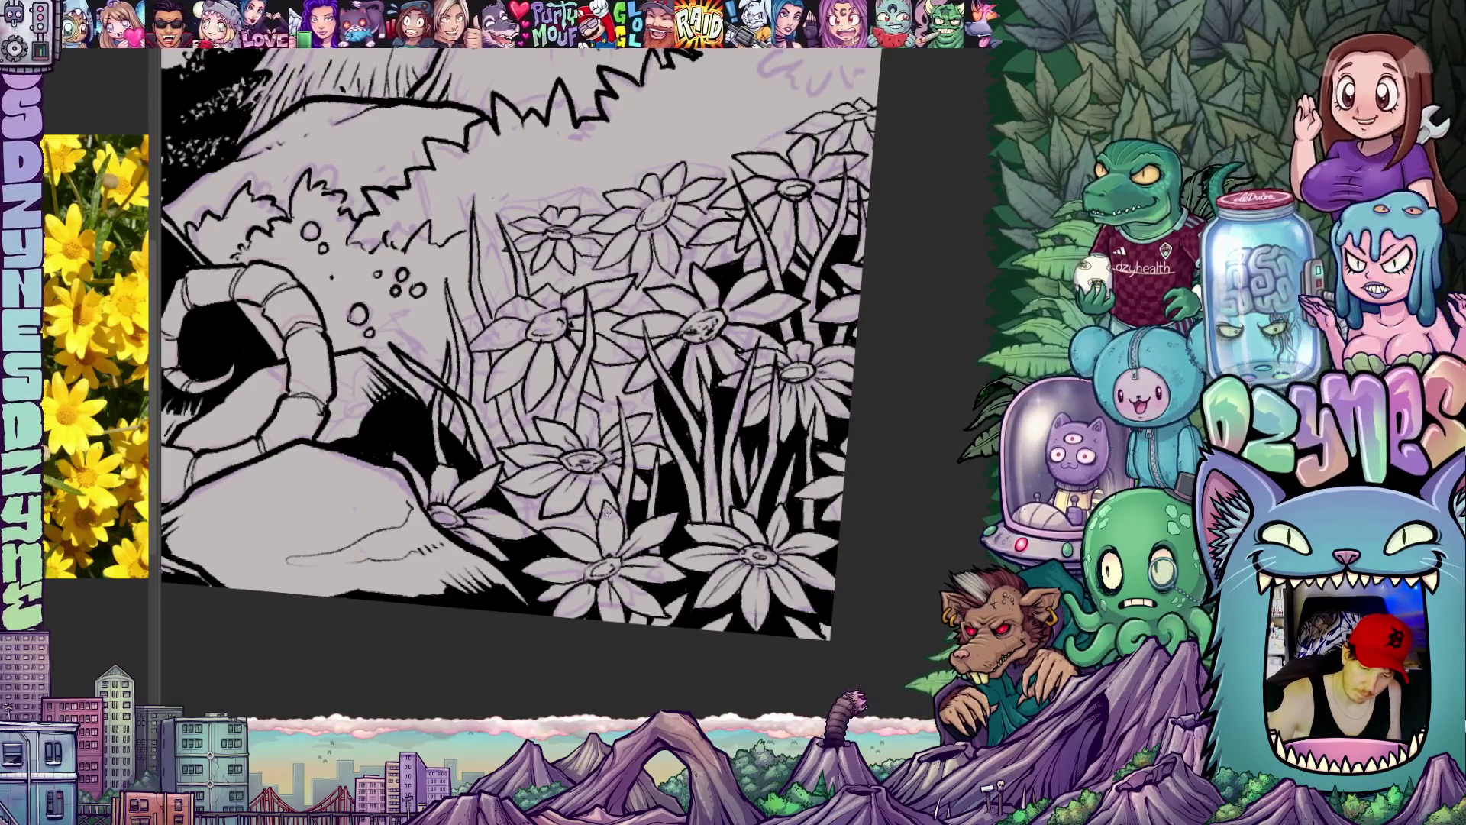
pyautogui.moveTo(516, 345); pyautogui.dragTo(573, 401)
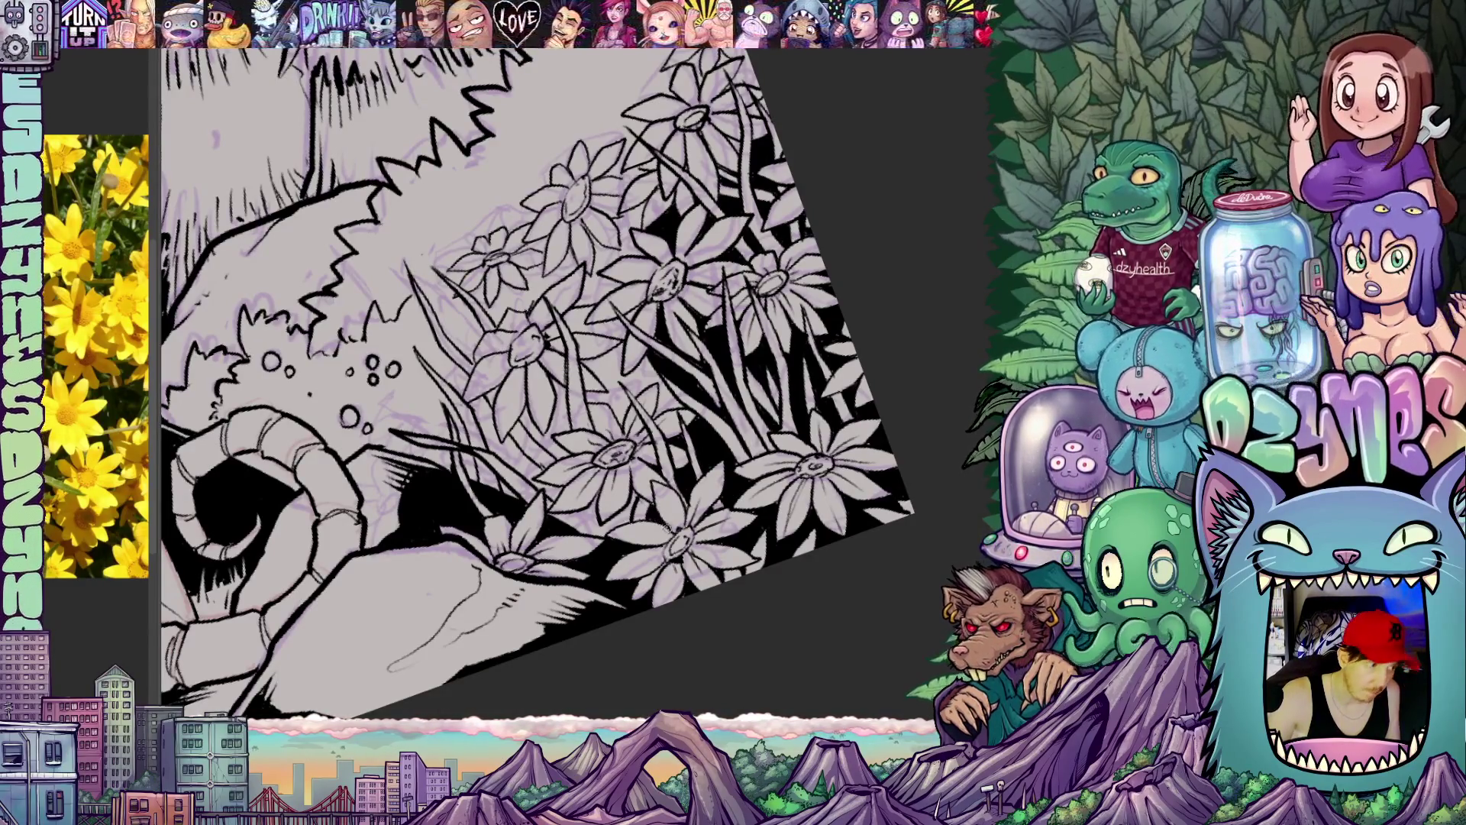
pyautogui.moveTo(515, 343); pyautogui.dragTo(539, 321)
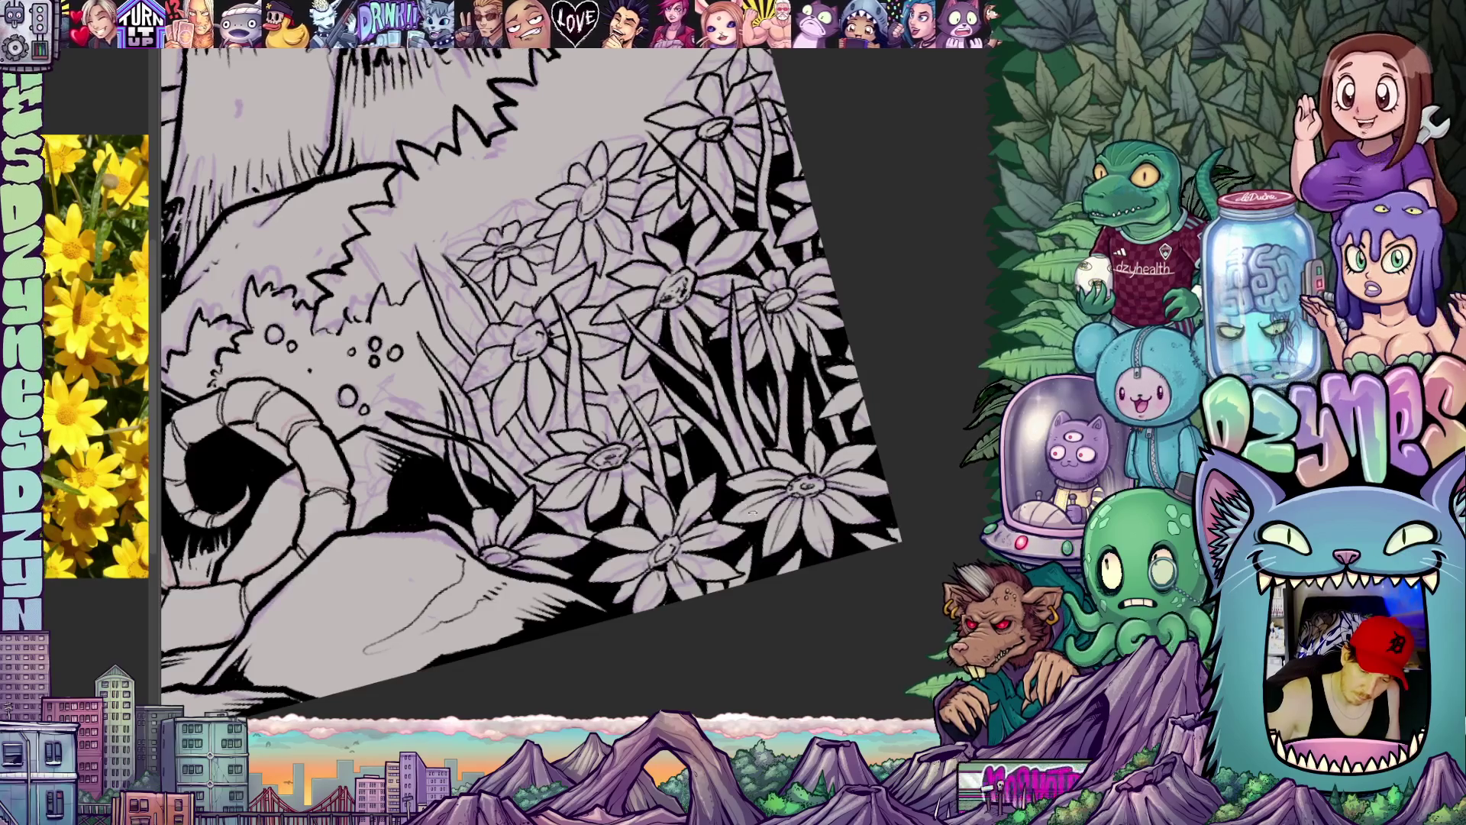
pyautogui.moveTo(516, 344); pyautogui.dragTo(573, 287)
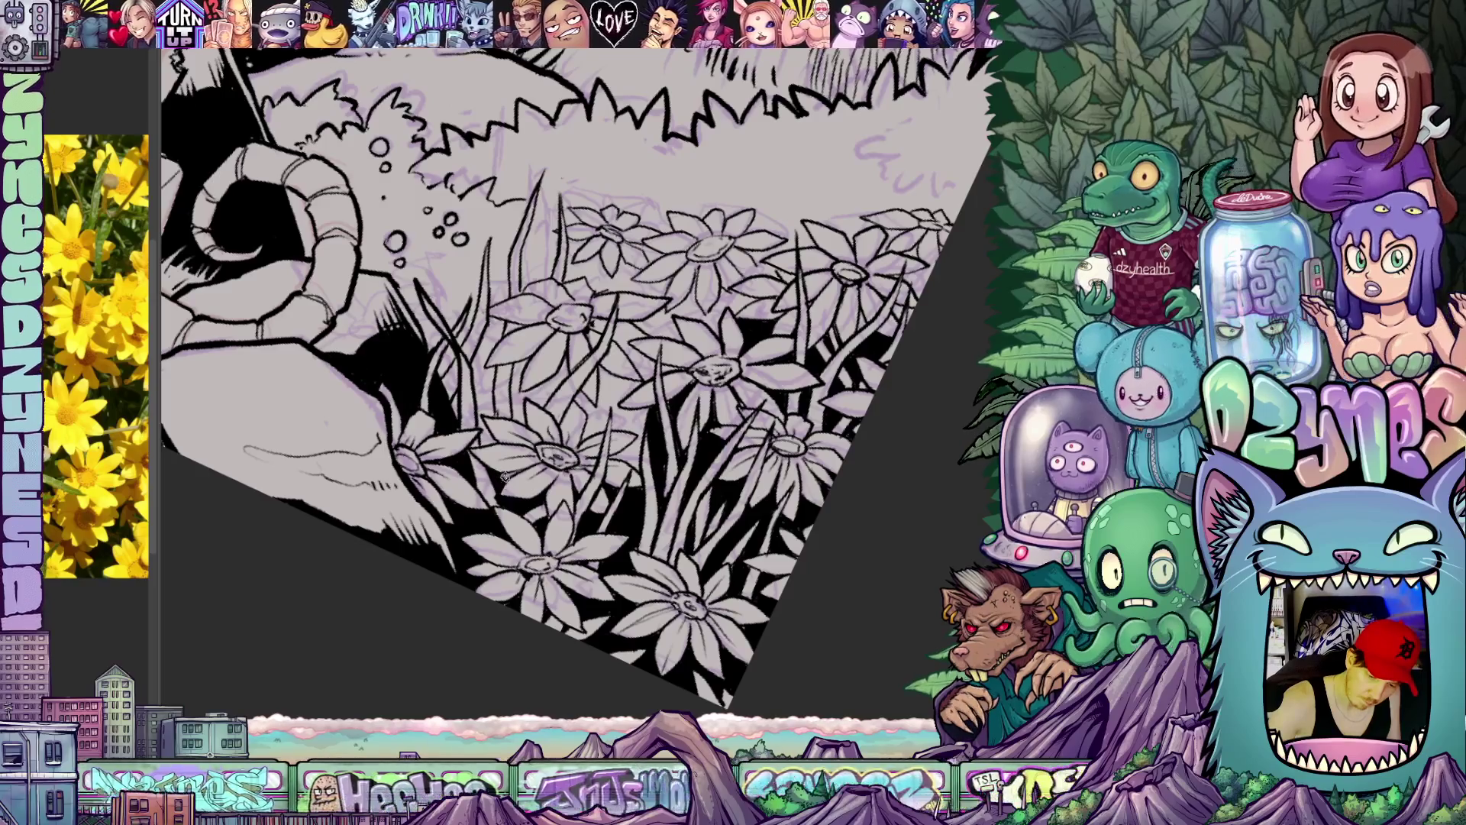
pyautogui.moveTo(501, 479)
pyautogui.mouseDown()
pyautogui.moveTo(581, 506)
pyautogui.moveTo(497, 490)
pyautogui.mouseUp()
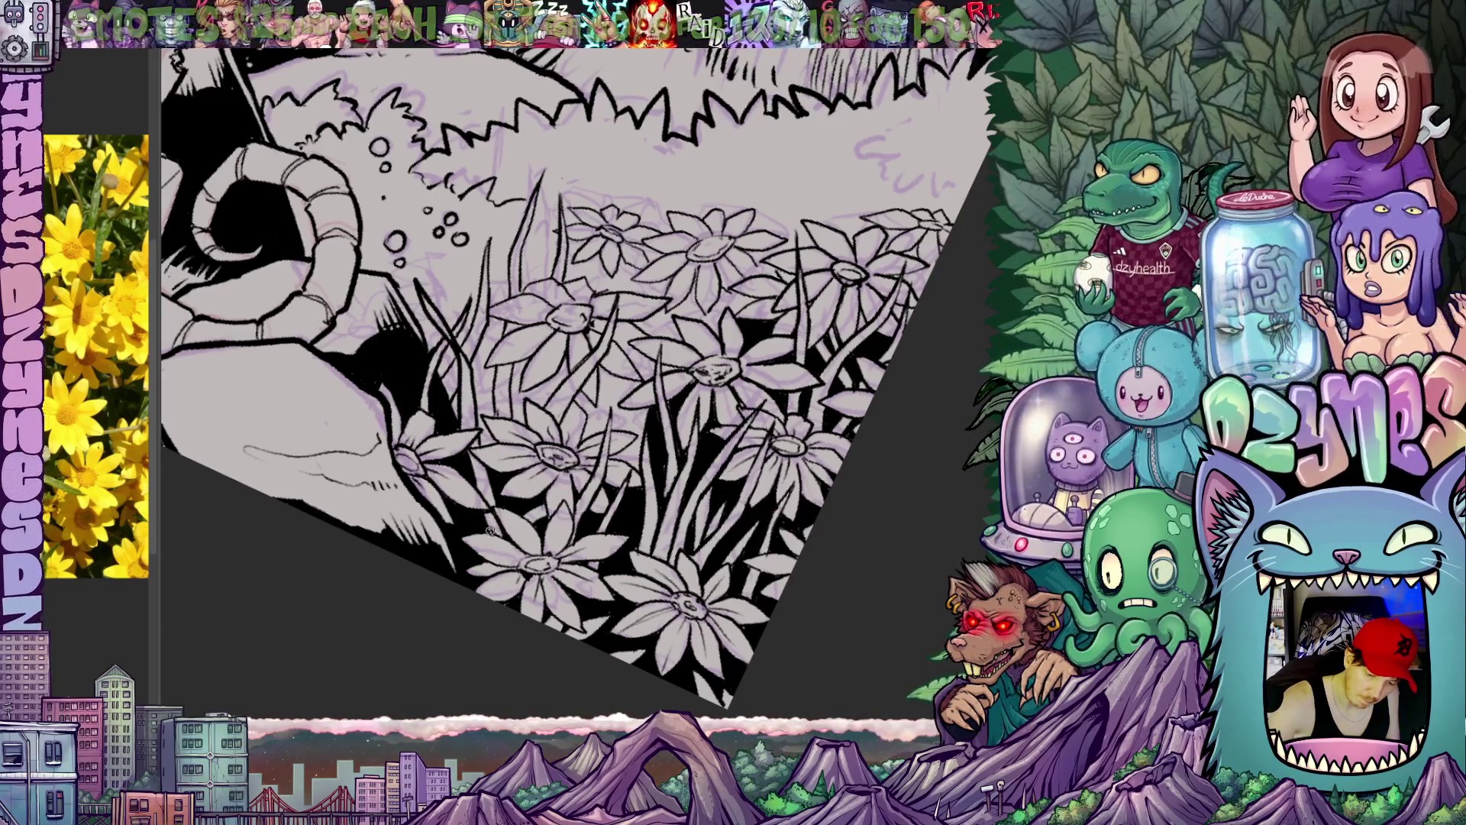
pyautogui.scroll(-2, 697, 527)
pyautogui.scroll(-1, 768, 544)
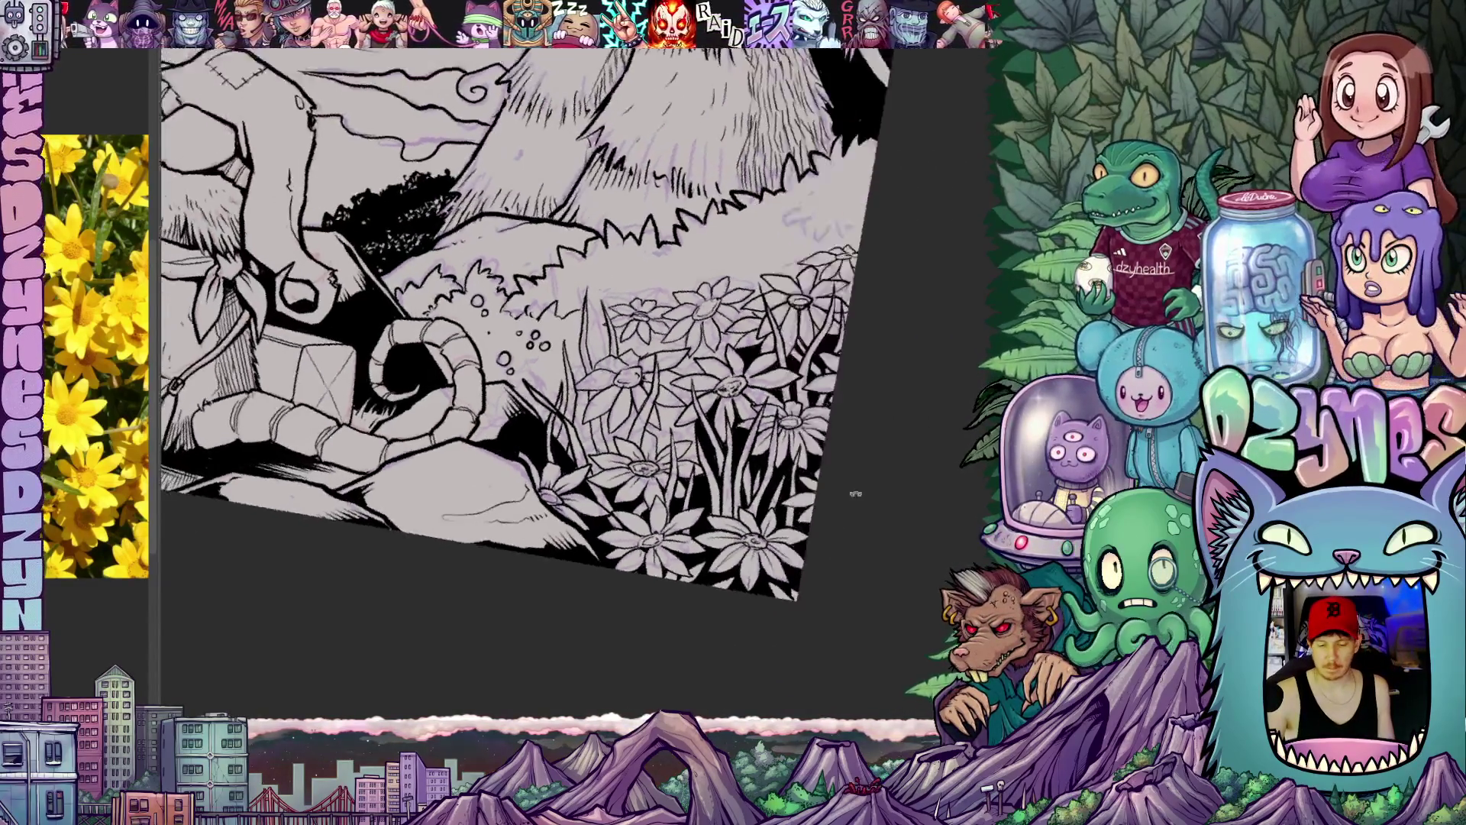
pyautogui.scroll(-1, 824, 504)
pyautogui.scroll(-1, 864, 475)
# Step: Level the canvas and ink a small dark stroke among the flowers by the tree base
pyautogui.moveTo(864, 475); pyautogui.dragTo(909, 534)
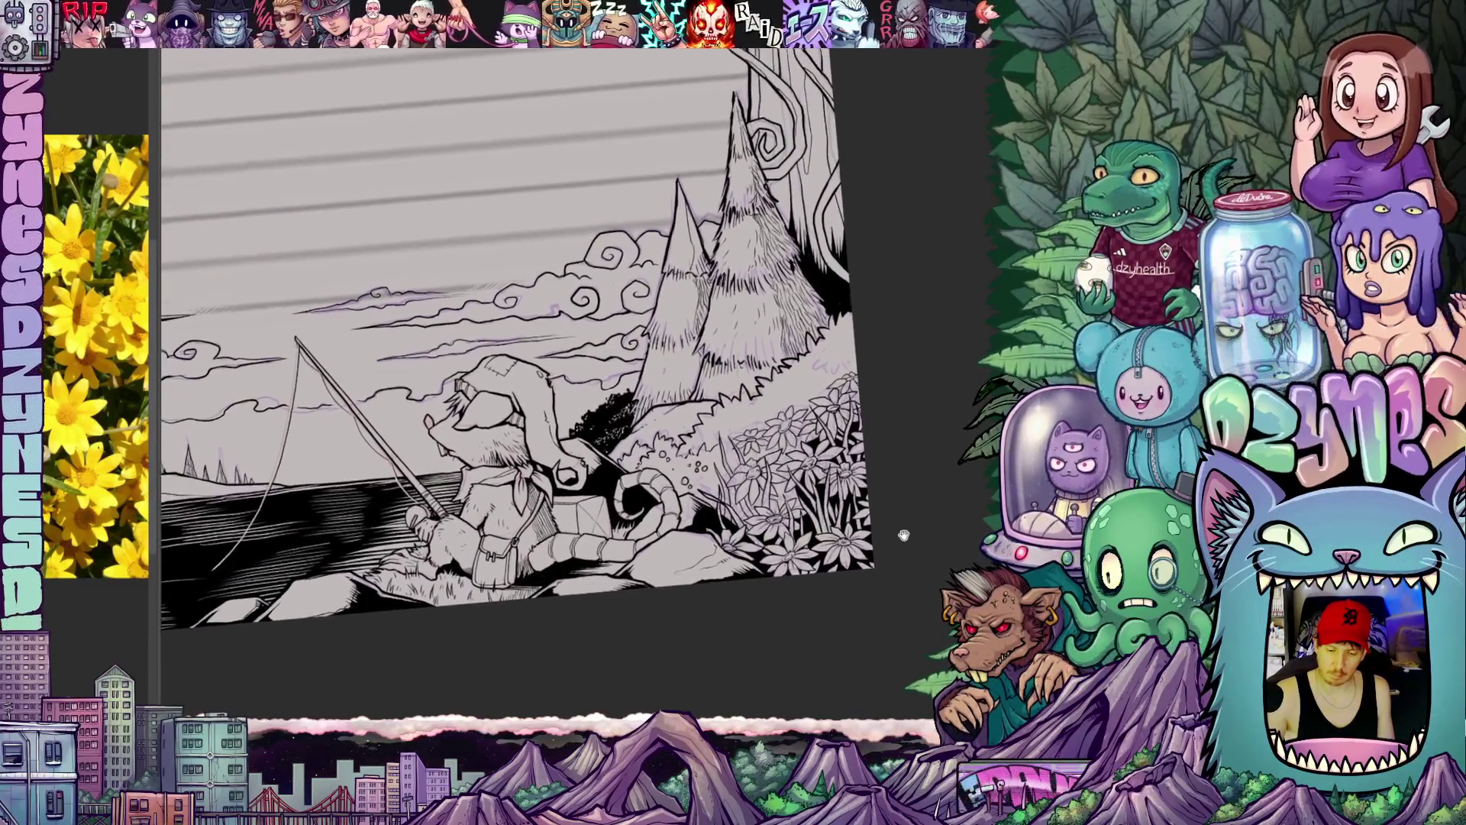
pyautogui.scroll(1, 643, 435)
pyautogui.scroll(1, 642, 436)
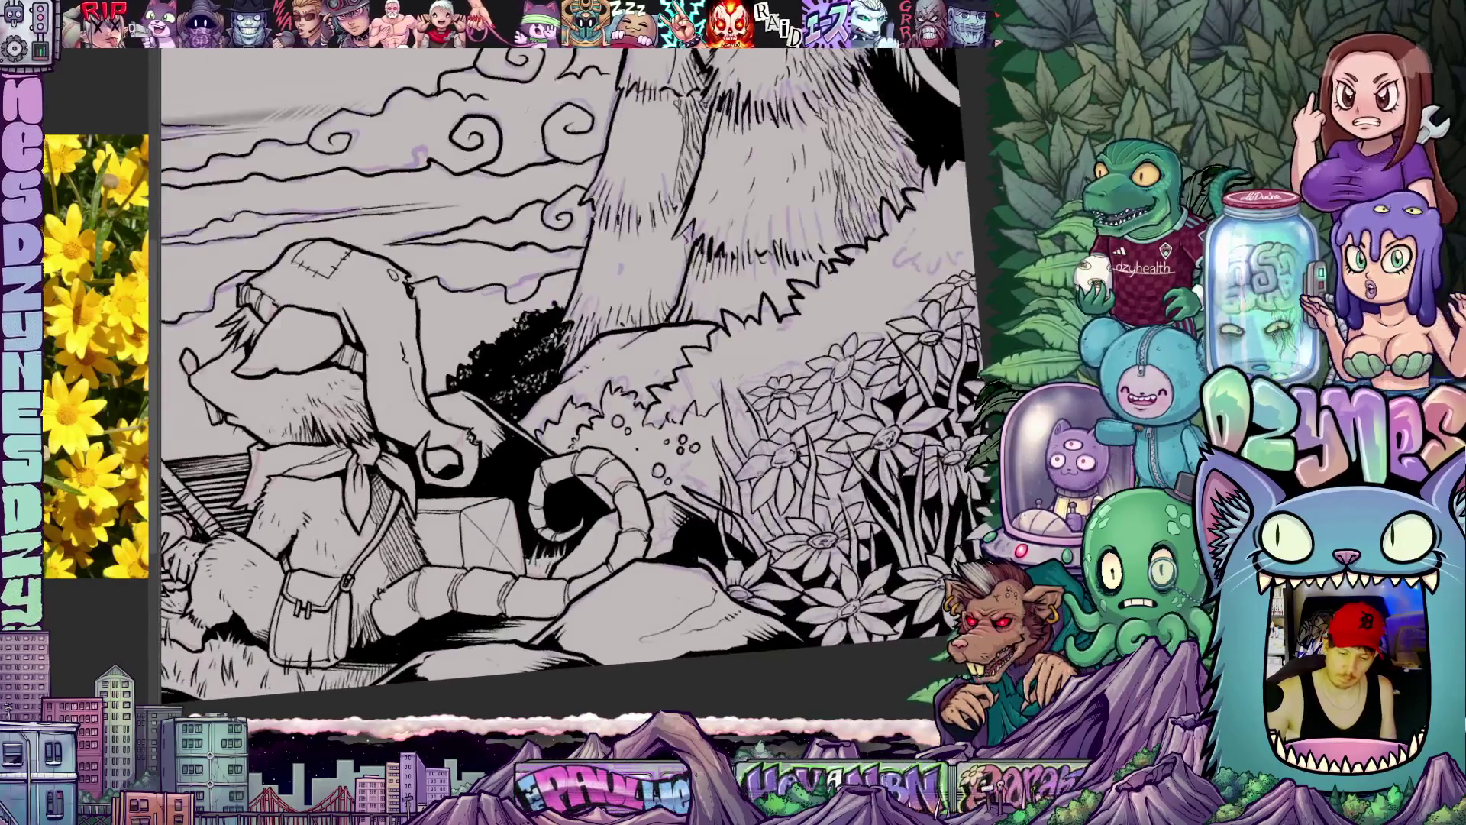
pyautogui.scroll(1, 641, 435)
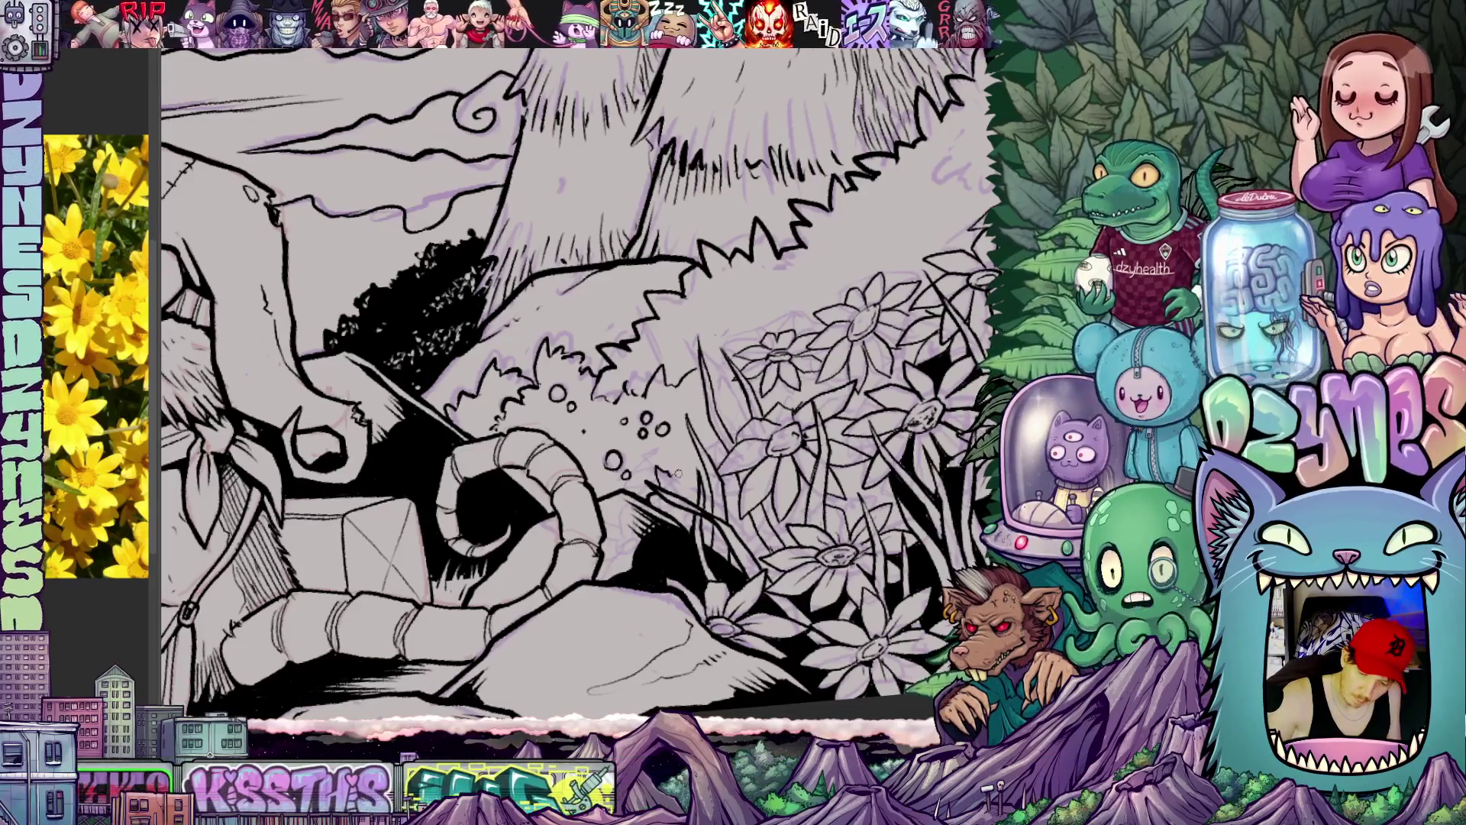
pyautogui.moveTo(685, 450); pyautogui.dragTo(733, 428)
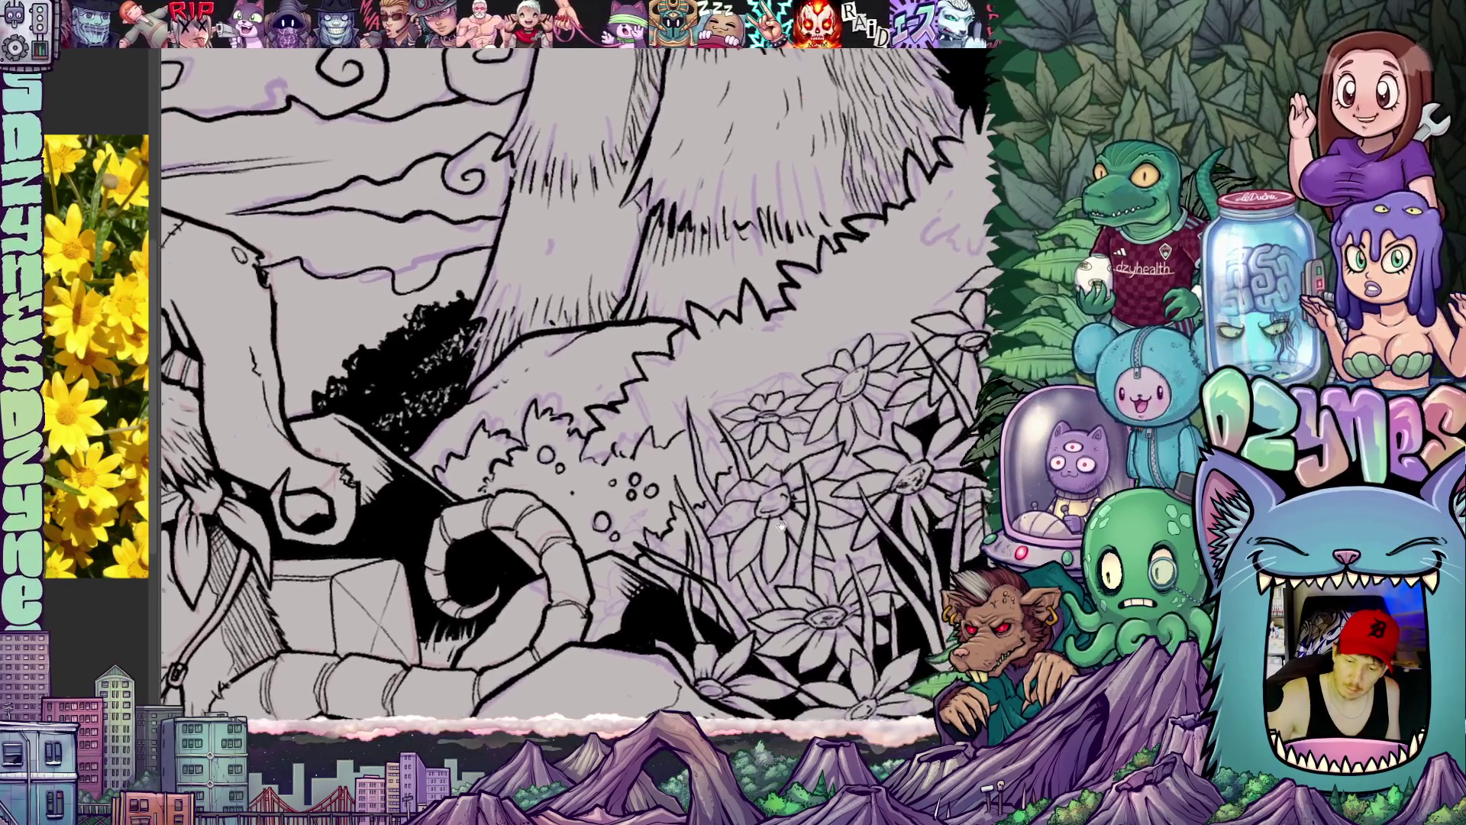
pyautogui.moveTo(573, 378); pyautogui.dragTo(553, 448)
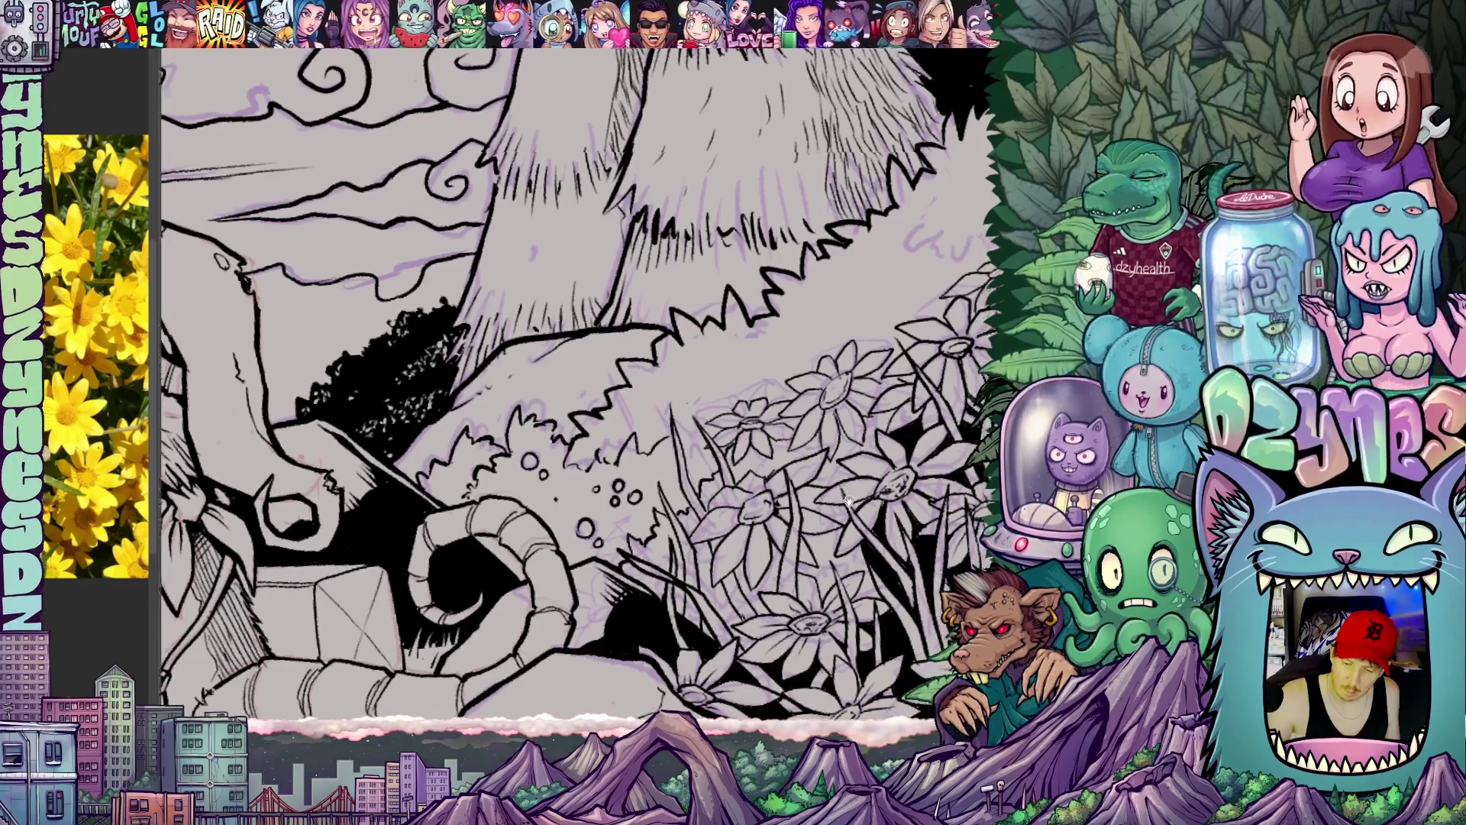
# Step: Pan and tilt the view across the tree and flower area to check the inking
pyautogui.moveTo(687, 344); pyautogui.dragTo(531, 468)
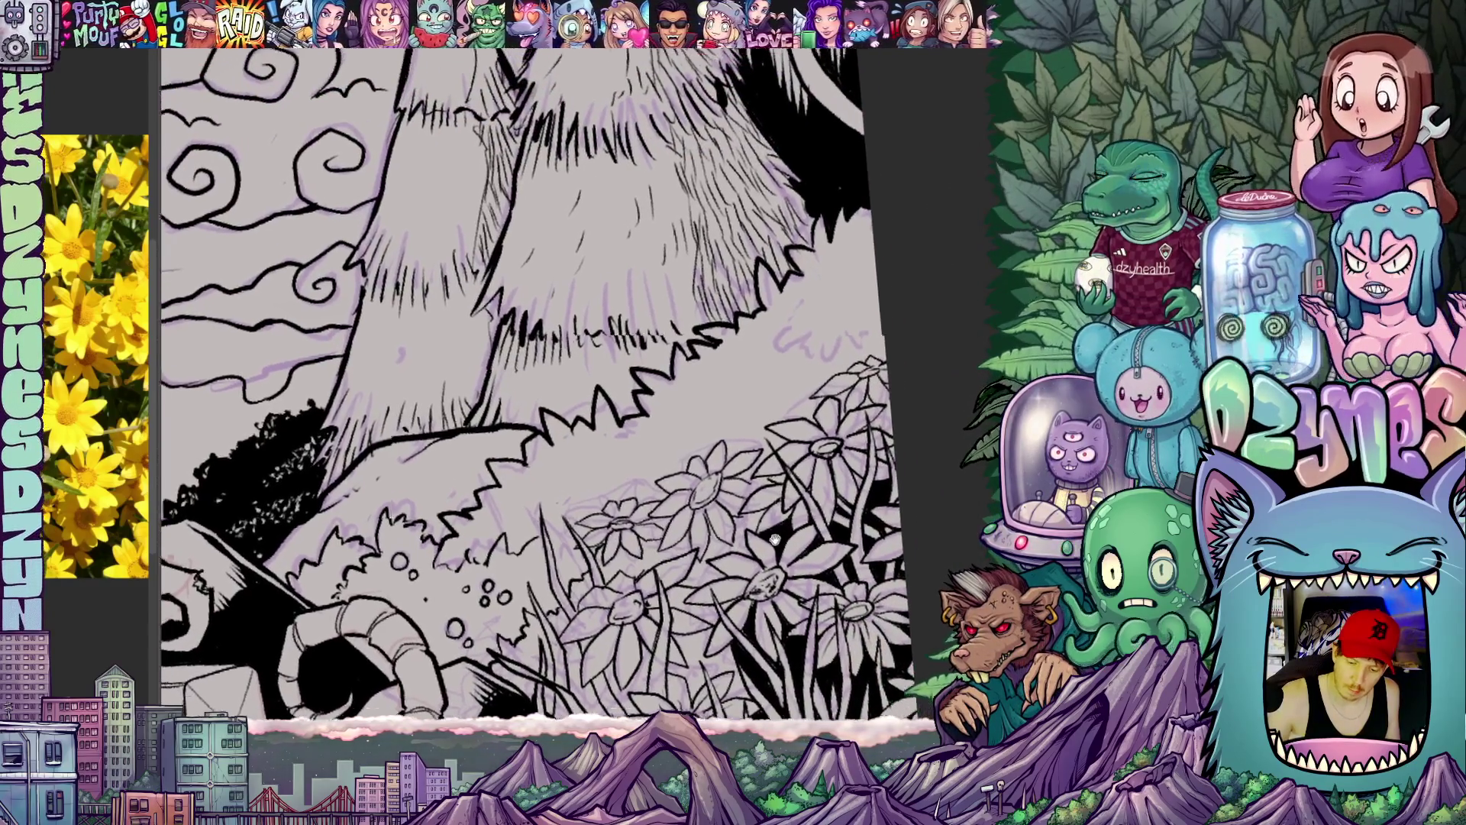
pyautogui.moveTo(763, 433); pyautogui.dragTo(711, 481)
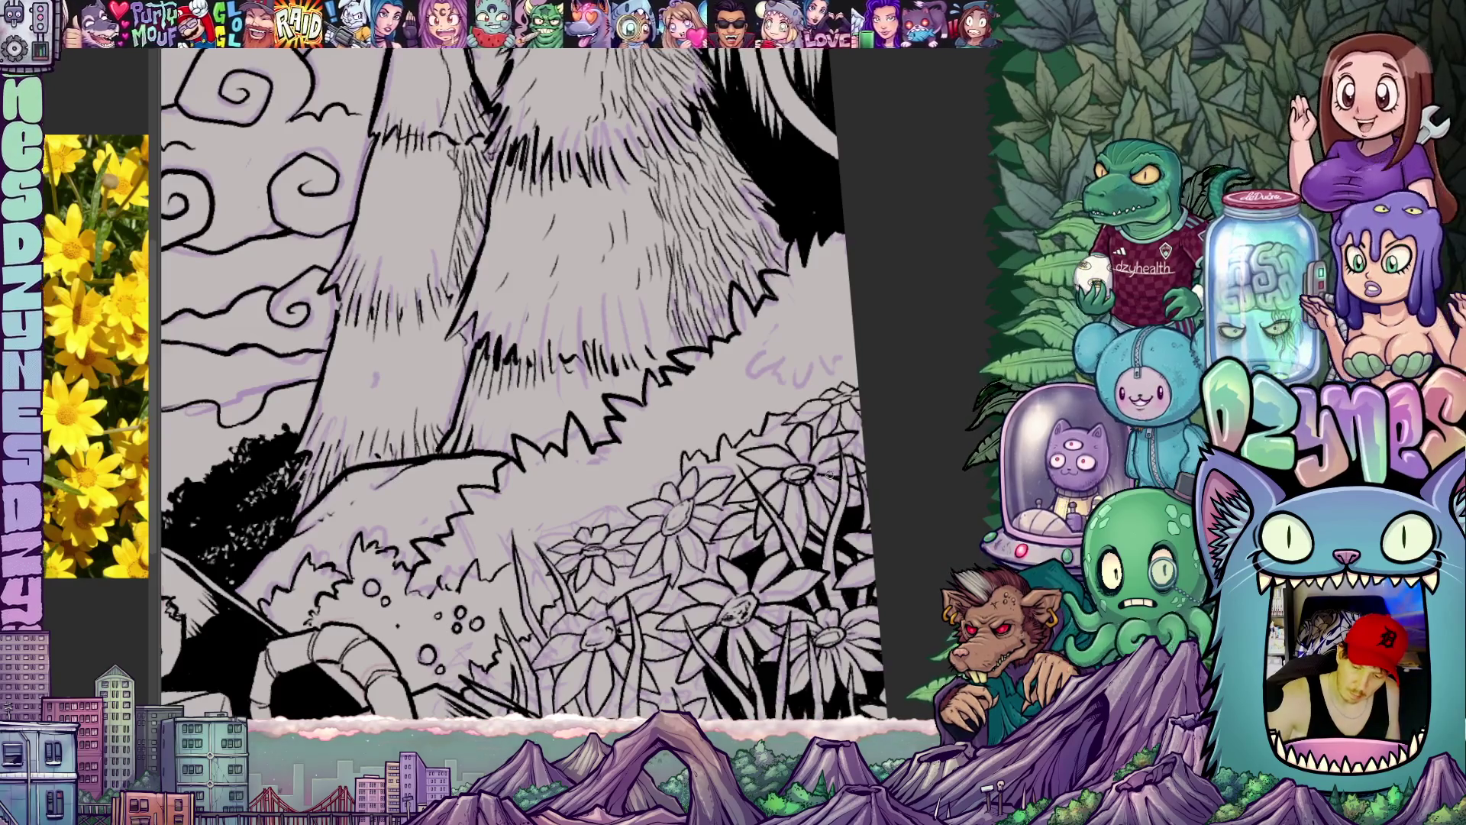
pyautogui.scroll(-2, 522, 389)
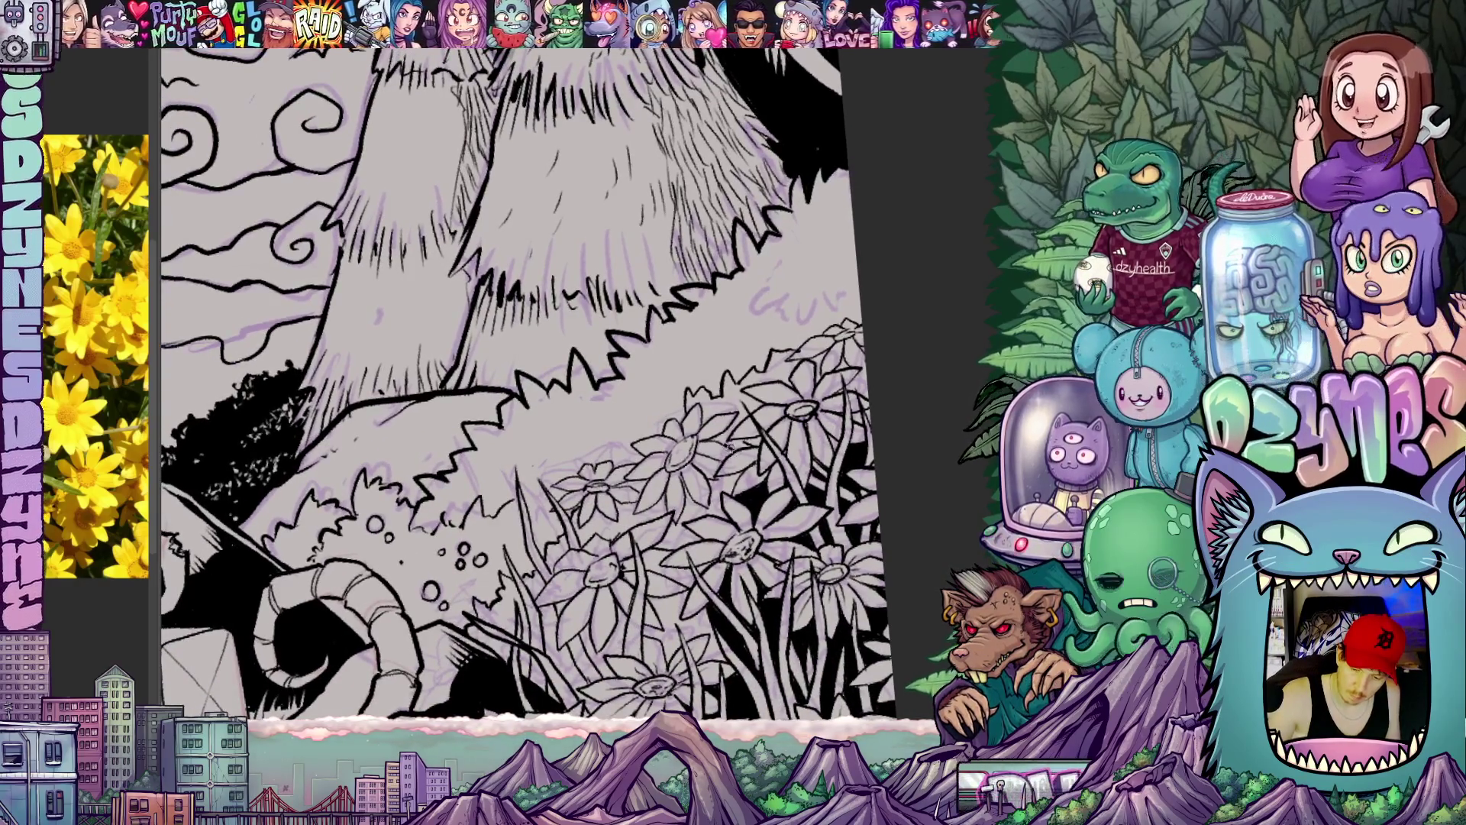
pyautogui.scroll(-2, 521, 389)
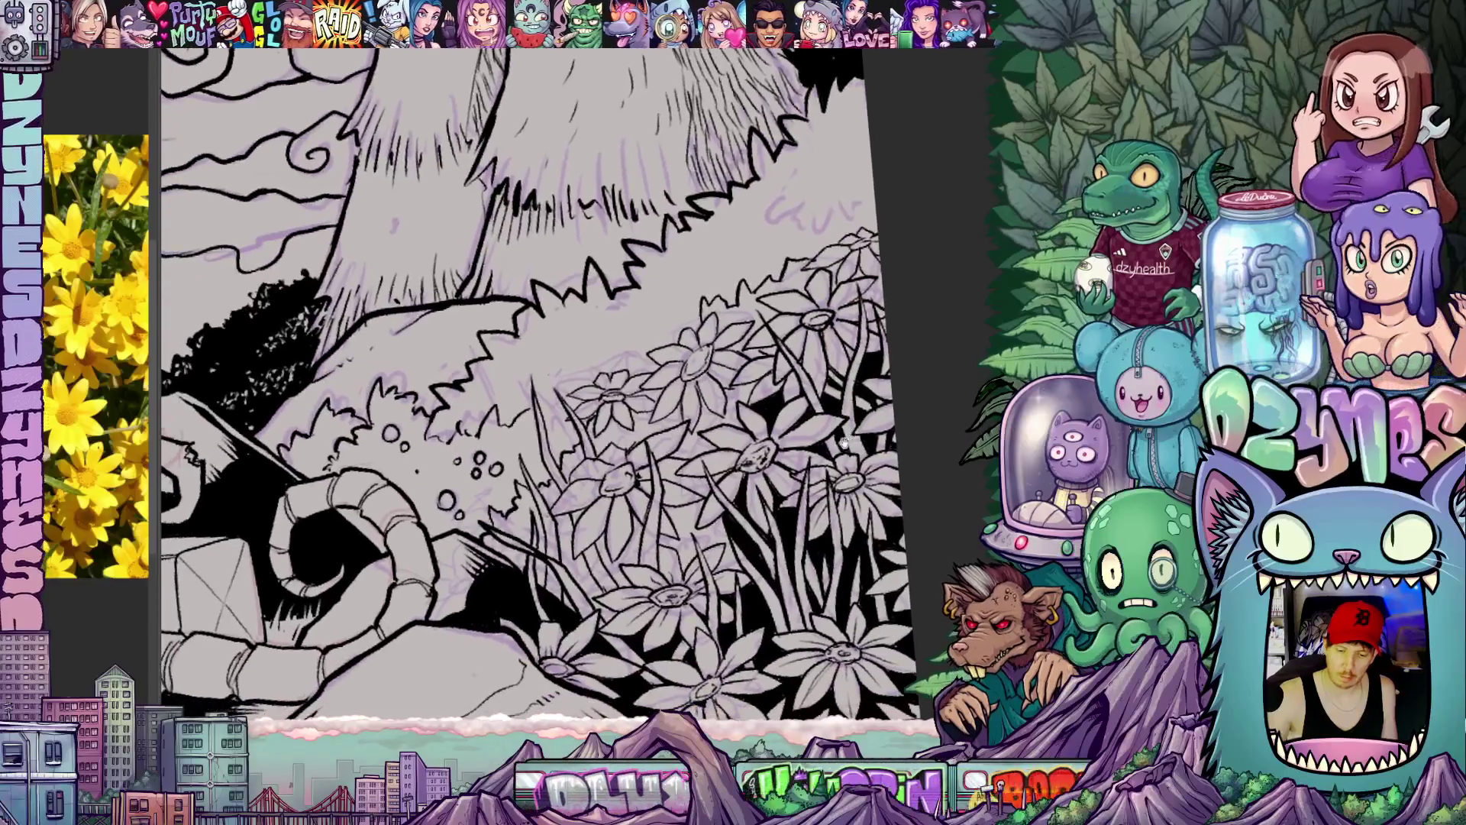
pyautogui.moveTo(521, 389); pyautogui.dragTo(596, 344)
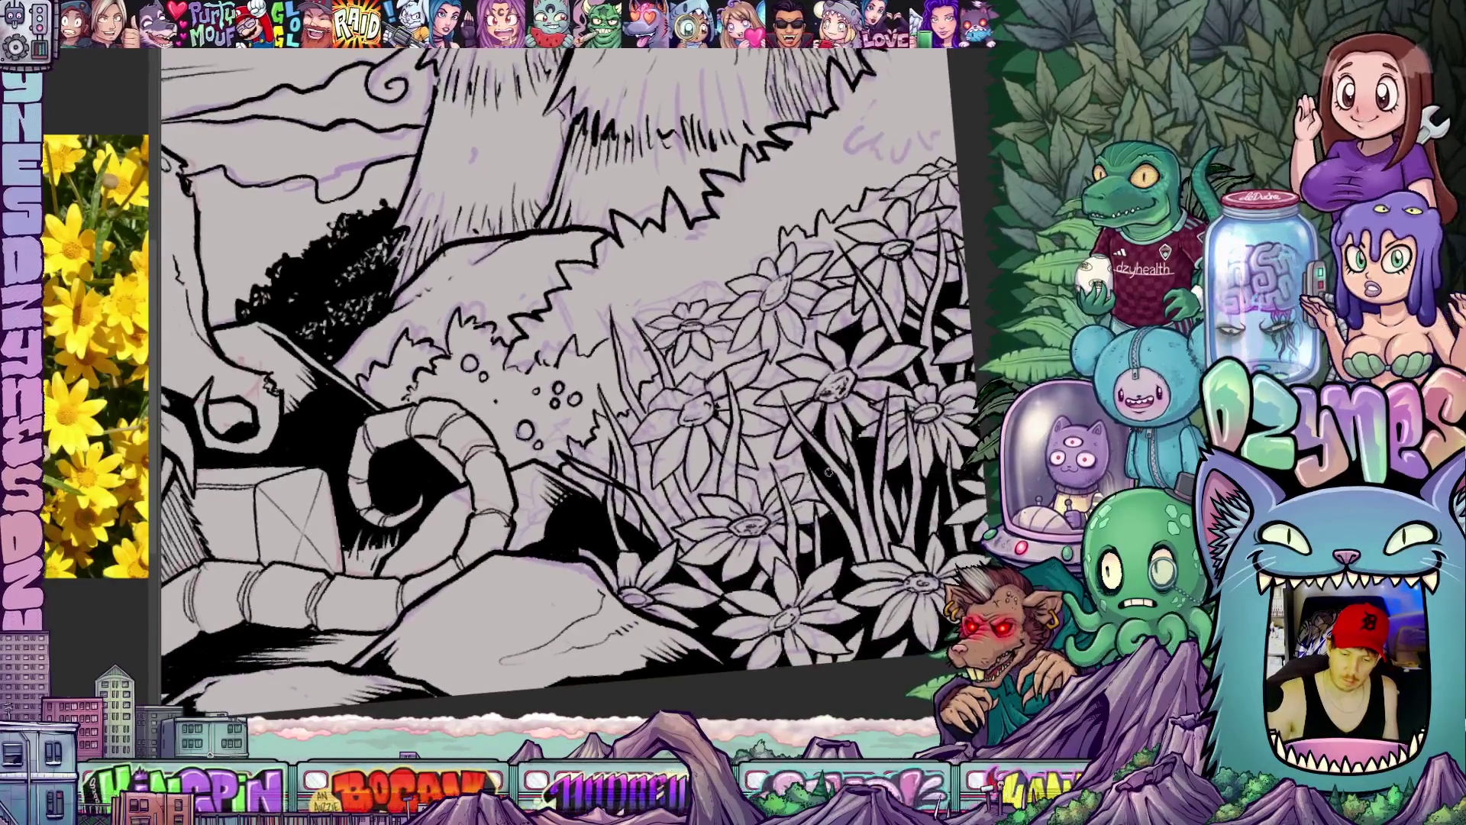
pyautogui.moveTo(756, 464); pyautogui.dragTo(688, 379)
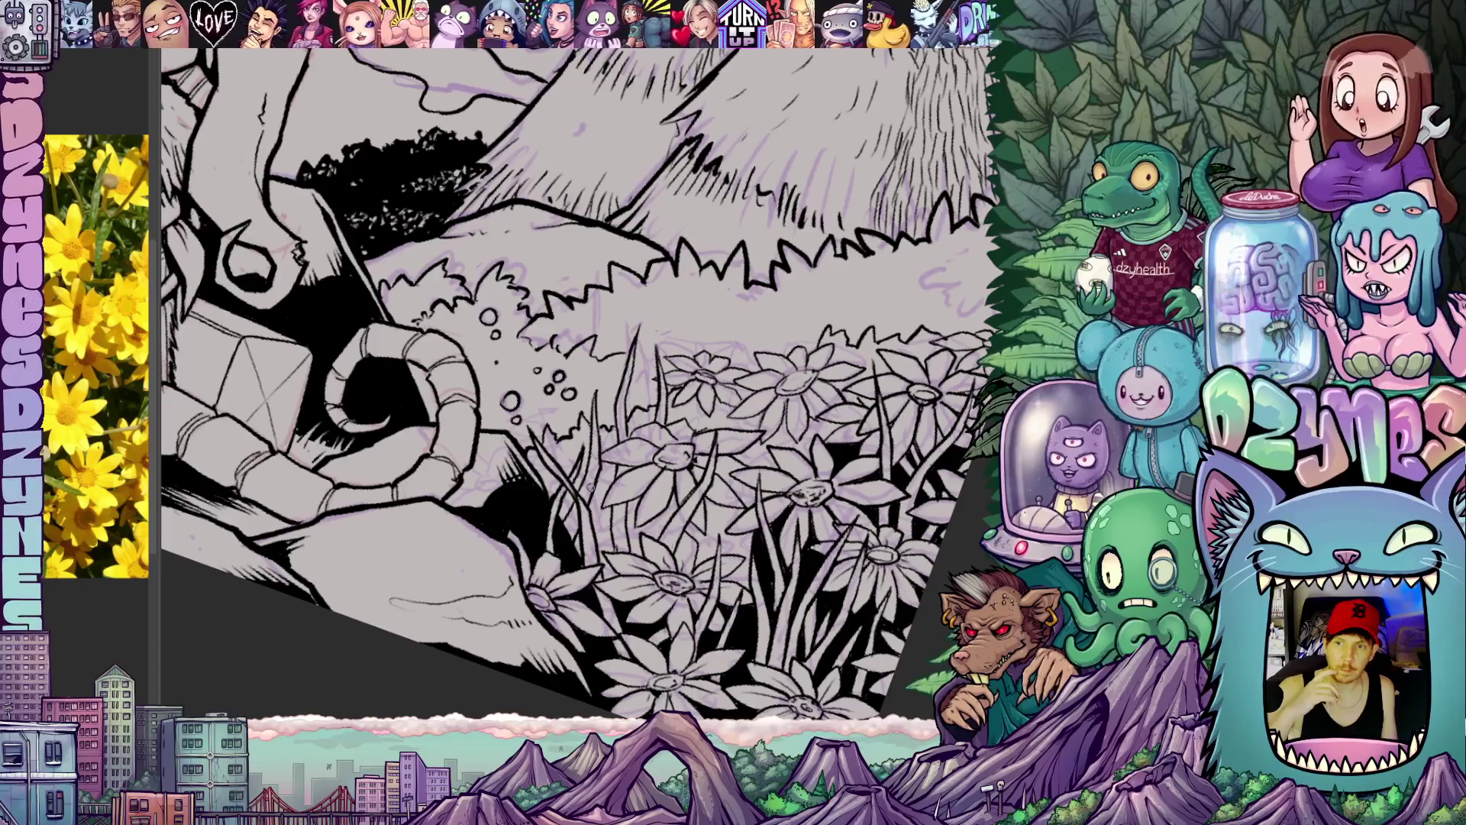
pyautogui.moveTo(589, 489)
pyautogui.mouseDown()
pyautogui.moveTo(516, 418)
pyautogui.moveTo(497, 426)
pyautogui.mouseUp()
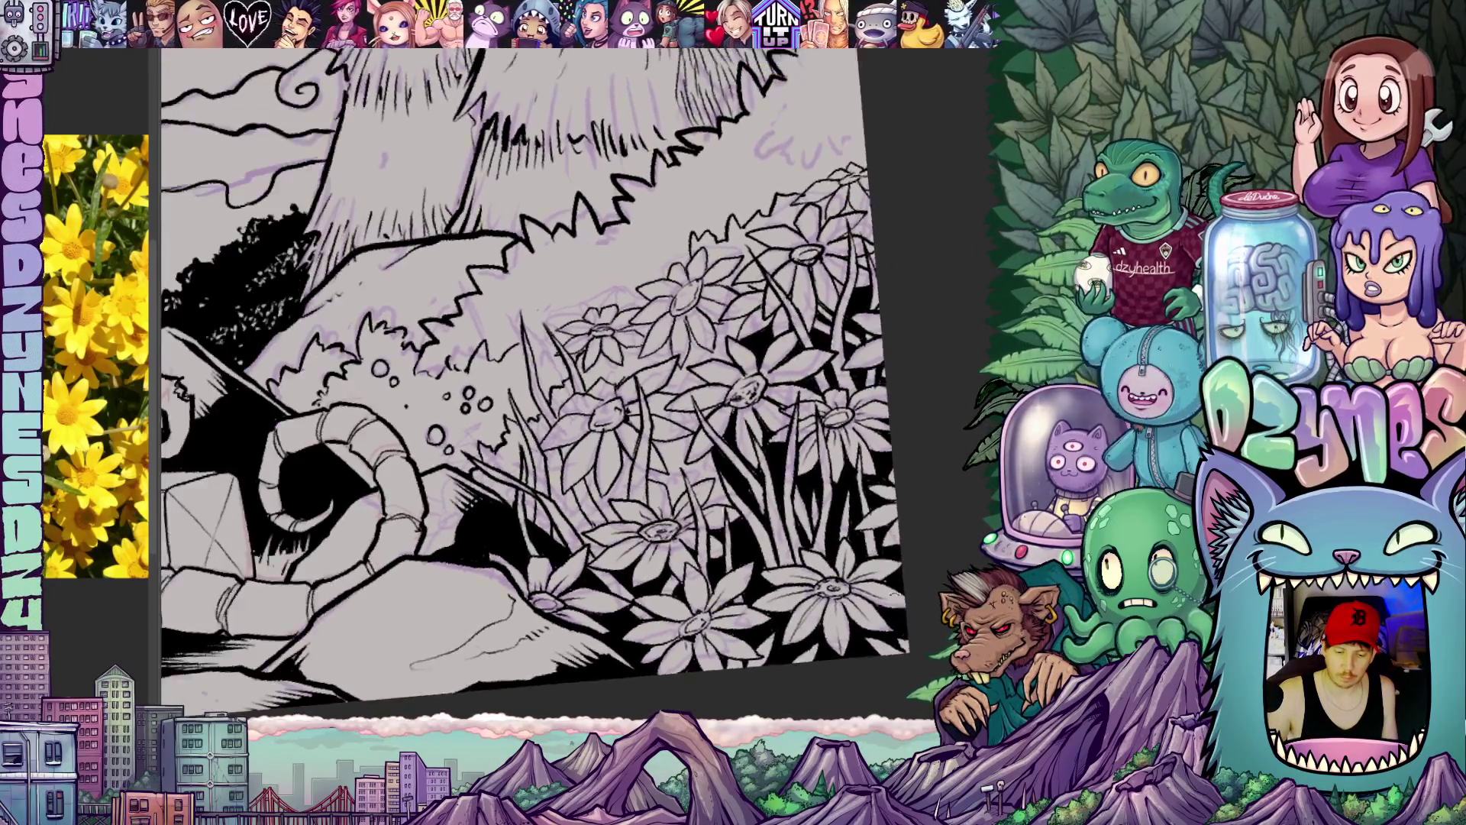
pyautogui.moveTo(550, 378); pyautogui.dragTo(504, 413)
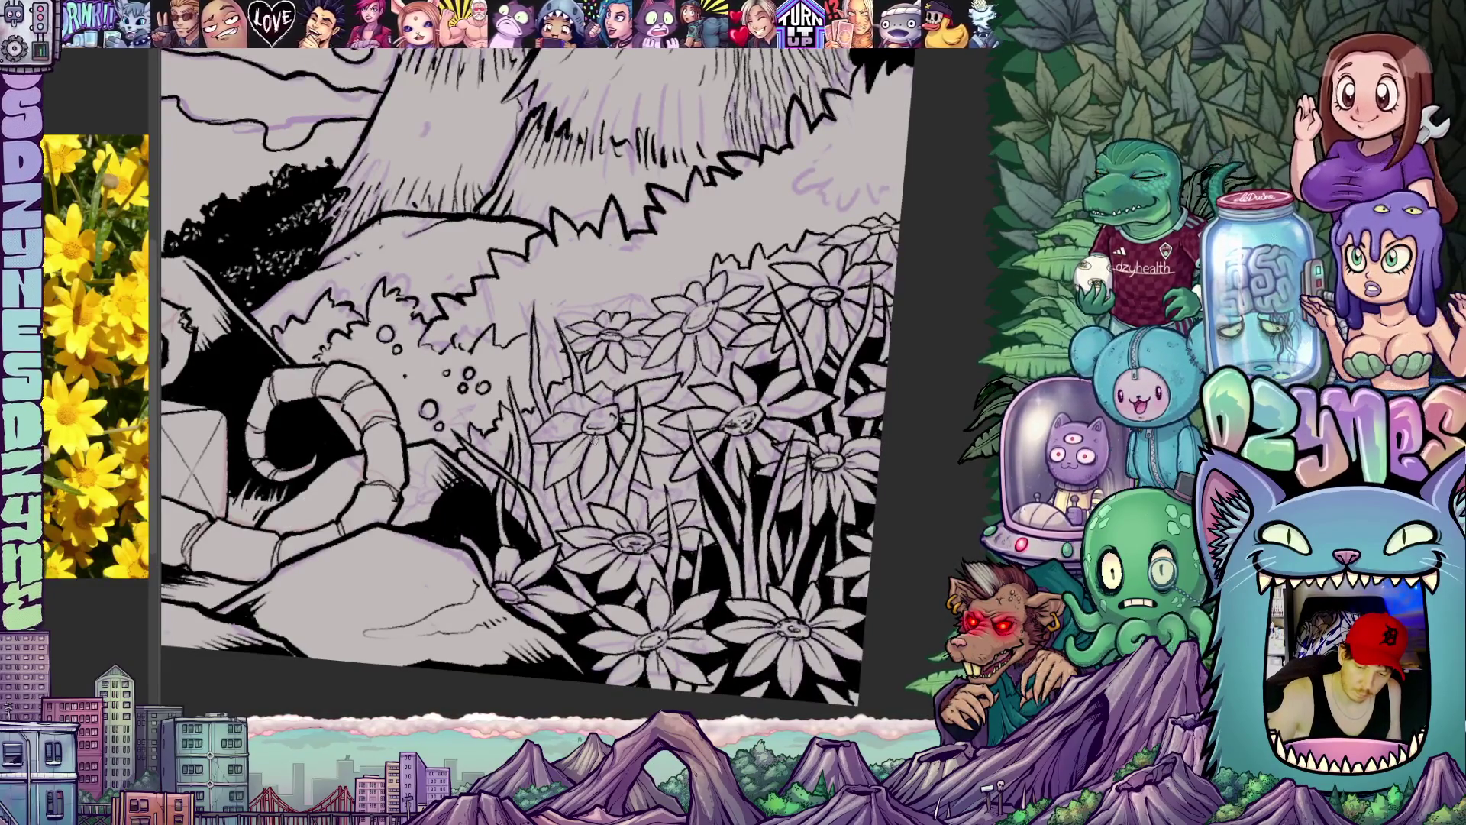
pyautogui.moveTo(642, 379); pyautogui.dragTo(608, 410)
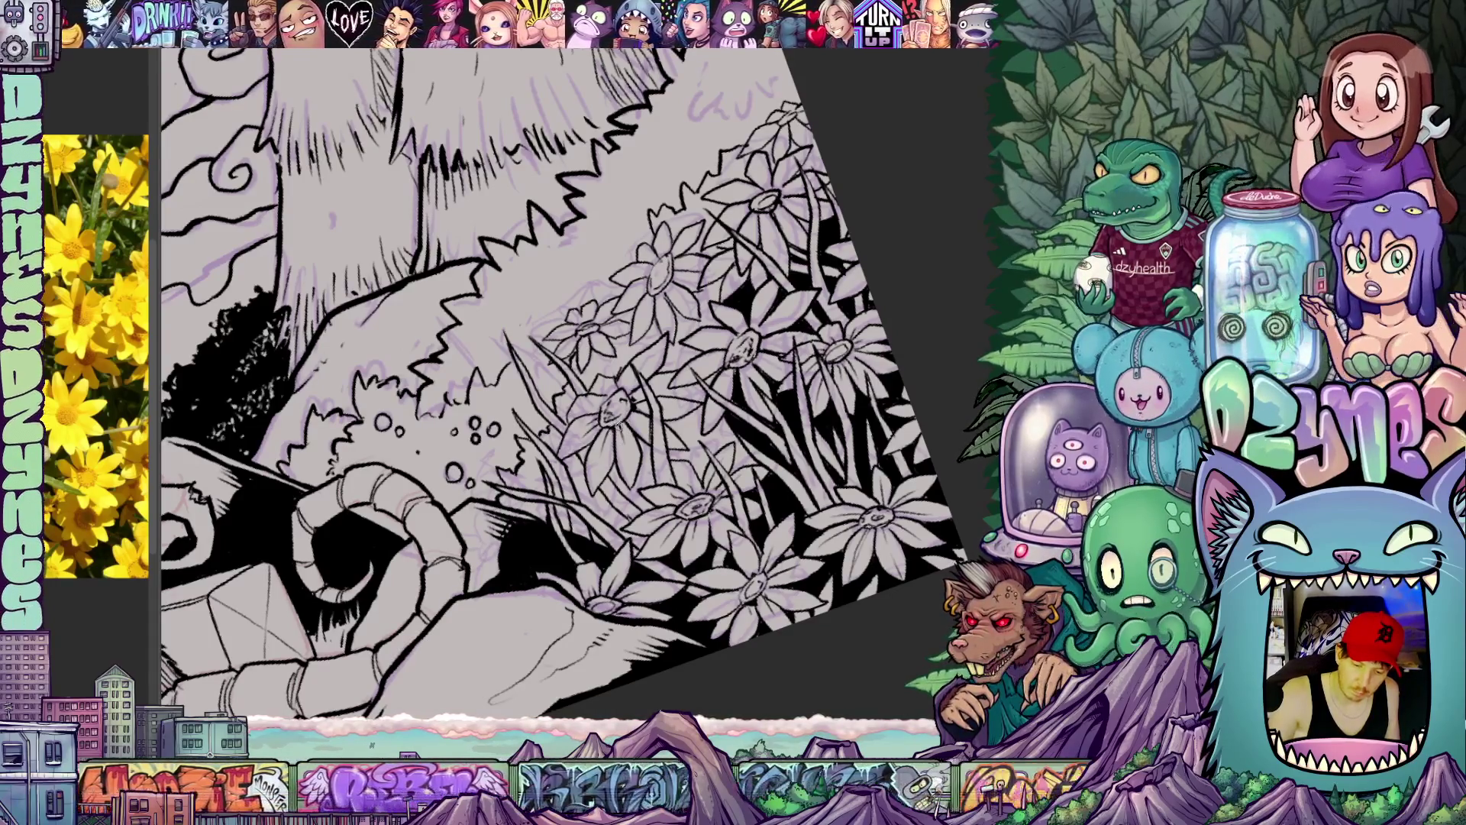
pyautogui.press('Escape')
pyautogui.press('r')
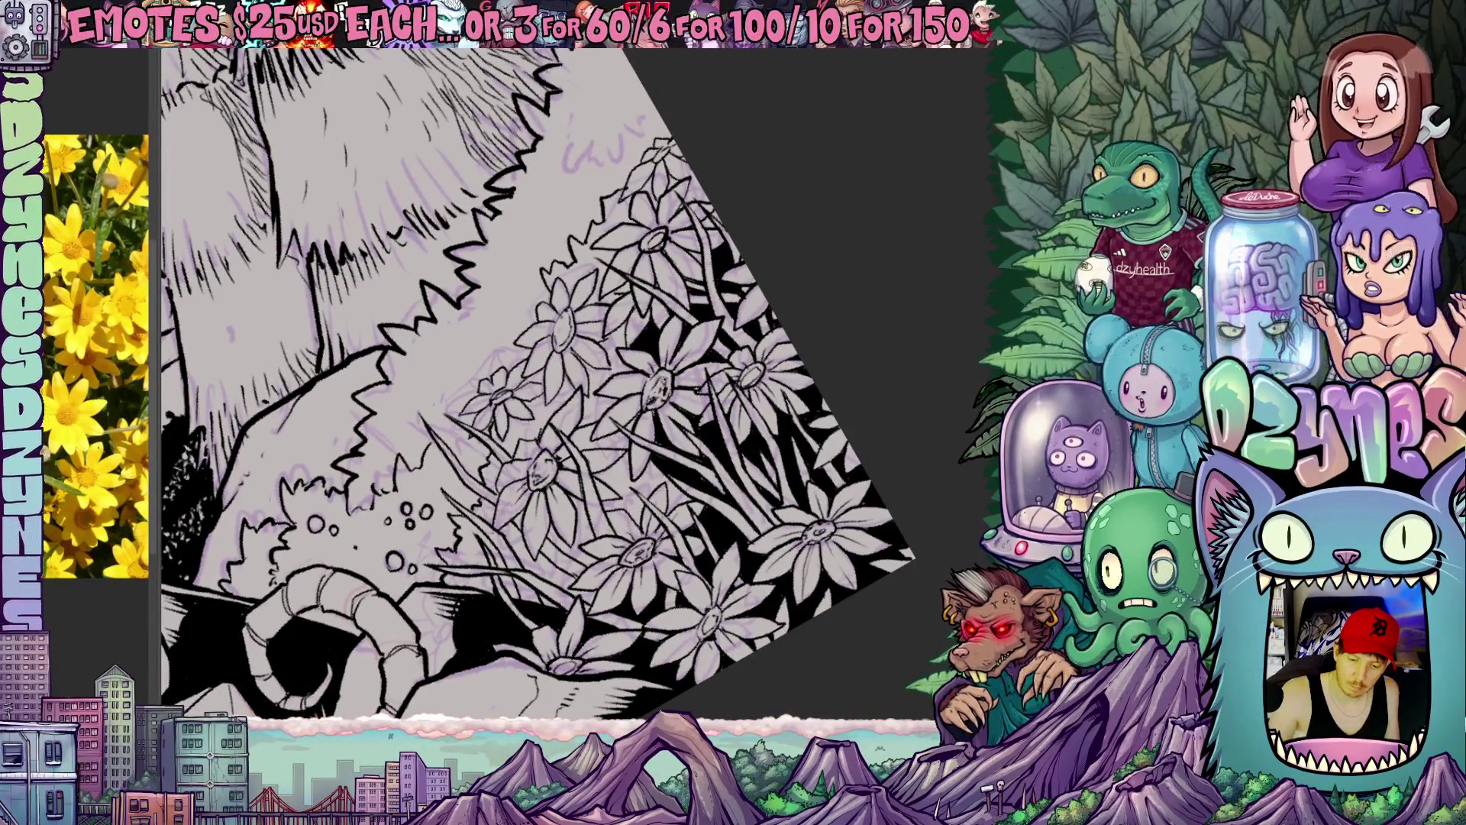
pyautogui.press('Escape')
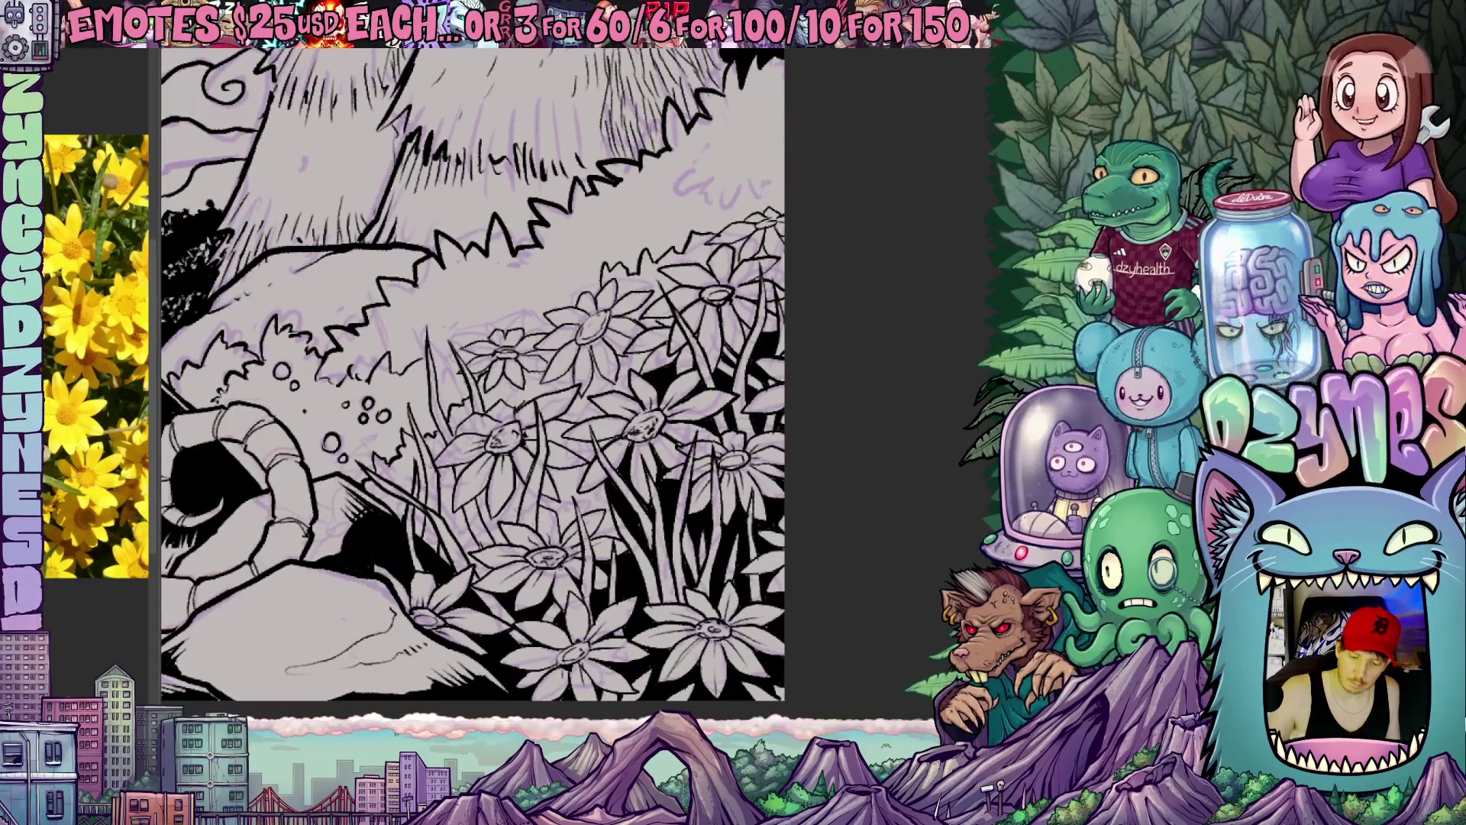
pyautogui.scroll(-2, 515, 401)
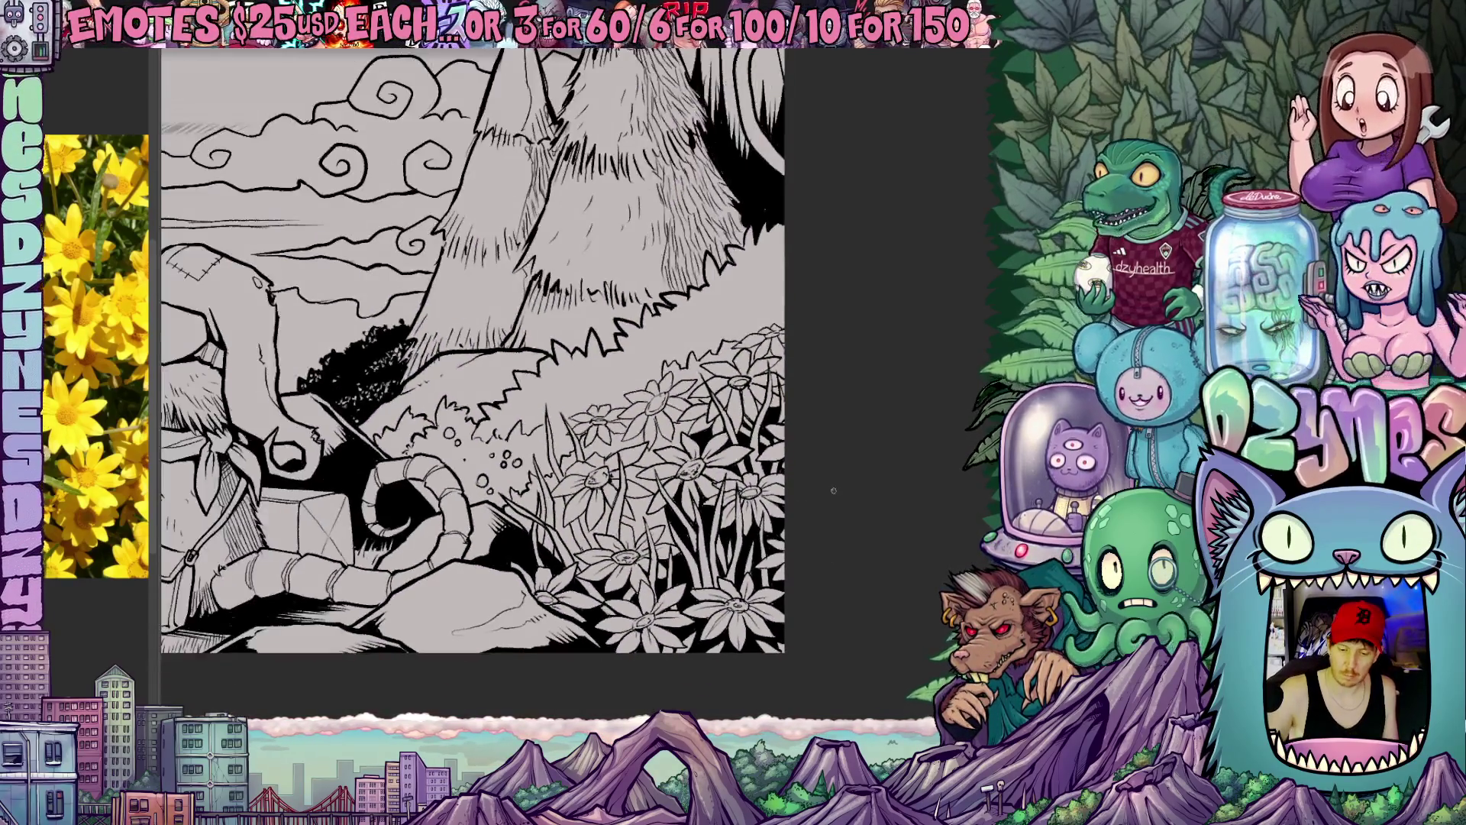
pyautogui.scroll(-3, 515, 402)
pyautogui.scroll(-2, 516, 402)
pyautogui.scroll(-2, 928, 515)
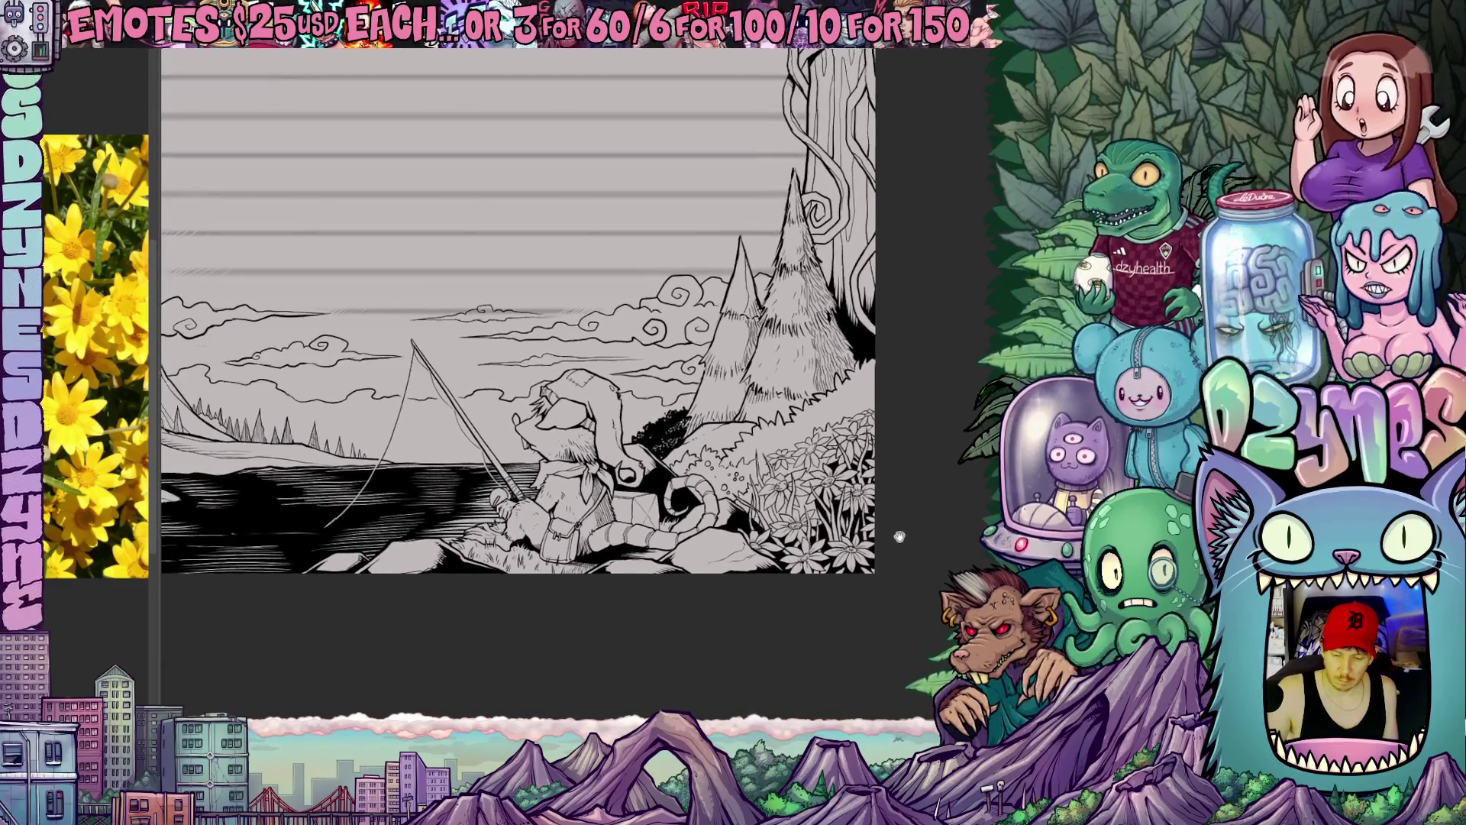
pyautogui.moveTo(894, 527); pyautogui.dragTo(963, 557)
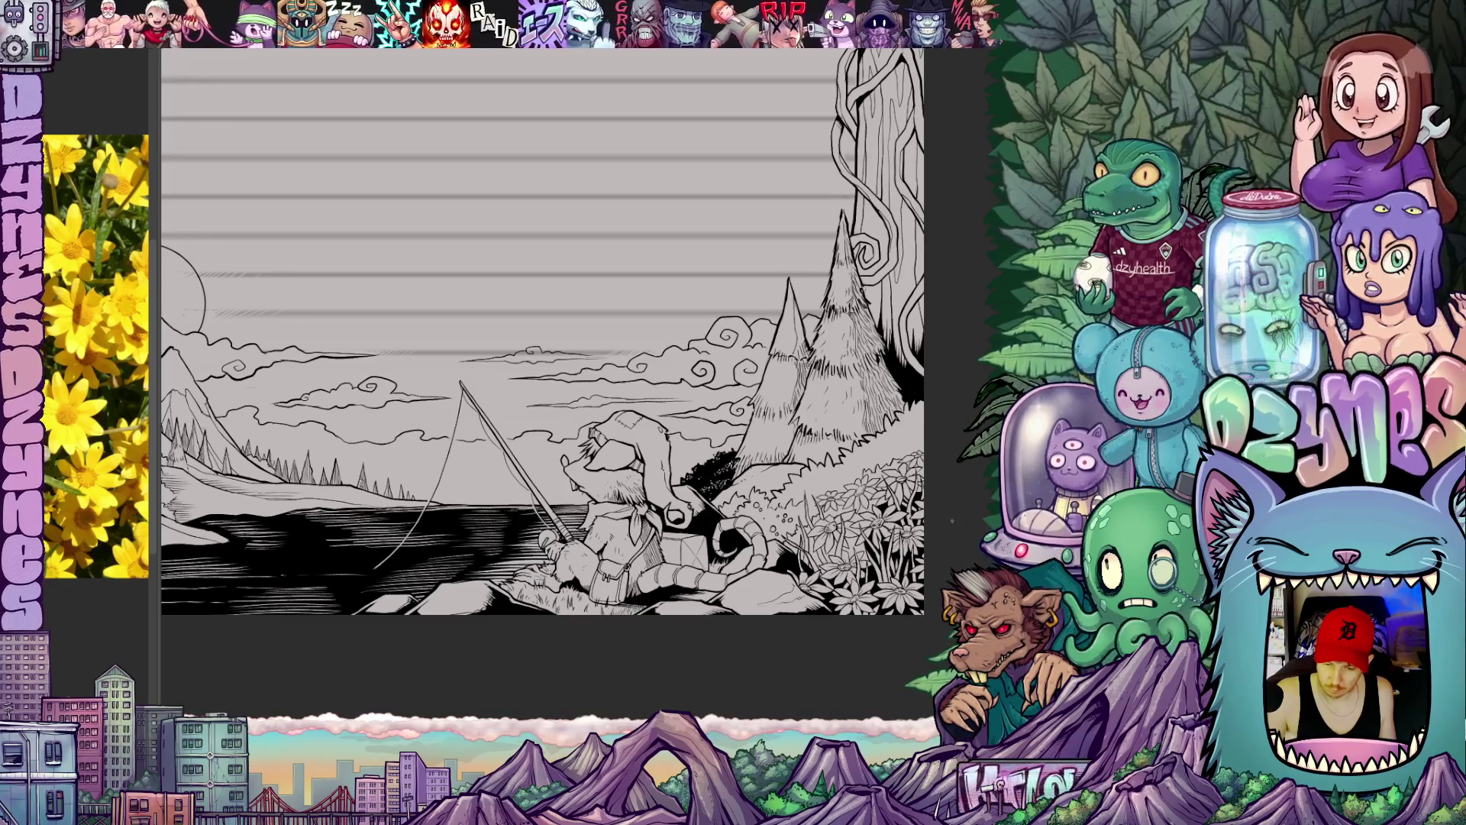
pyautogui.scroll(3, 573, 401)
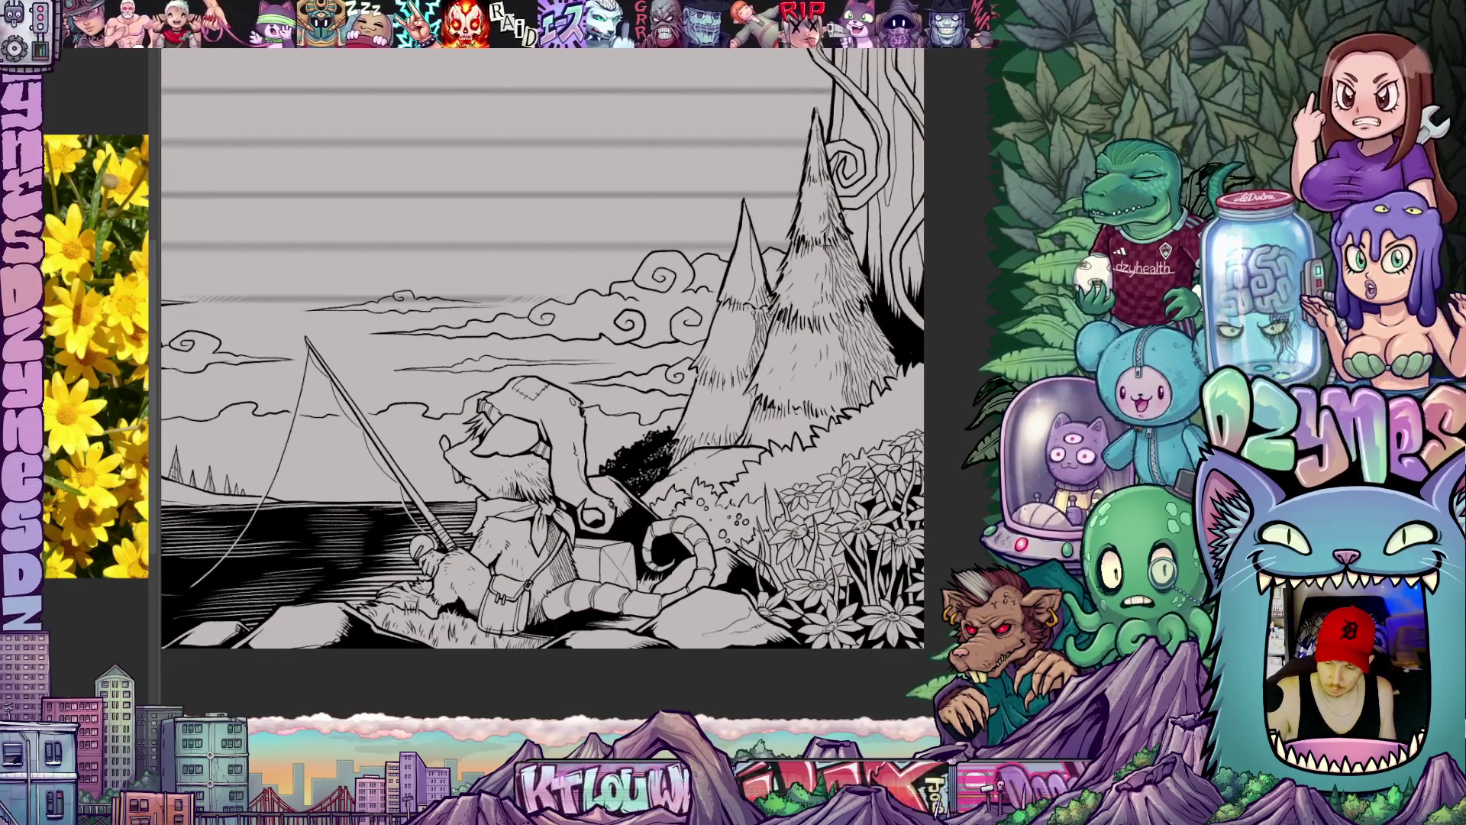
pyautogui.scroll(3, 544, 367)
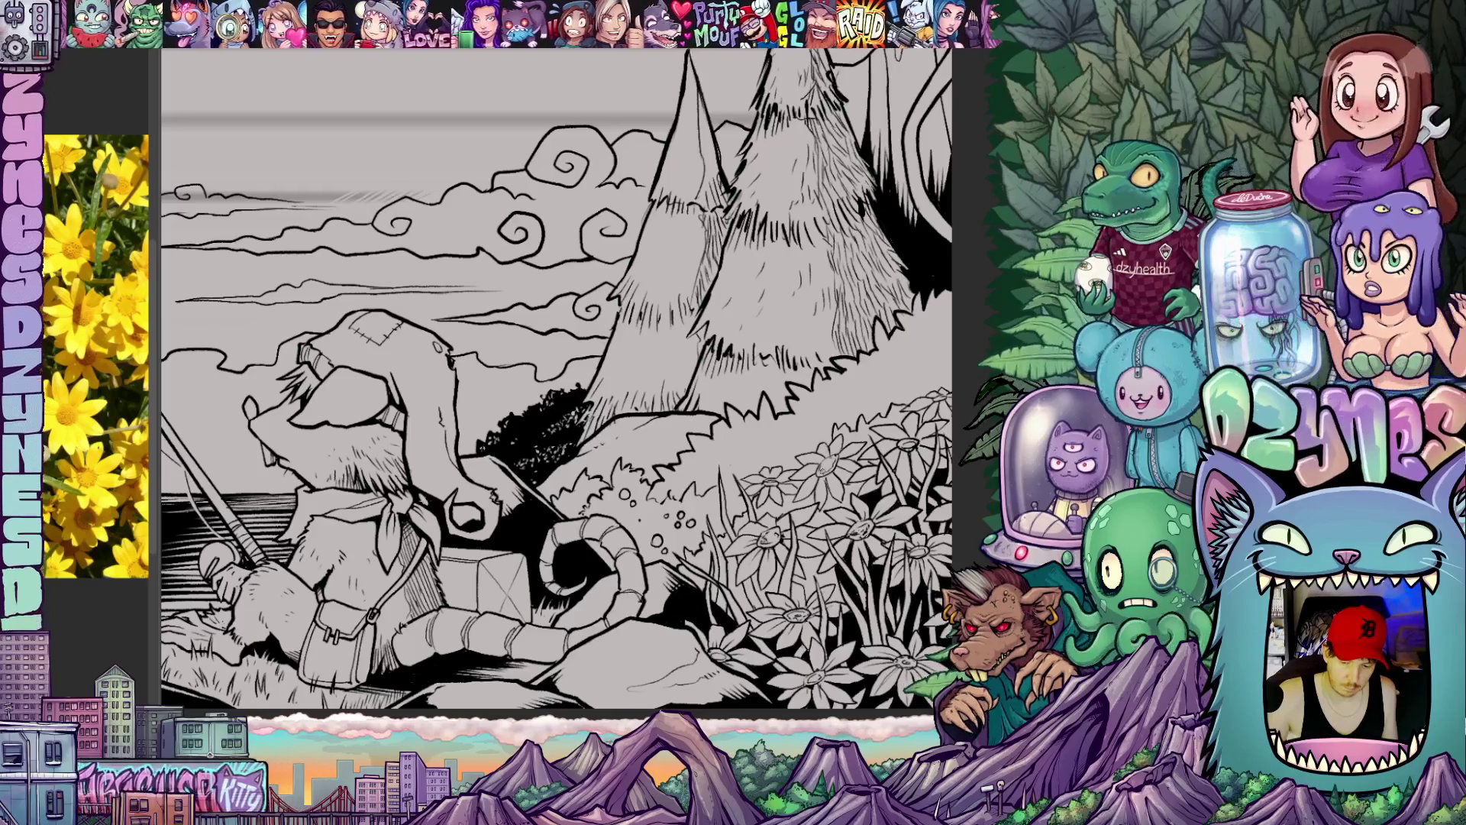
pyautogui.scroll(2, 543, 367)
pyautogui.scroll(1, 544, 367)
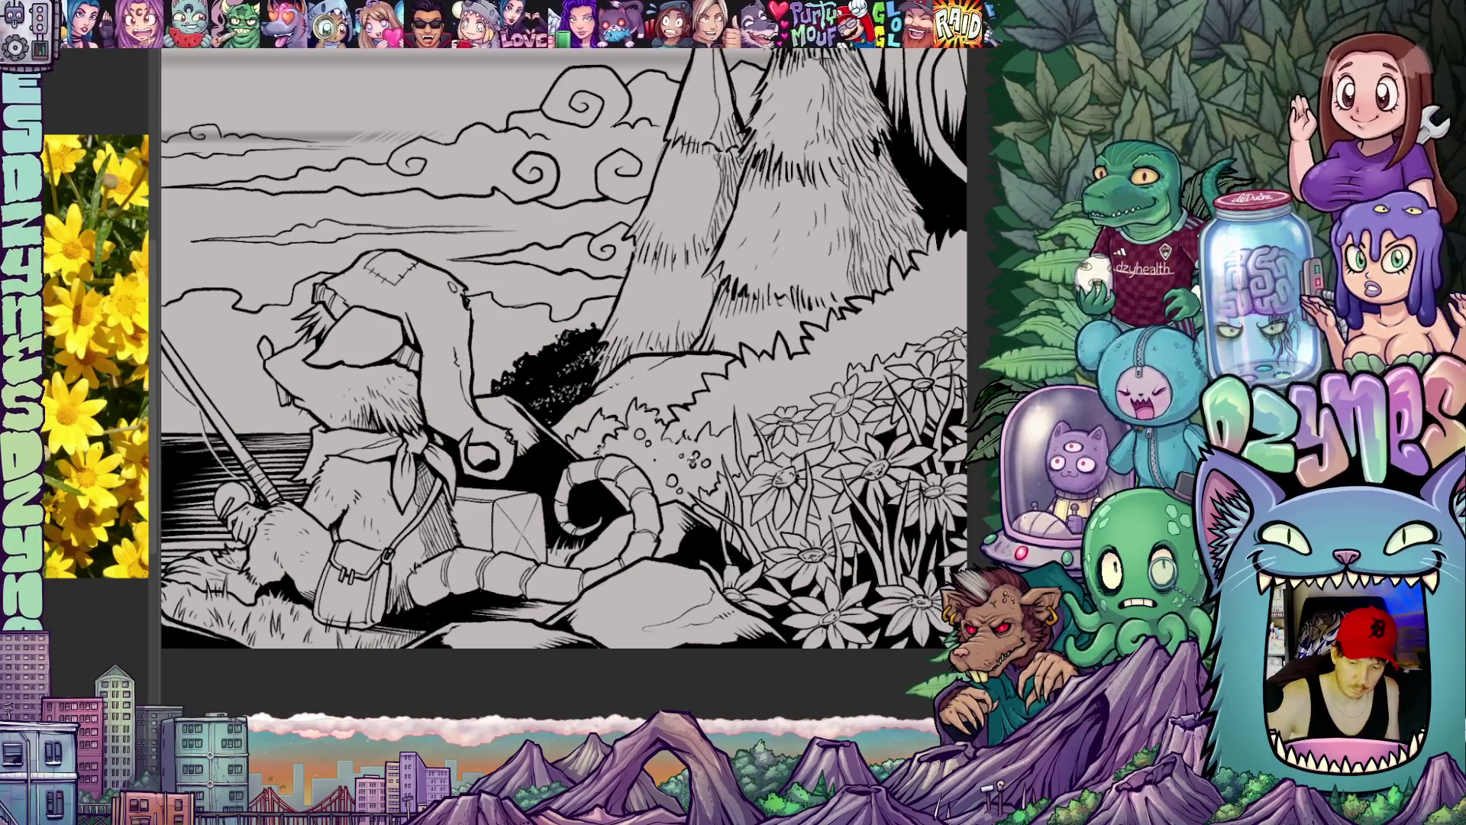
pyautogui.scroll(3, 544, 367)
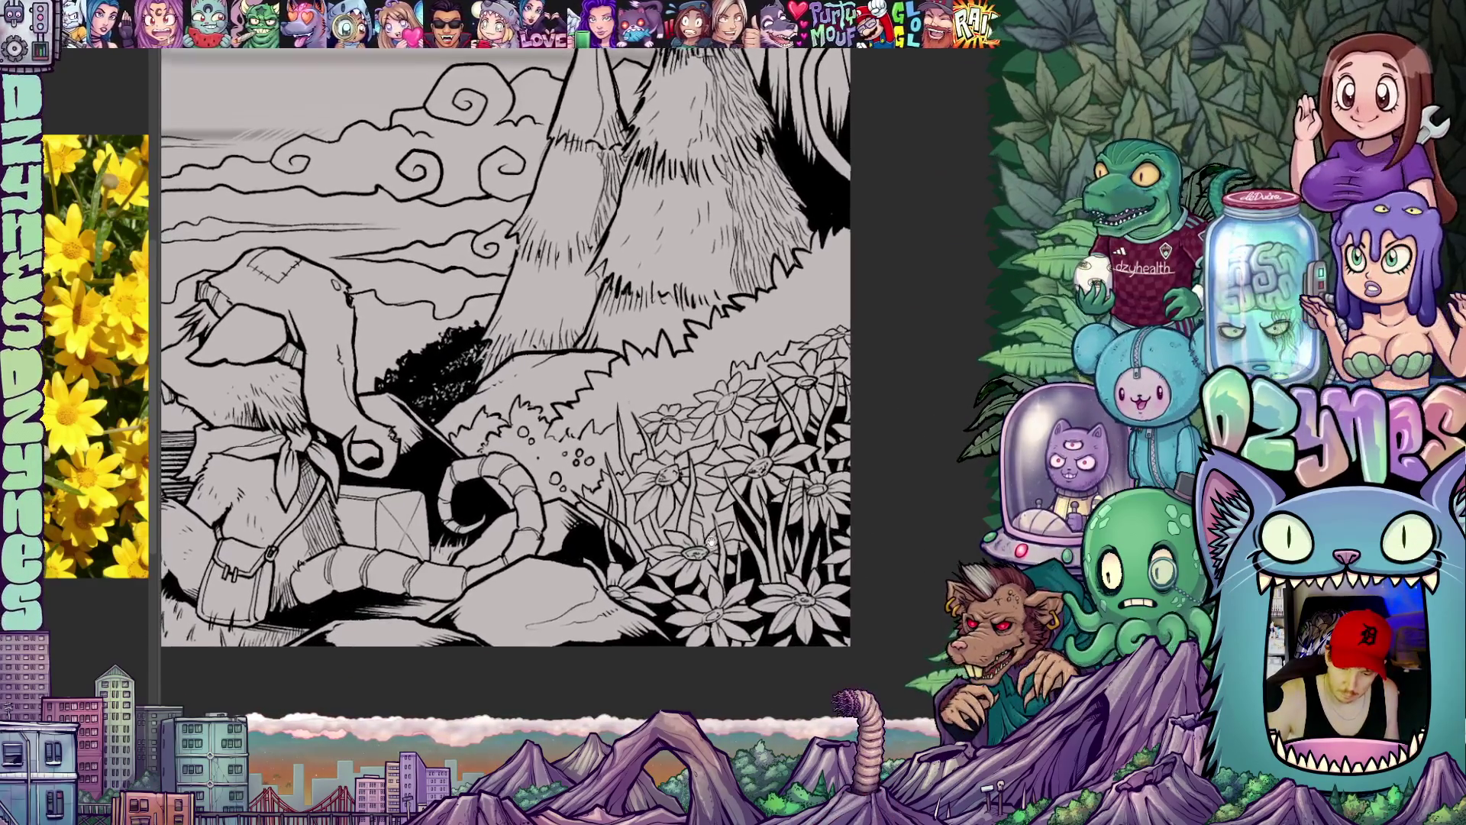
pyautogui.scroll(2, 504, 356)
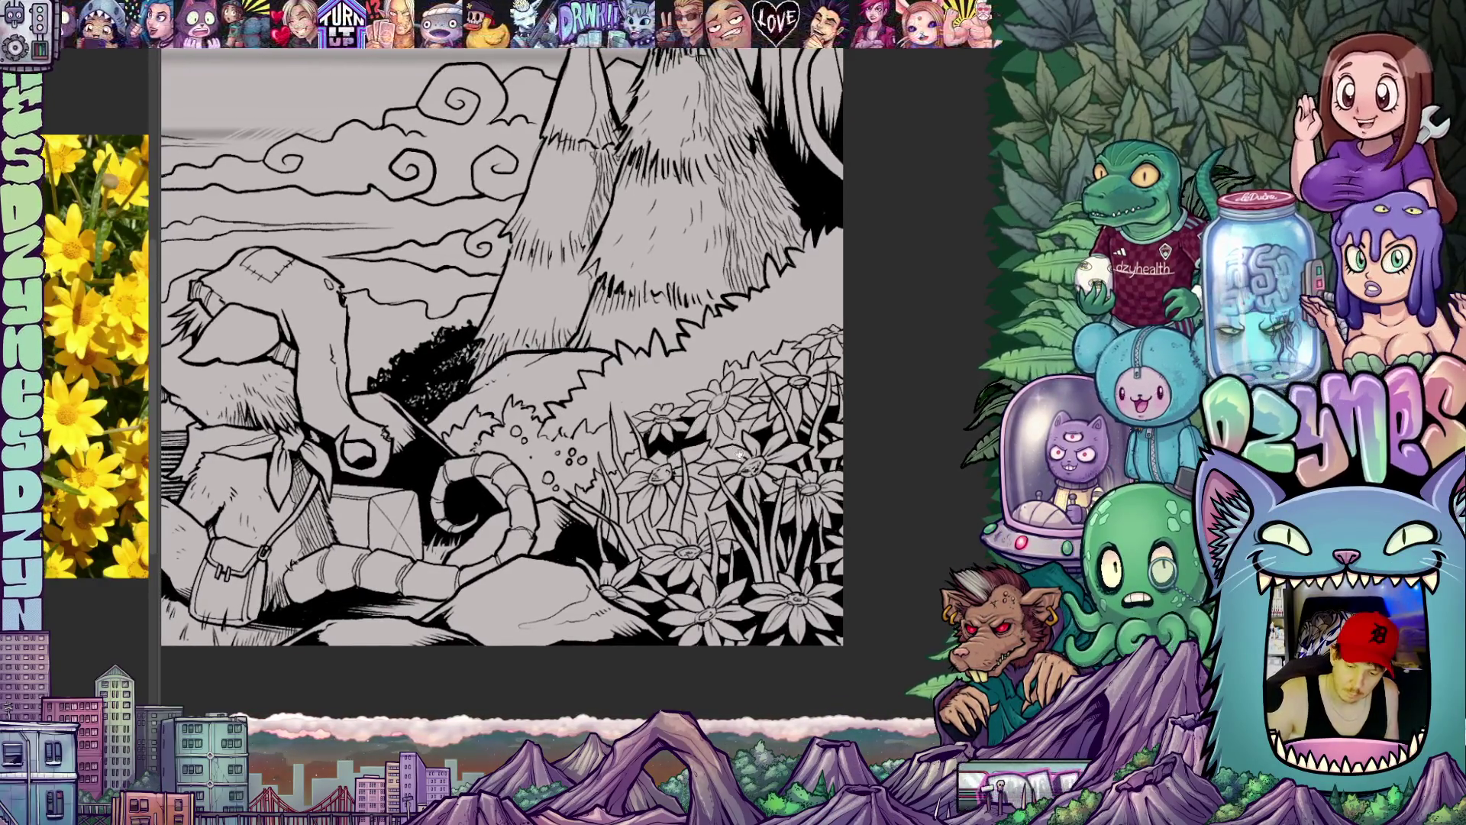
pyautogui.scroll(2, 505, 356)
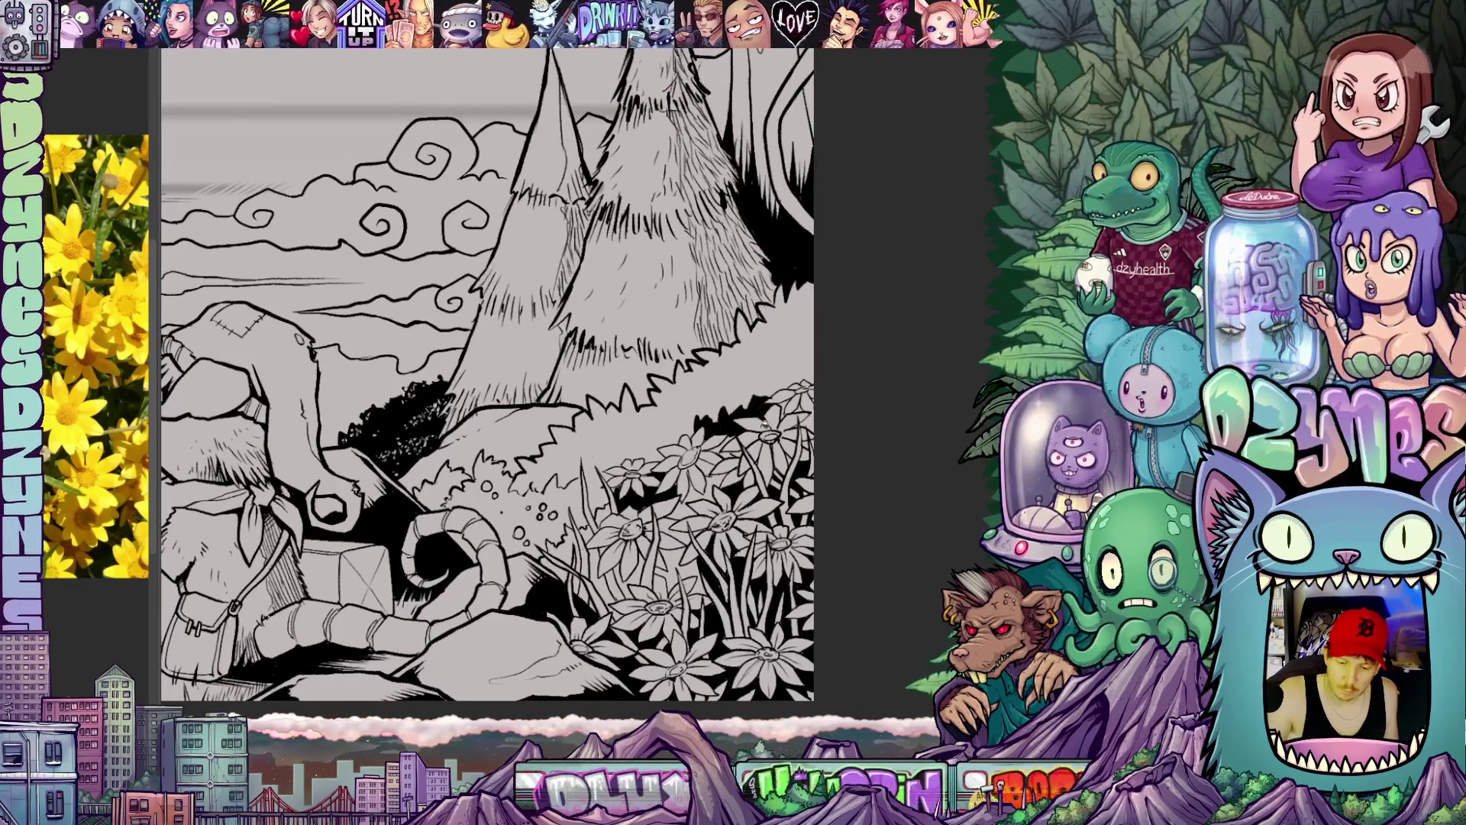
pyautogui.scroll(2, 504, 355)
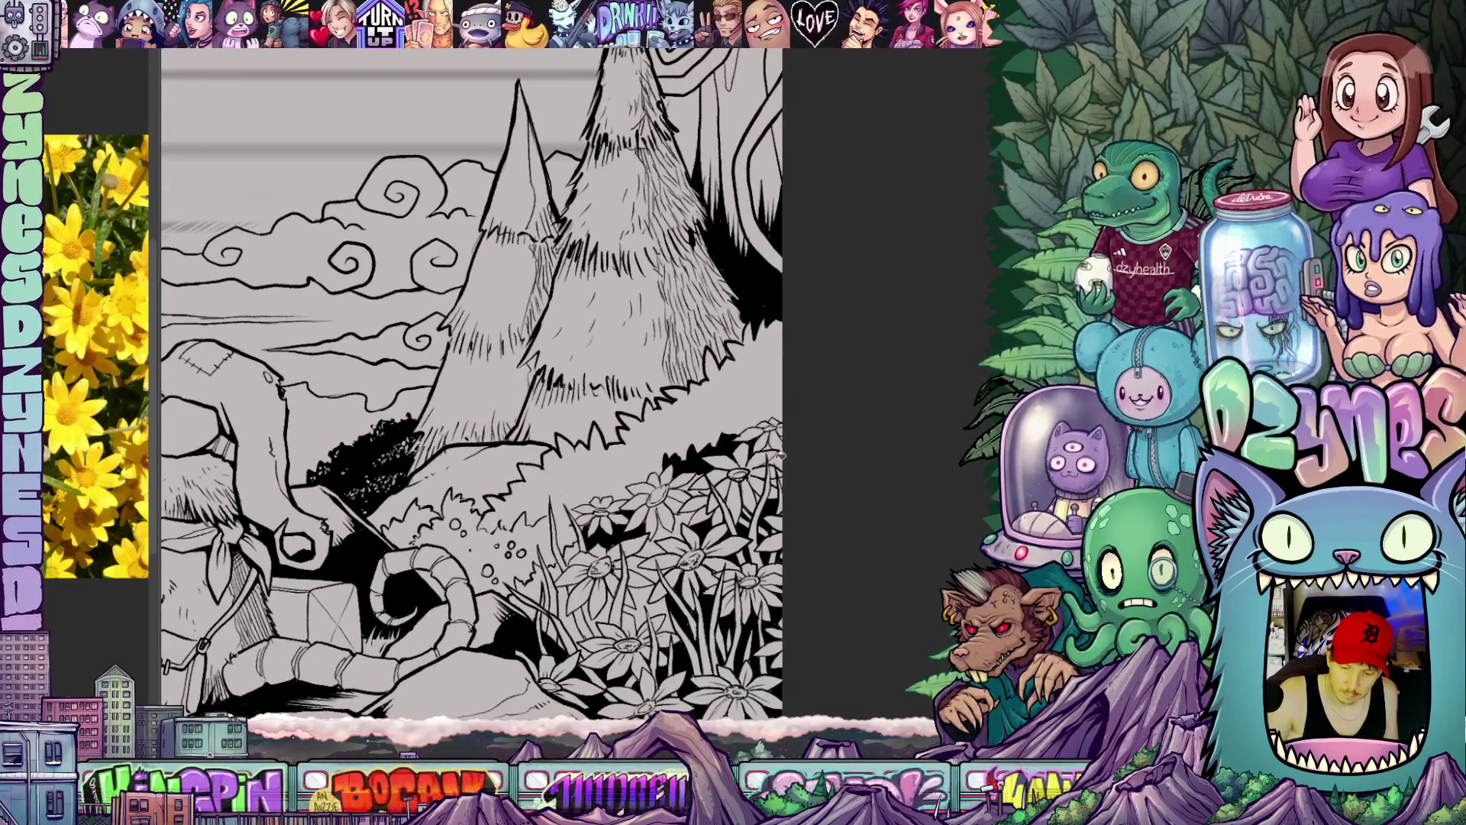
pyautogui.scroll(1, 504, 355)
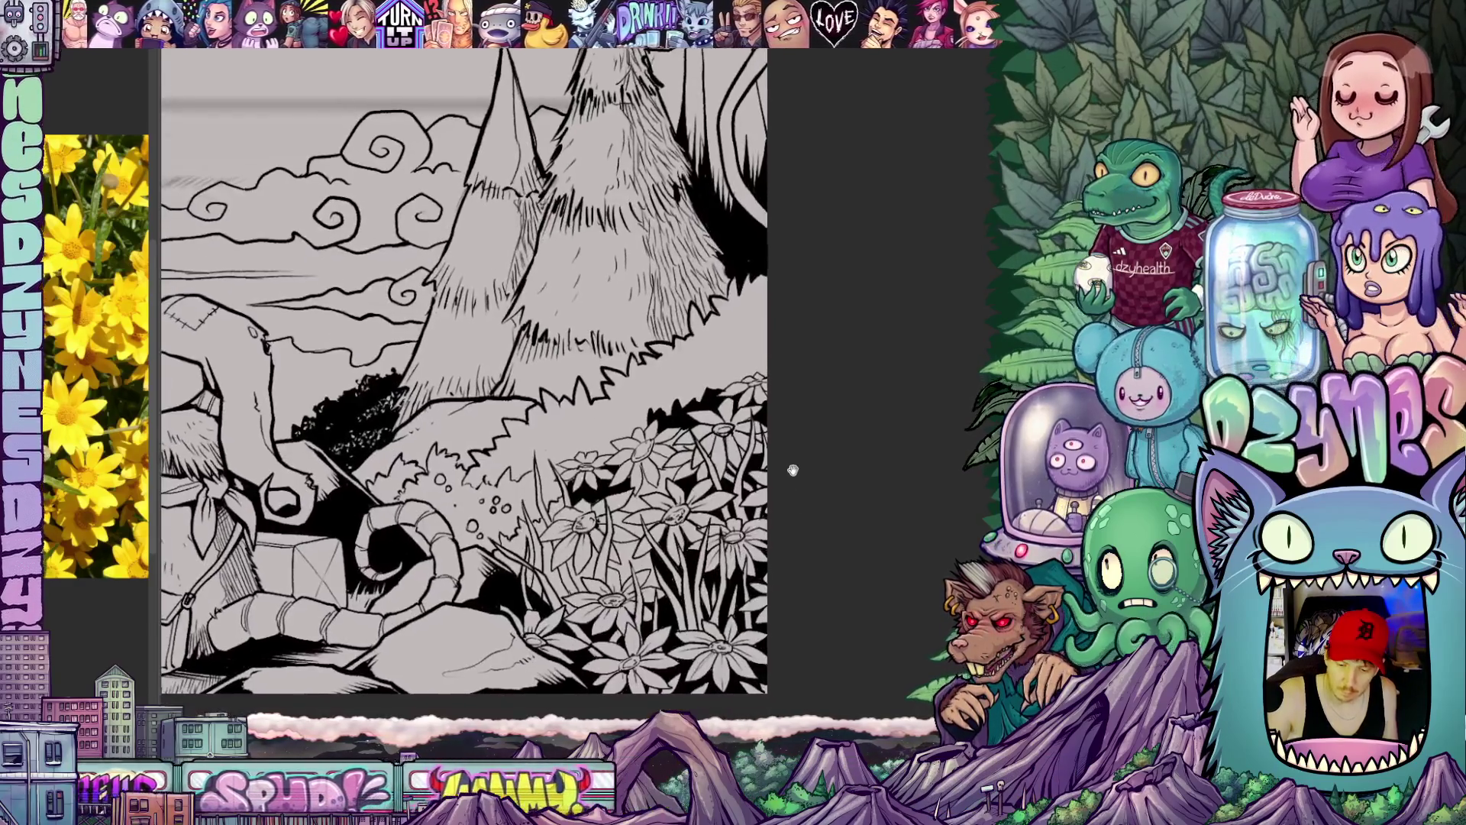
pyautogui.scroll(1, 790, 470)
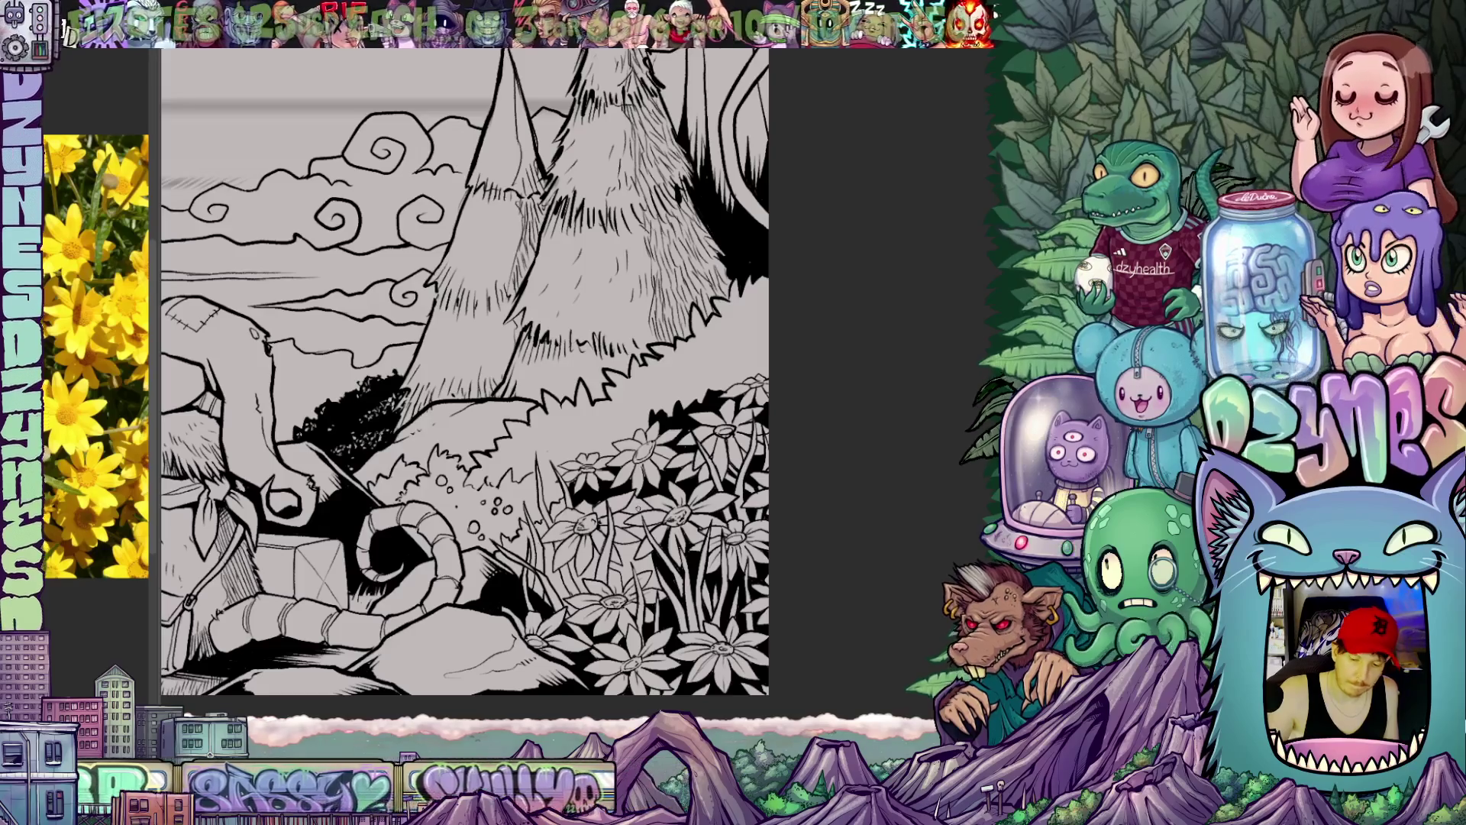
pyautogui.scroll(1, 482, 378)
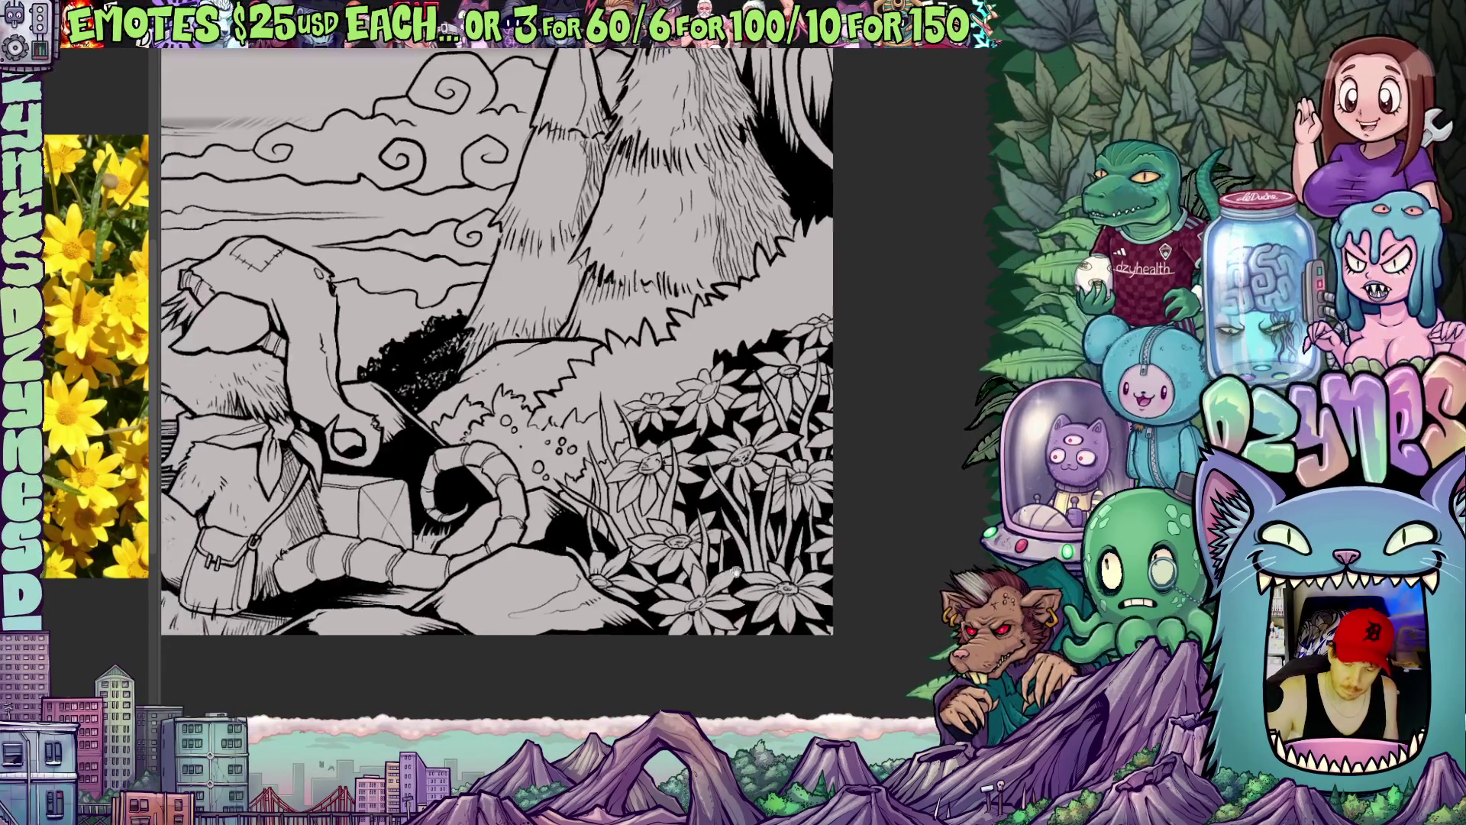
pyautogui.moveTo(481, 378); pyautogui.dragTo(573, 337)
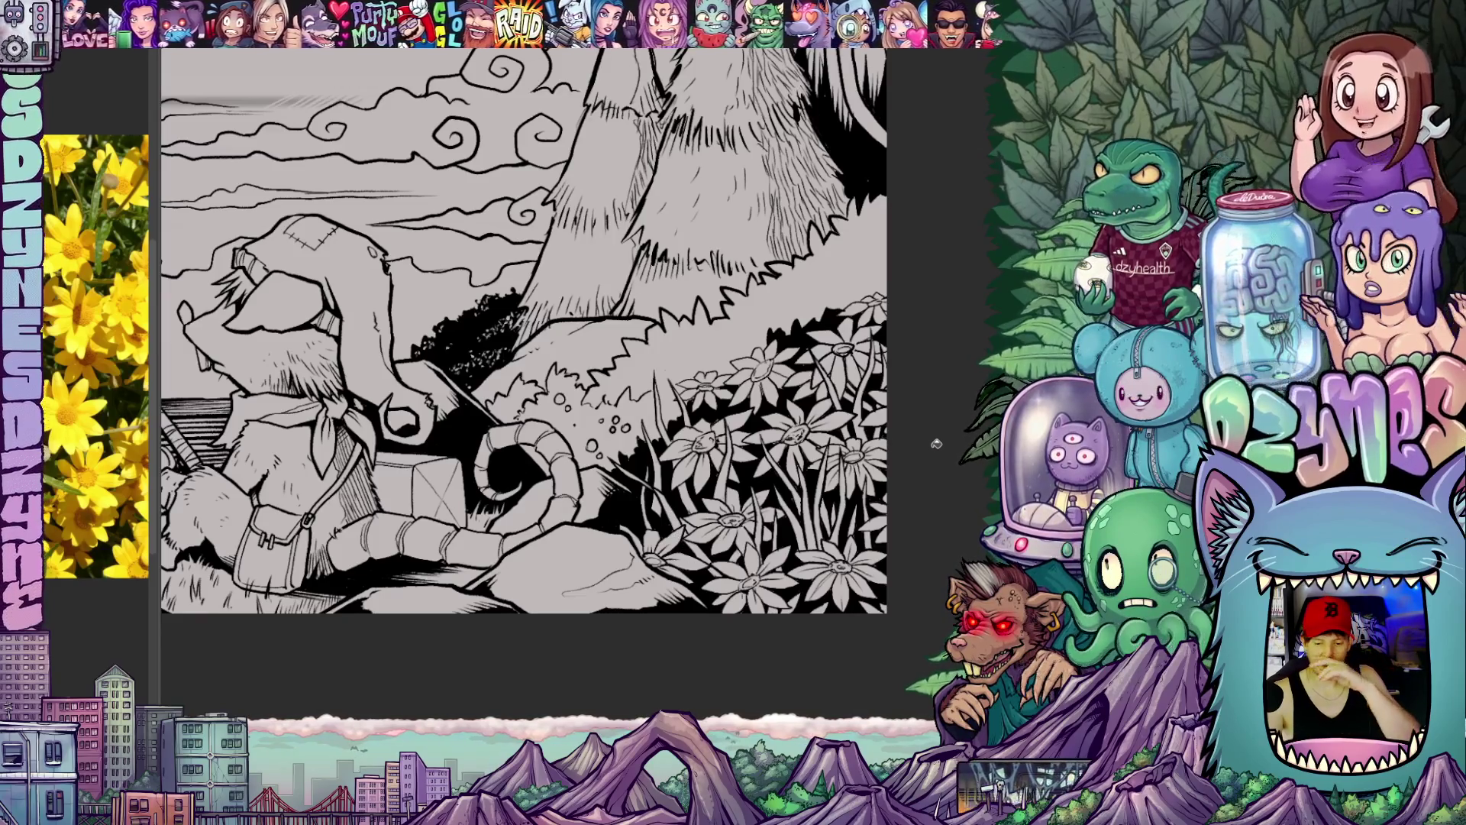
pyautogui.scroll(-6, 896, 449)
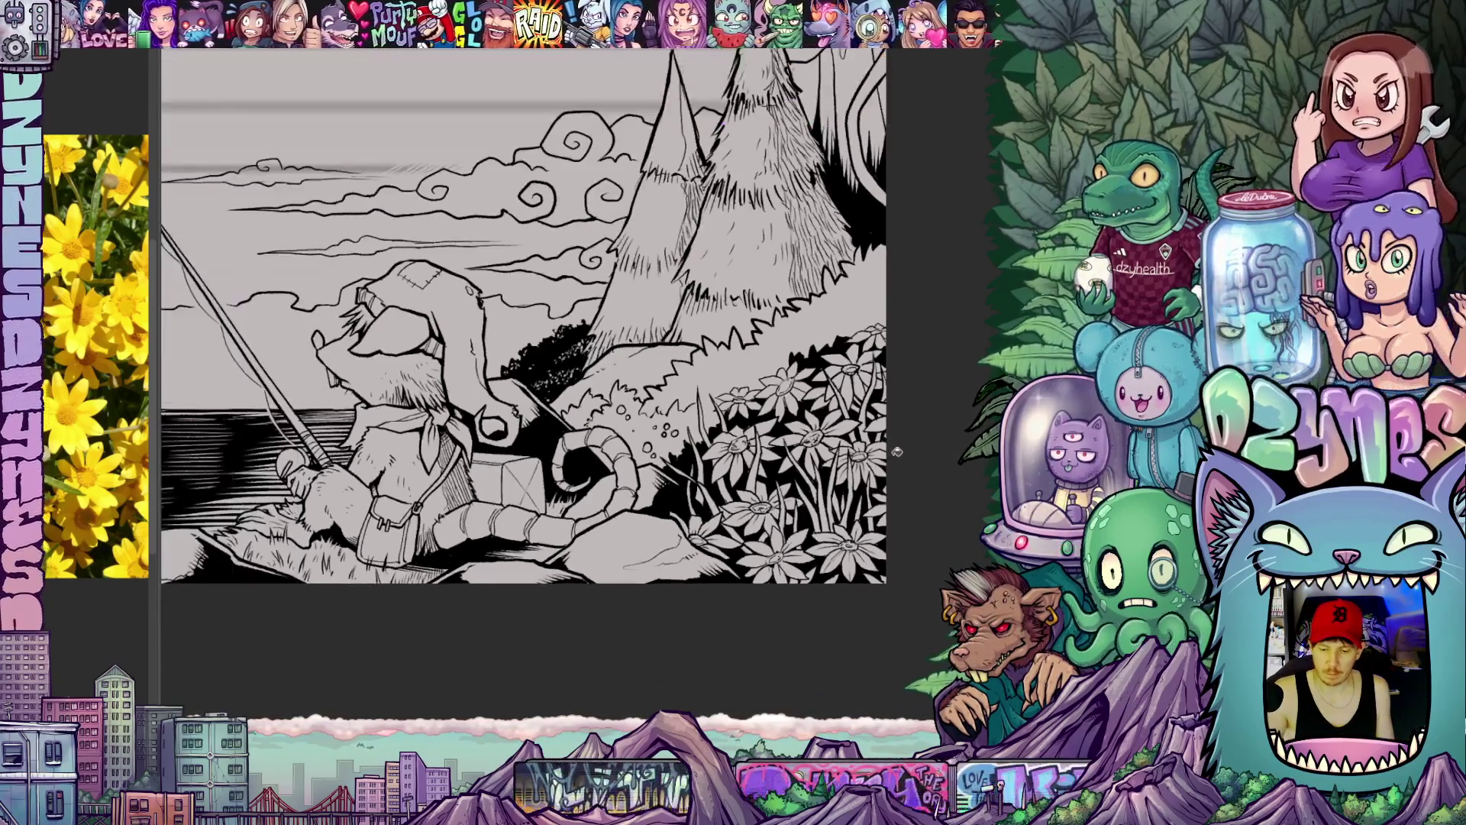
pyautogui.scroll(-2, 898, 459)
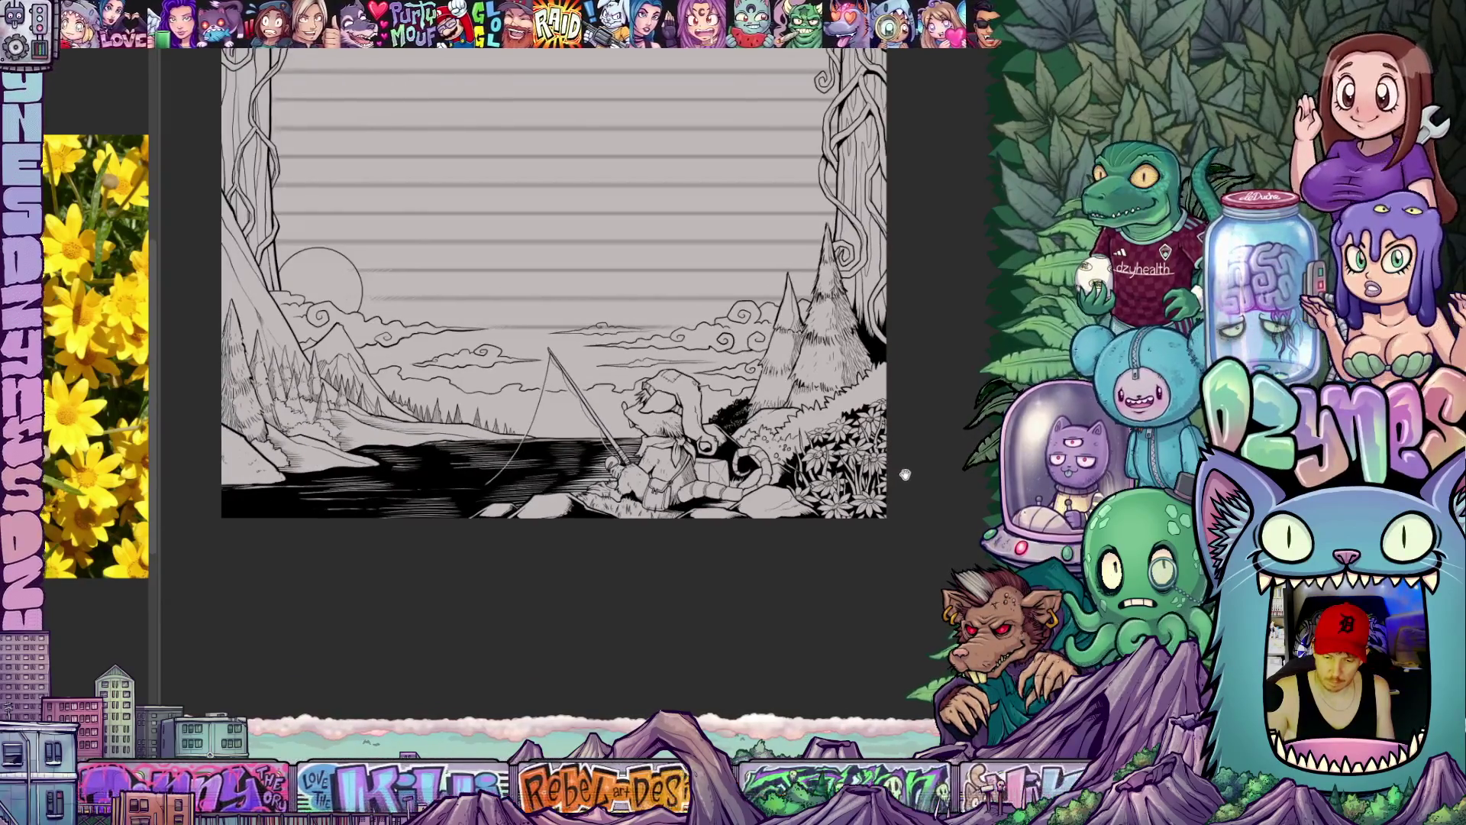
pyautogui.scroll(5, 930, 481)
pyautogui.moveTo(930, 481)
pyautogui.mouseDown()
pyautogui.moveTo(903, 564)
pyautogui.moveTo(927, 511)
pyautogui.moveTo(904, 493)
pyautogui.mouseUp()
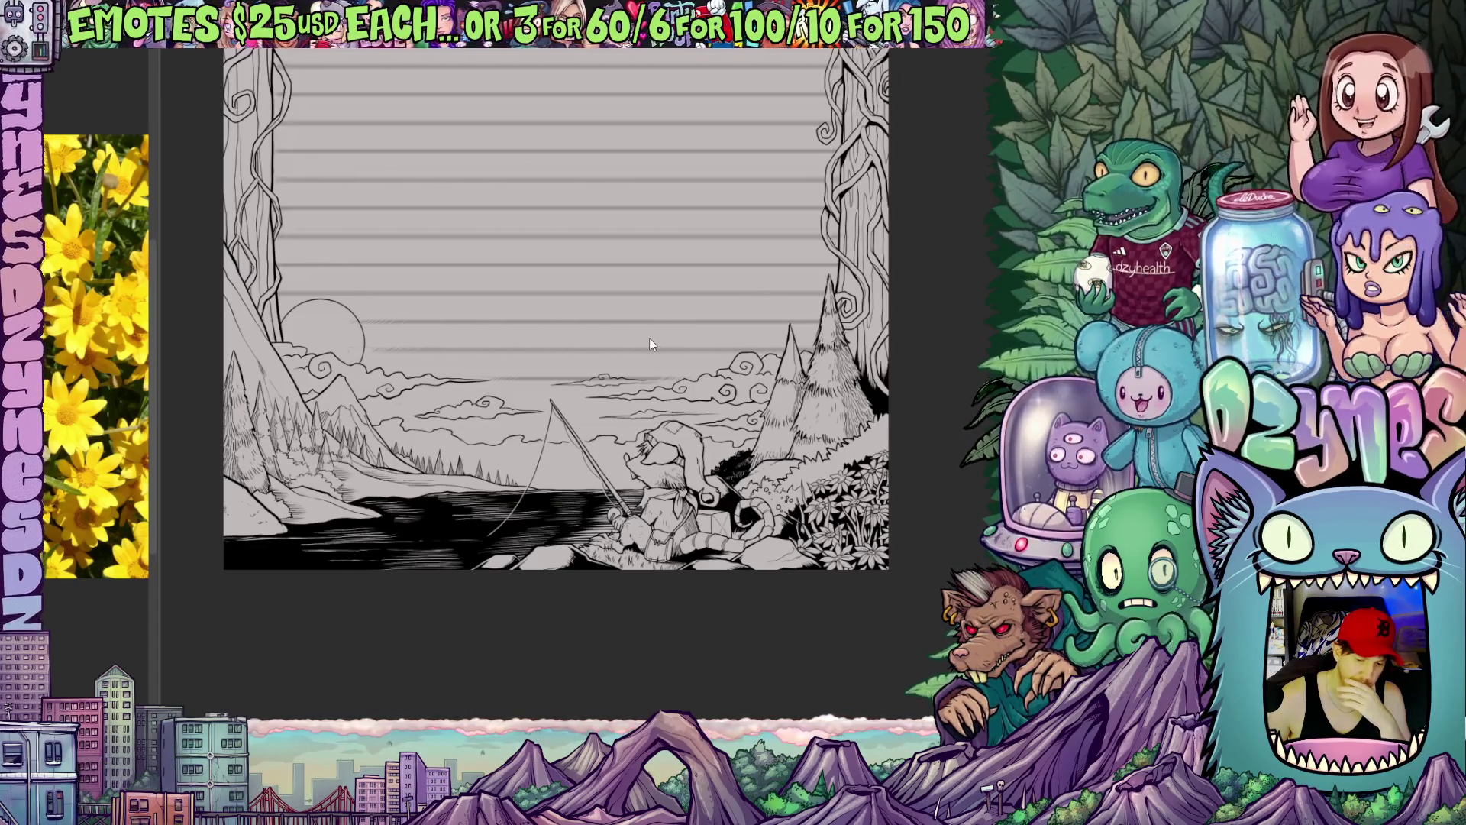
pyautogui.scroll(-2, 747, 407)
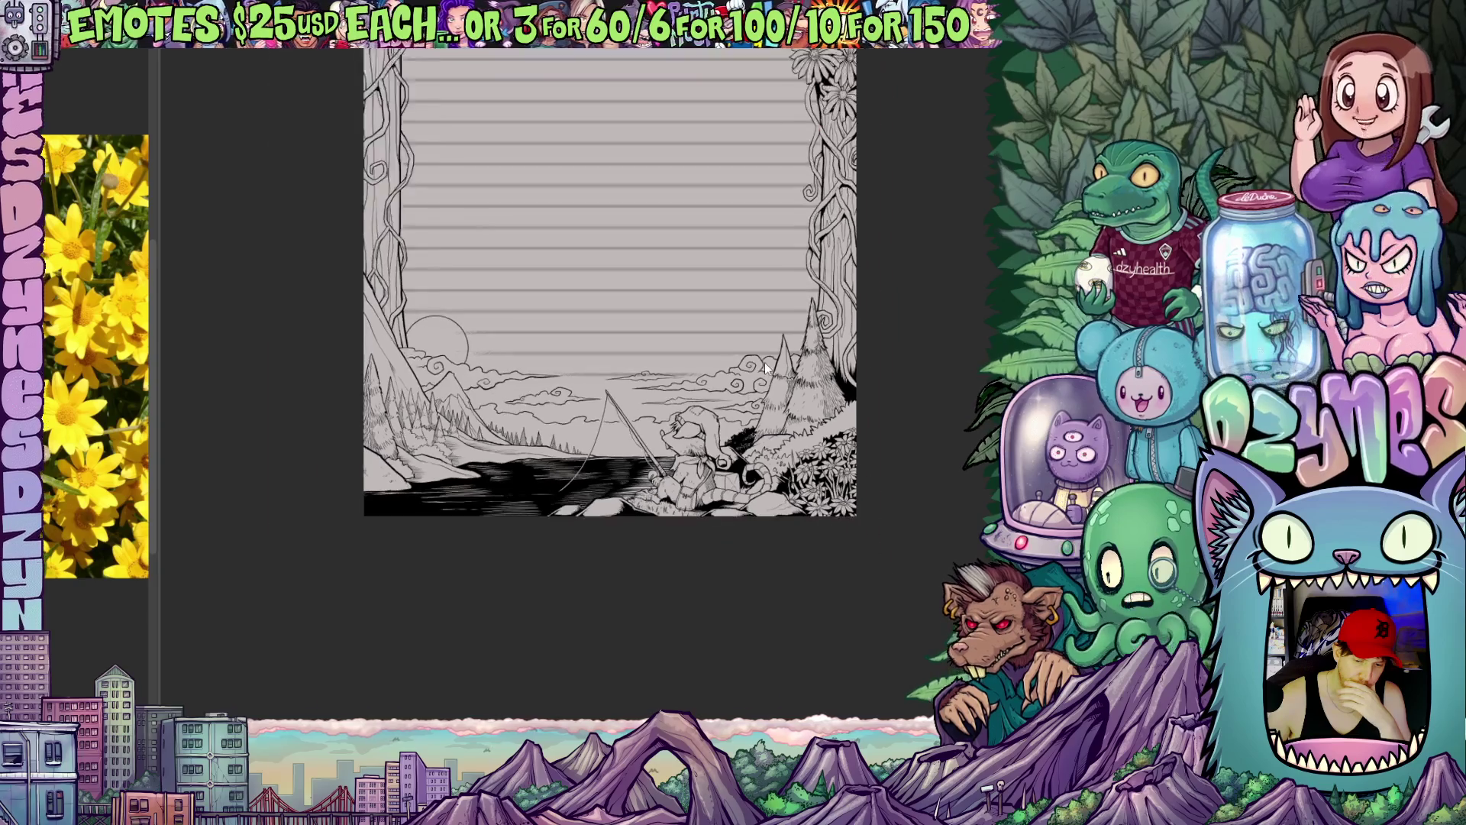
pyautogui.scroll(-1, 754, 378)
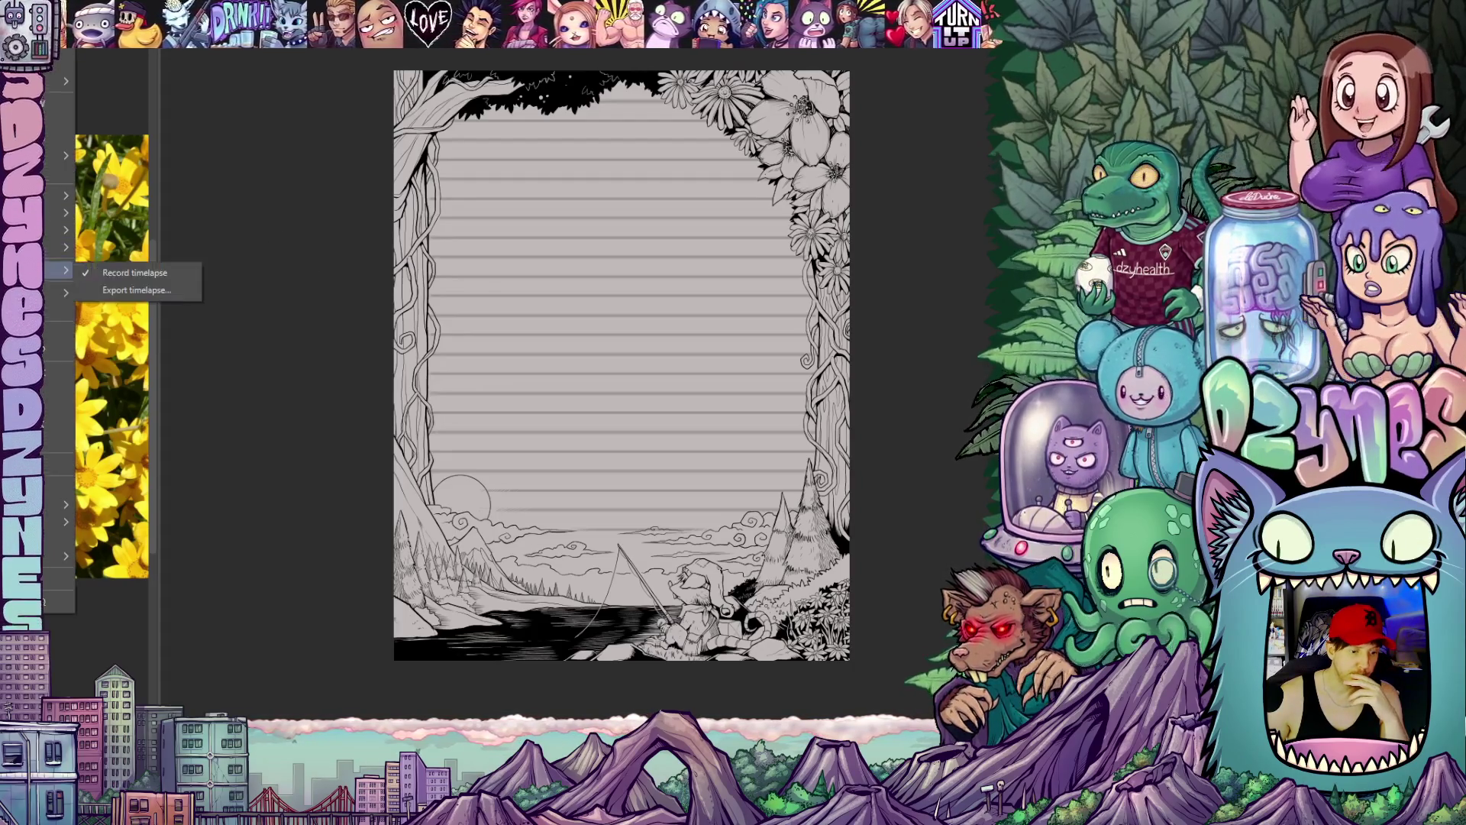
# Step: Hide the side palettes so the page fills the screen
pyautogui.press('Tab')
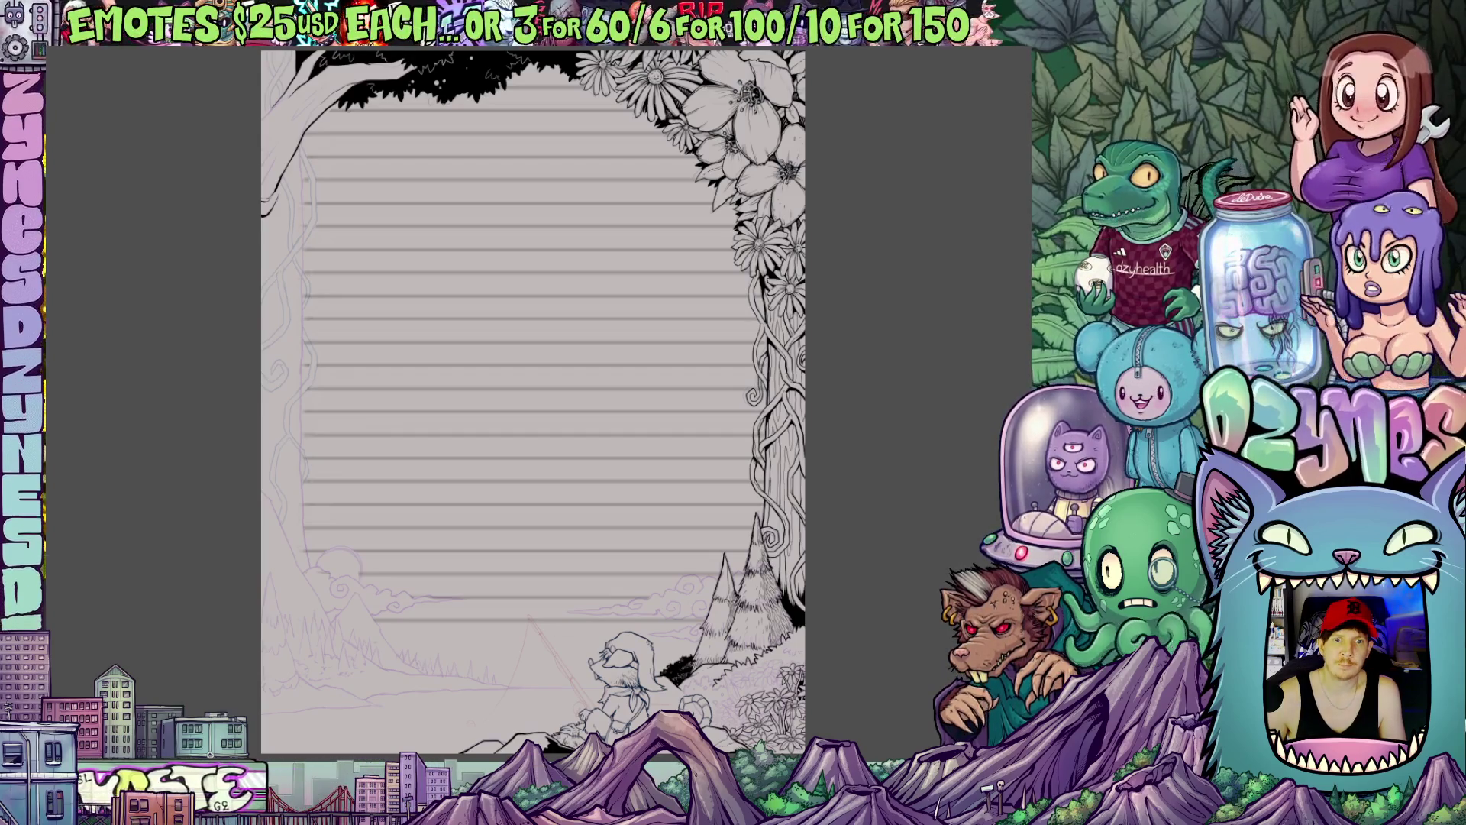
# Step: Ink the fisherman's fishing rod line and fill the lake beneath him solid black
pyautogui.moveTo(529, 616); pyautogui.dragTo(596, 708)
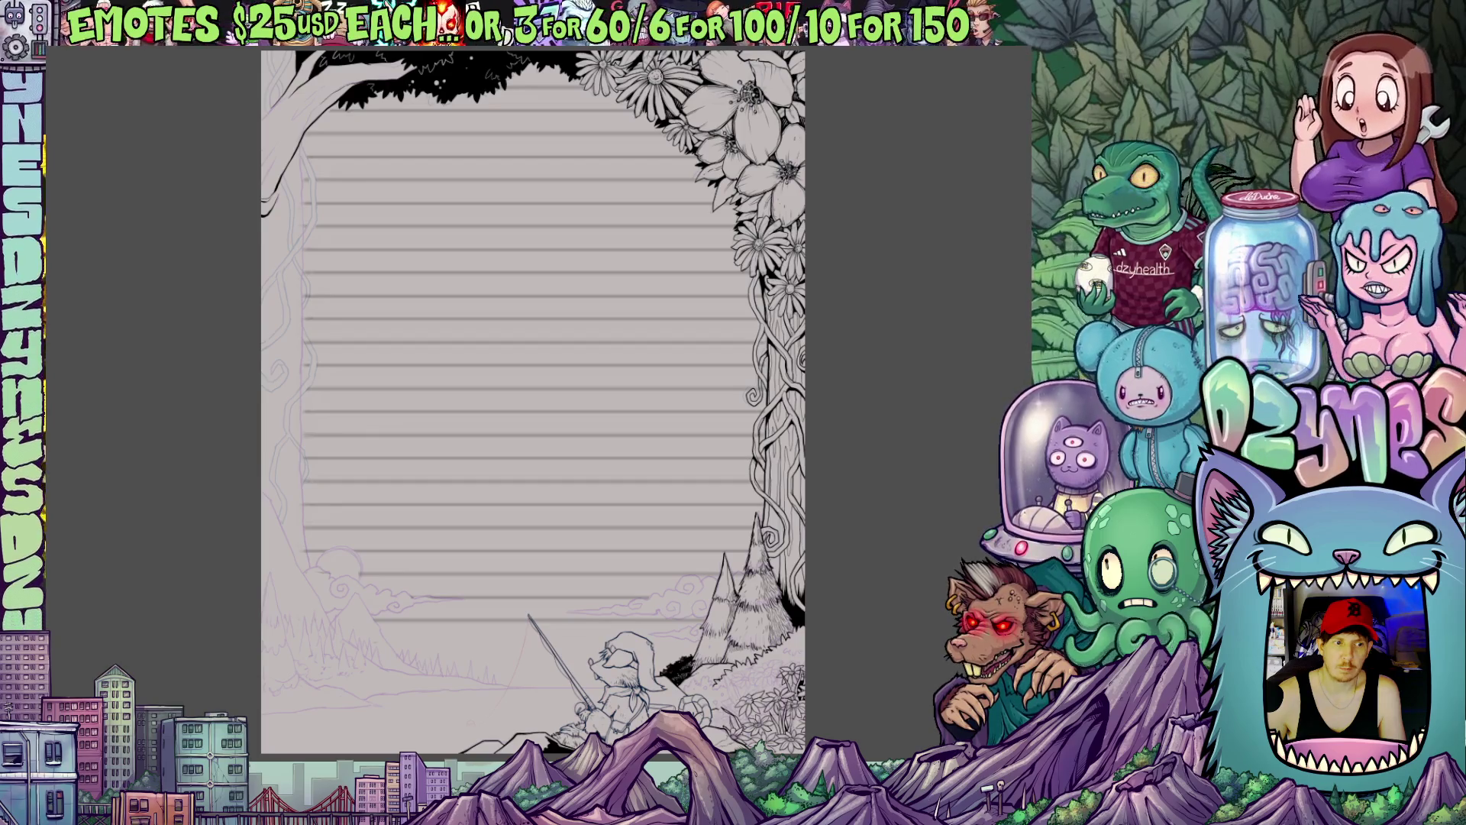
pyautogui.moveTo(264, 734); pyautogui.dragTo(596, 693)
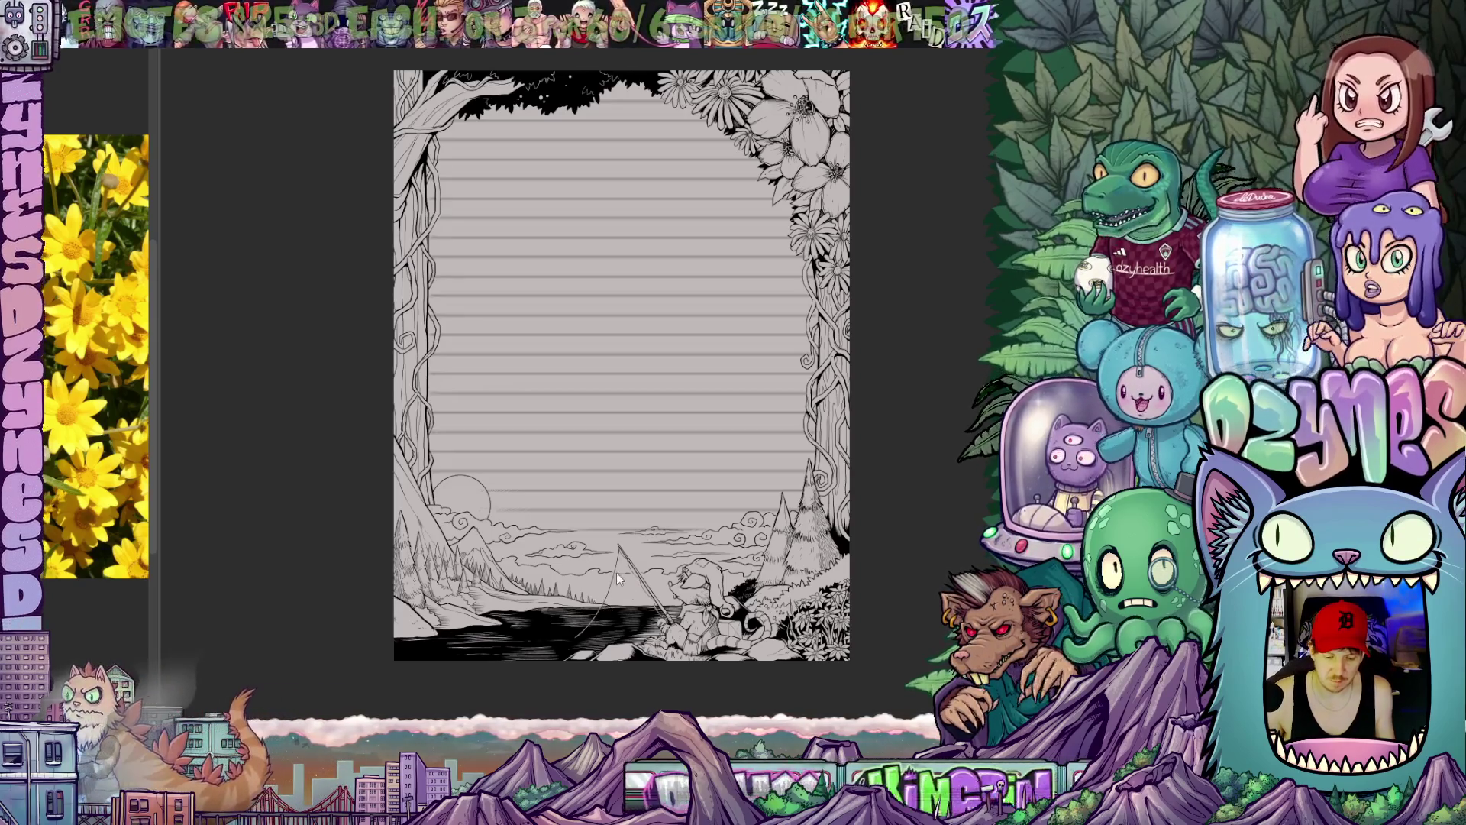
pyautogui.scroll(3, 516, 594)
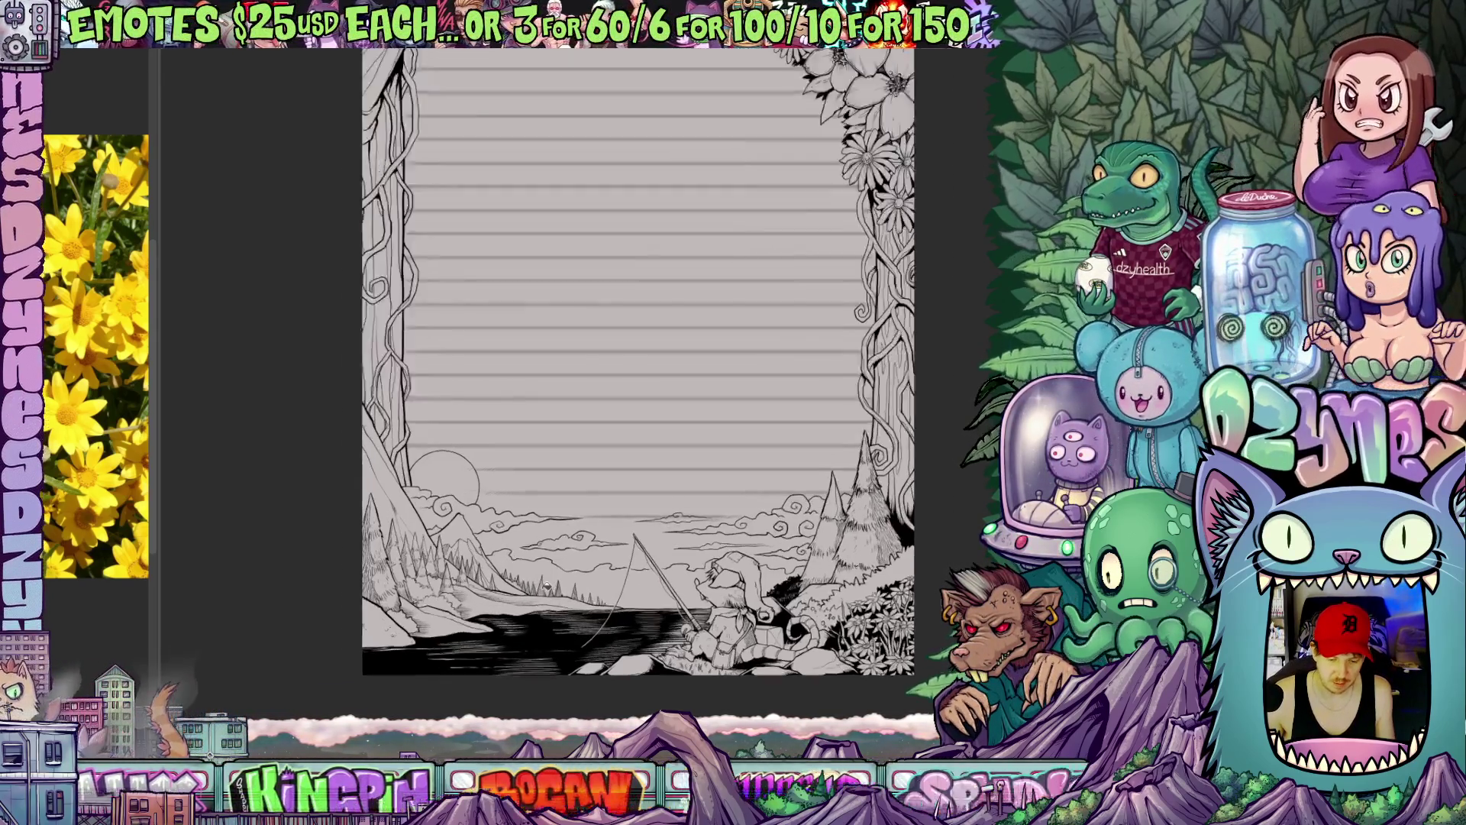
pyautogui.scroll(2, 516, 593)
pyautogui.scroll(-1, 529, 481)
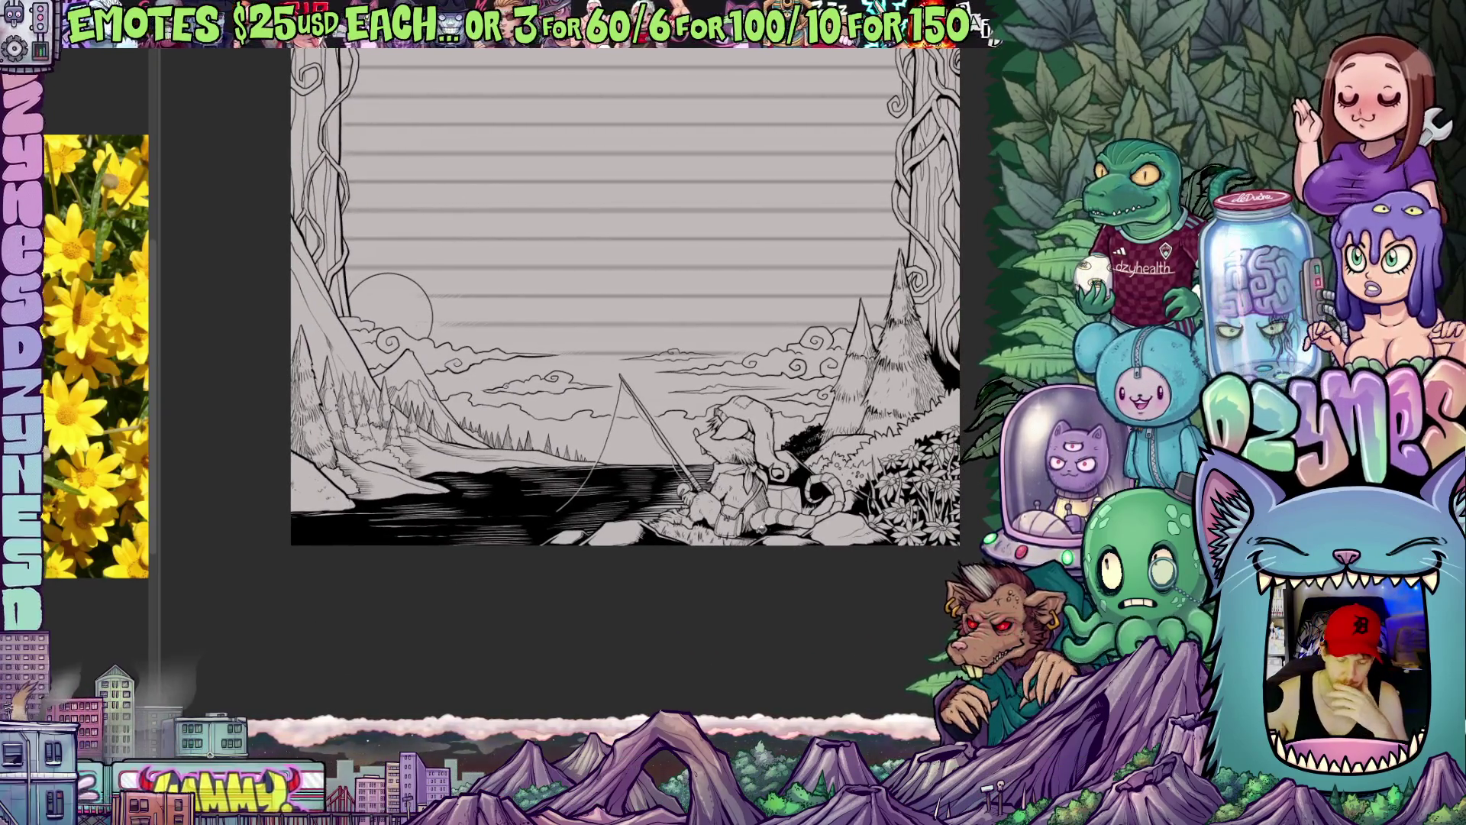
pyautogui.scroll(2, 710, 458)
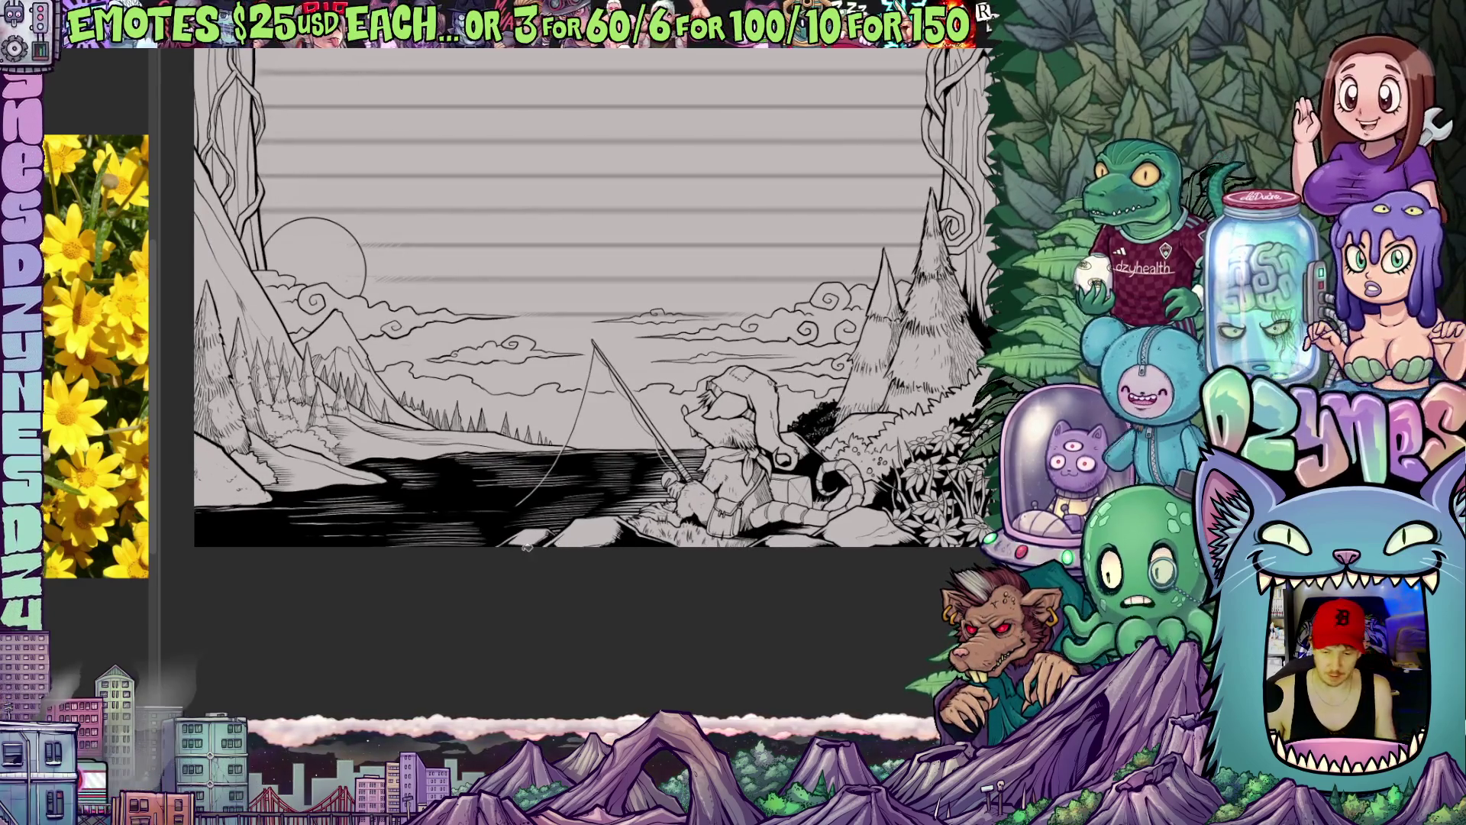
# Step: Pan the lake and fisherman scene into the center of the view
pyautogui.moveTo(435, 550); pyautogui.dragTo(468, 589)
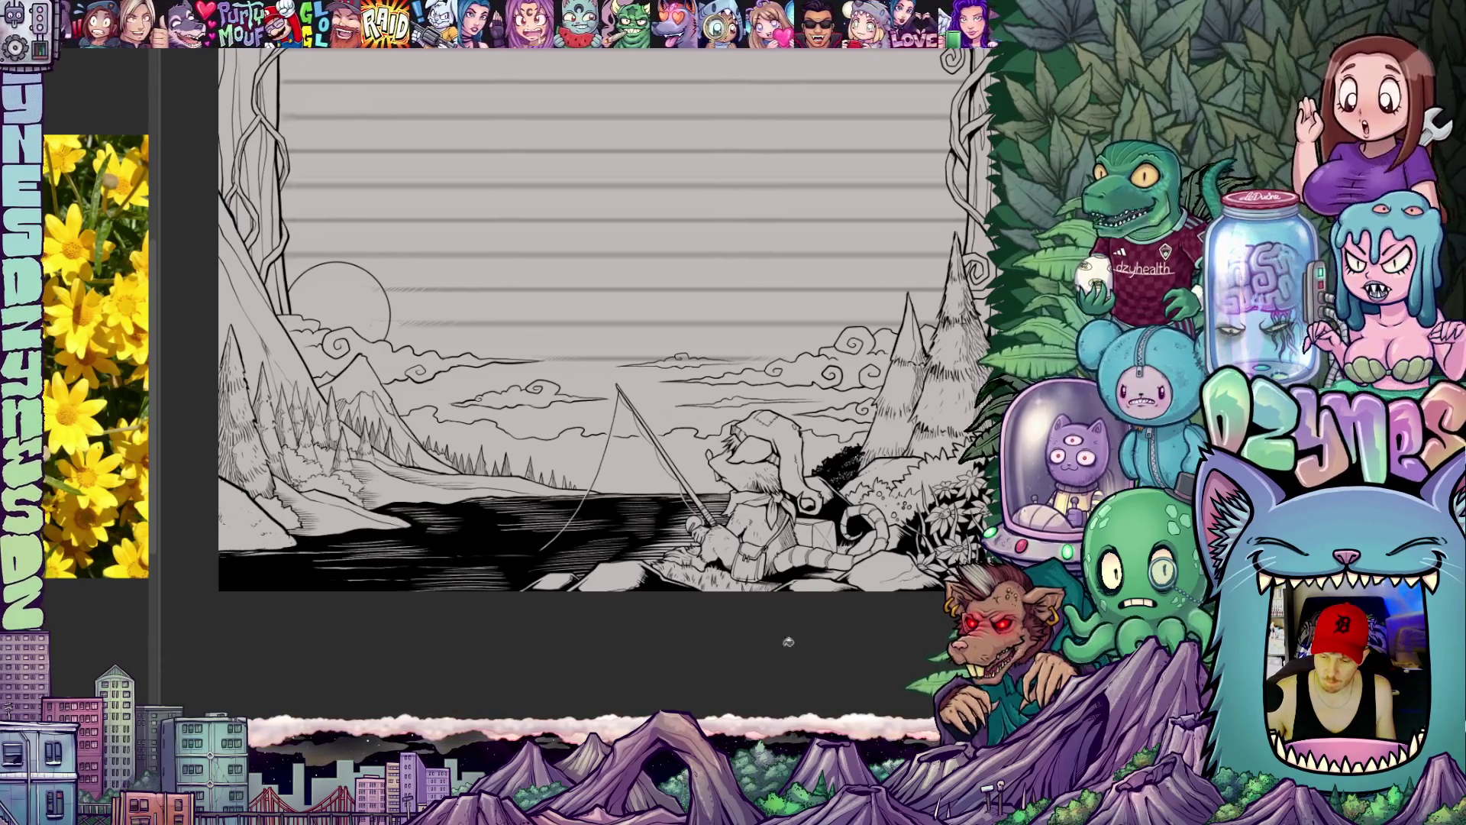
pyautogui.moveTo(622, 679); pyautogui.dragTo(818, 502)
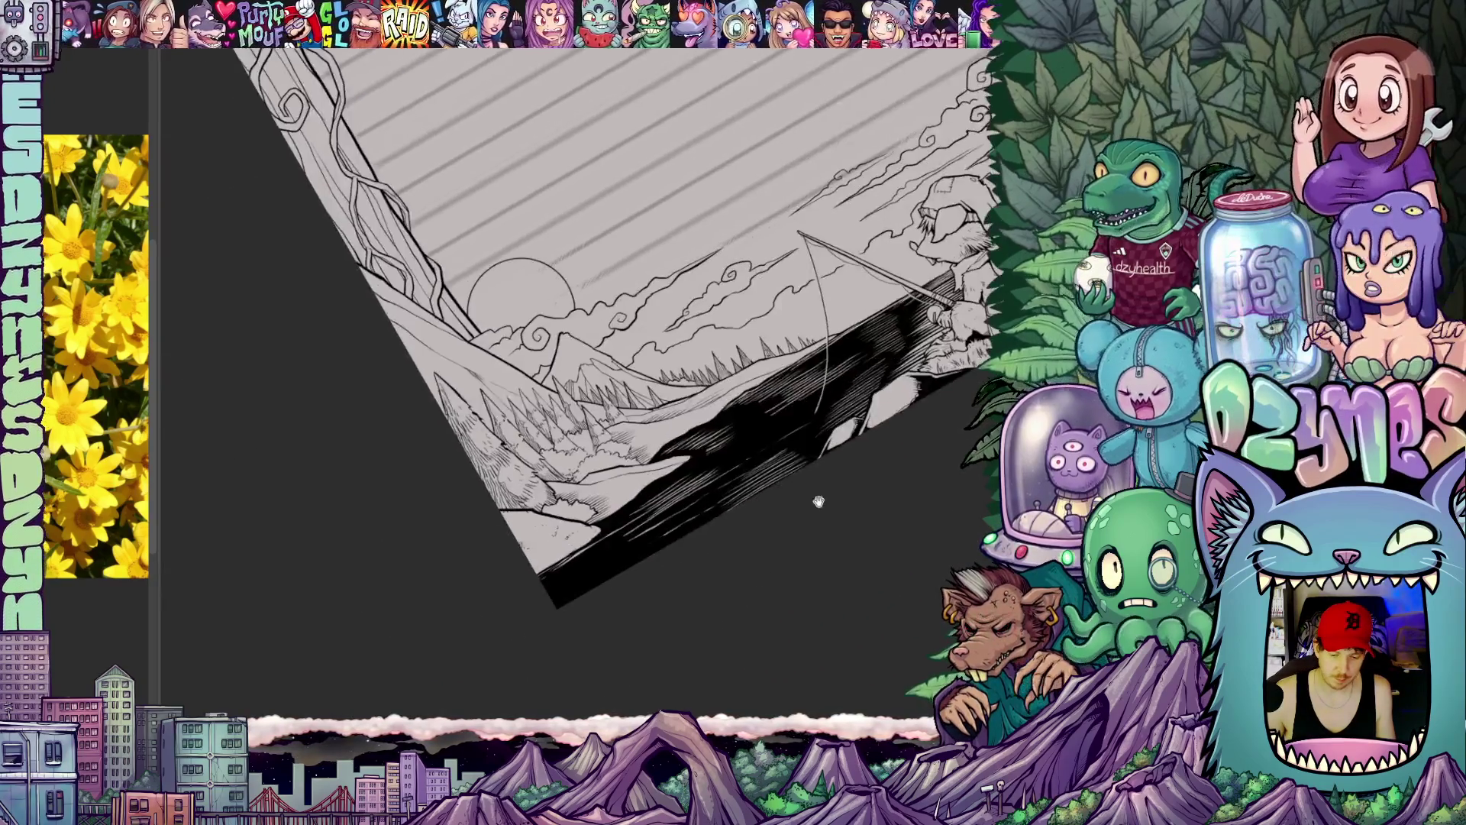
pyautogui.scroll(3, 806, 493)
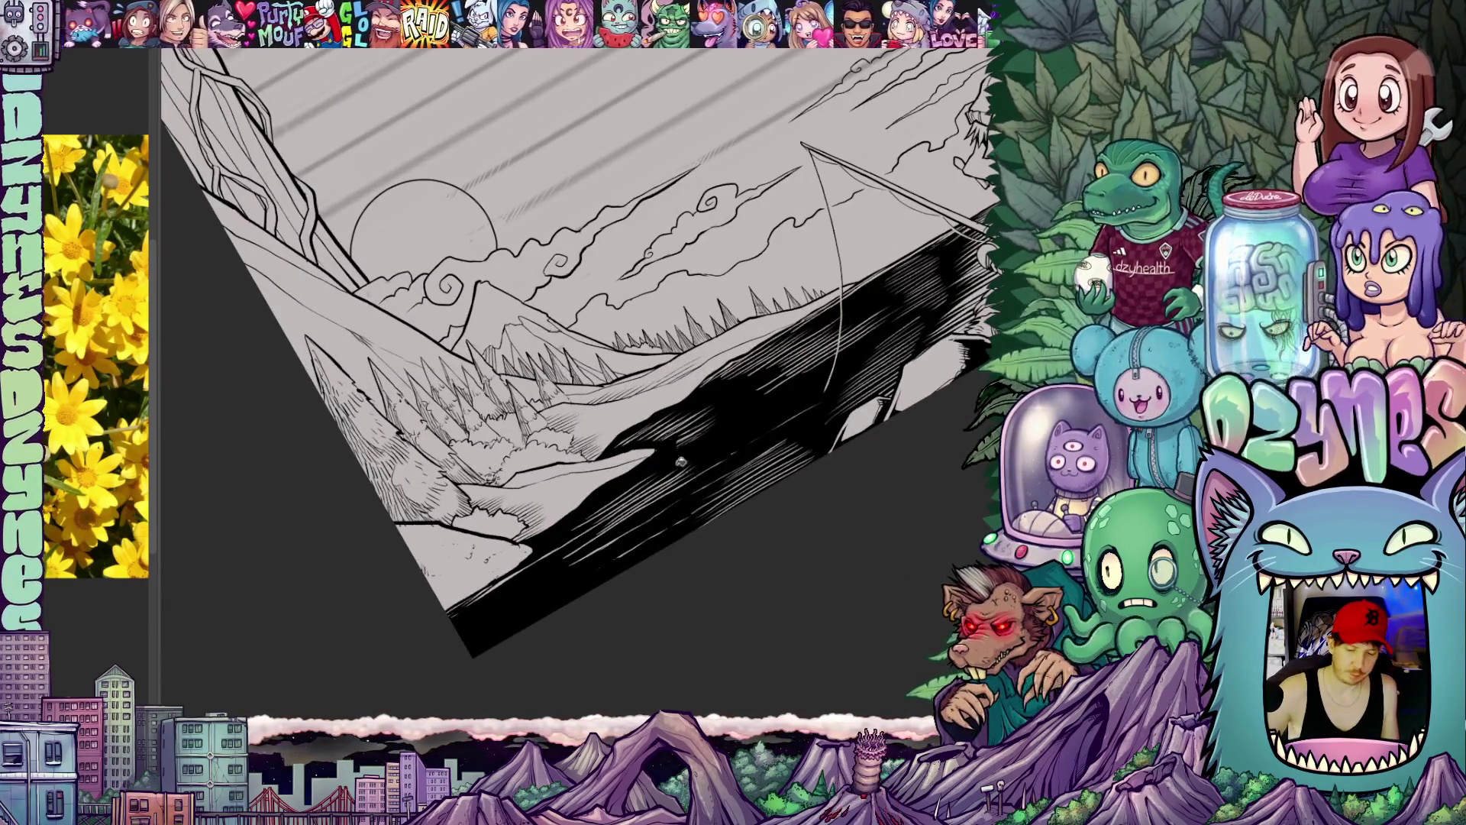
pyautogui.moveTo(688, 458); pyautogui.dragTo(745, 401)
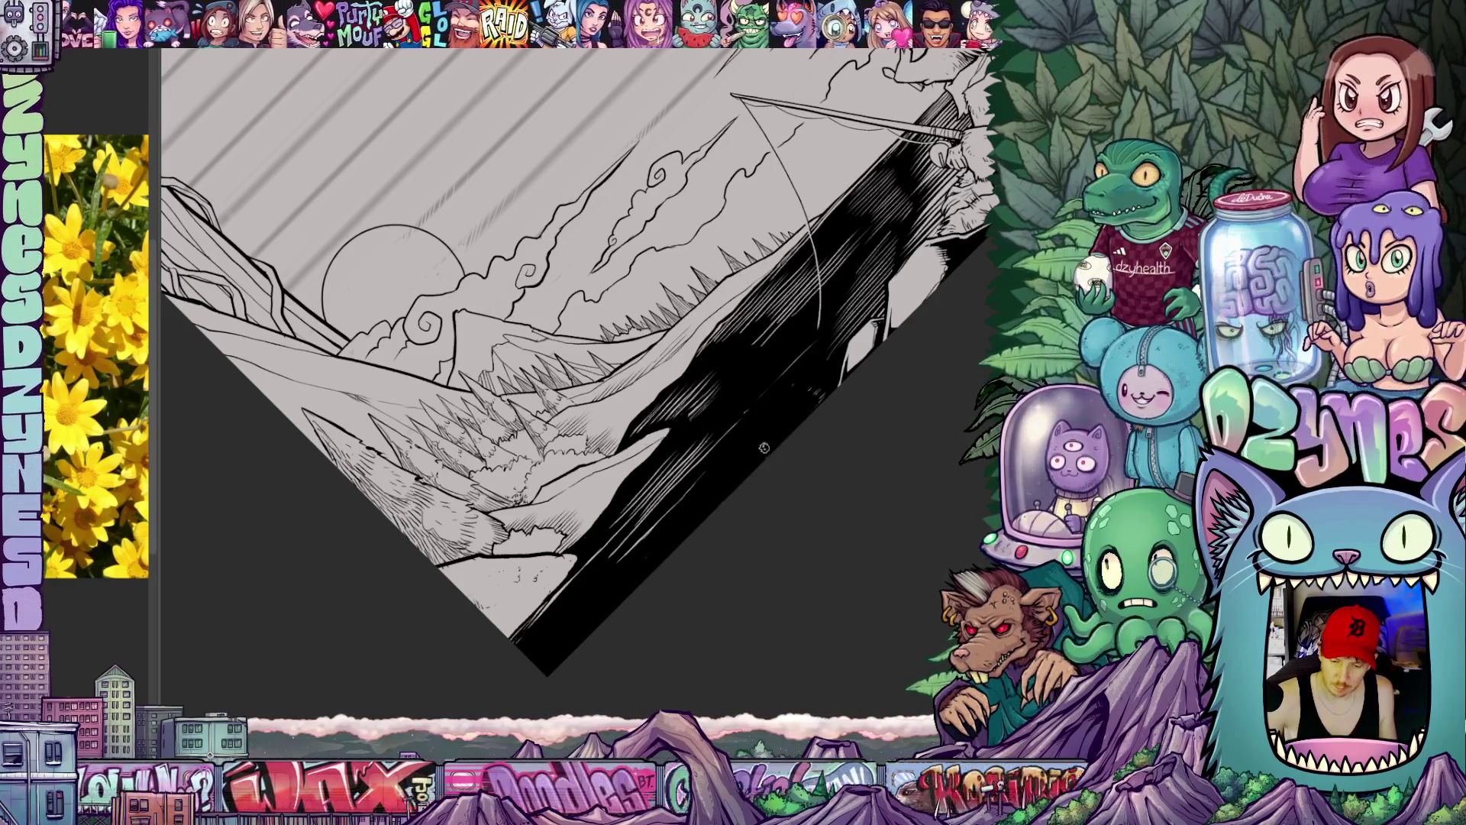
pyautogui.moveTo(805, 409); pyautogui.dragTo(737, 513)
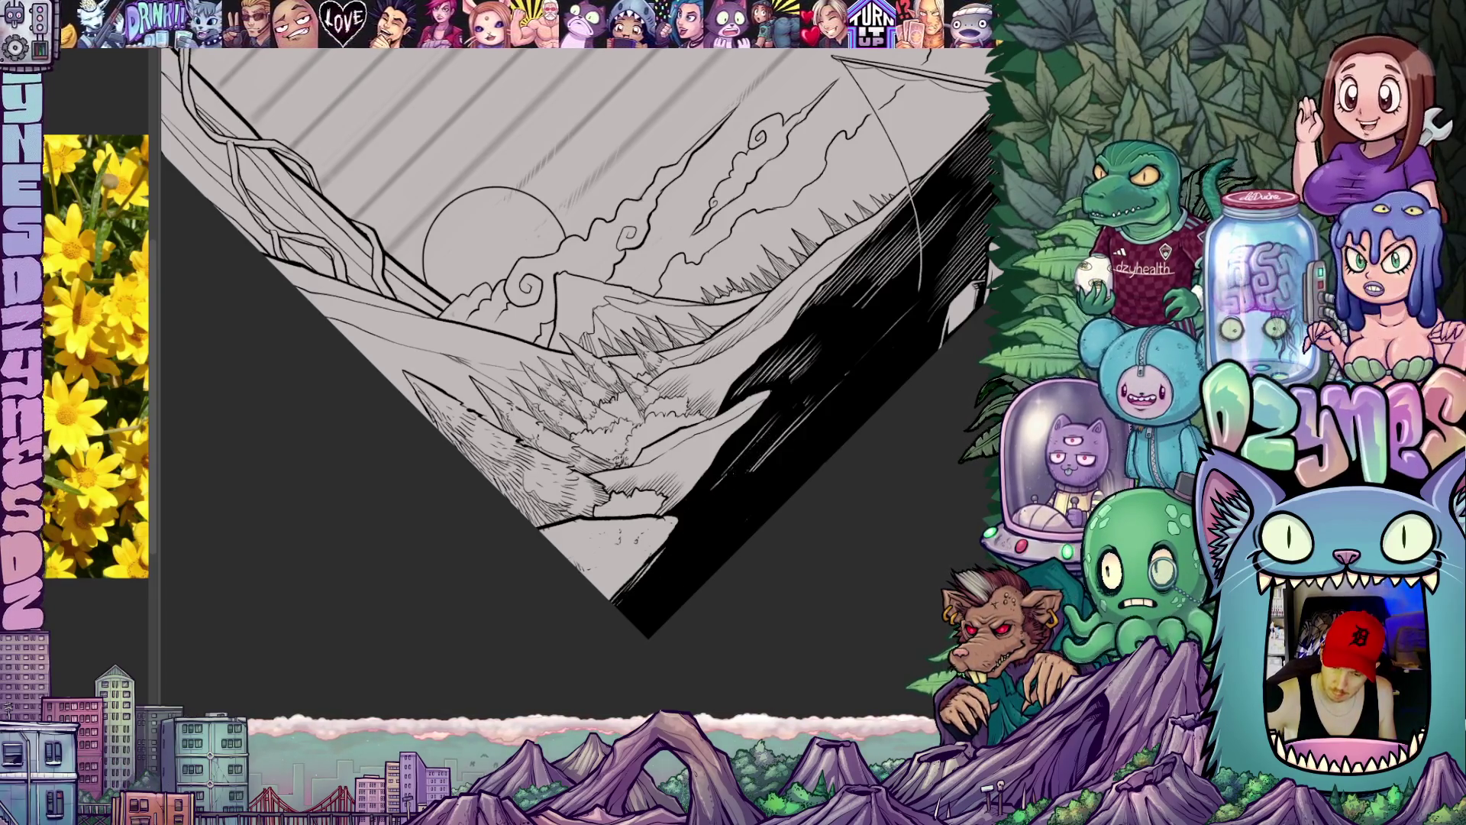
pyautogui.moveTo(734, 486)
pyautogui.mouseDown()
pyautogui.moveTo(764, 553)
pyautogui.moveTo(678, 561)
pyautogui.mouseUp()
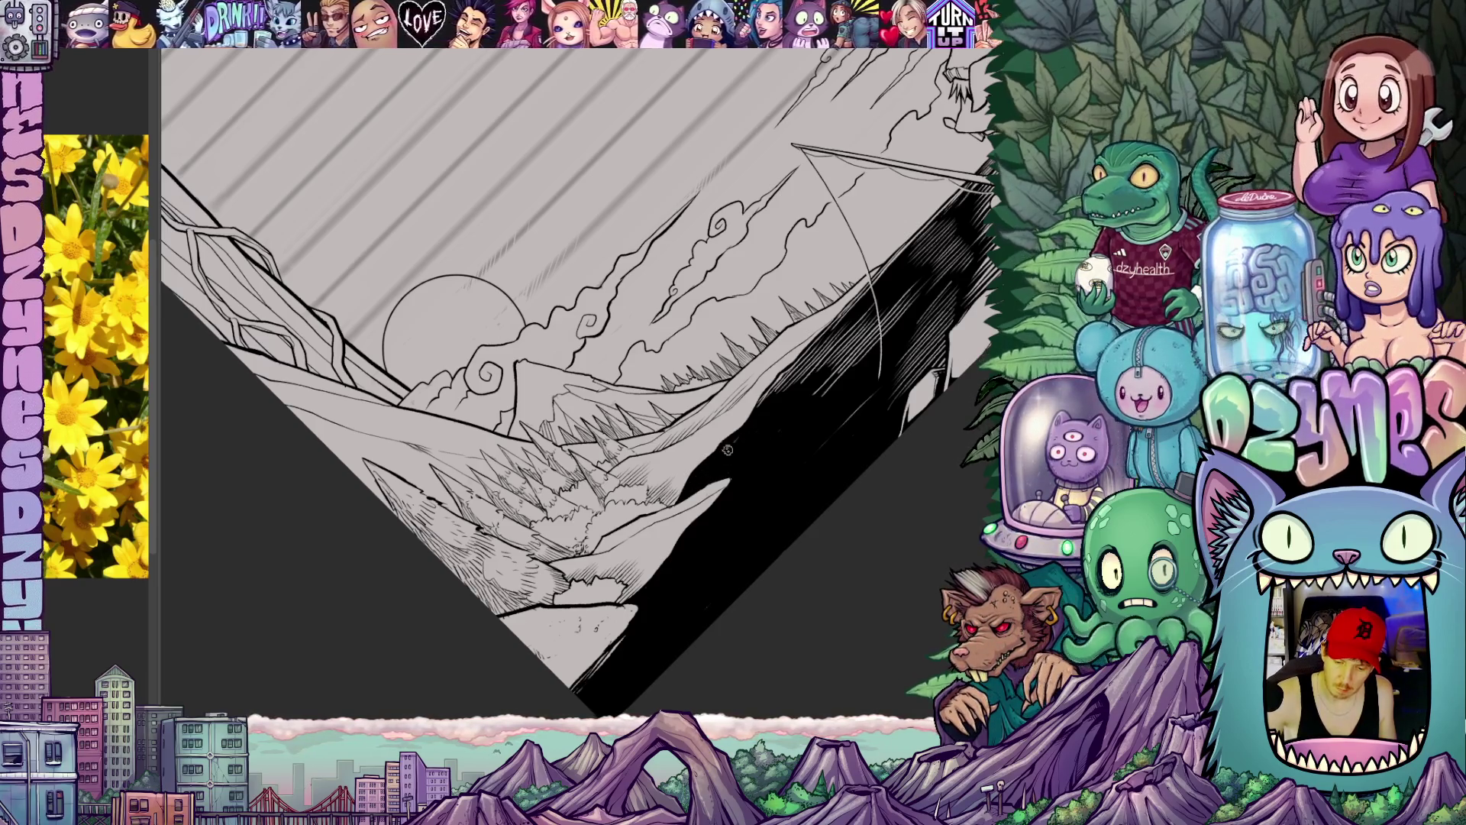
pyautogui.moveTo(726, 450); pyautogui.dragTo(820, 458)
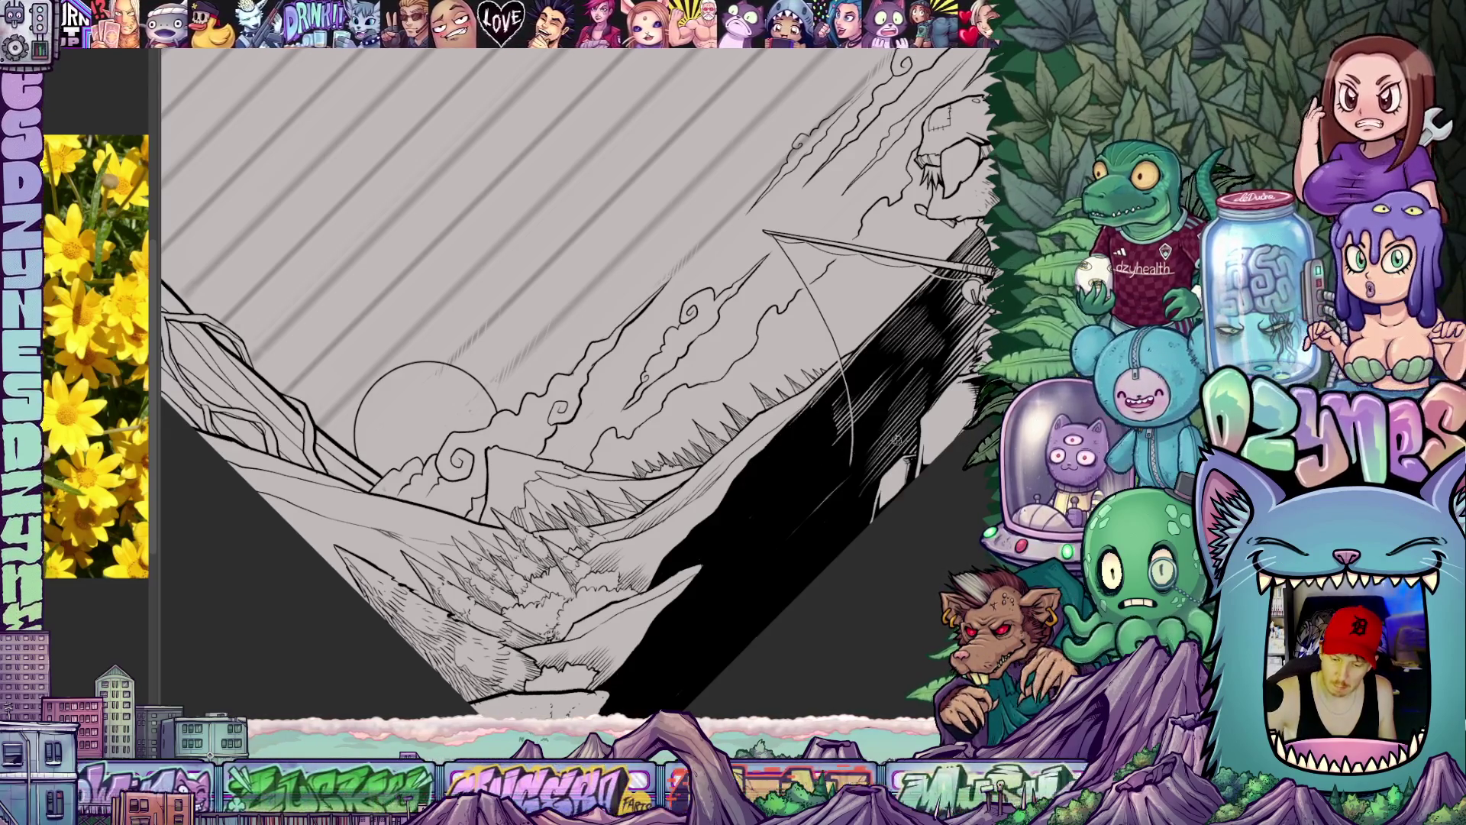
pyautogui.press('^')
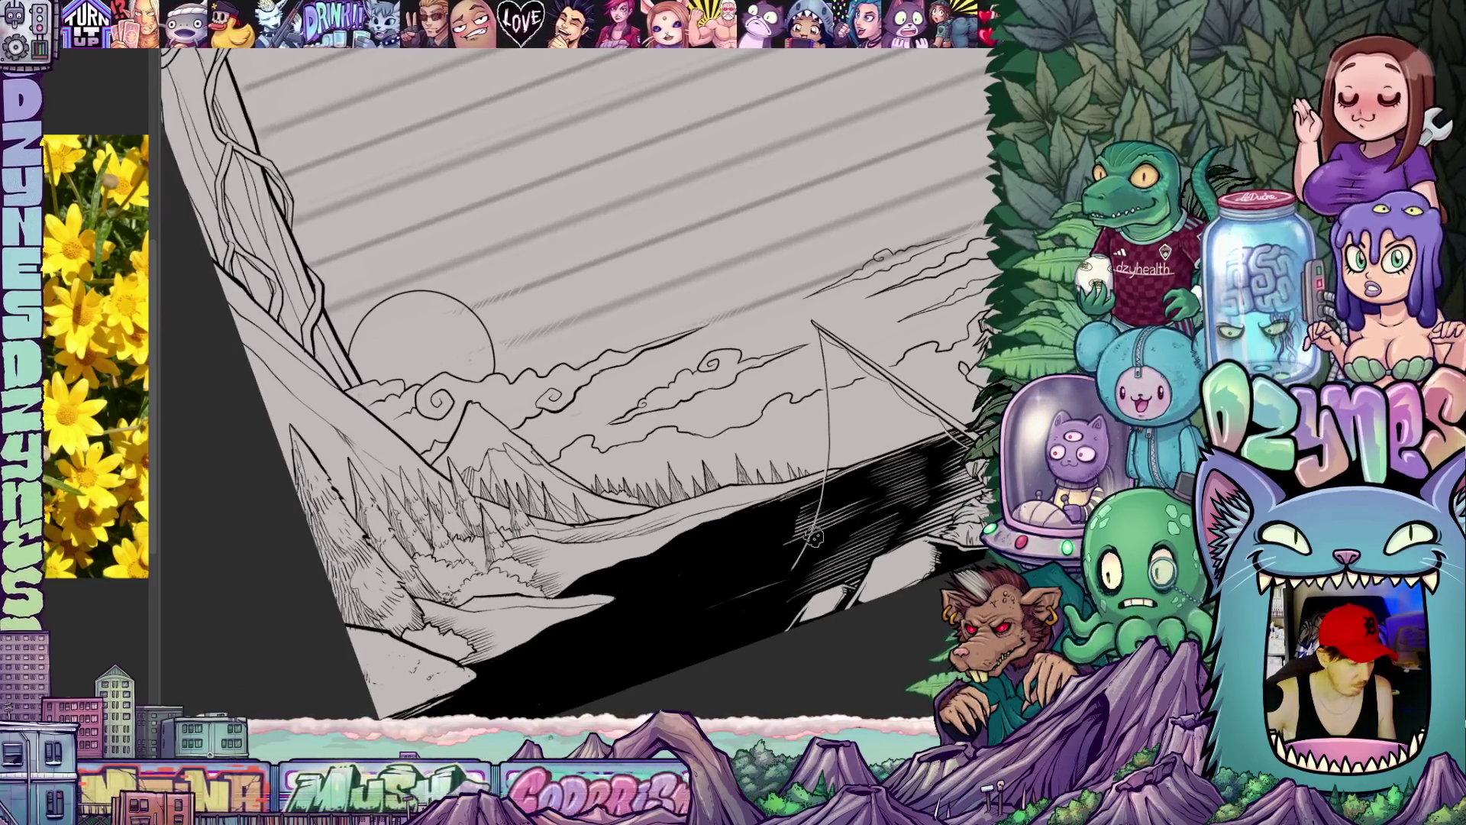
pyautogui.scroll(3, 811, 536)
pyautogui.scroll(3, 811, 536)
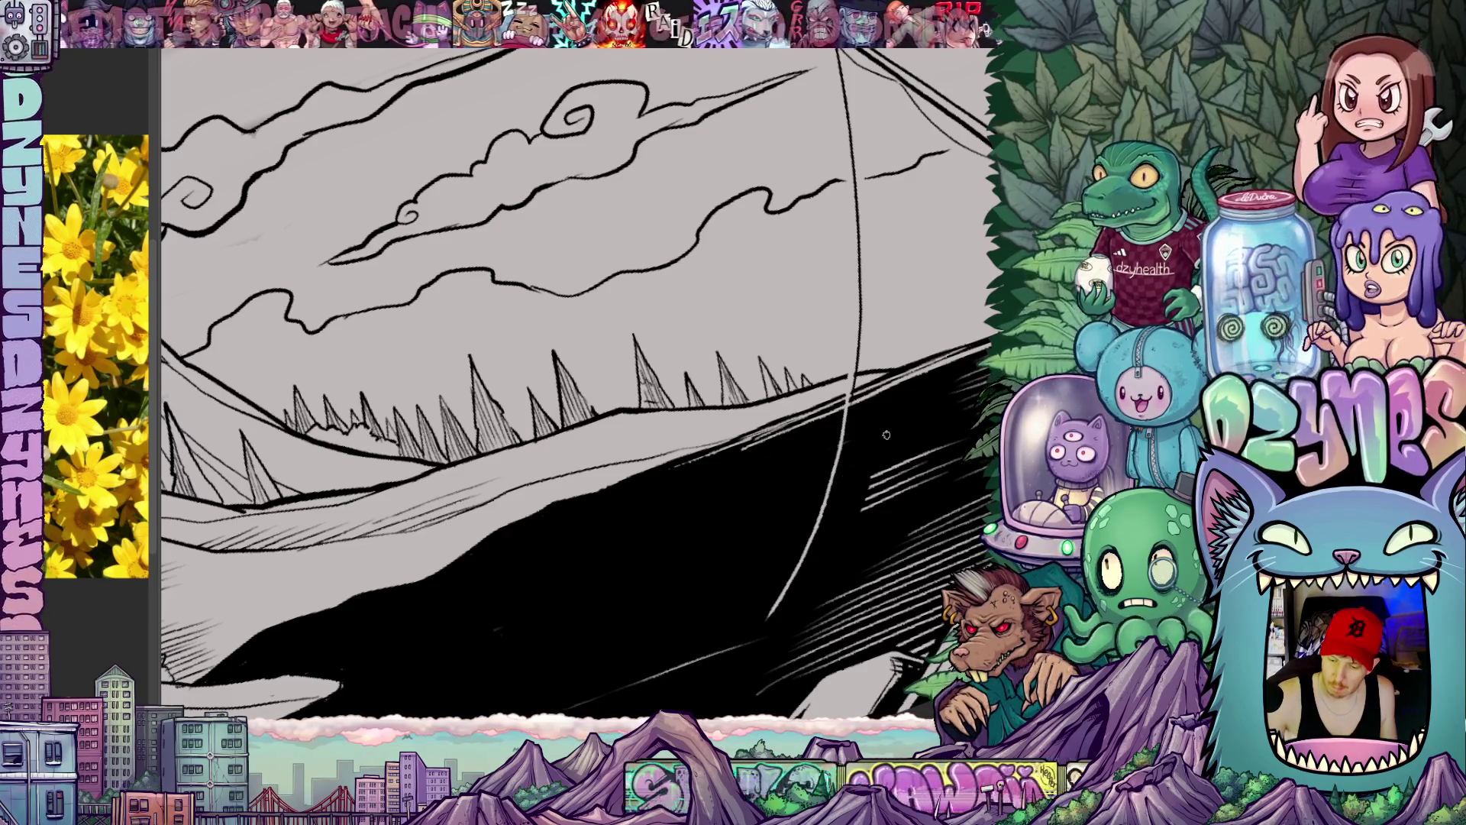
pyautogui.scroll(2, 886, 434)
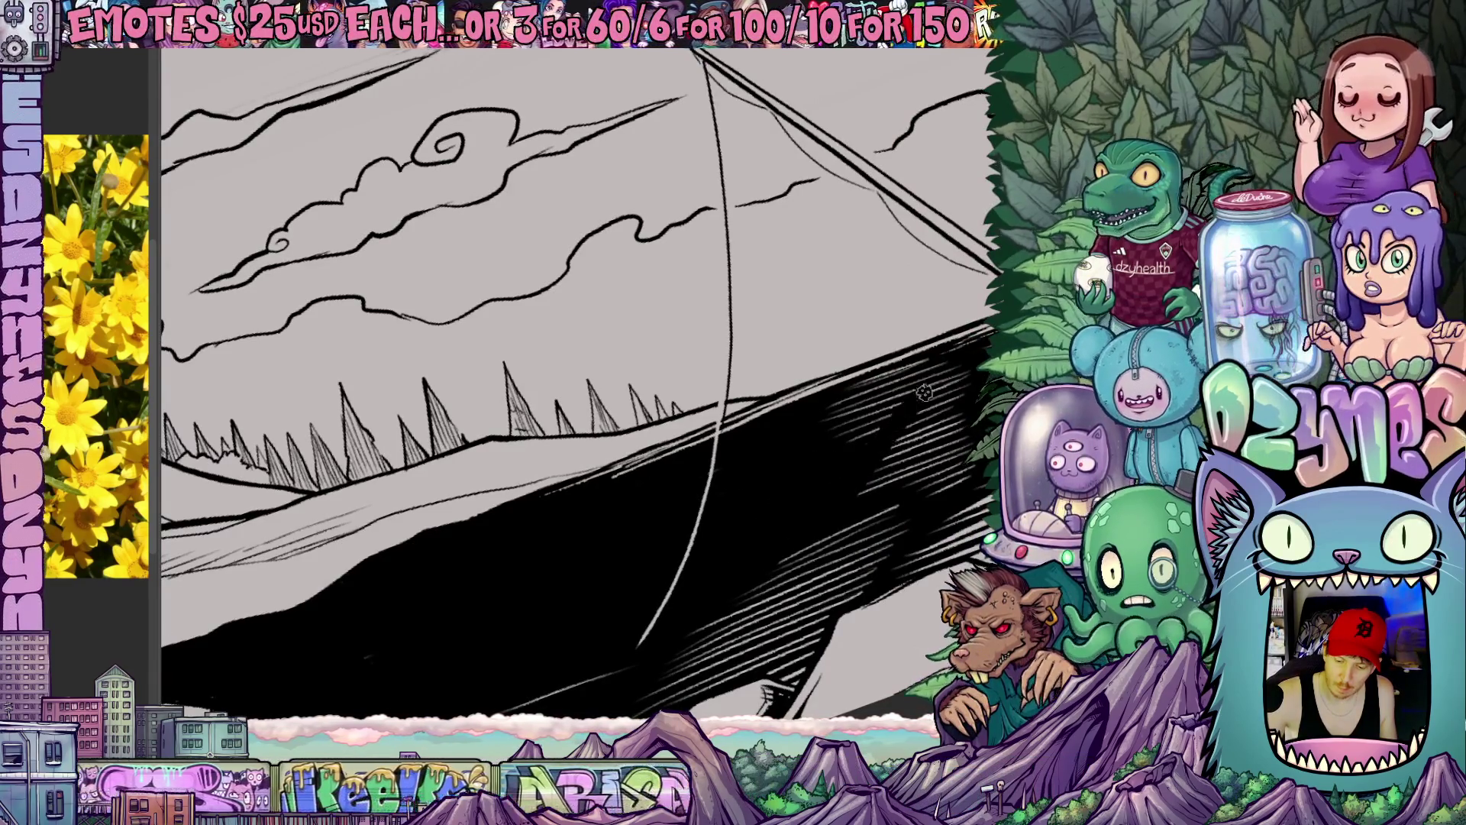
# Step: Rotate toward the fisherman and add small black strokes inside the water fill
pyautogui.moveTo(923, 392); pyautogui.dragTo(814, 516)
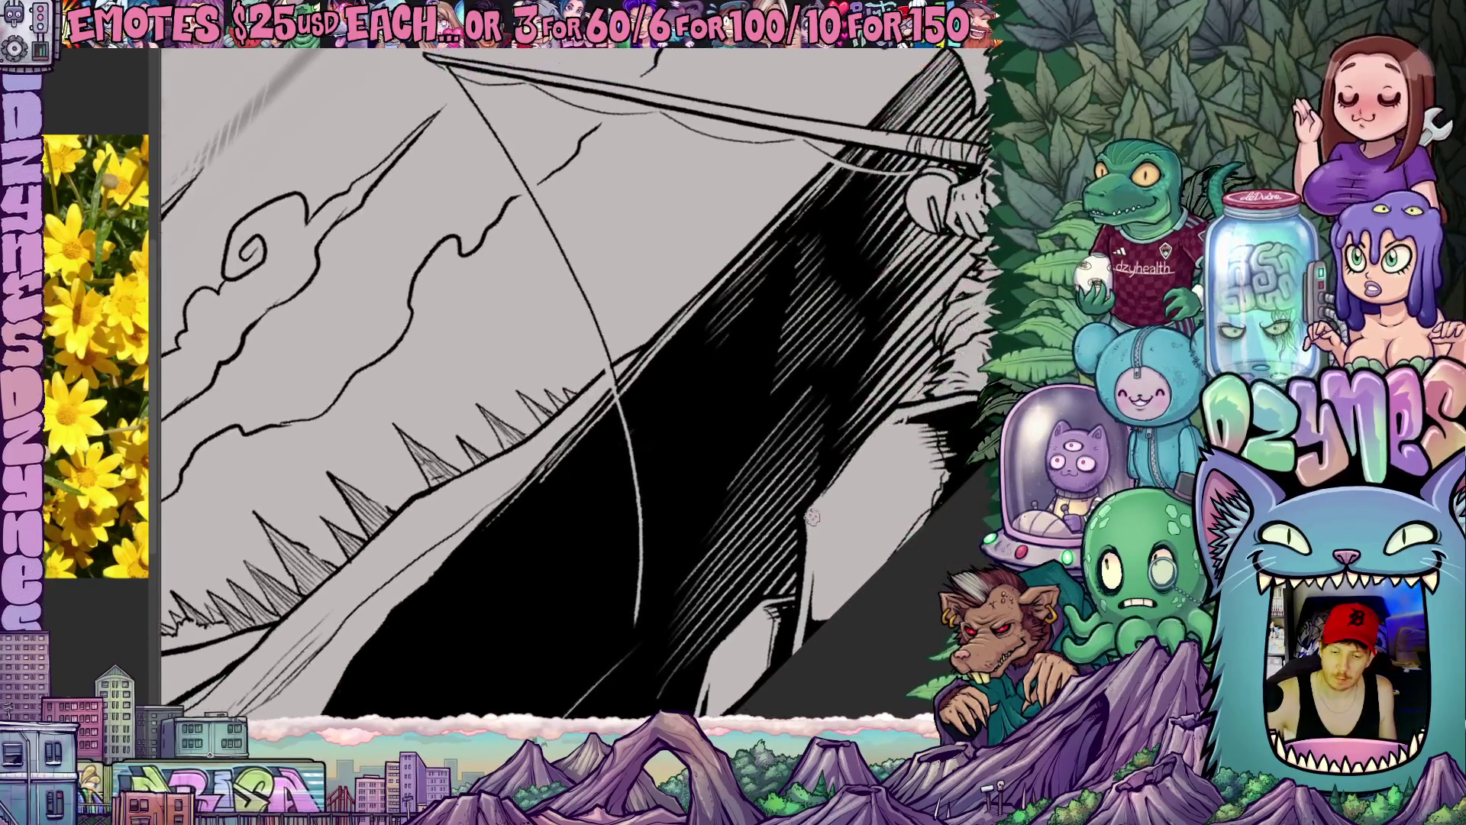
pyautogui.scroll(-2, 825, 498)
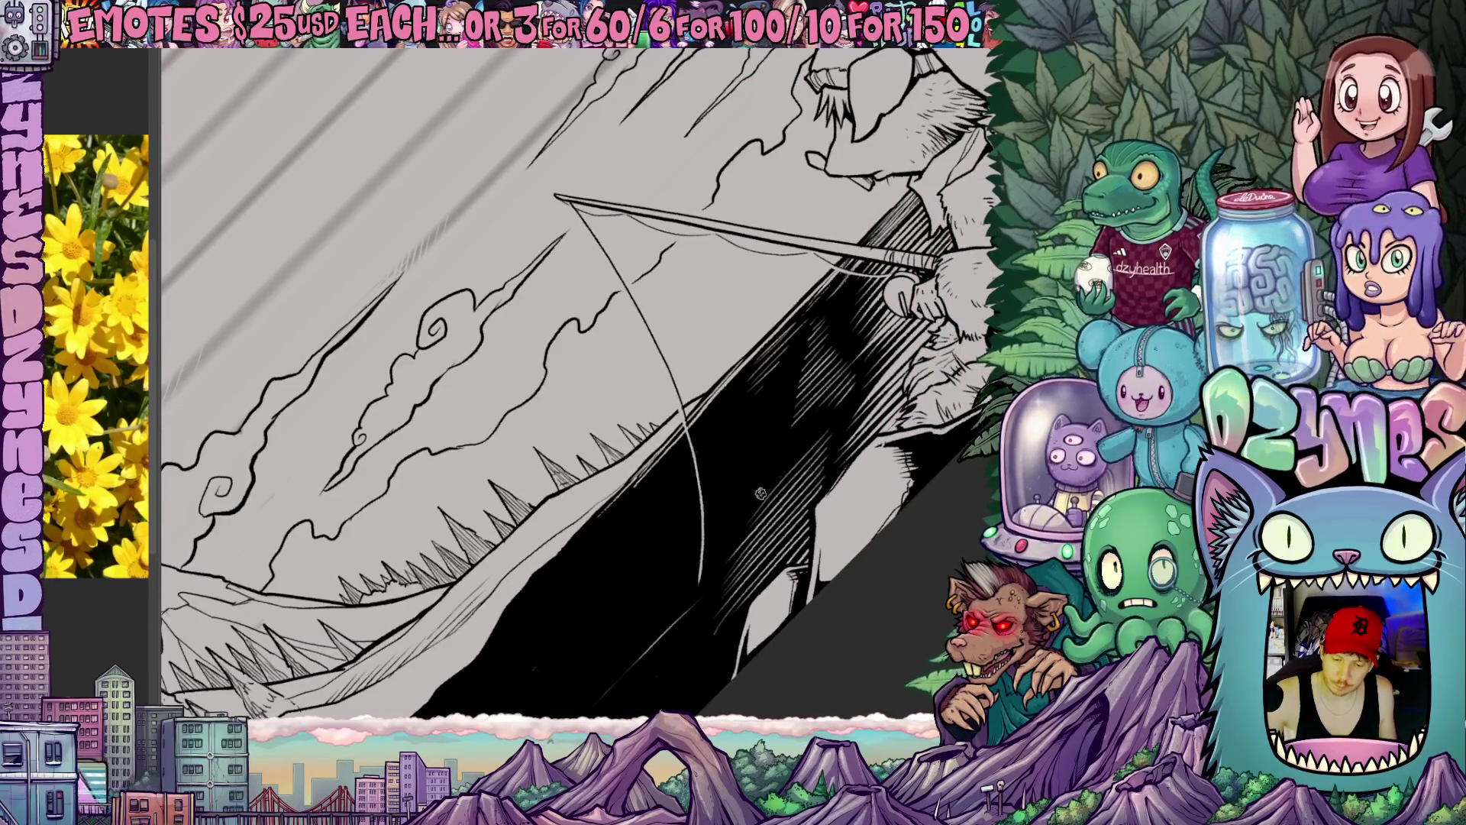
pyautogui.scroll(2, 759, 492)
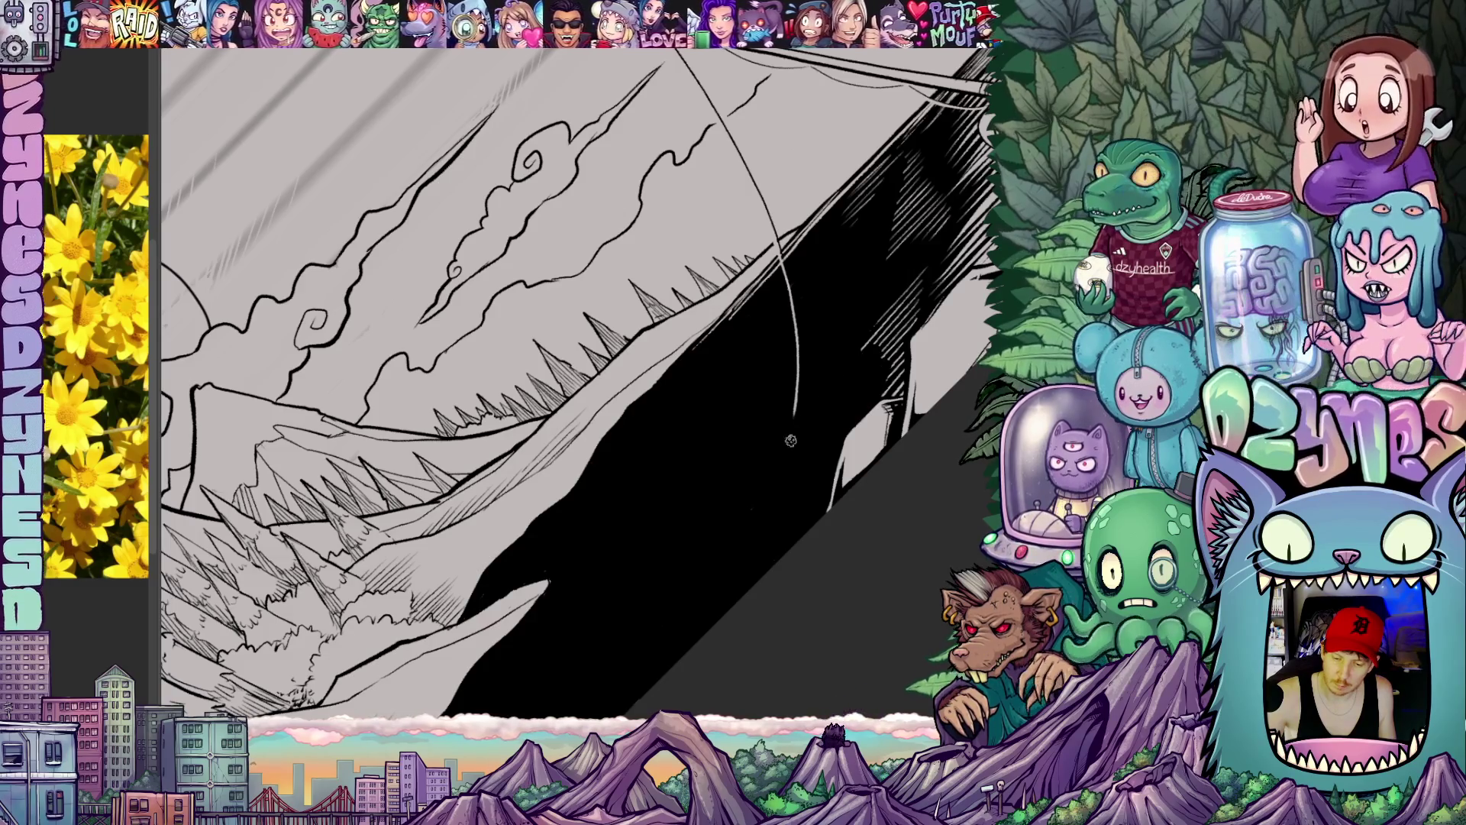
pyautogui.scroll(-2, 791, 441)
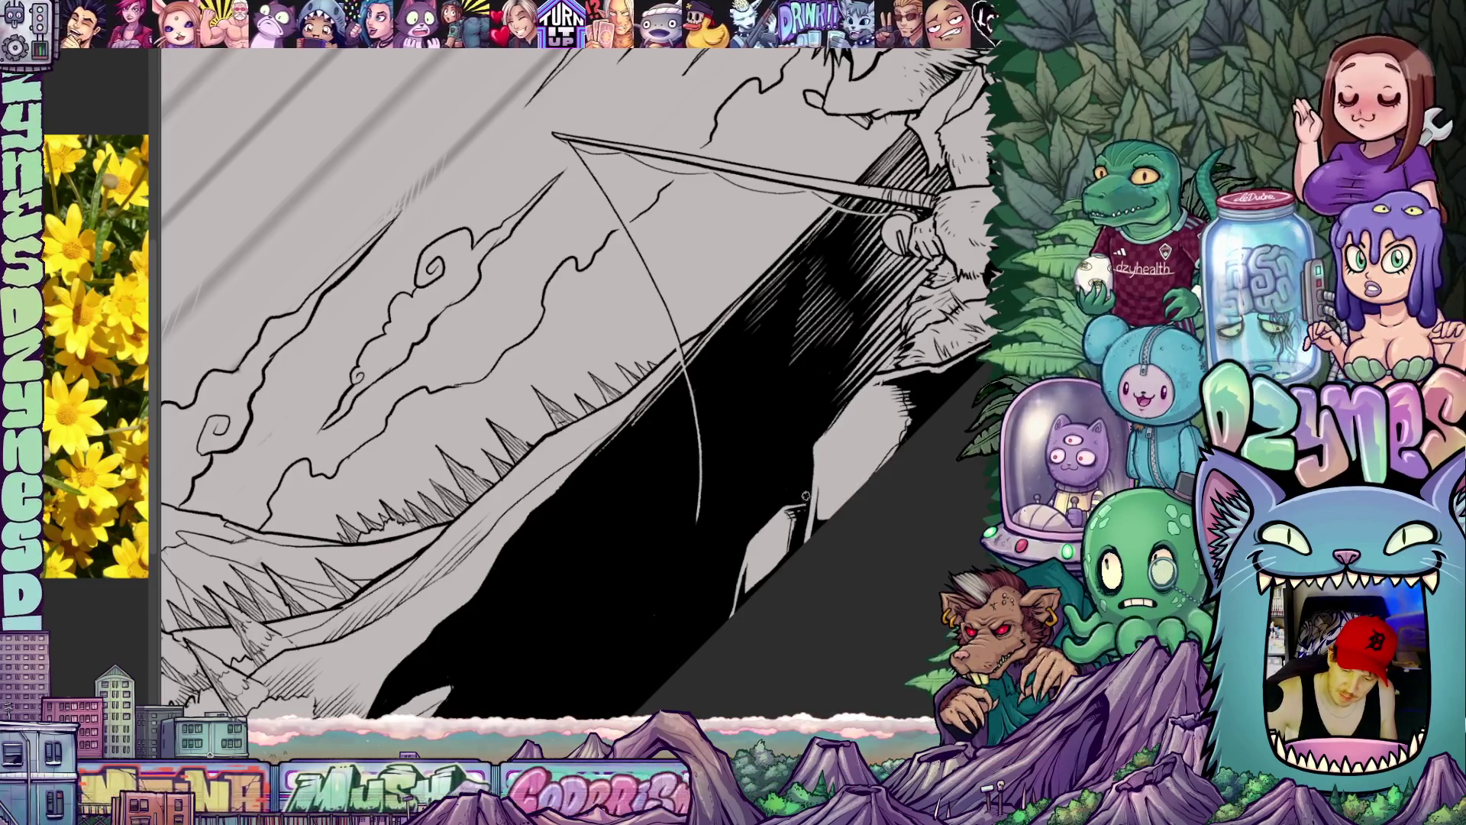
pyautogui.moveTo(805, 492); pyautogui.dragTo(756, 585)
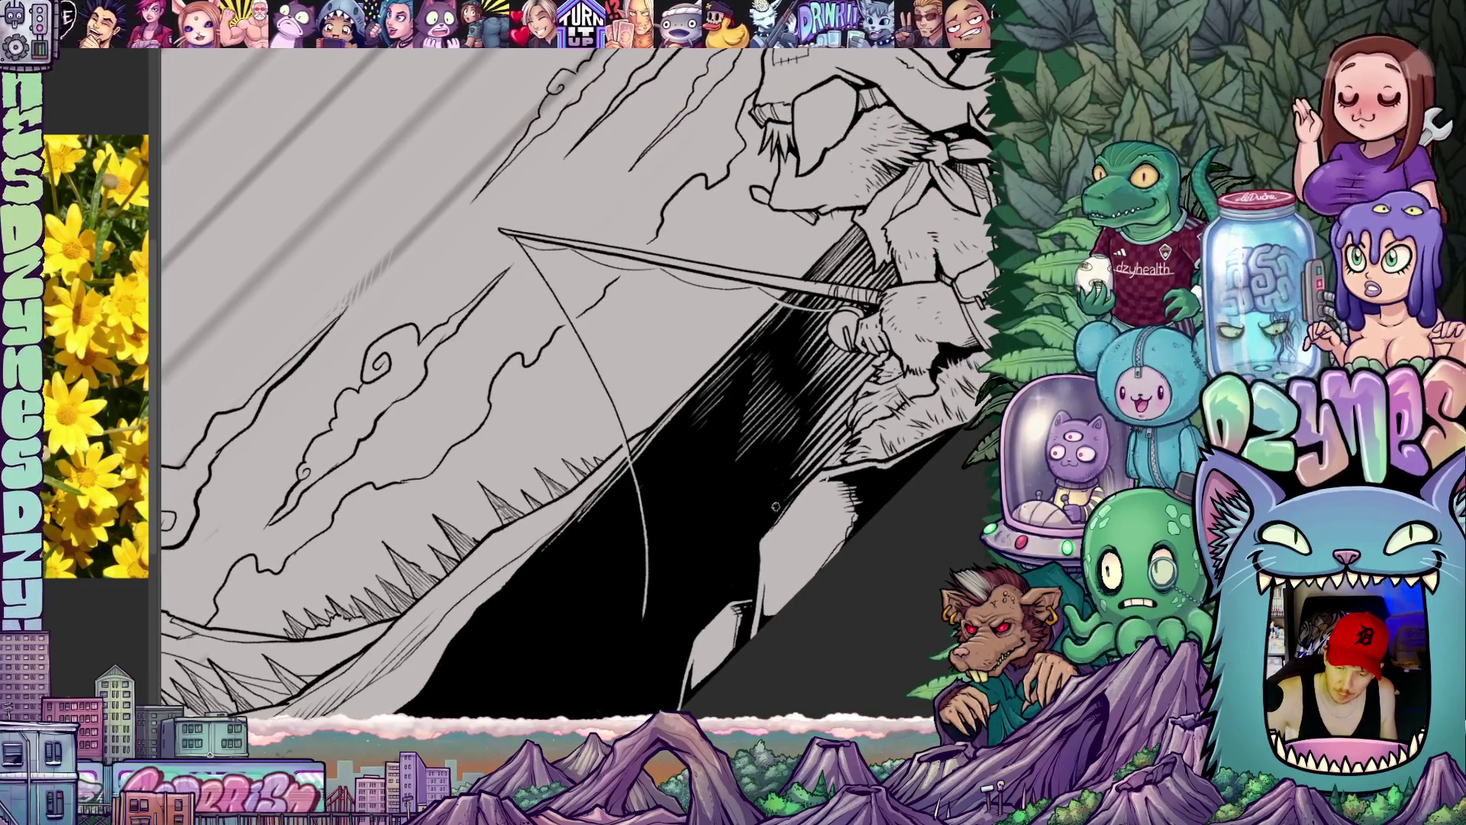
pyautogui.moveTo(797, 458); pyautogui.dragTo(825, 499)
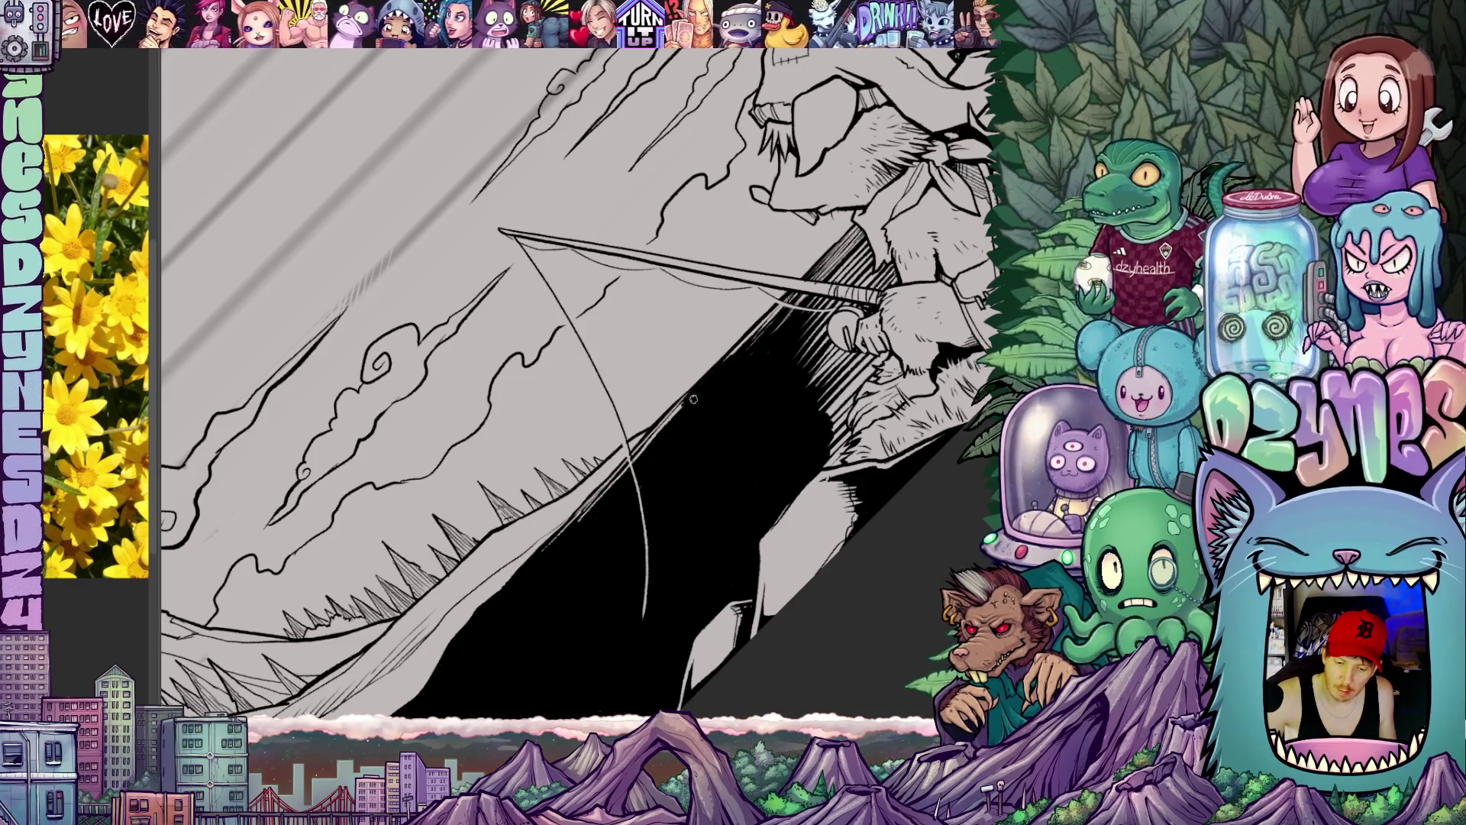
pyautogui.scroll(2, 694, 399)
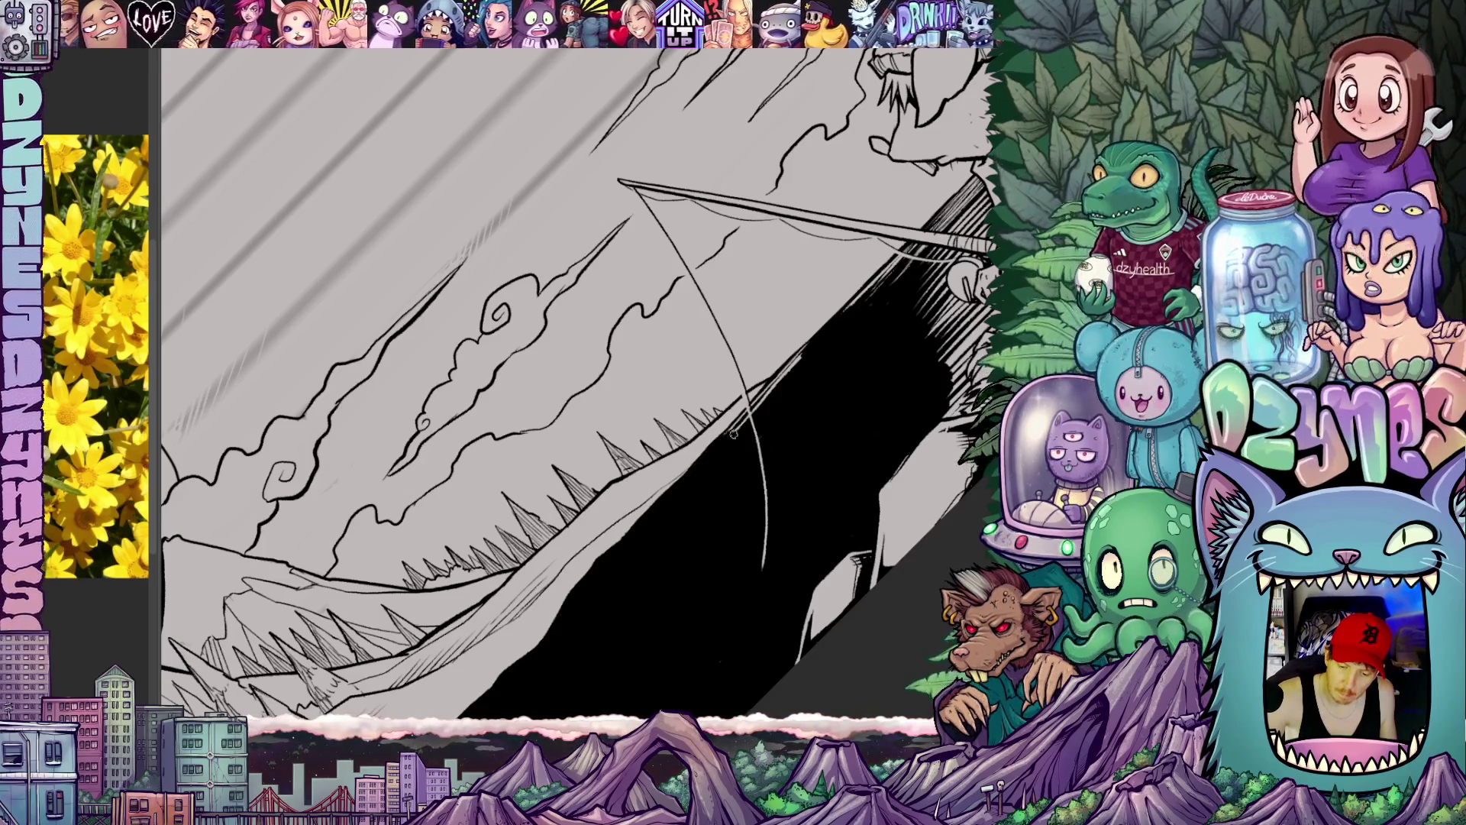
pyautogui.press('r')
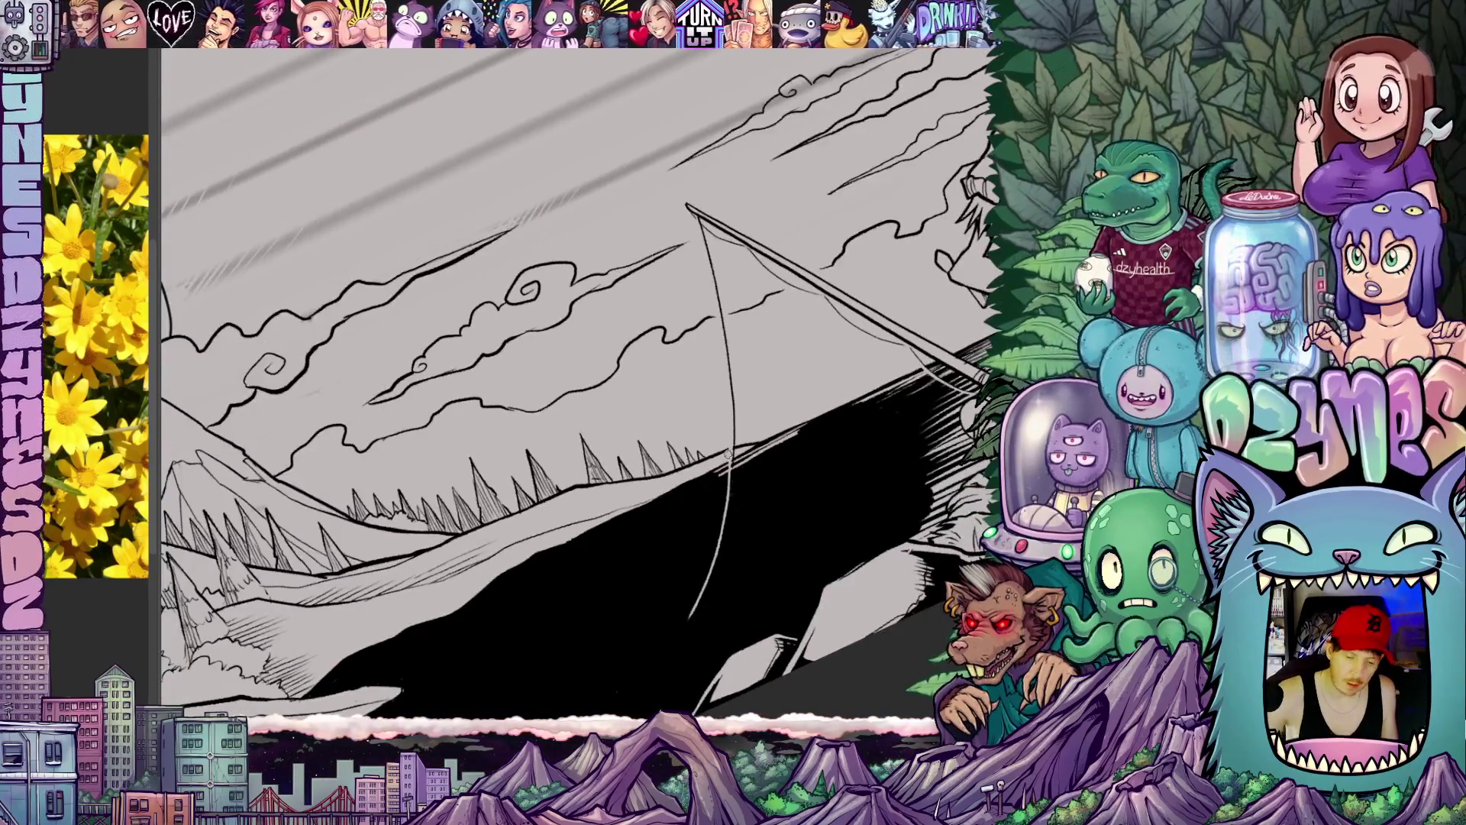
pyautogui.scroll(4, 745, 474)
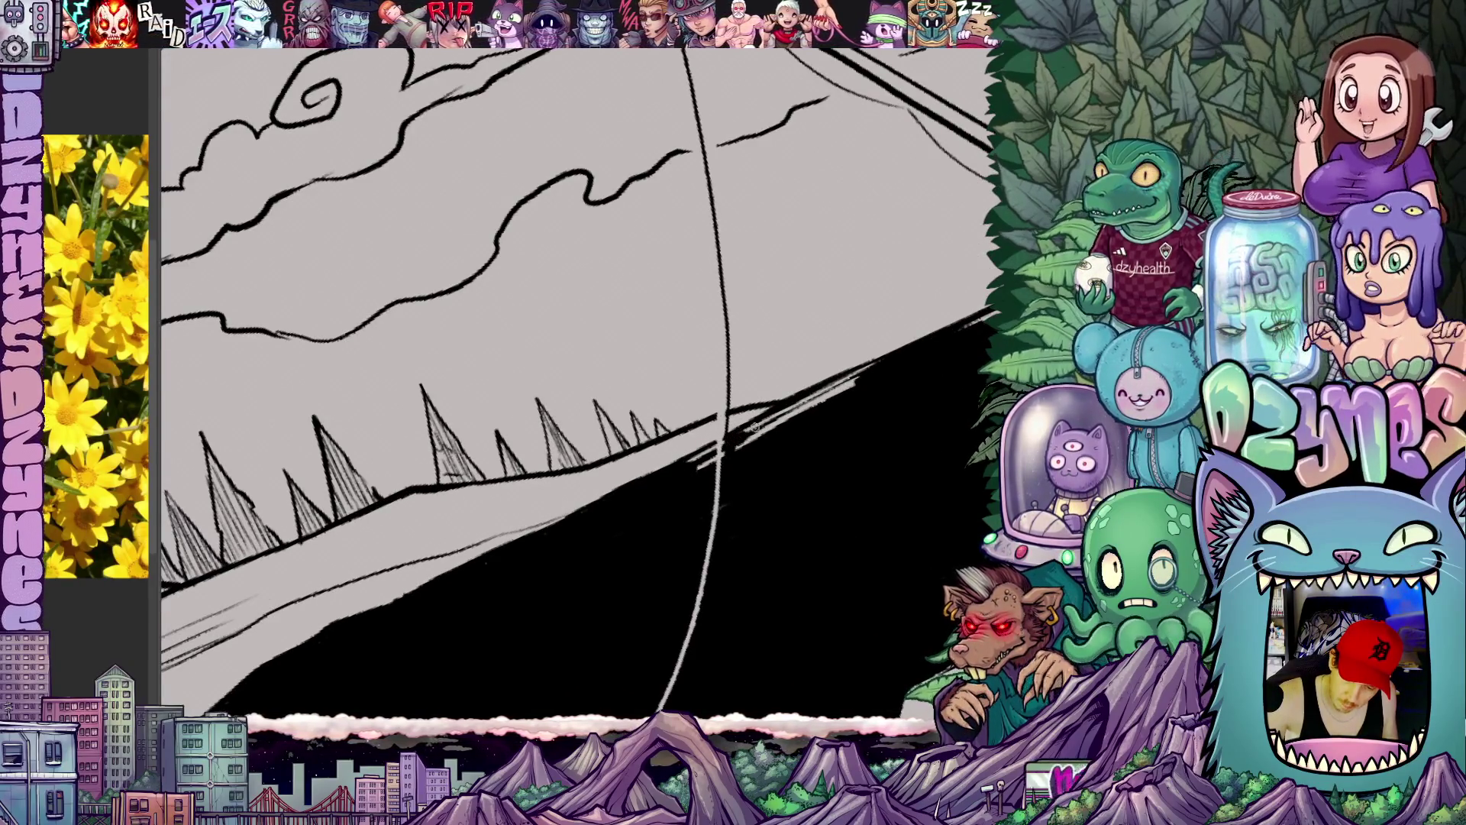
pyautogui.moveTo(739, 437); pyautogui.dragTo(862, 376)
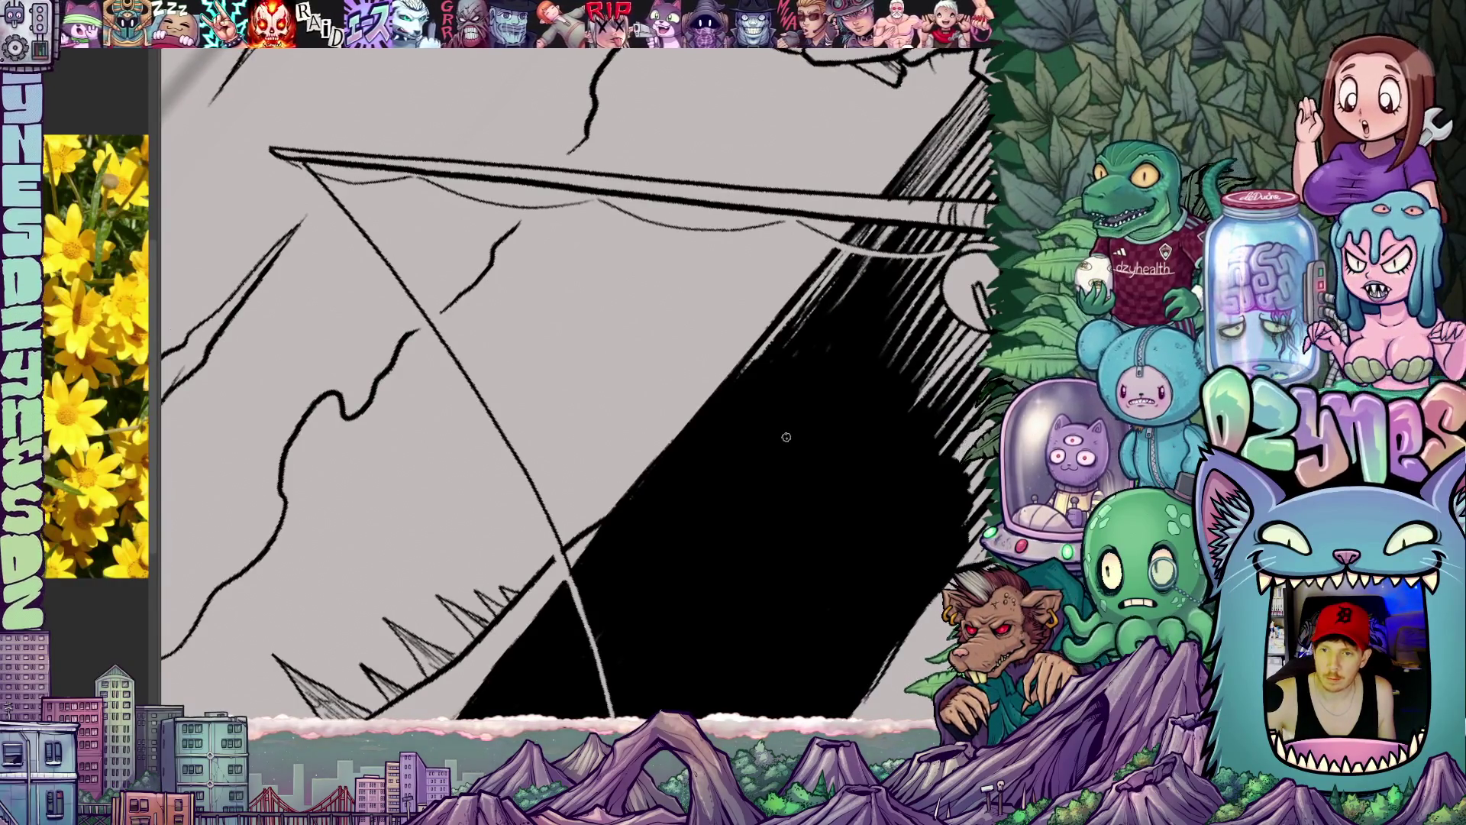
pyautogui.moveTo(764, 392); pyautogui.dragTo(812, 419)
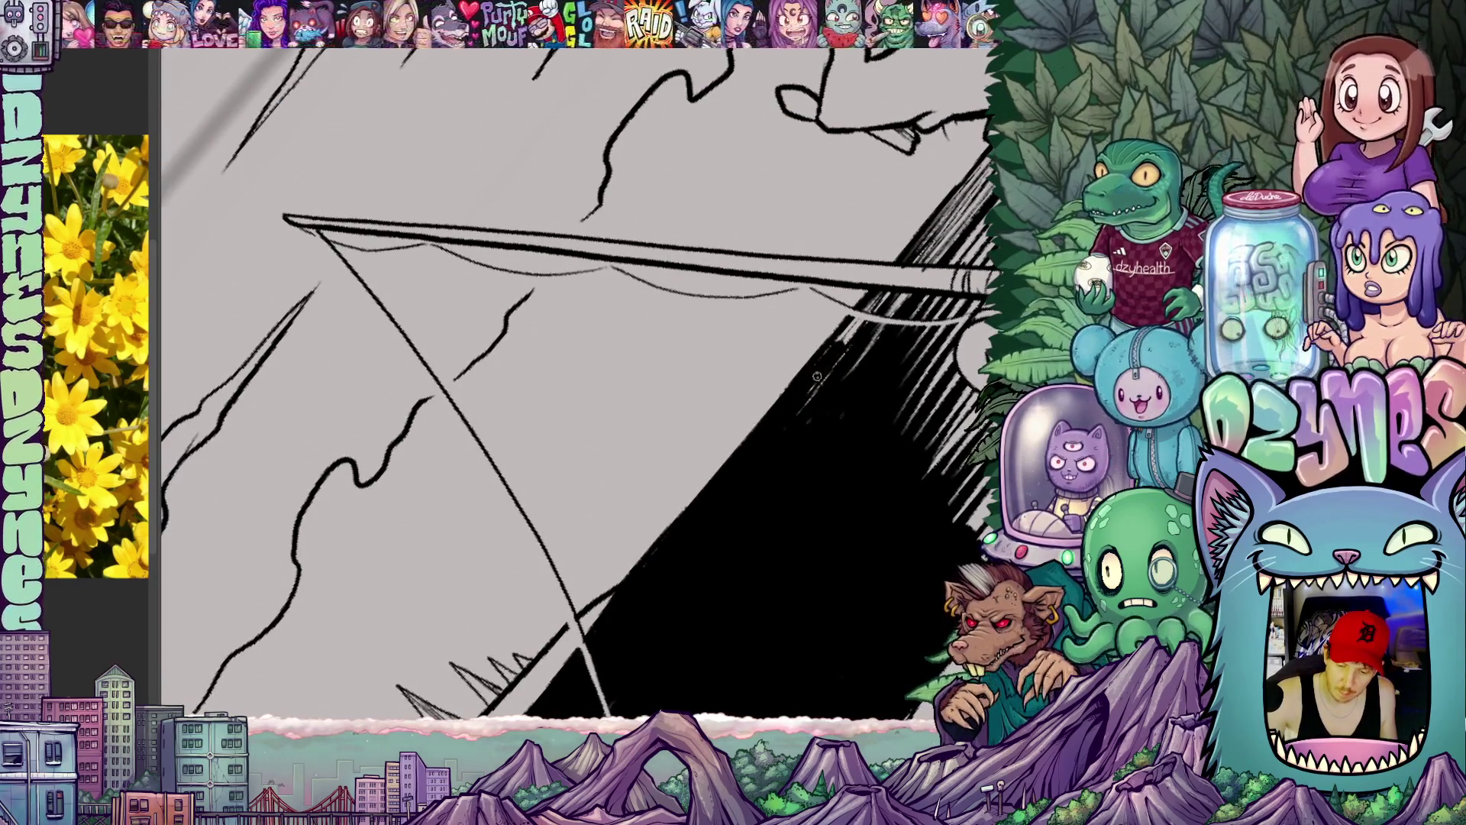
pyautogui.moveTo(911, 393); pyautogui.dragTo(682, 512)
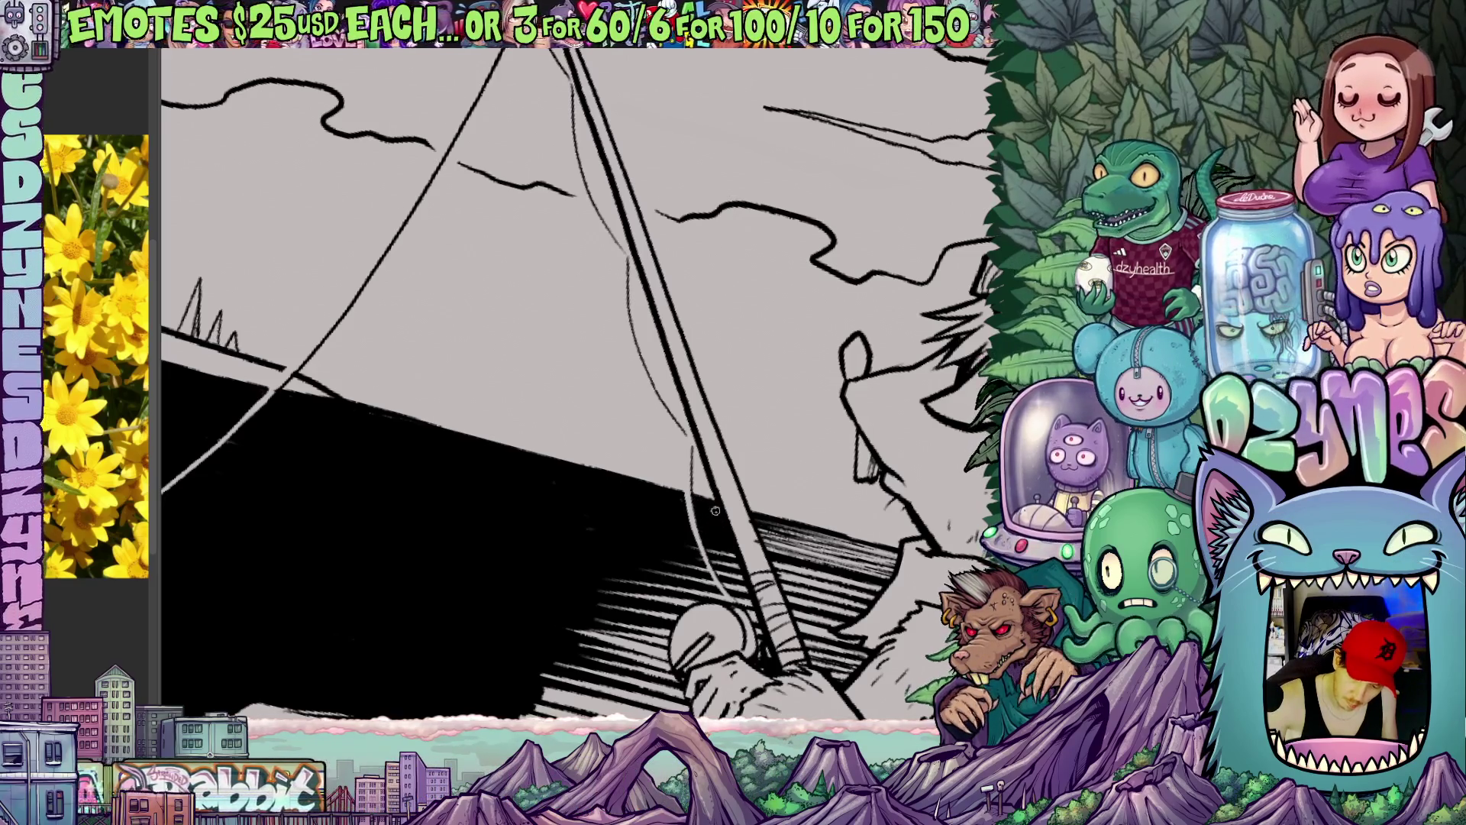
# Step: Rotate the view so the rod runs diagonally and pan to the fisherman's hands
pyautogui.moveTo(716, 510); pyautogui.dragTo(734, 543)
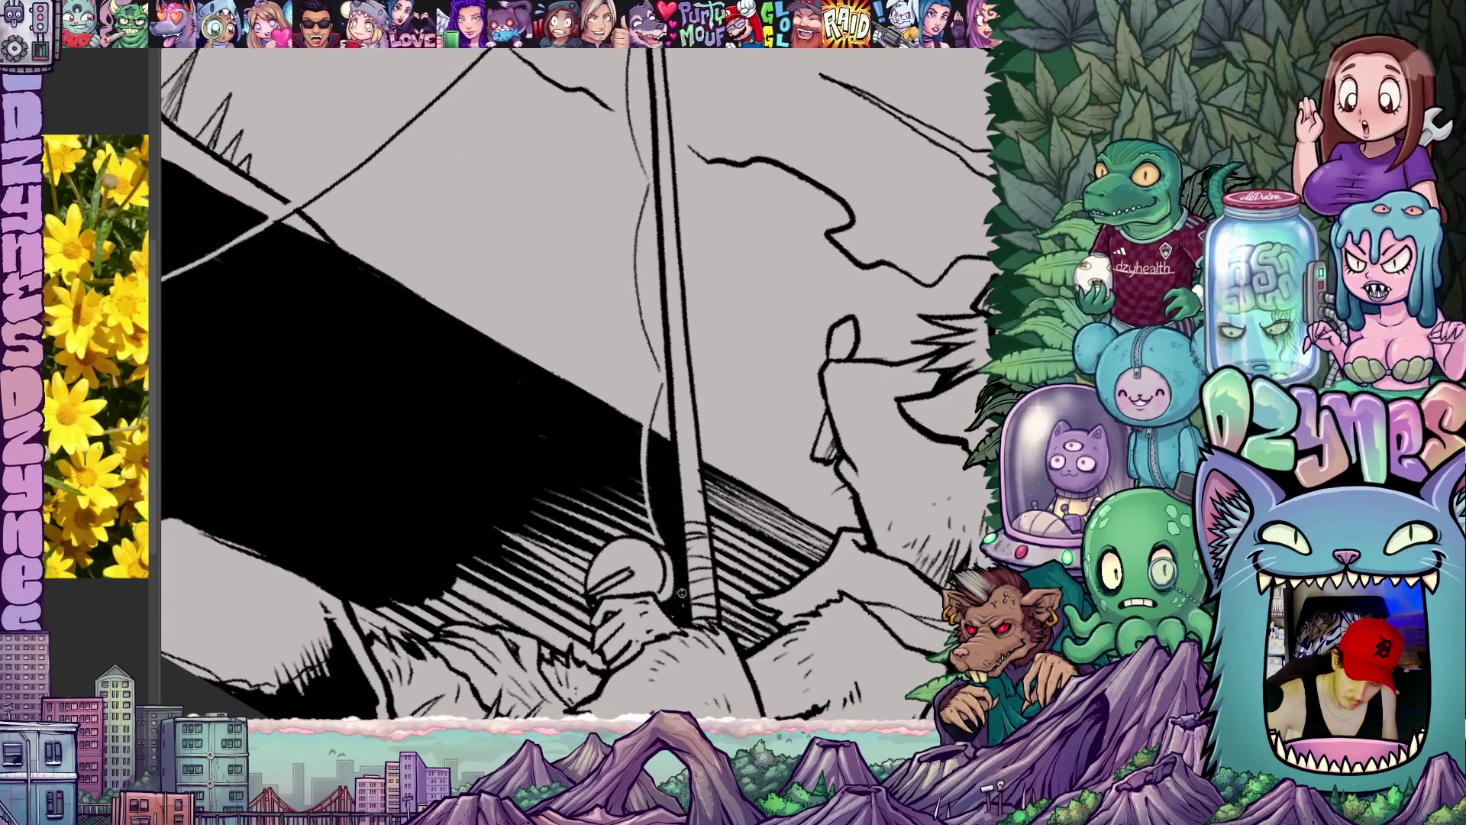
pyautogui.moveTo(676, 608); pyautogui.dragTo(683, 518)
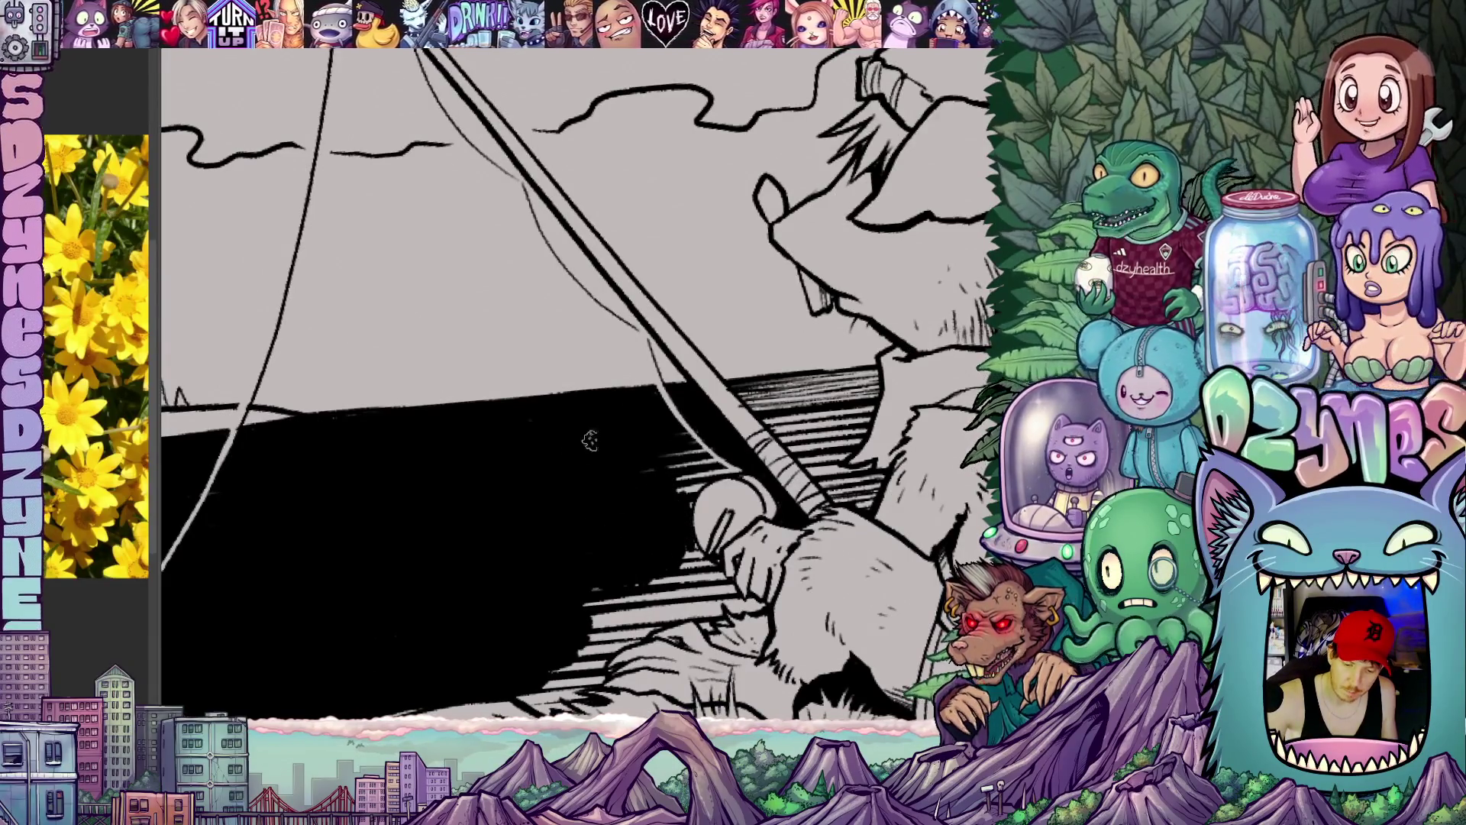
pyautogui.moveTo(641, 482)
pyautogui.mouseDown()
pyautogui.moveTo(634, 327)
pyautogui.moveTo(648, 433)
pyautogui.mouseUp()
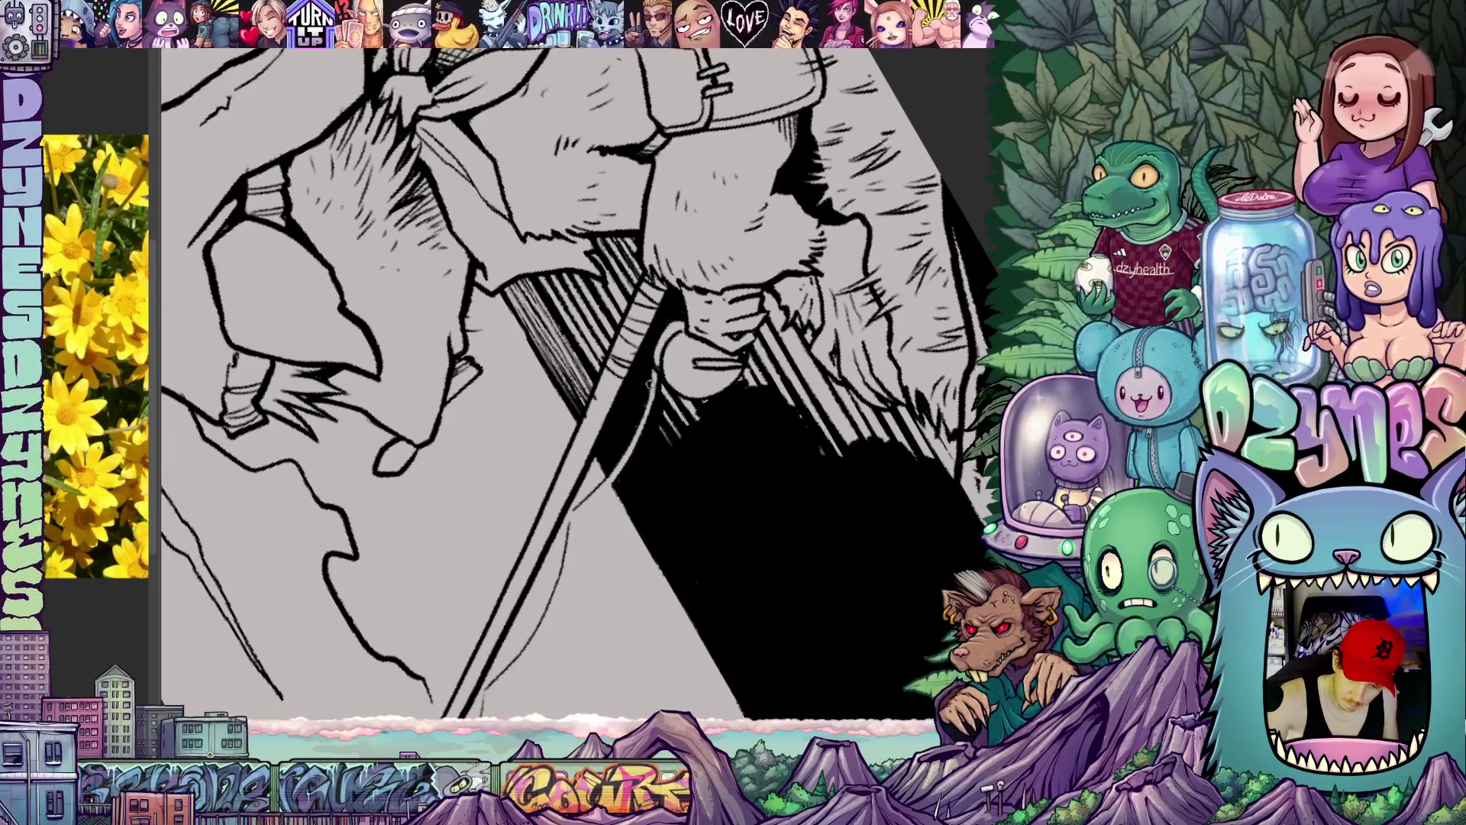
# Step: Add short hatching strokes along the black water's edge beside the fisherman
pyautogui.moveTo(648, 369); pyautogui.dragTo(676, 442)
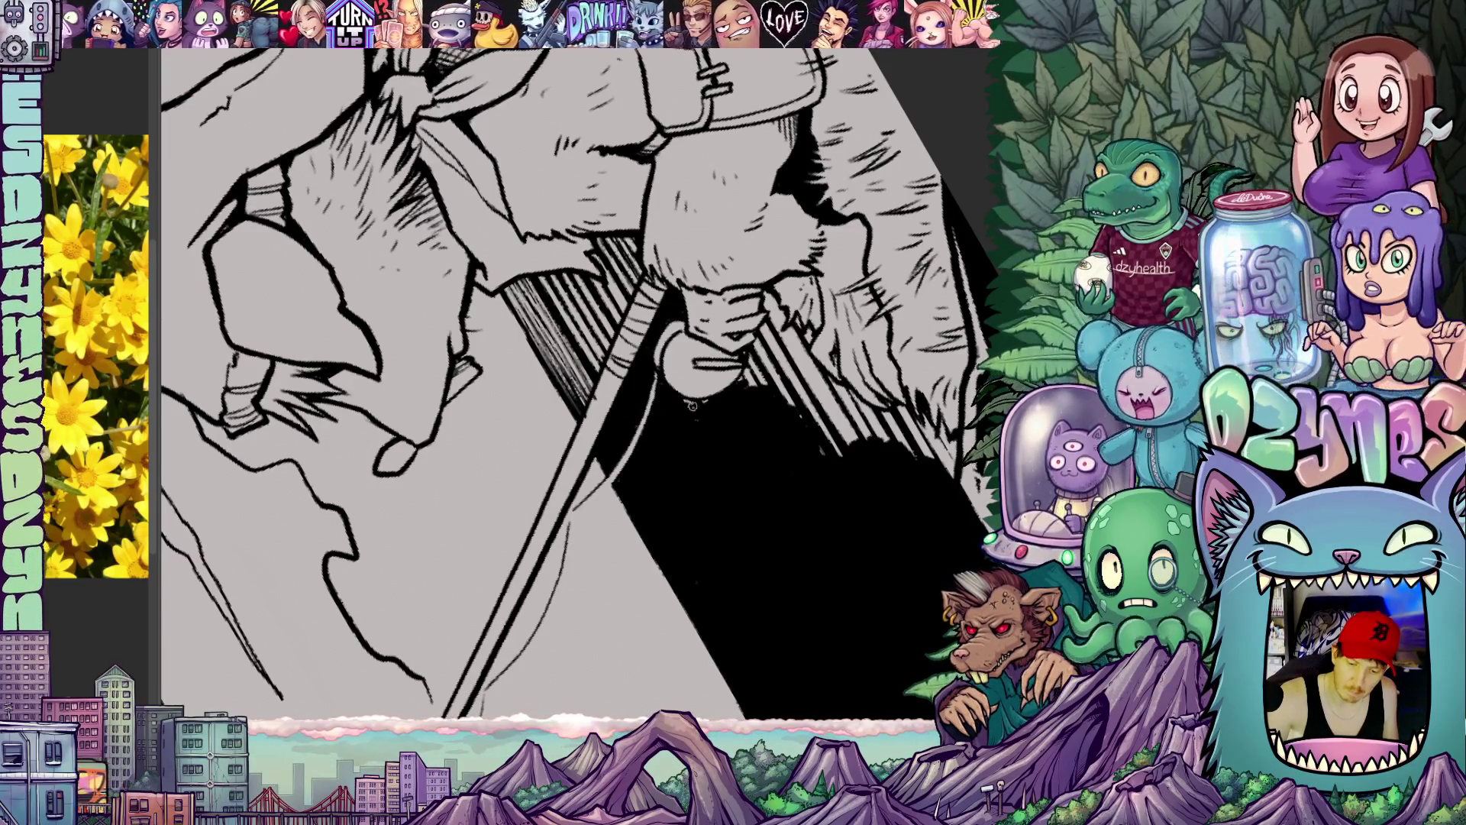
pyautogui.moveTo(688, 390); pyautogui.dragTo(659, 472)
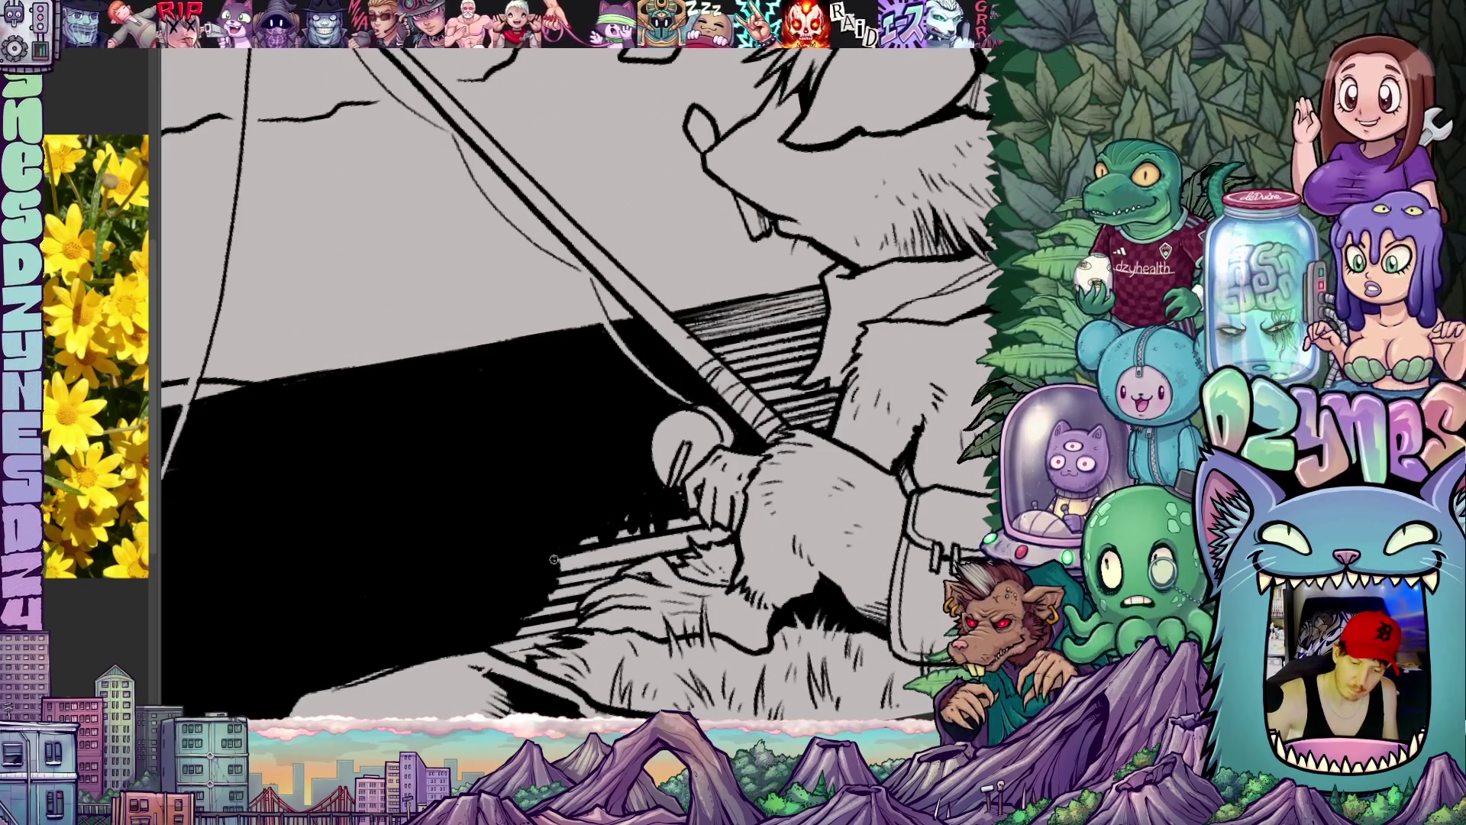
pyautogui.moveTo(574, 458); pyautogui.dragTo(458, 229)
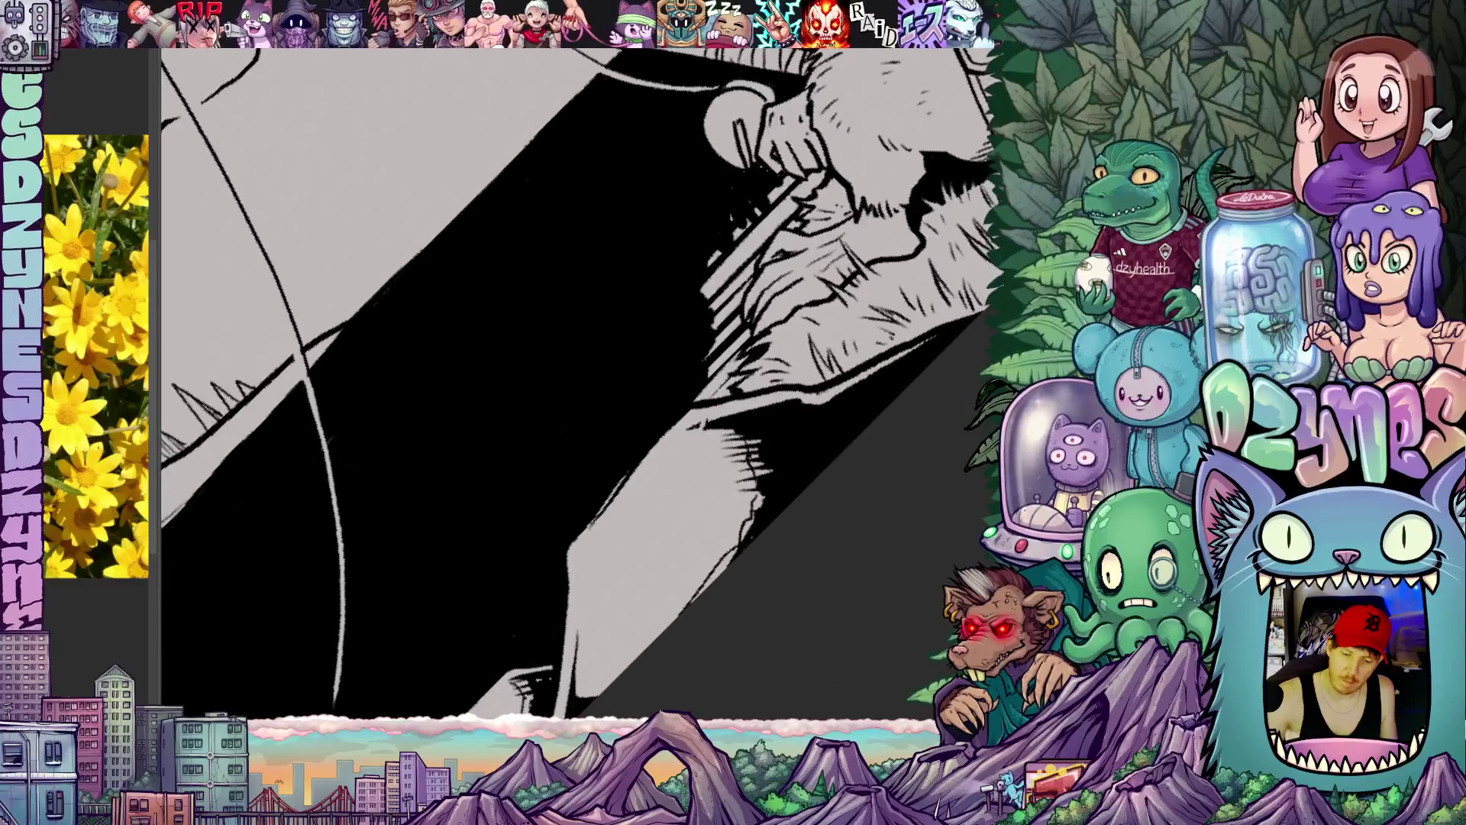
pyautogui.moveTo(715, 413); pyautogui.dragTo(705, 397)
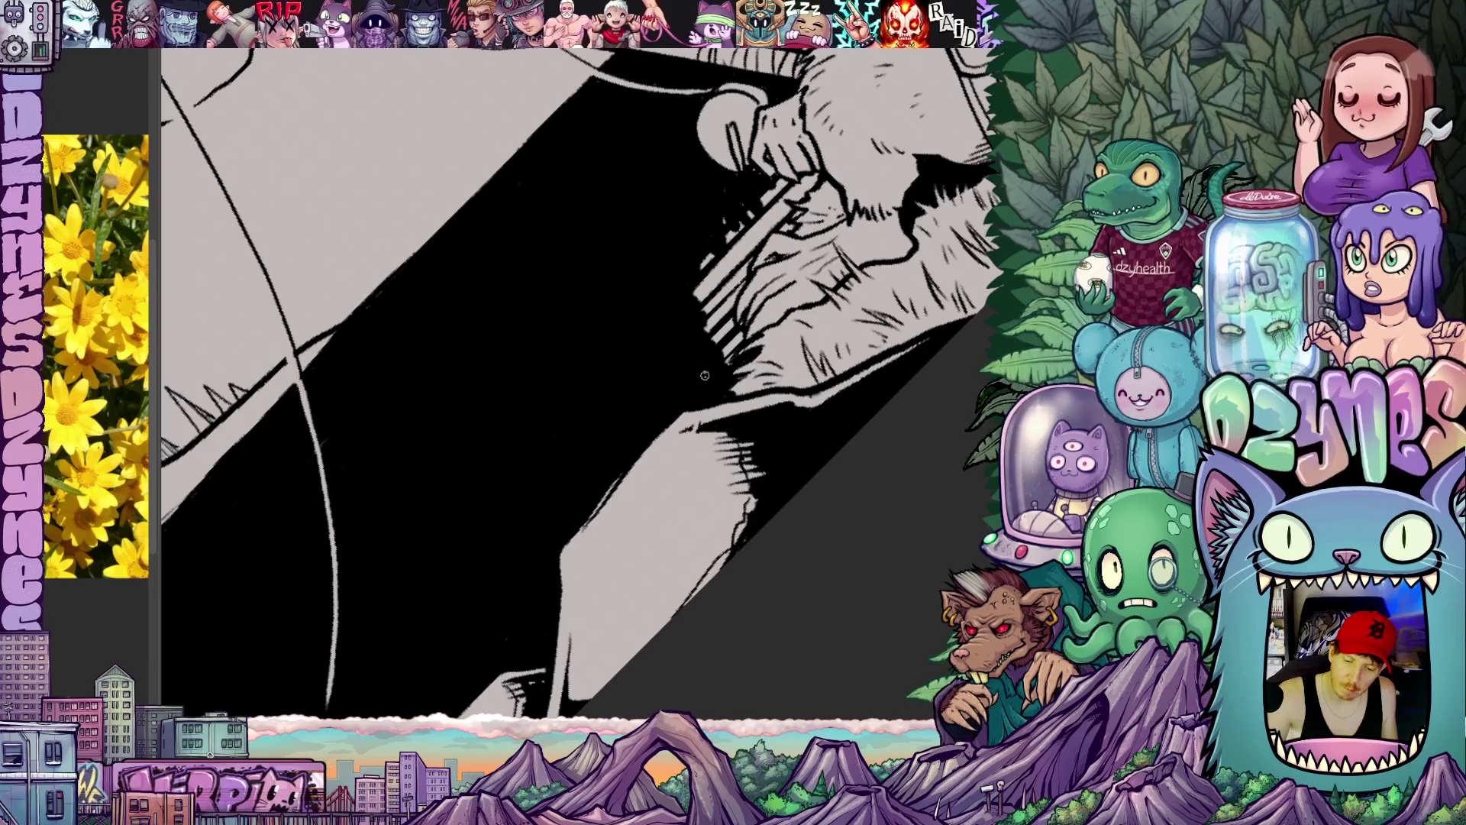
pyautogui.moveTo(704, 375); pyautogui.dragTo(715, 435)
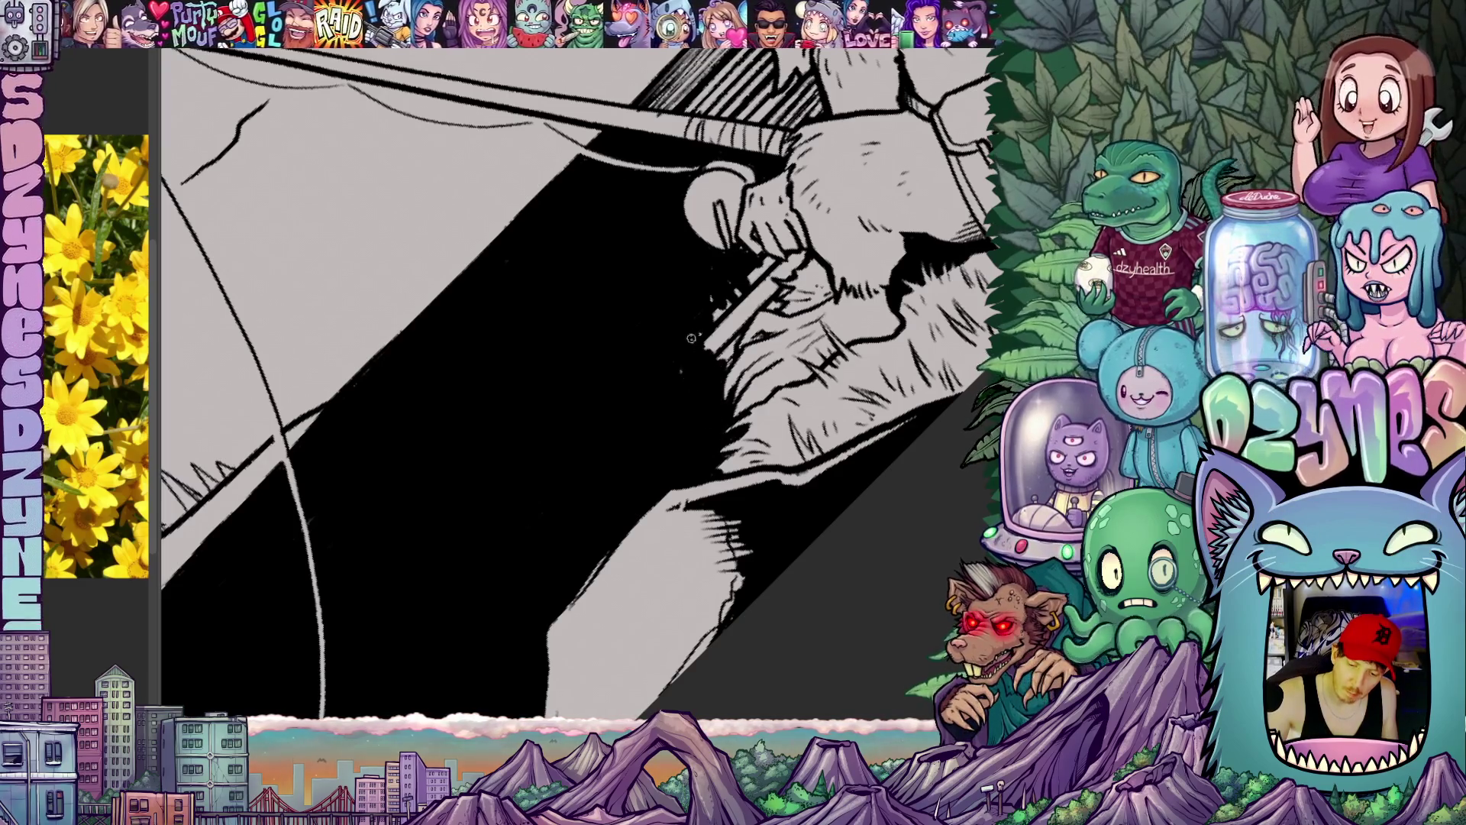
pyautogui.moveTo(702, 344); pyautogui.dragTo(712, 464)
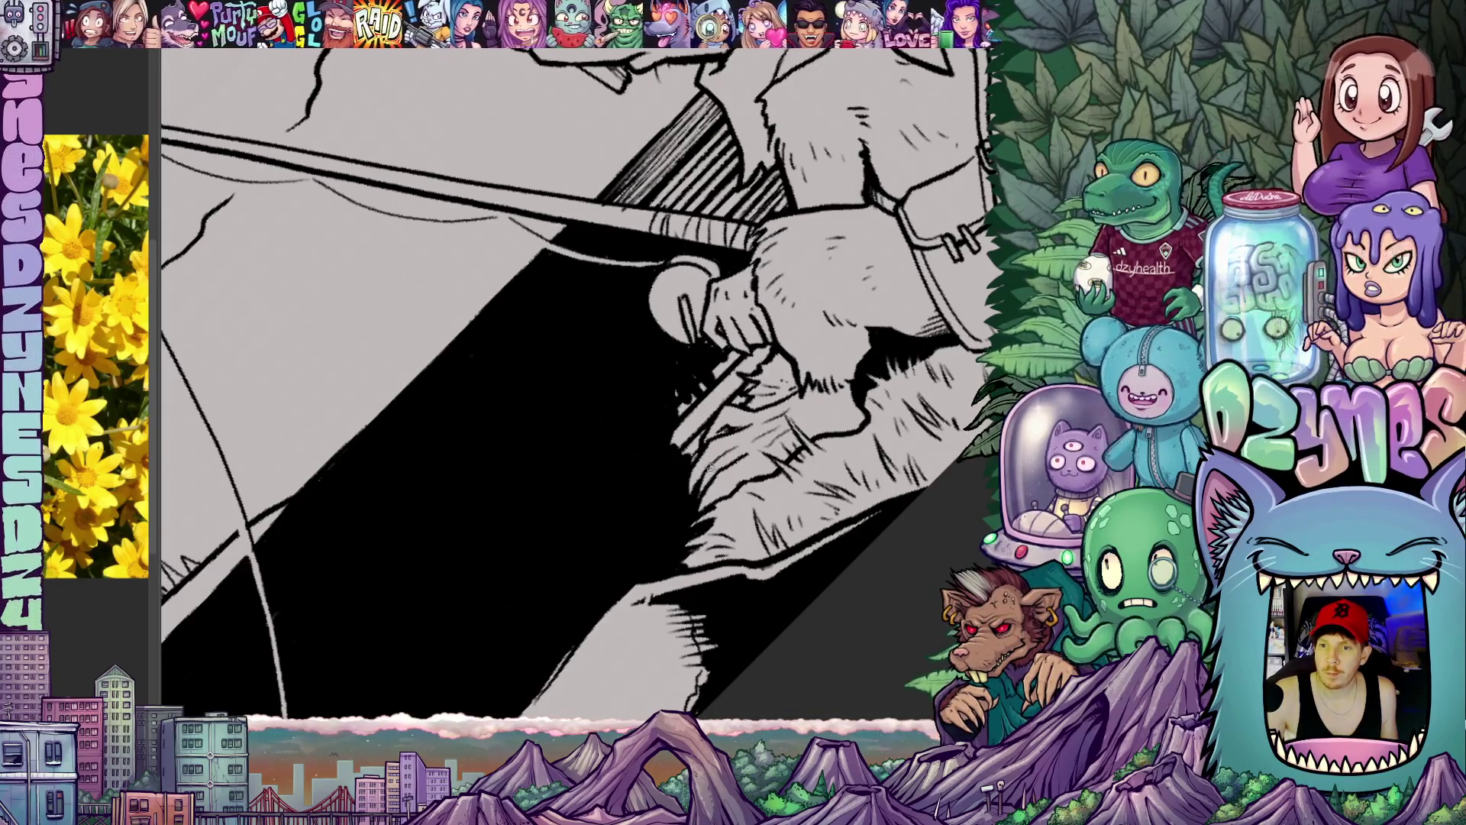
pyautogui.moveTo(686, 444); pyautogui.dragTo(705, 495)
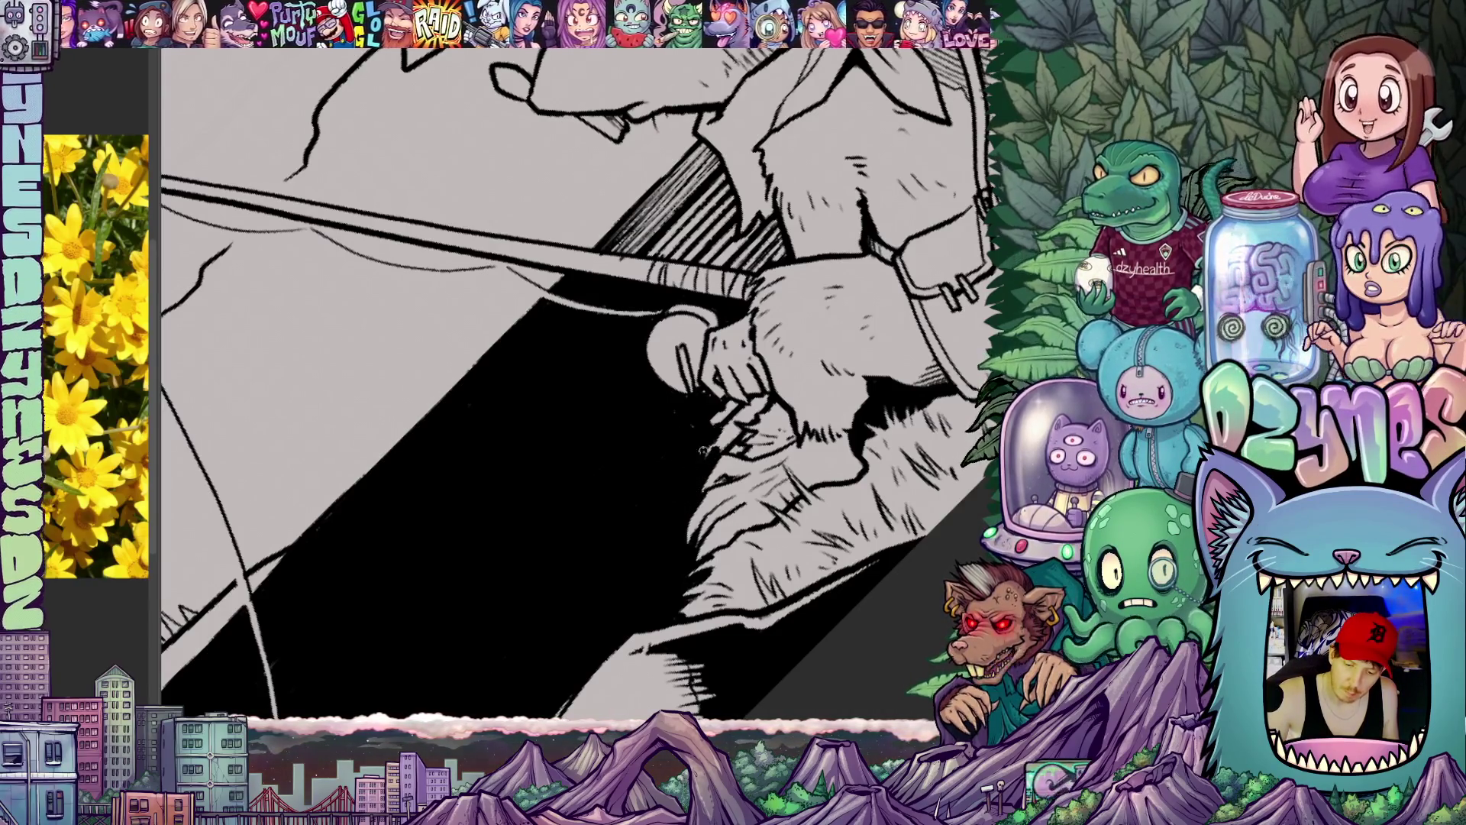
pyautogui.moveTo(722, 442); pyautogui.dragTo(700, 456)
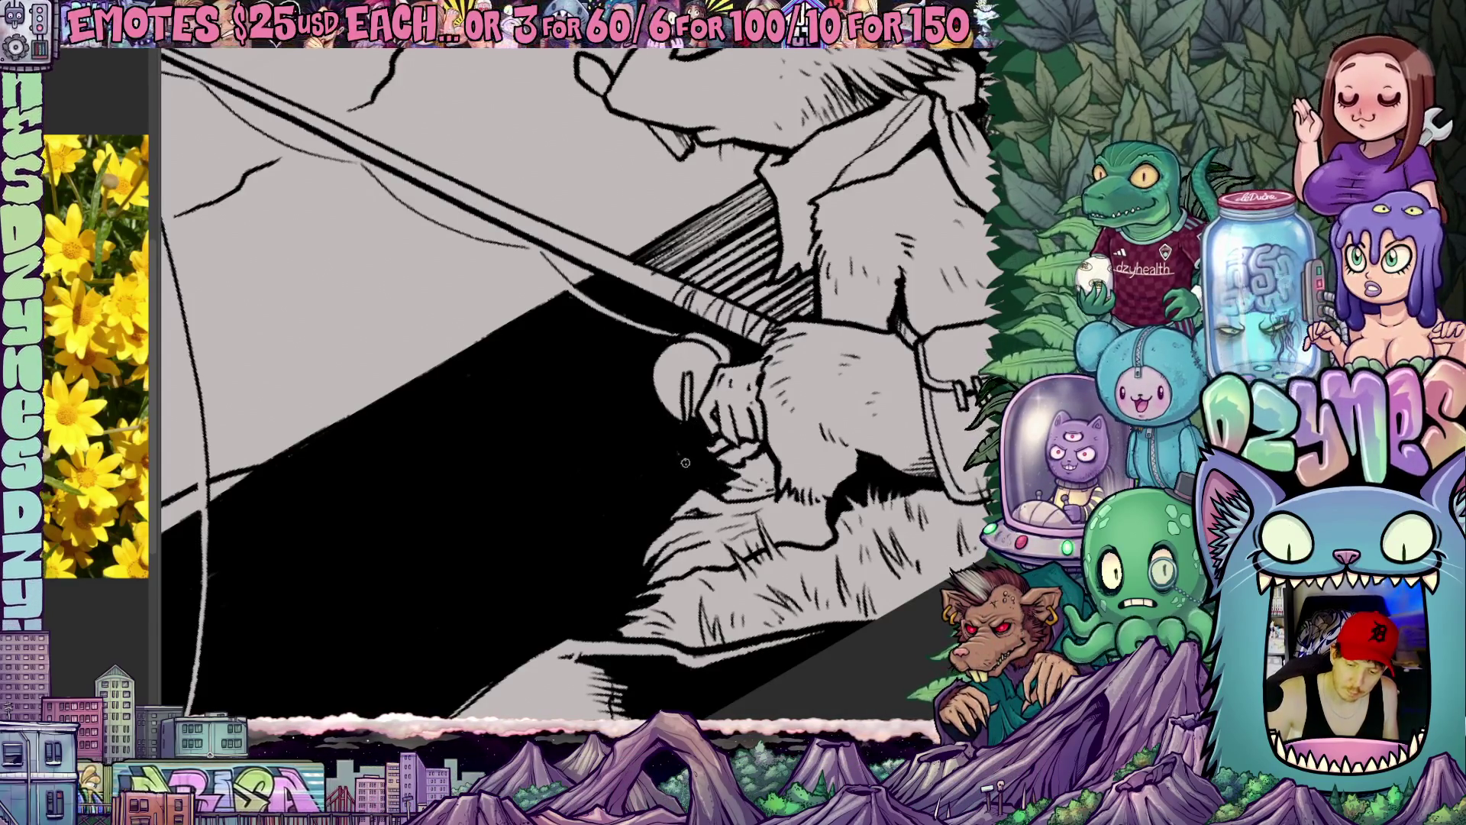
pyautogui.moveTo(685, 423); pyautogui.dragTo(642, 378)
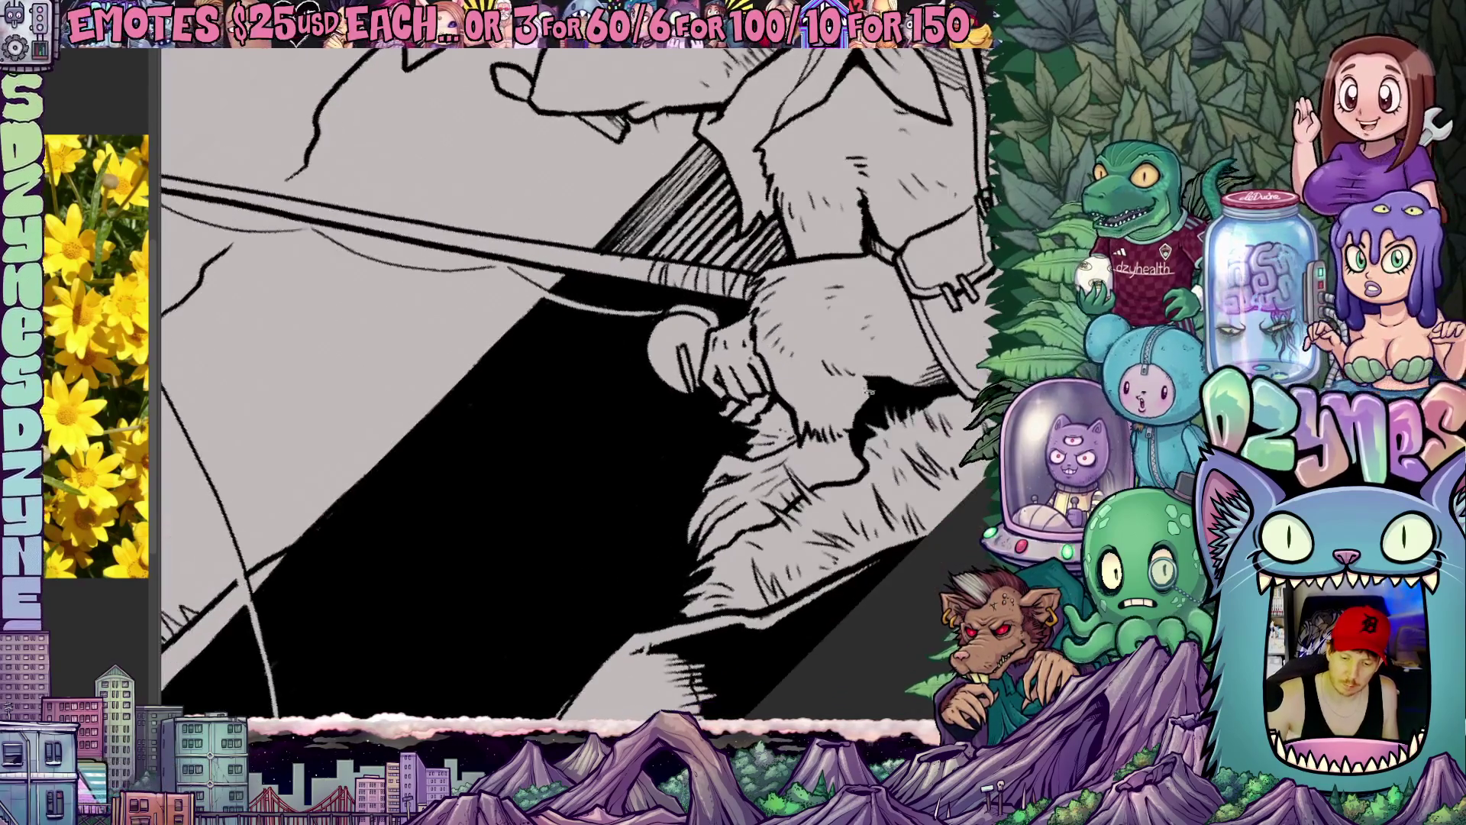
pyautogui.moveTo(867, 393); pyautogui.dragTo(784, 343)
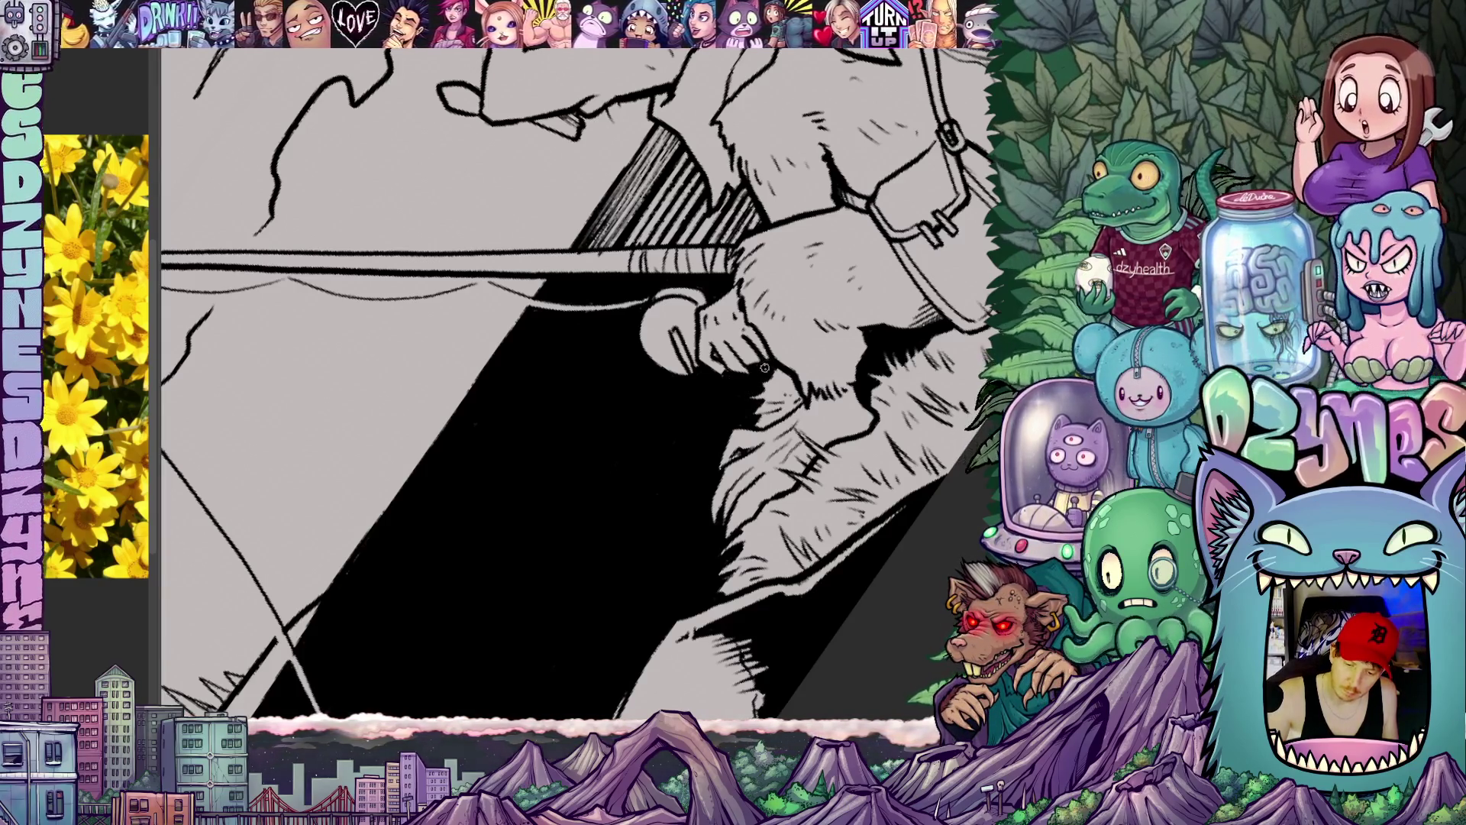
pyautogui.moveTo(688, 401); pyautogui.dragTo(595, 320)
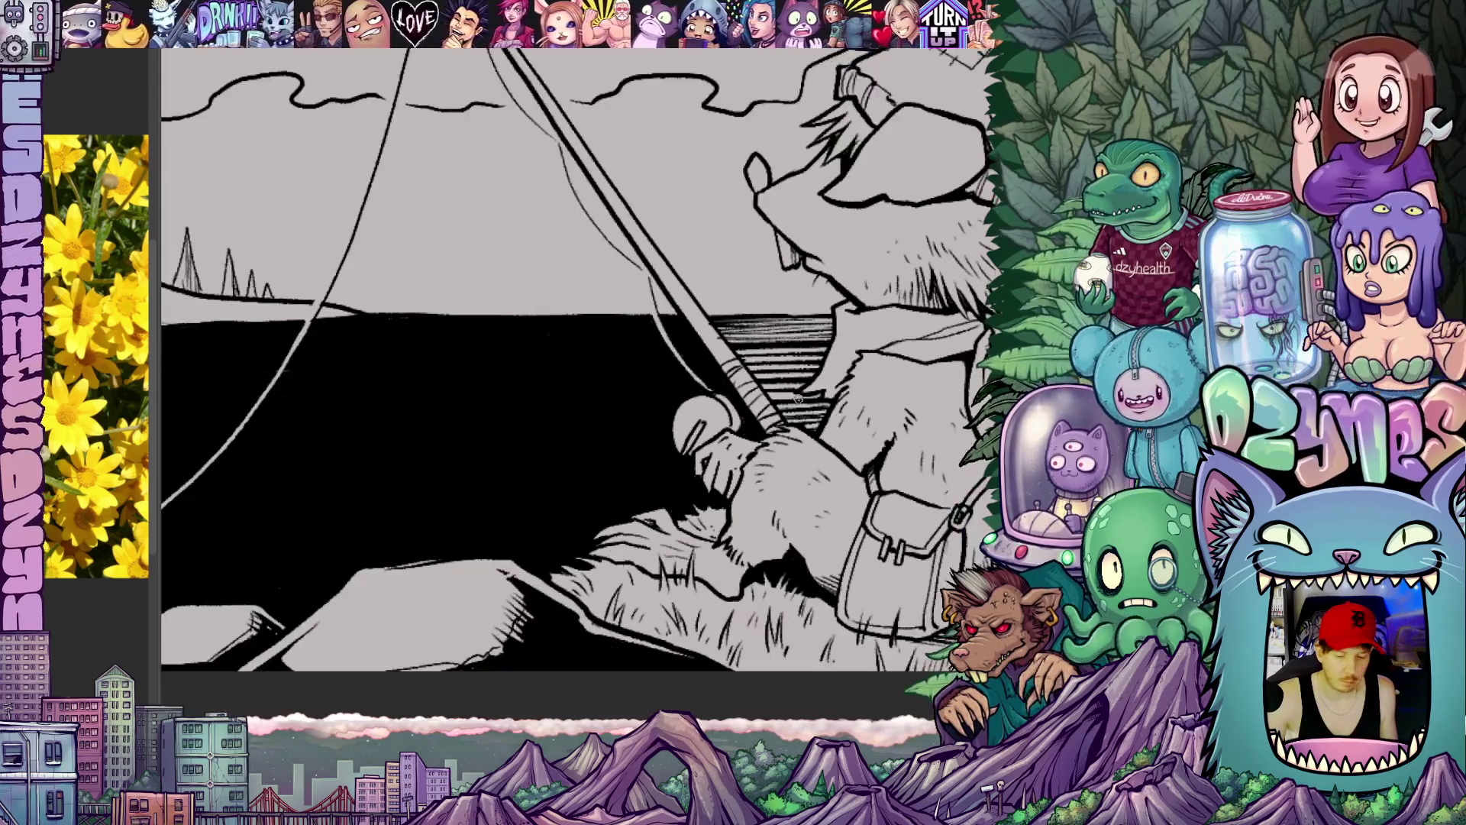
pyautogui.scroll(-8, 572, 343)
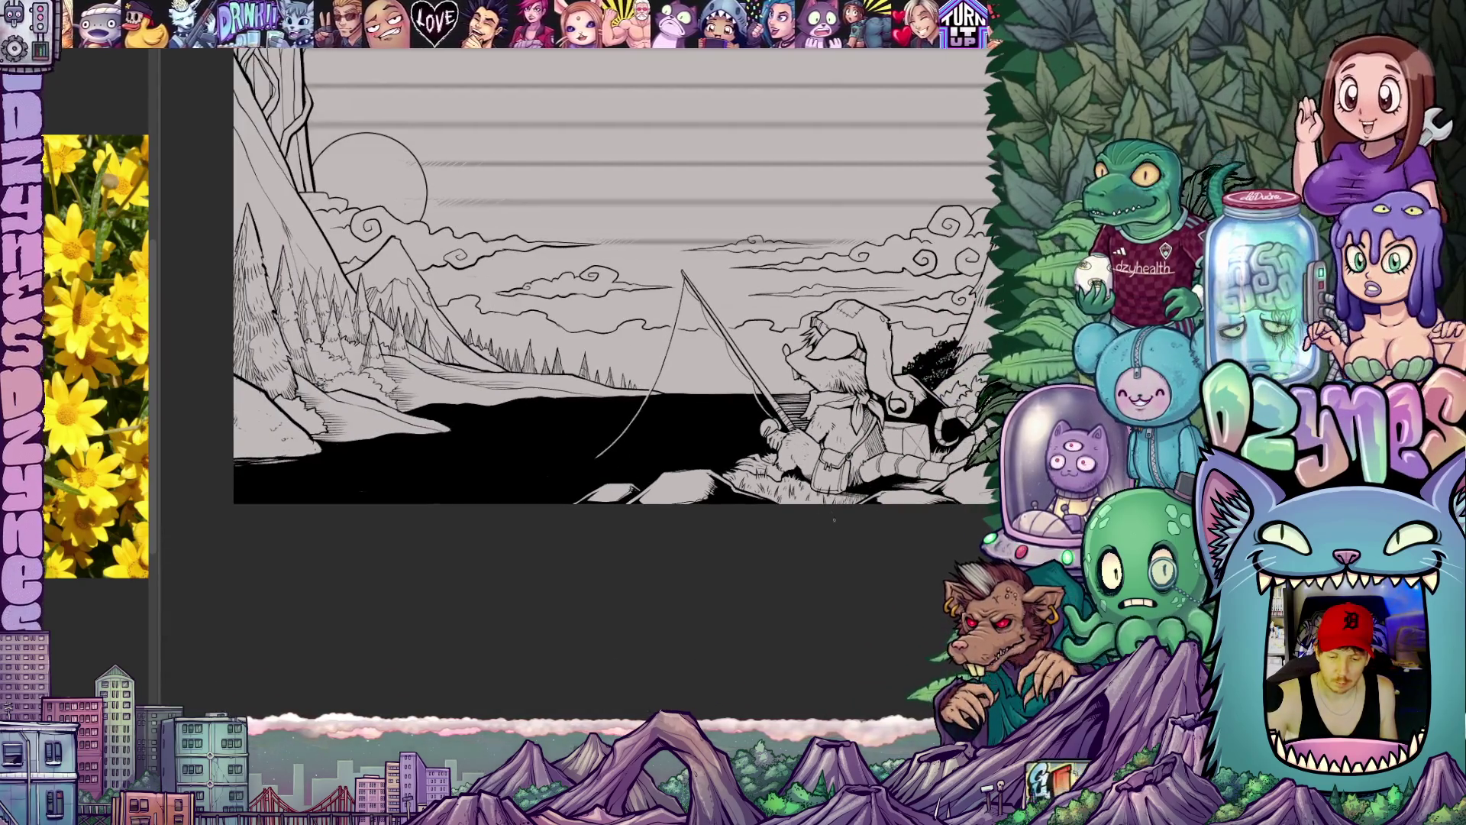
pyautogui.moveTo(688, 344); pyautogui.dragTo(573, 436)
pyautogui.scroll(4, 630, 344)
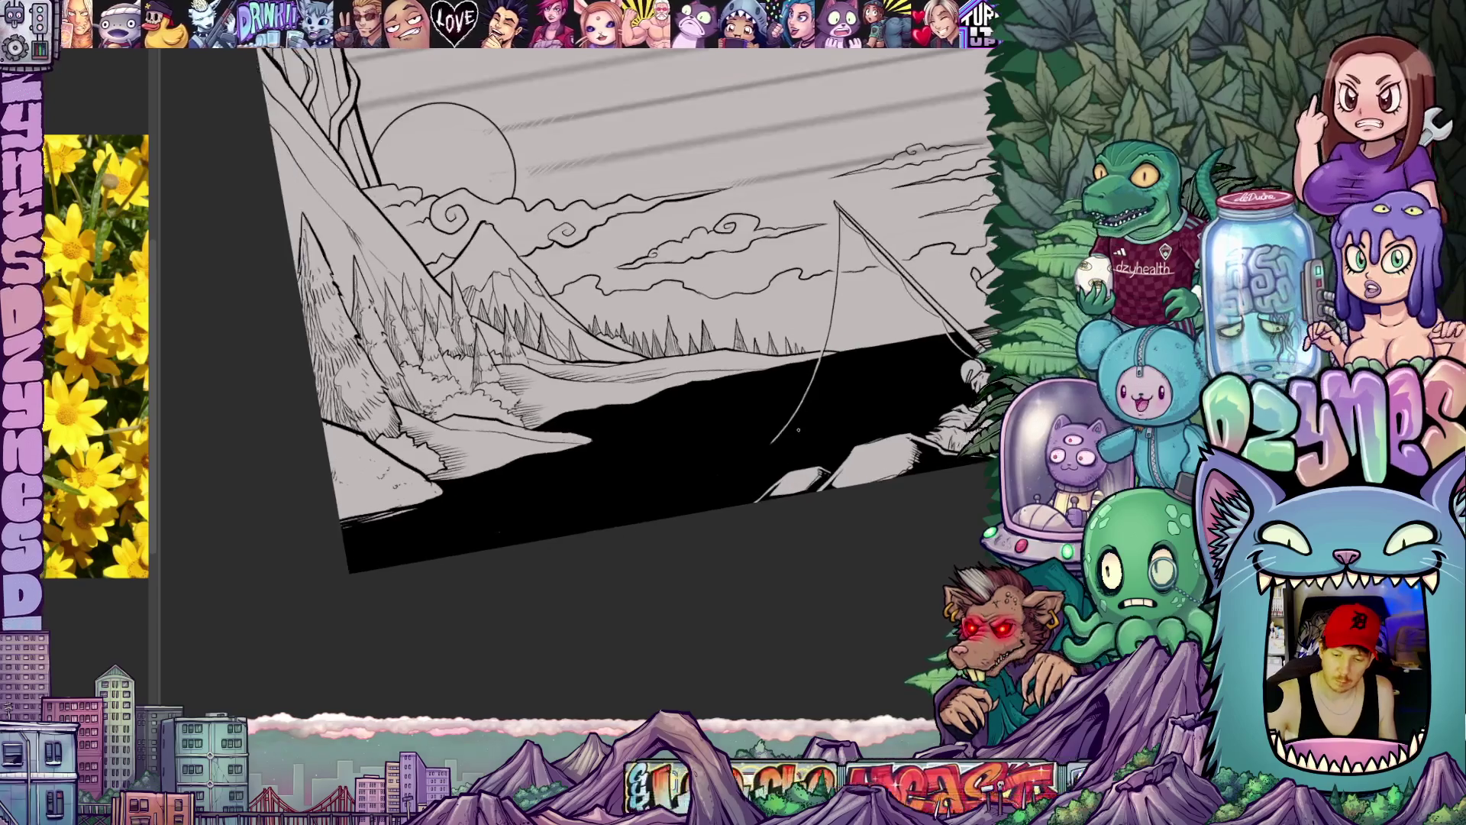
pyautogui.scroll(3, 798, 430)
pyautogui.scroll(3, 797, 430)
pyautogui.scroll(2, 798, 430)
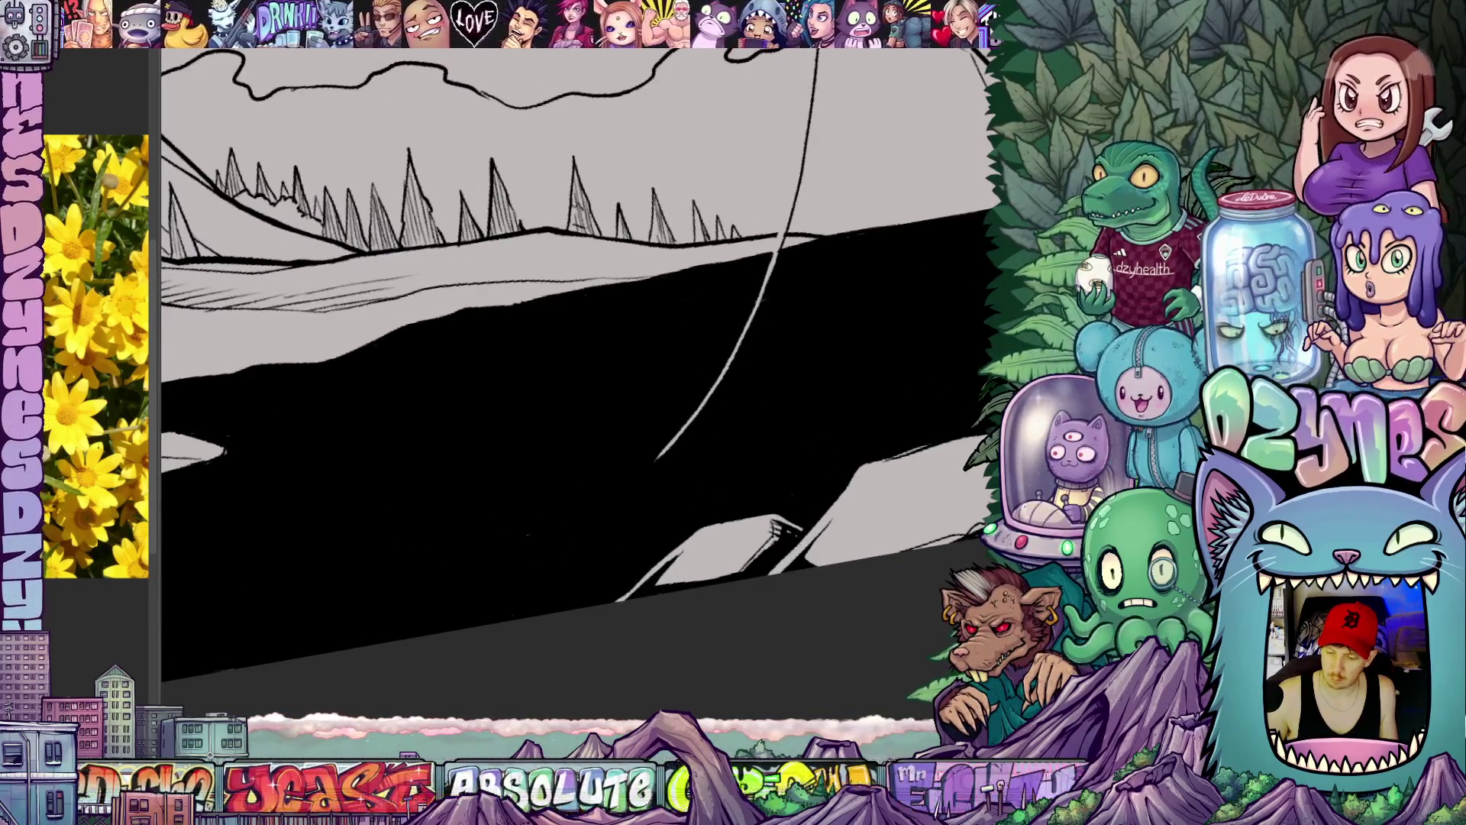
# Step: Dim the water fill to grey, then ink and fill a small dome bobber at the fishing line's end
pyautogui.hotkey('ctrl', 'h')
pyautogui.scroll(3, 688, 401)
pyautogui.scroll(2, 687, 401)
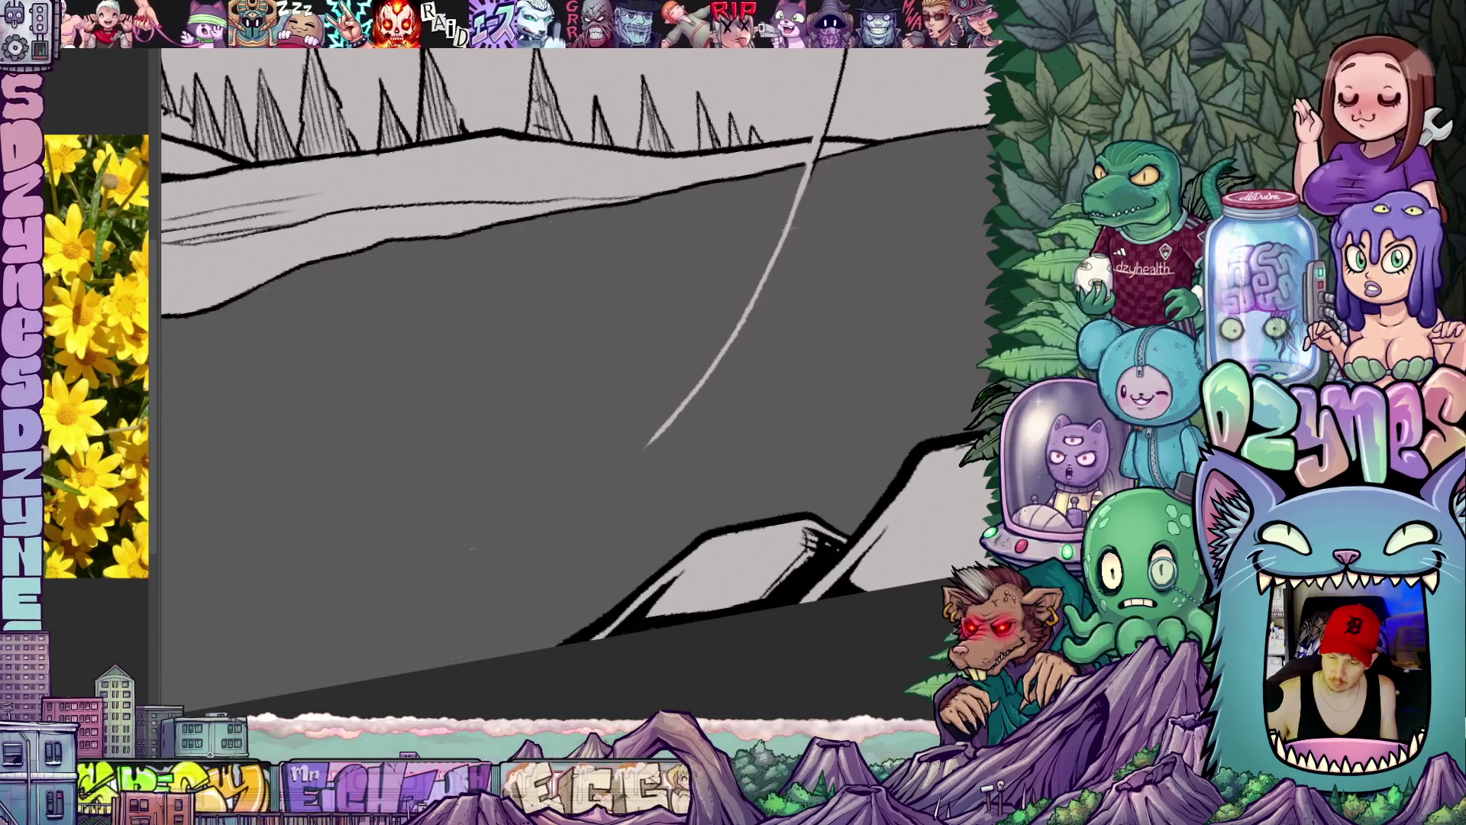
pyautogui.scroll(3, 619, 413)
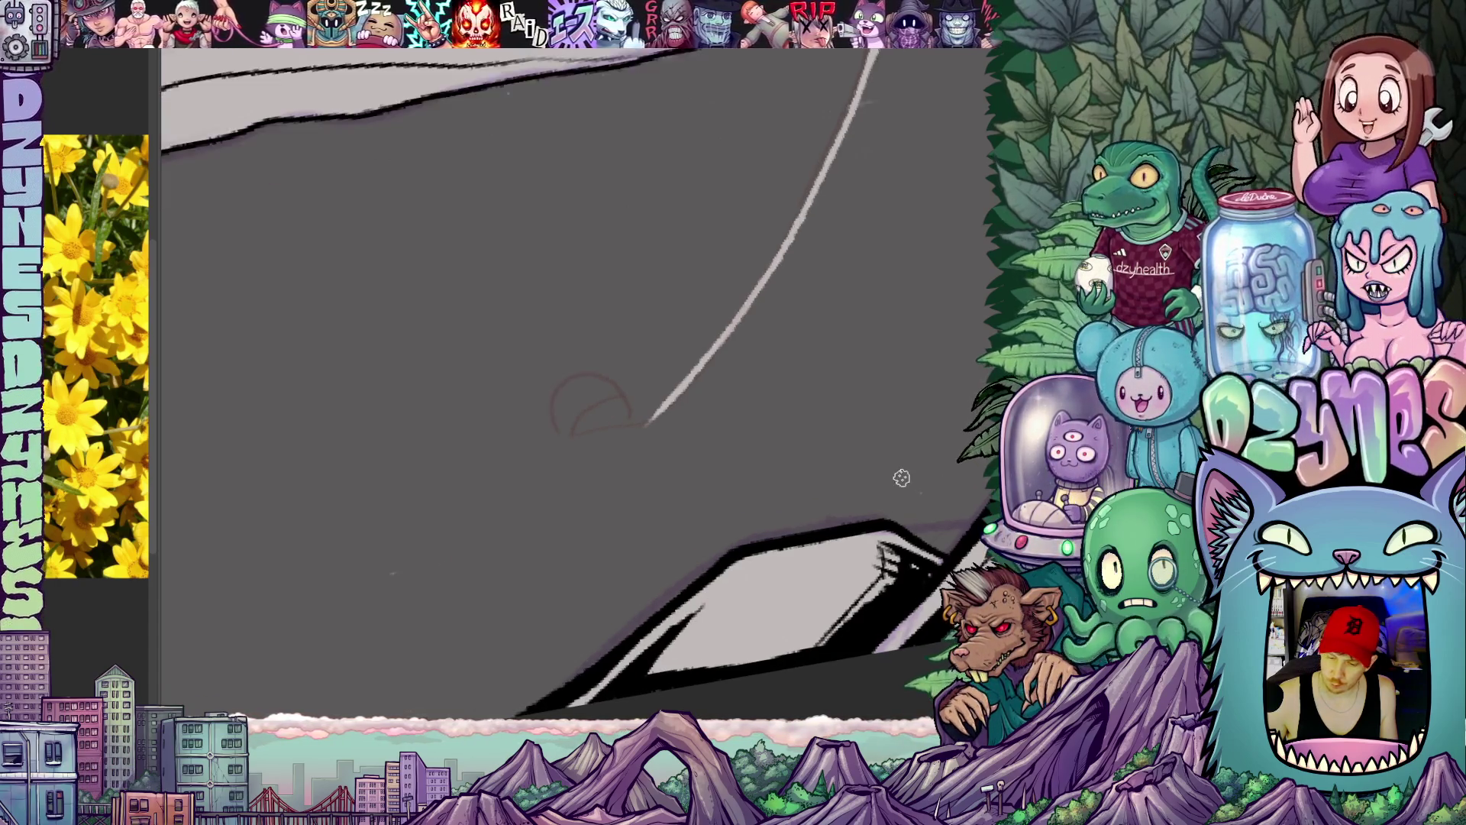
pyautogui.scroll(2, 620, 410)
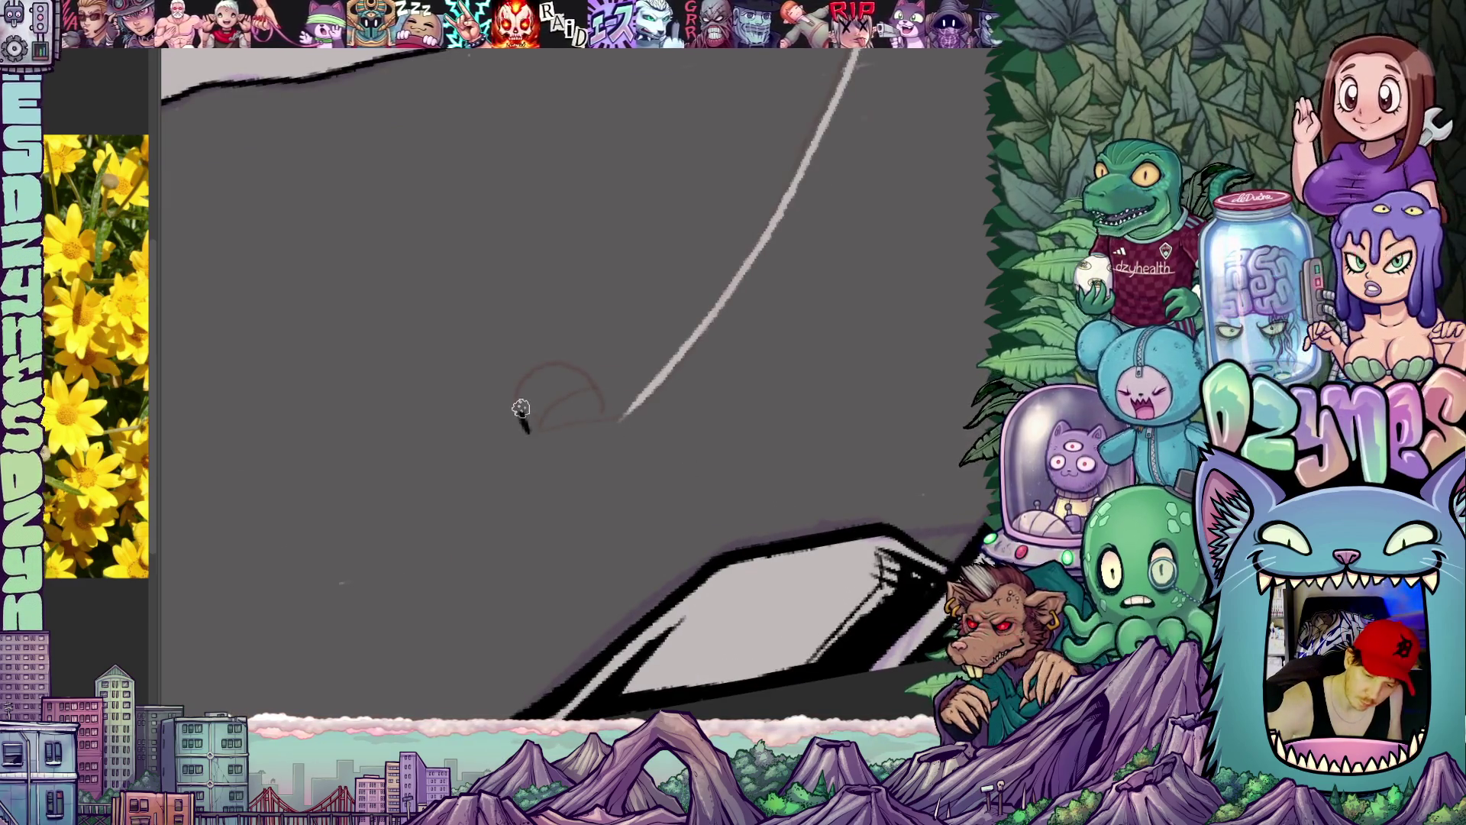
pyautogui.moveTo(522, 417); pyautogui.dragTo(533, 376)
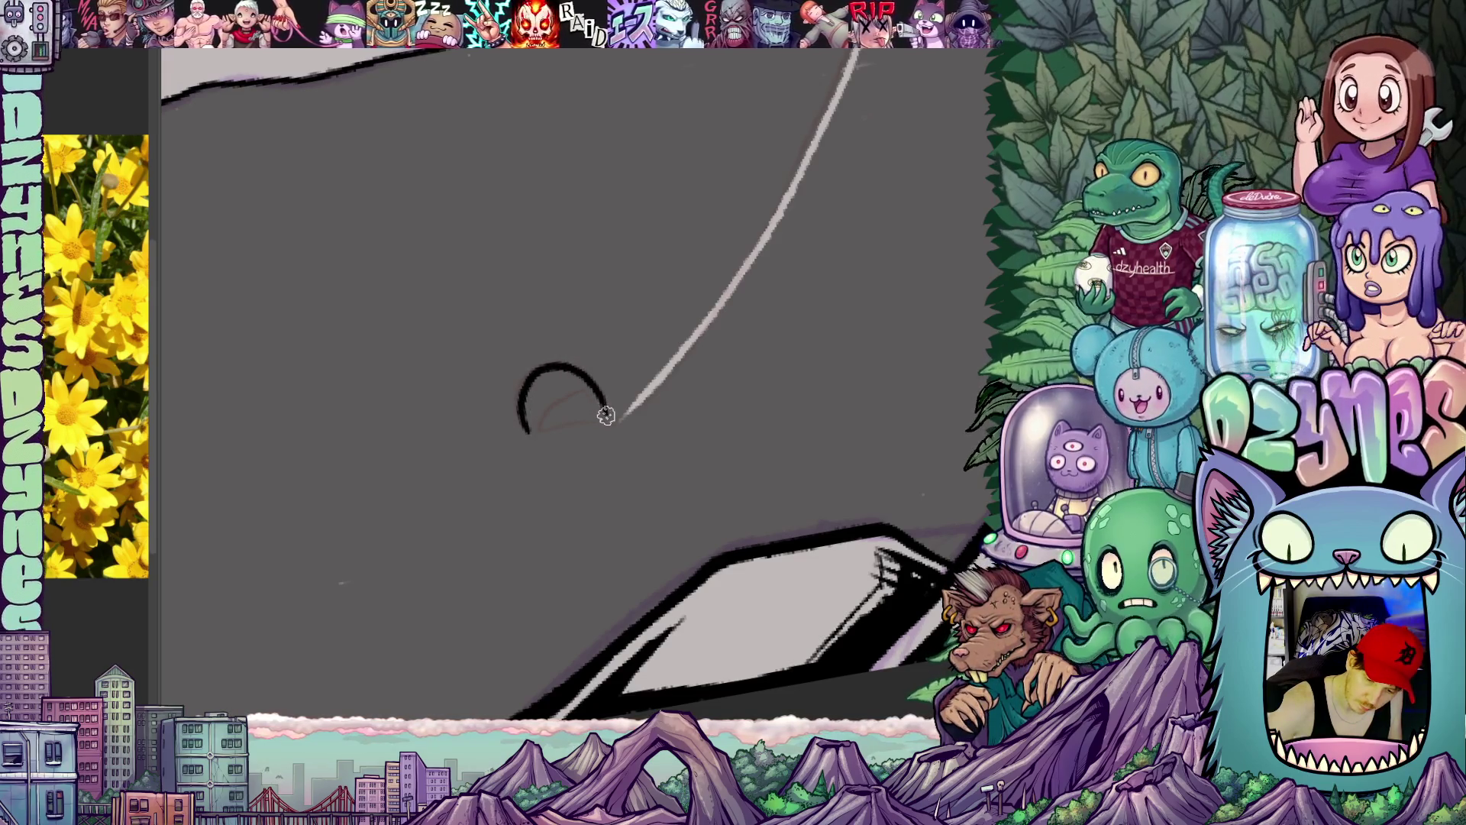
pyautogui.moveTo(696, 468); pyautogui.dragTo(698, 346)
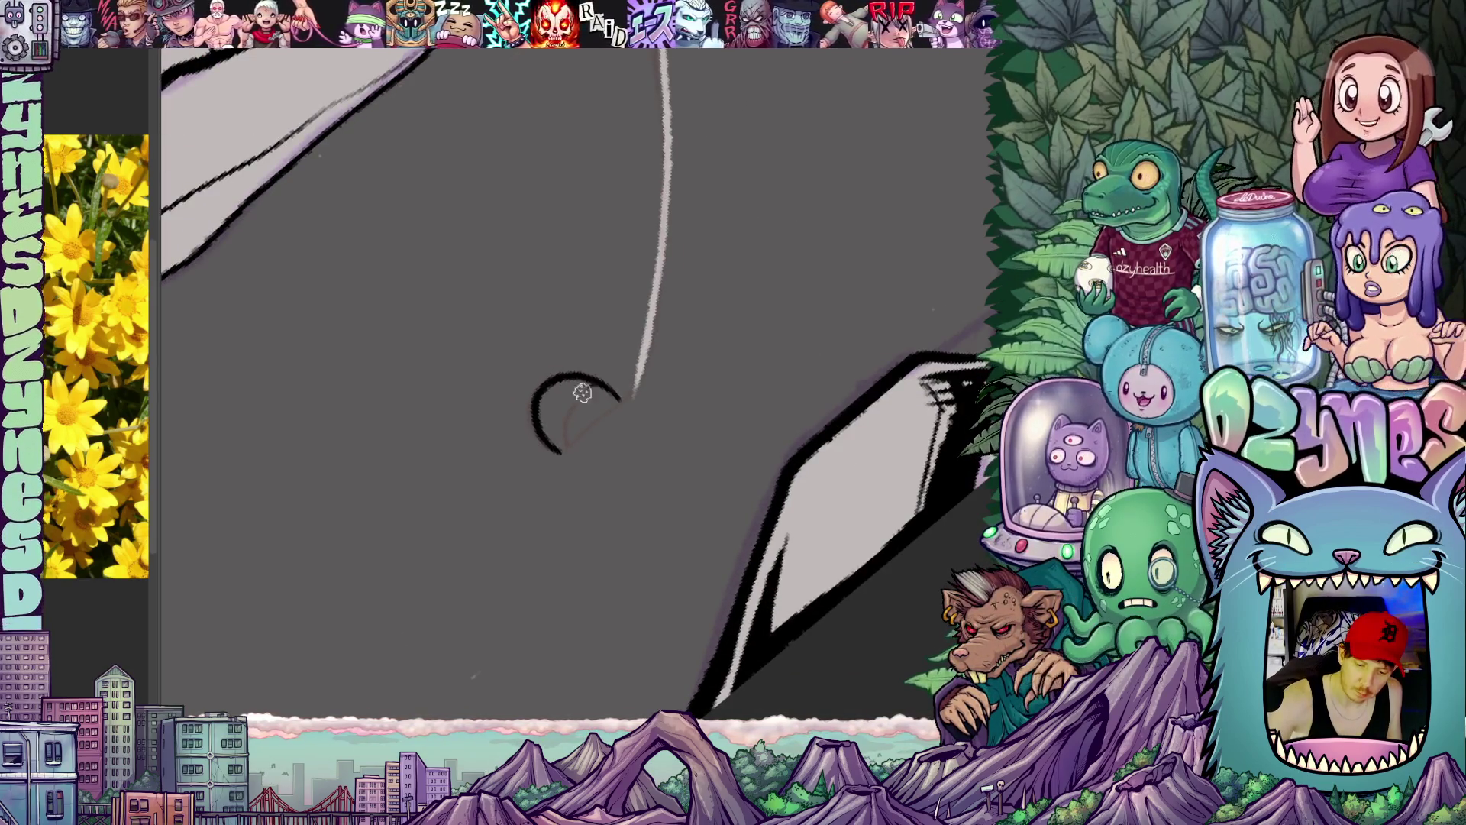
pyautogui.moveTo(670, 437); pyautogui.dragTo(714, 340)
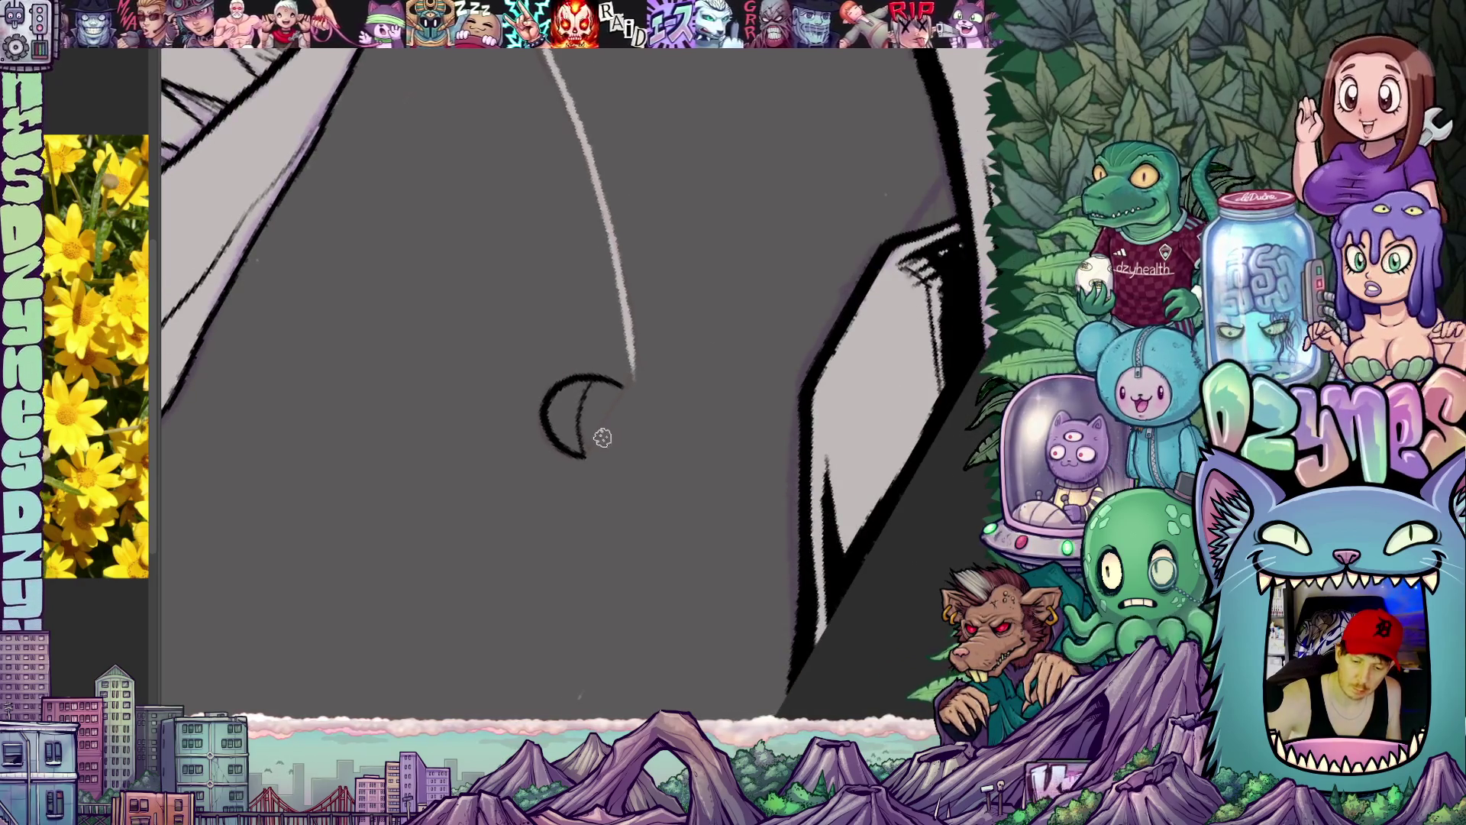
pyautogui.moveTo(627, 382); pyautogui.dragTo(585, 461)
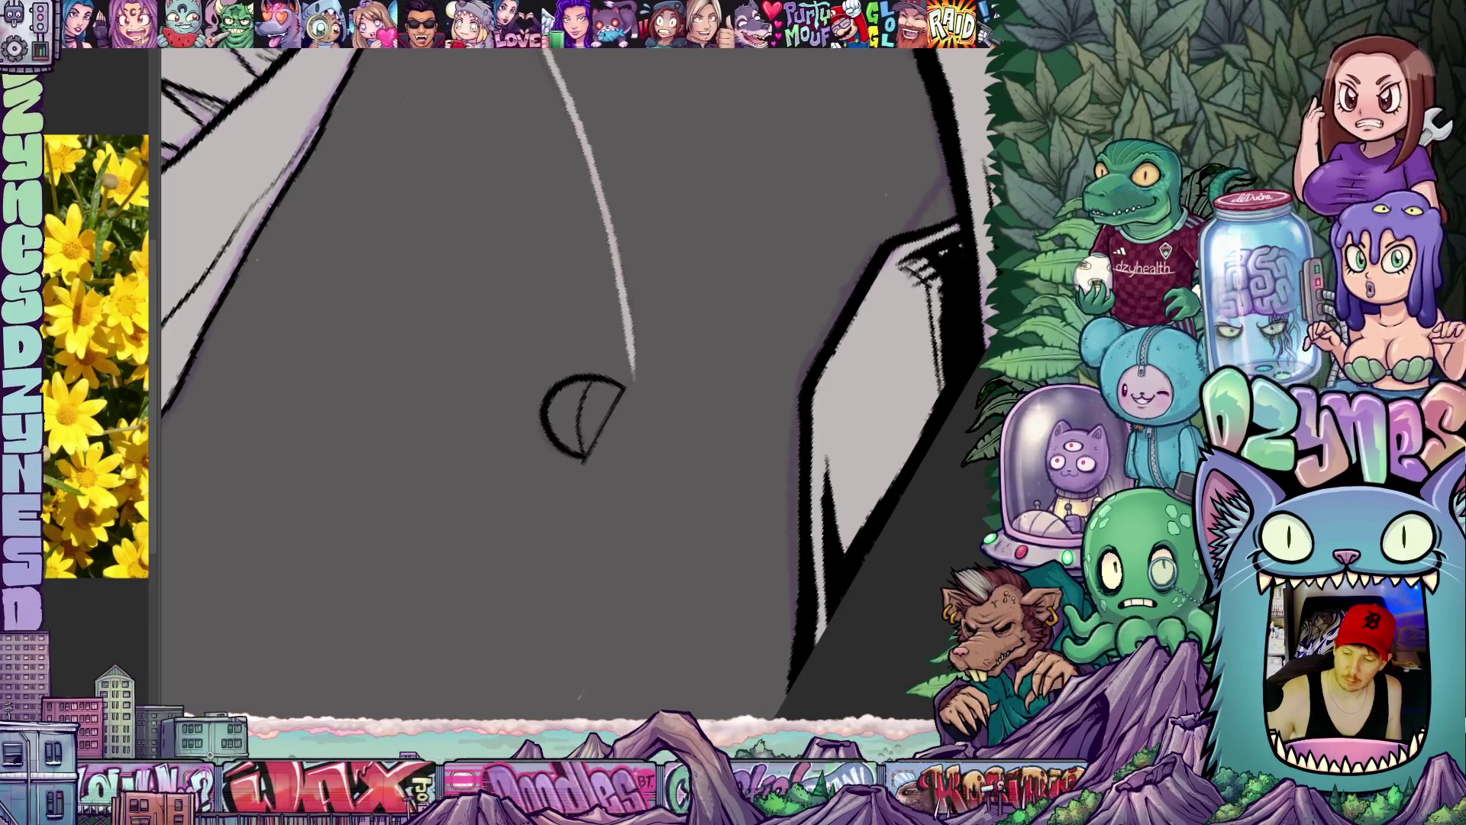
pyautogui.moveTo(574, 403)
pyautogui.mouseDown()
pyautogui.moveTo(564, 444)
pyautogui.moveTo(601, 390)
pyautogui.mouseUp()
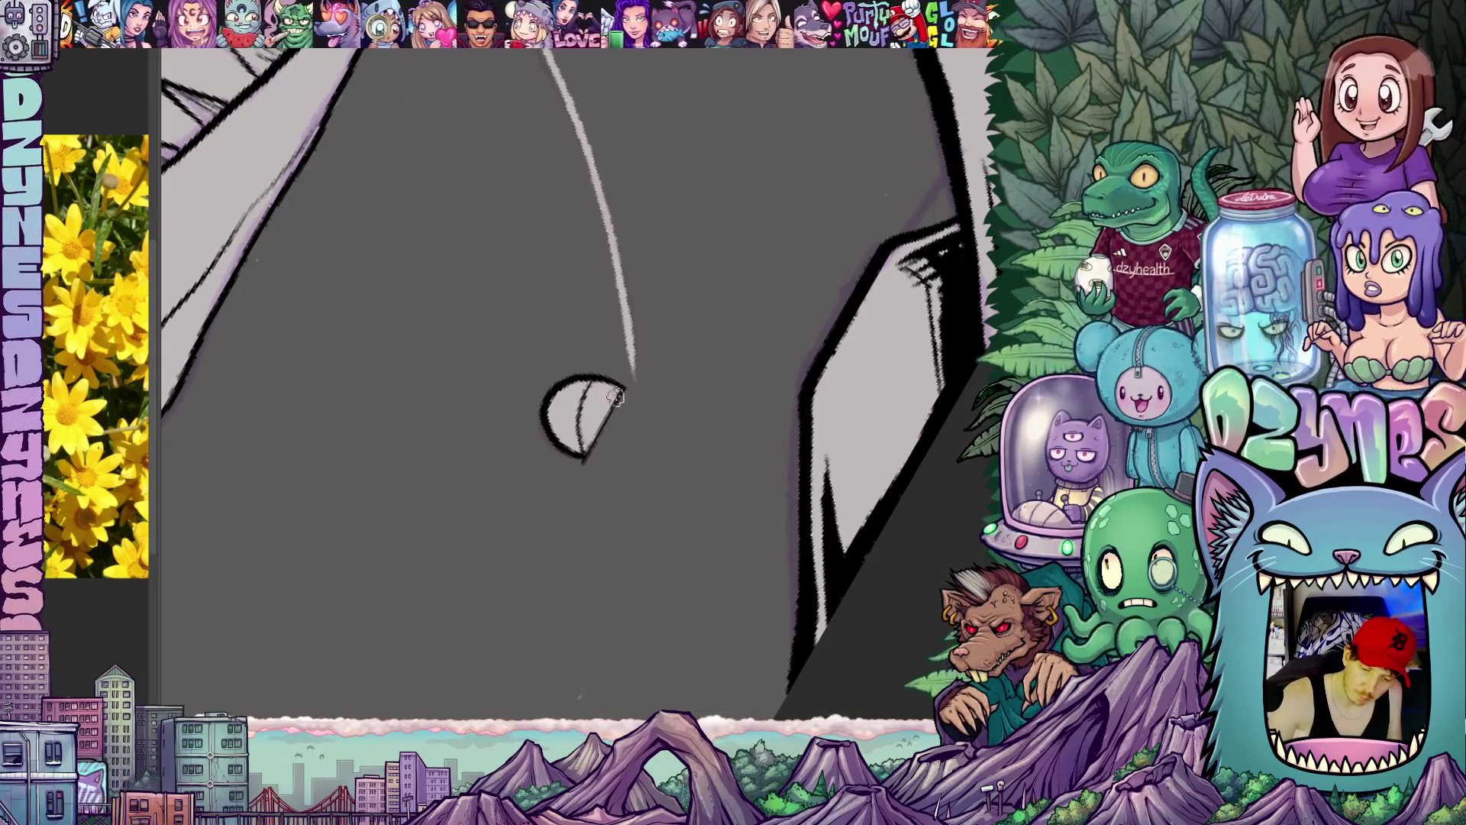
pyautogui.scroll(-5, 578, 426)
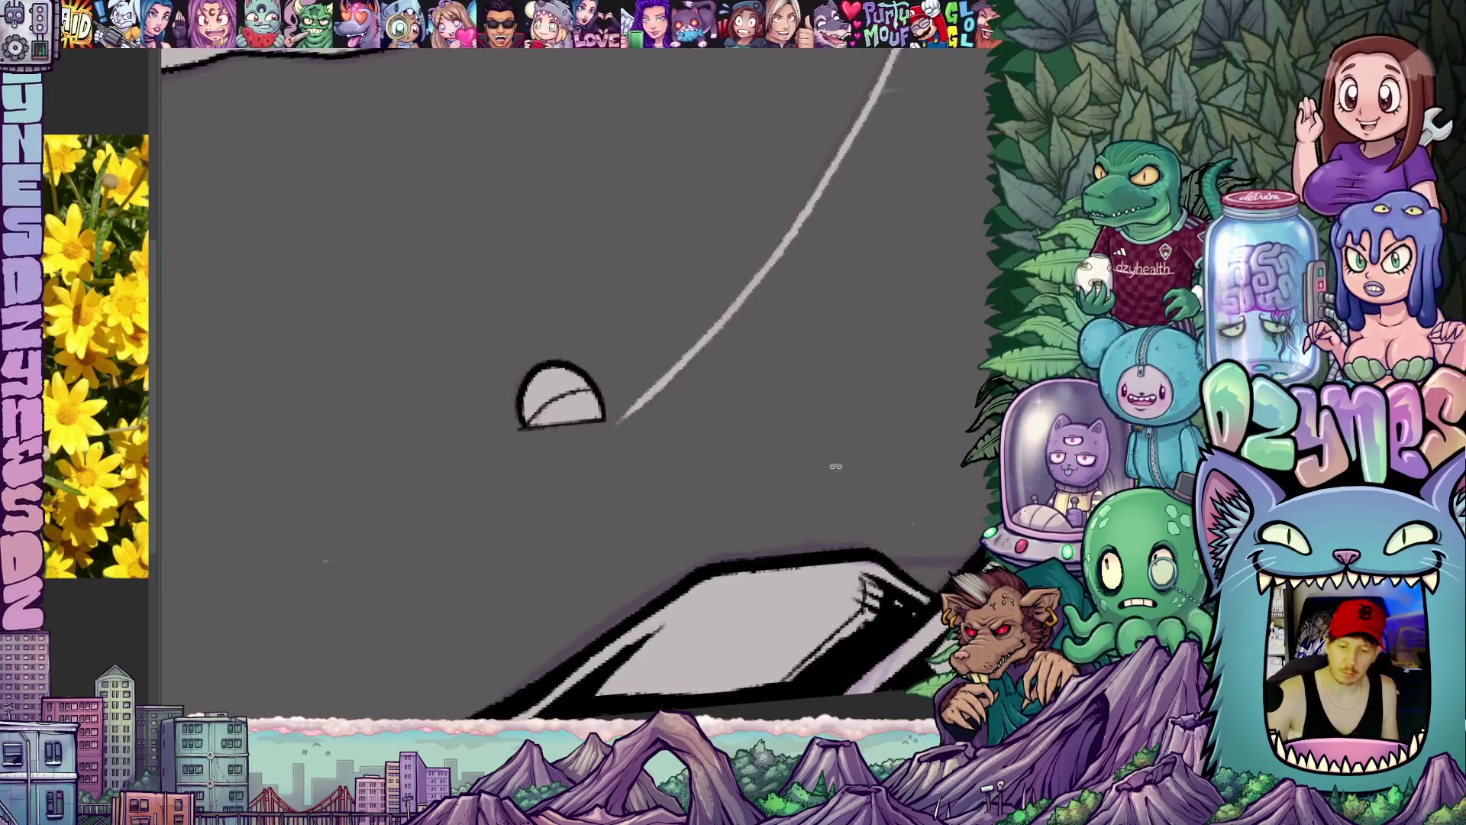
pyautogui.moveTo(641, 493); pyautogui.dragTo(864, 432)
pyautogui.scroll(4, 863, 431)
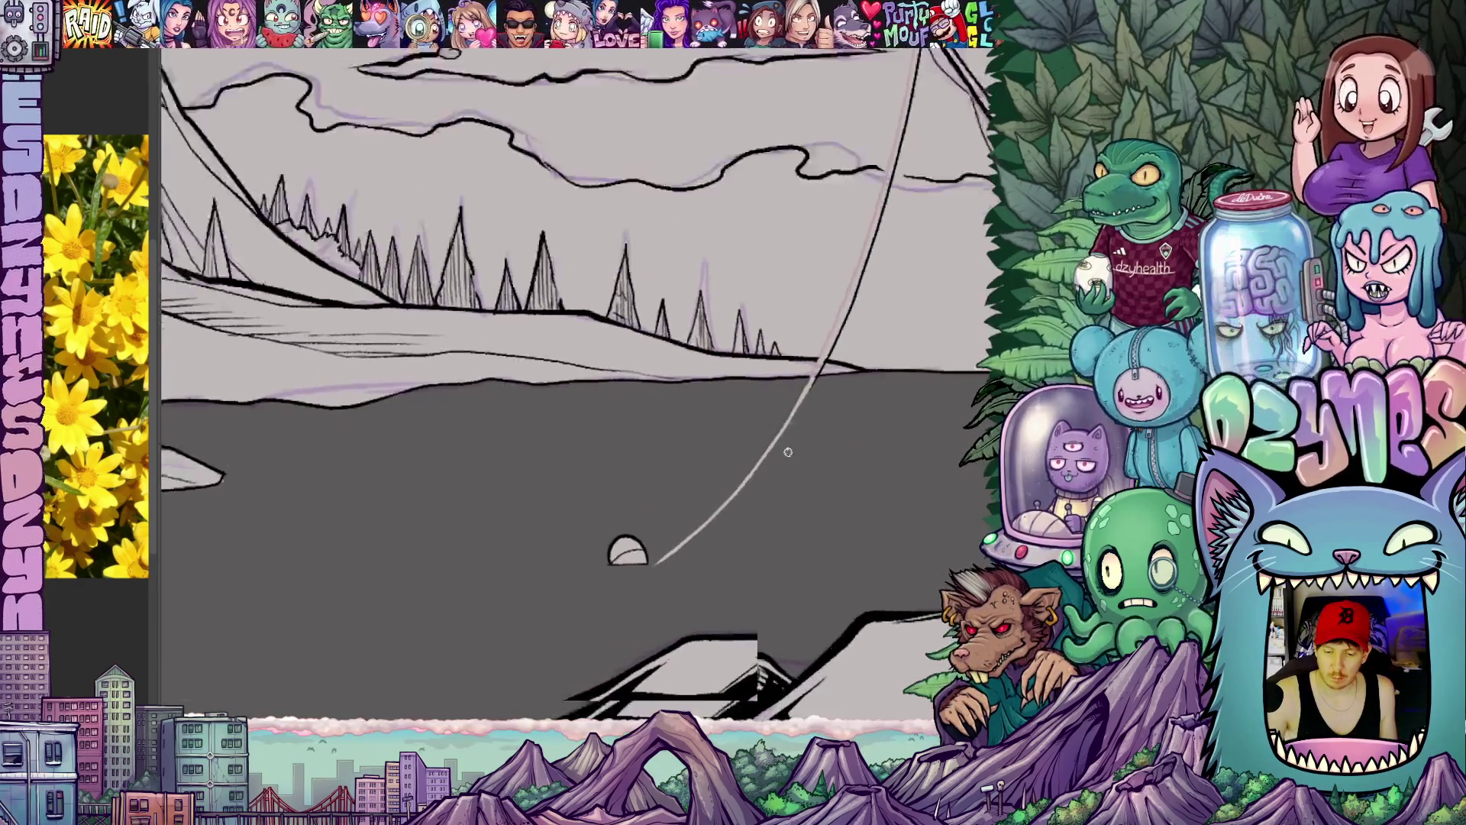
pyautogui.scroll(4, 848, 412)
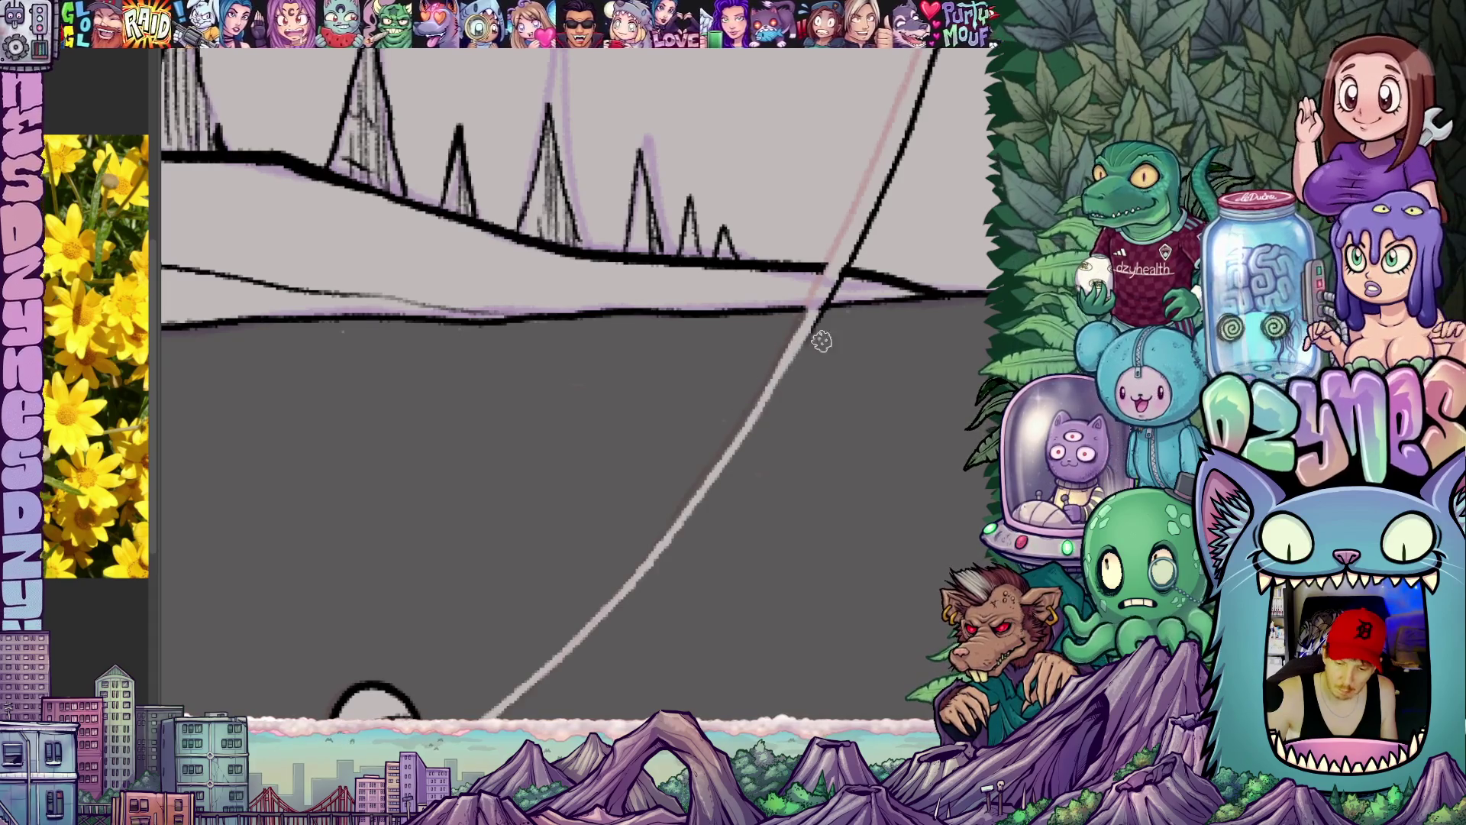
pyautogui.moveTo(821, 341); pyautogui.dragTo(778, 522)
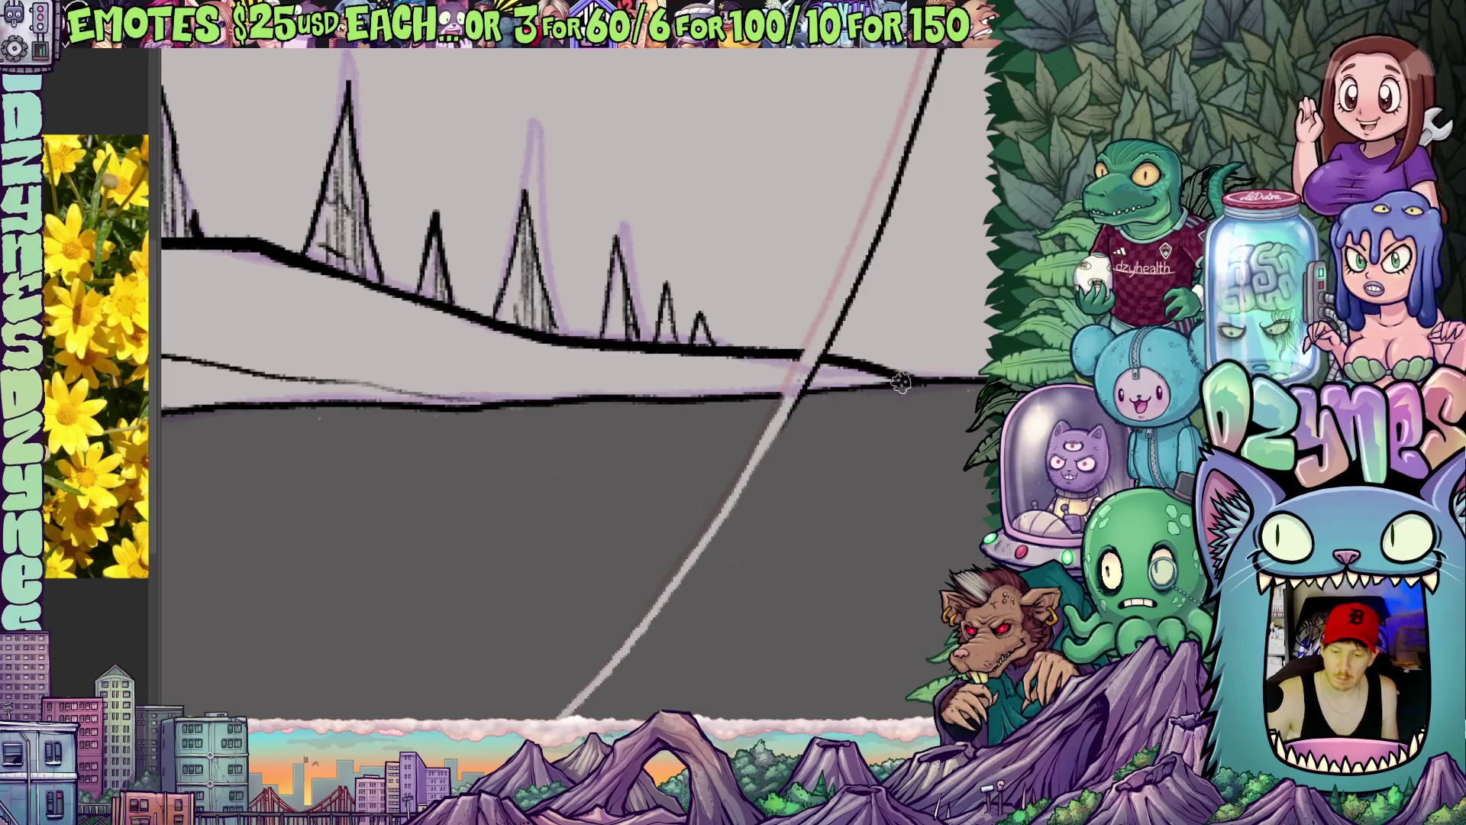
pyautogui.scroll(-4, 900, 381)
pyautogui.scroll(-4, 901, 382)
pyautogui.scroll(-2, 900, 382)
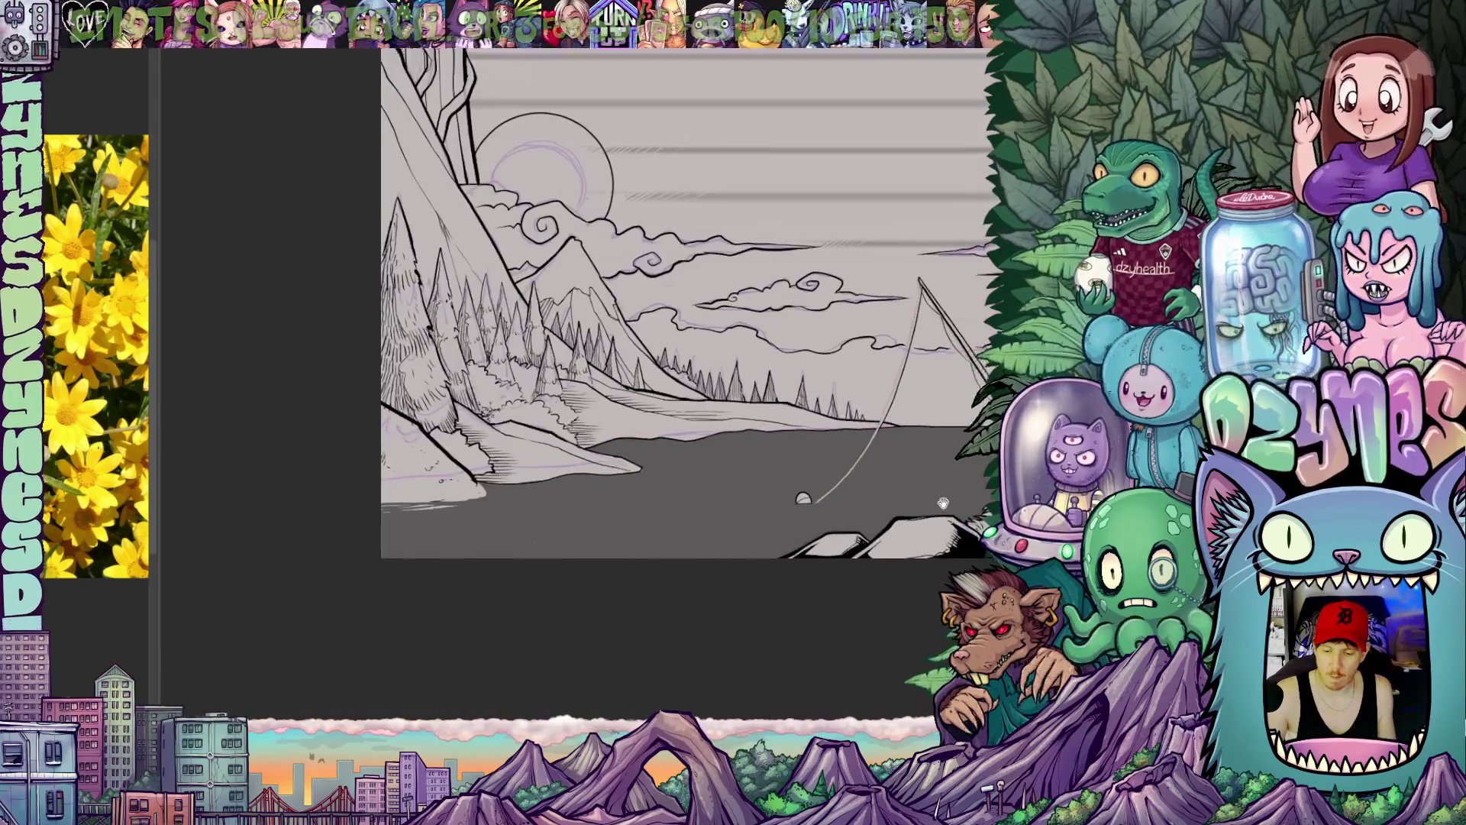
pyautogui.scroll(2, 688, 345)
pyautogui.scroll(2, 687, 344)
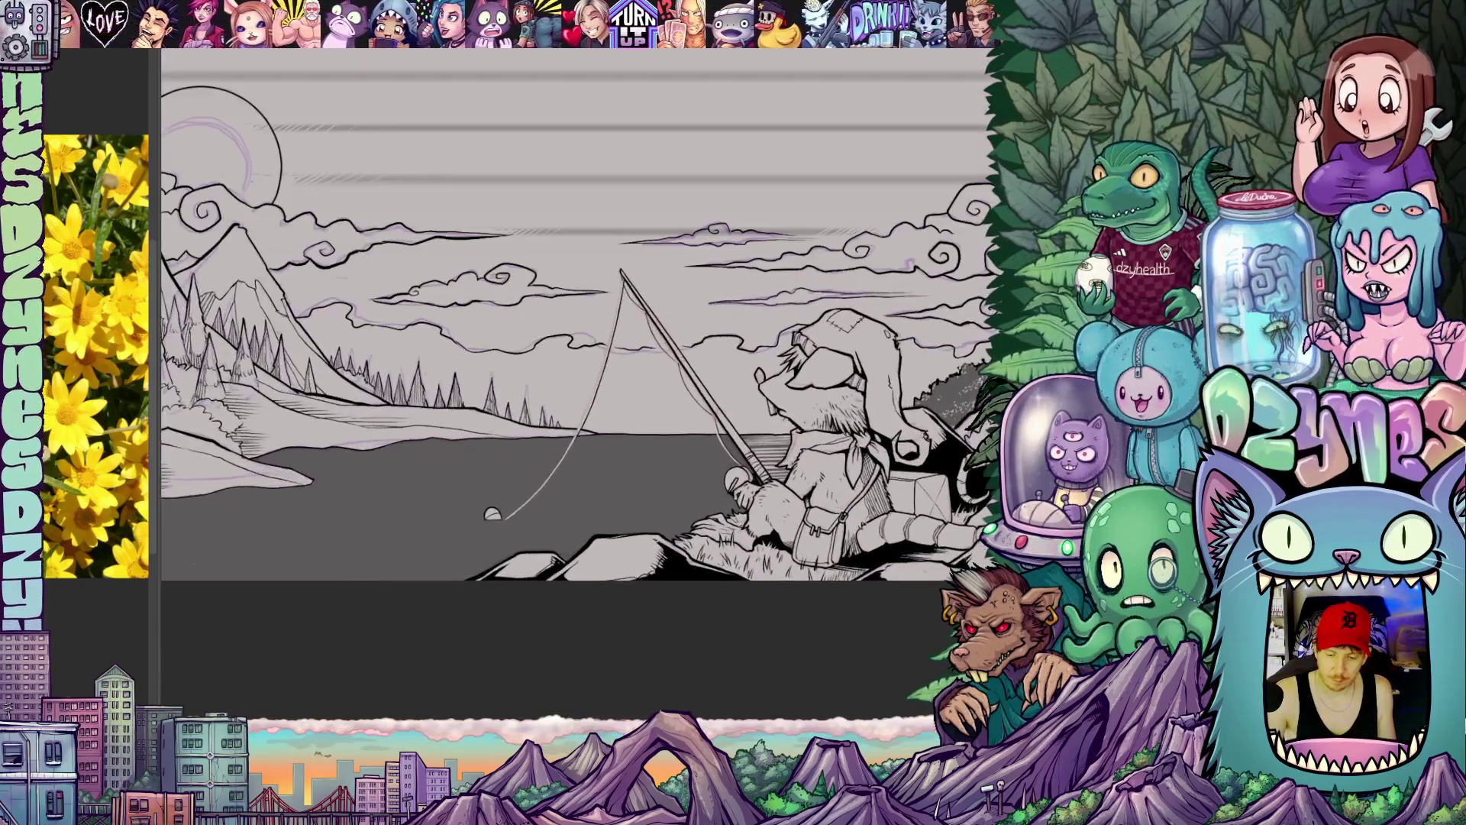
pyautogui.scroll(2, 687, 345)
pyautogui.scroll(2, 687, 344)
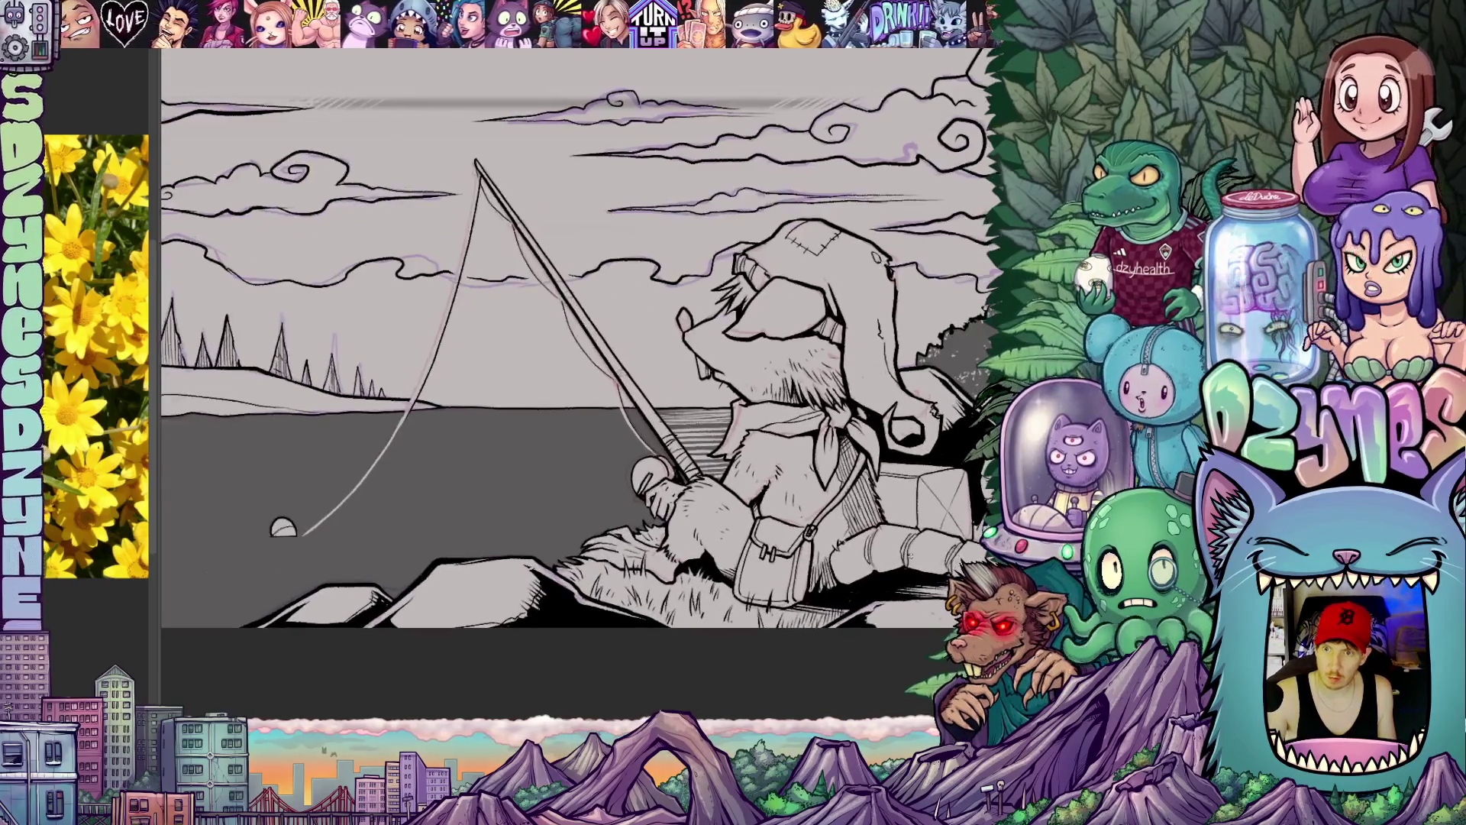
pyautogui.scroll(2, 687, 343)
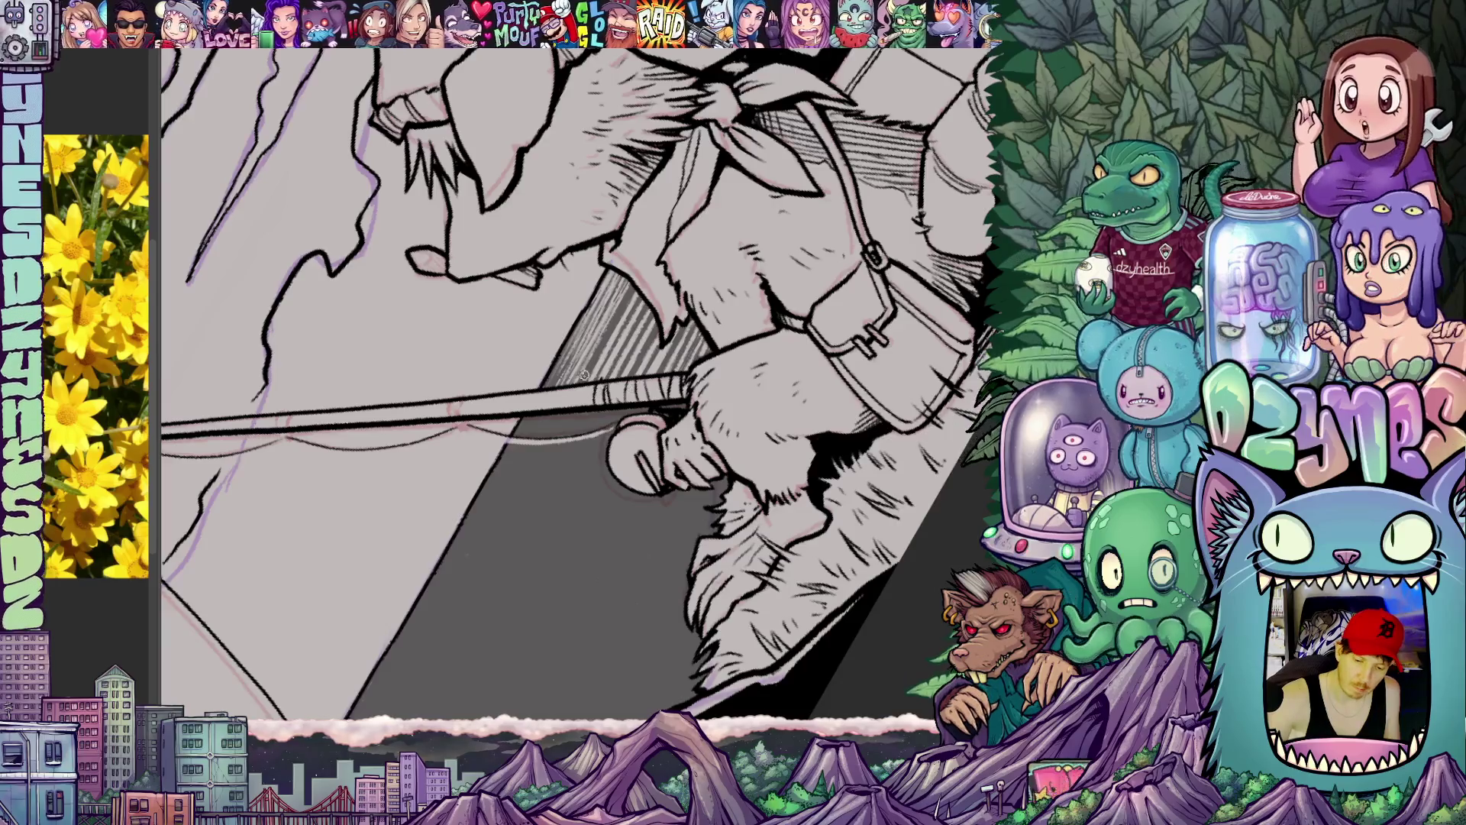
# Step: Hatch the fisherman's shaded side and add small hatch marks along his fishing rod
pyautogui.moveTo(549, 382); pyautogui.dragTo(620, 288)
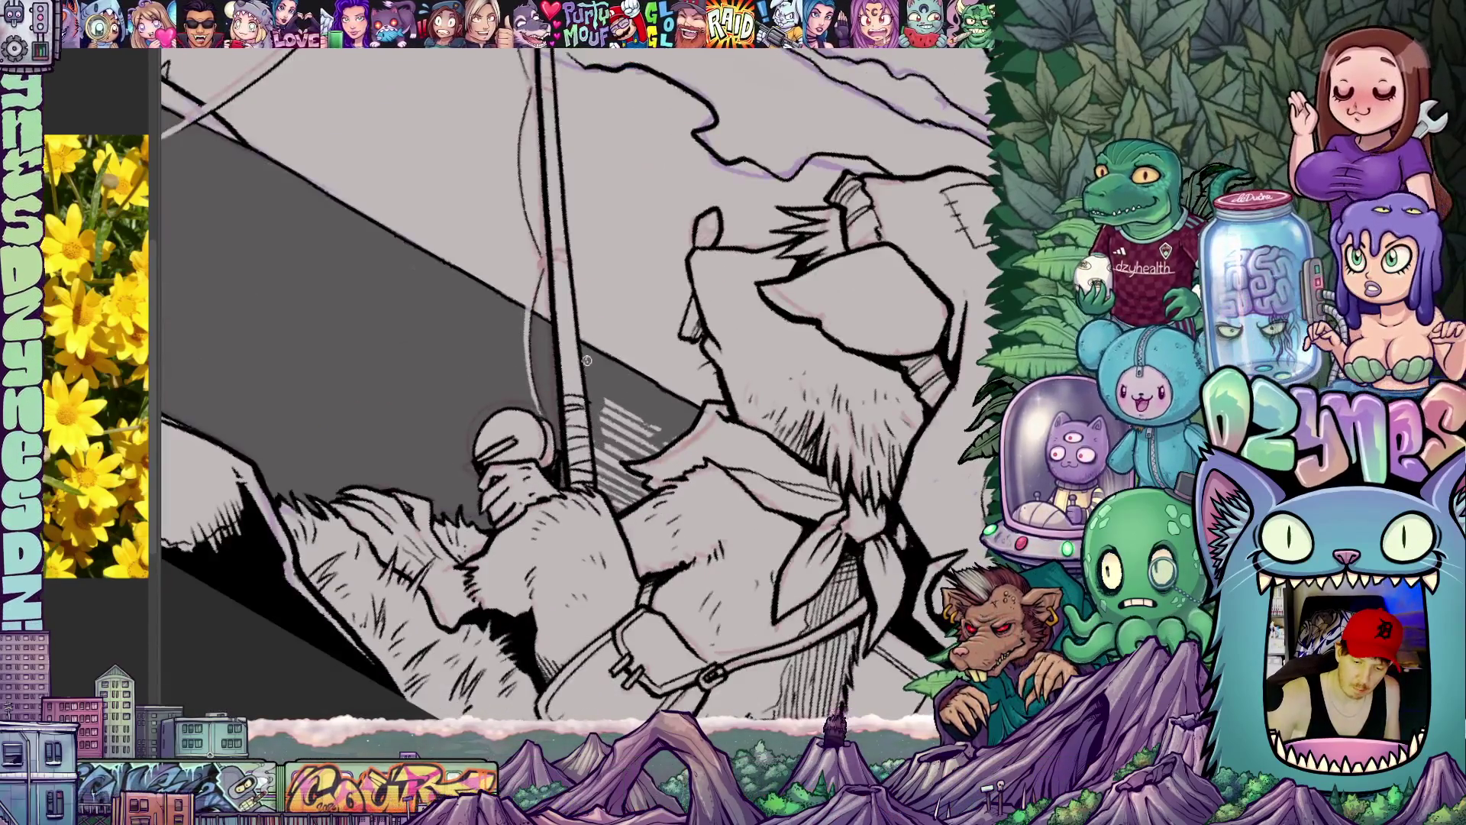
pyautogui.moveTo(596, 437); pyautogui.dragTo(616, 509)
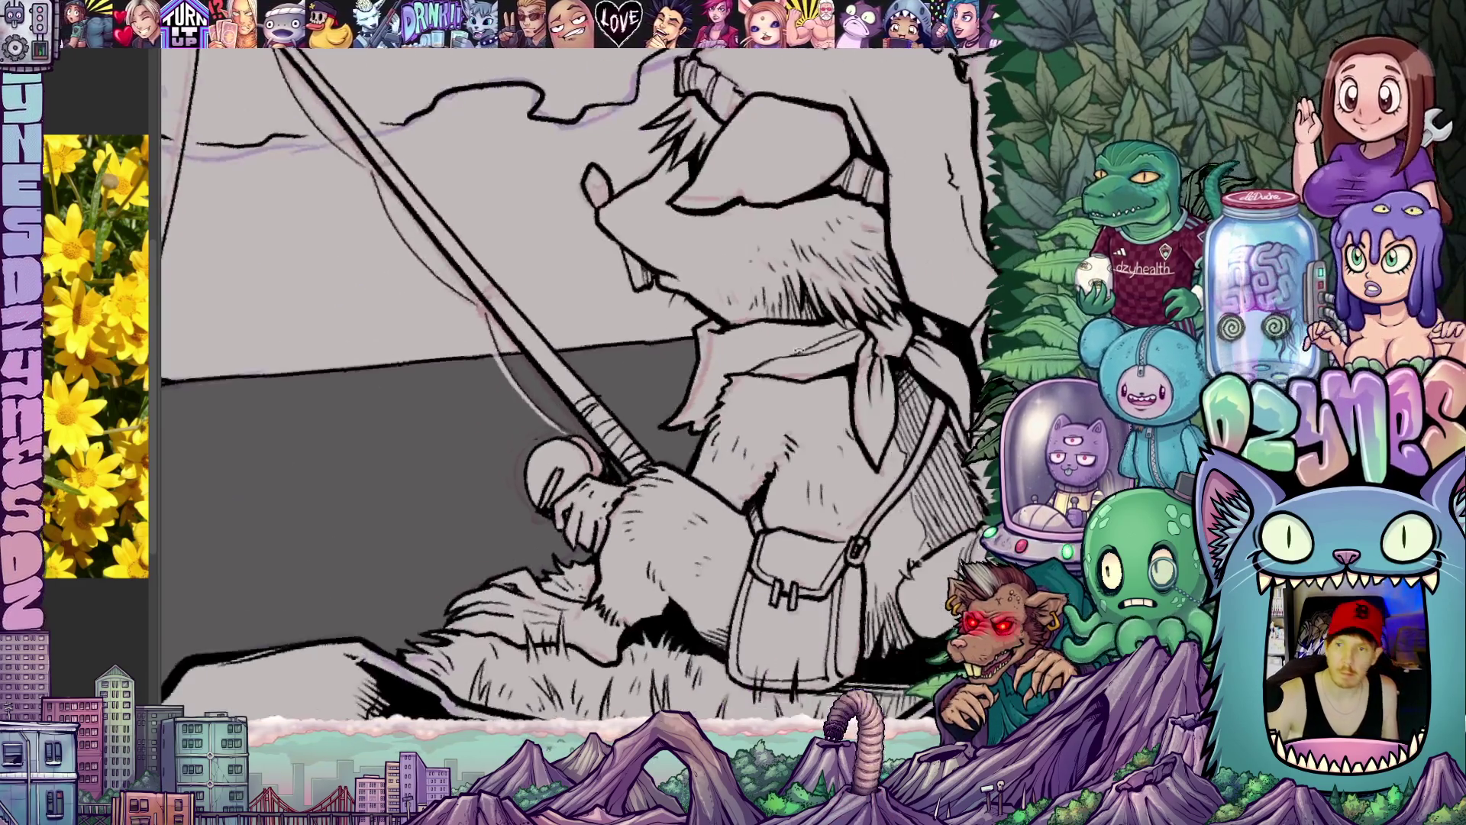
pyautogui.scroll(-2, 729, 438)
pyautogui.scroll(-2, 688, 481)
pyautogui.scroll(-2, 660, 538)
pyautogui.moveTo(660, 539)
pyautogui.mouseDown()
pyautogui.moveTo(641, 424)
pyautogui.moveTo(757, 516)
pyautogui.moveTo(748, 568)
pyautogui.mouseUp()
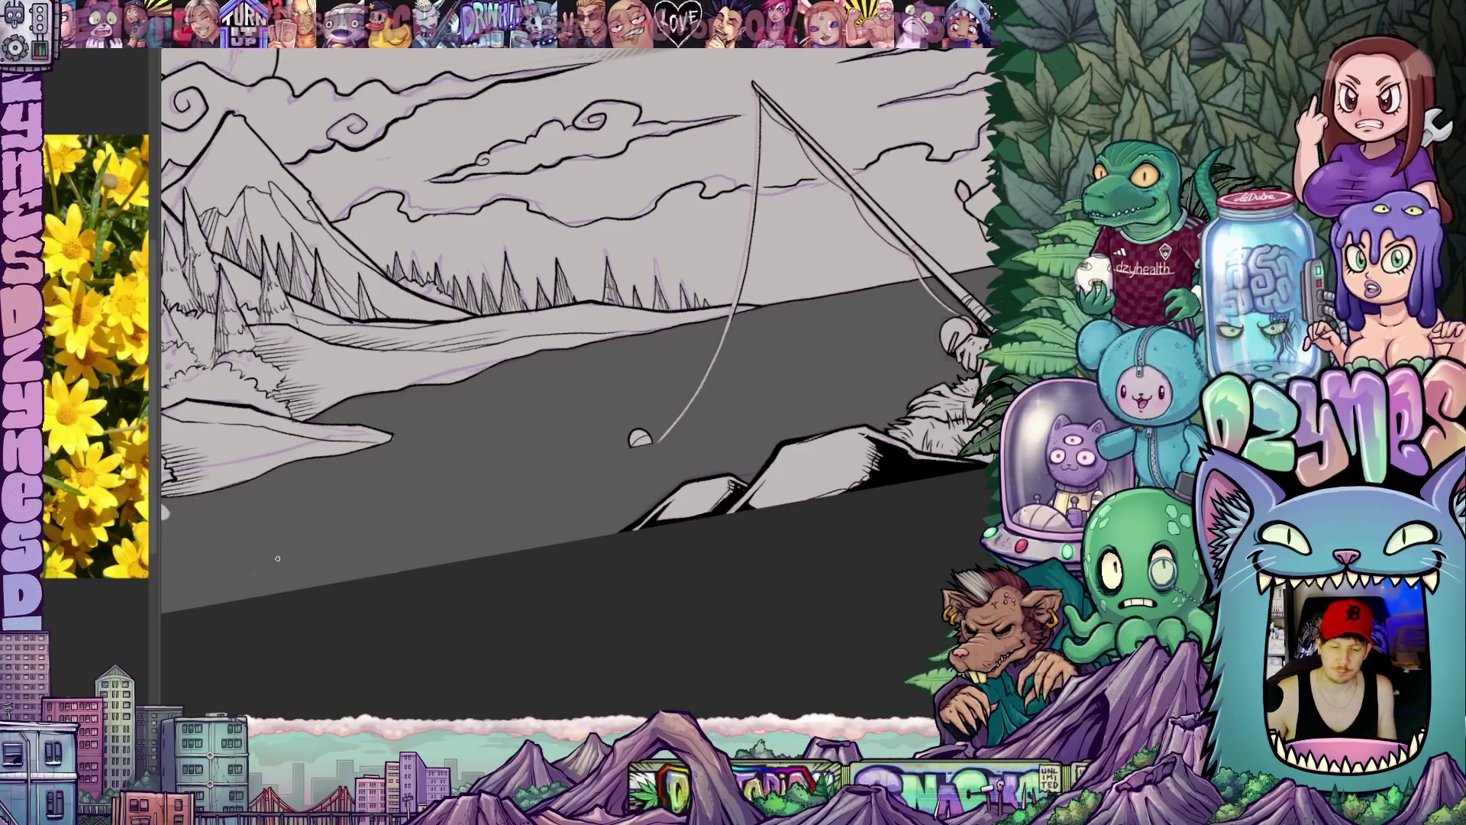
pyautogui.scroll(-3, 642, 482)
pyautogui.scroll(-2, 653, 550)
pyautogui.scroll(-2, 660, 611)
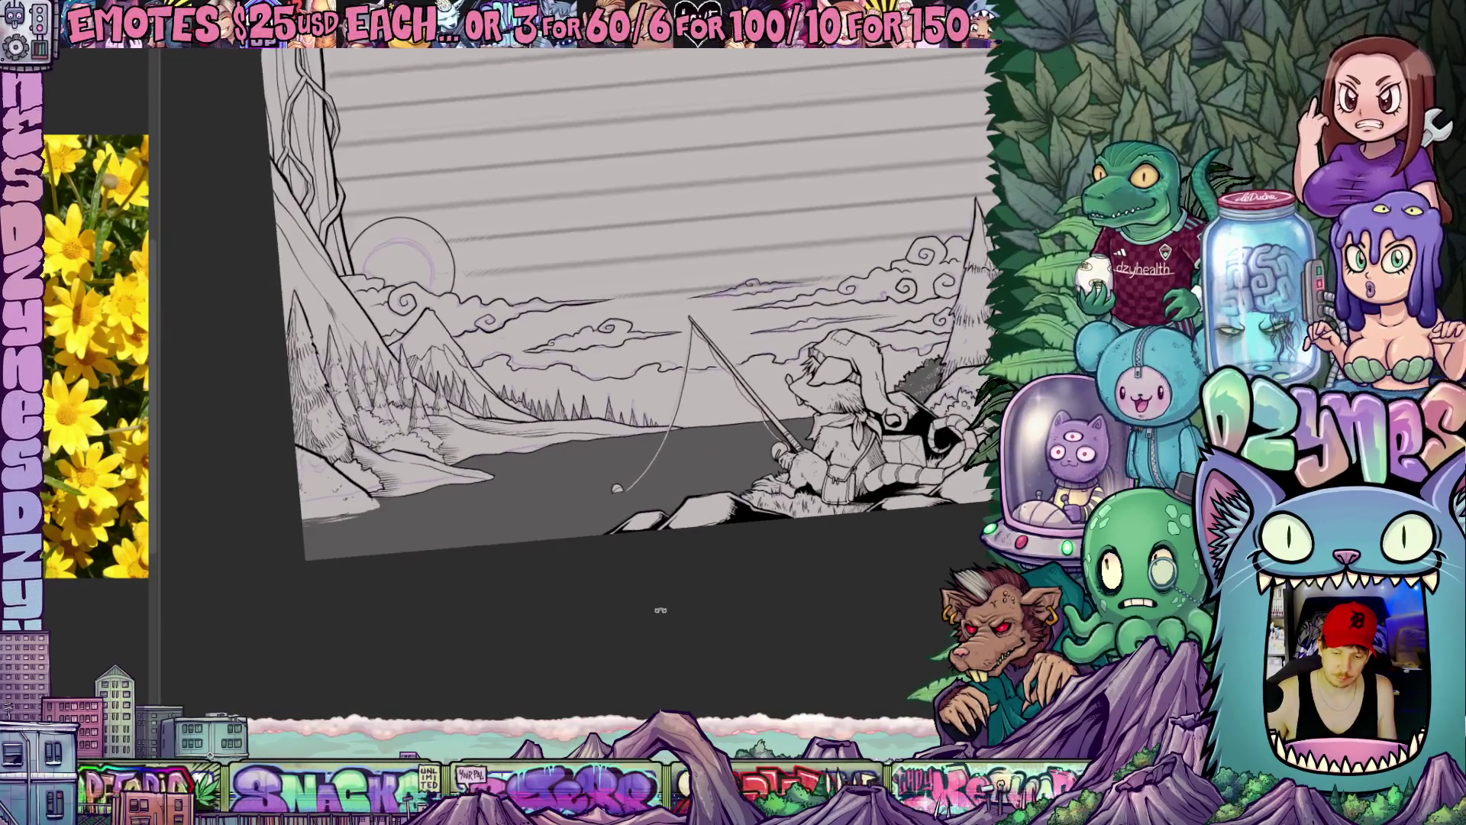
pyautogui.moveTo(661, 611)
pyautogui.mouseDown()
pyautogui.moveTo(493, 604)
pyautogui.moveTo(479, 504)
pyautogui.mouseUp()
pyautogui.scroll(3, 478, 620)
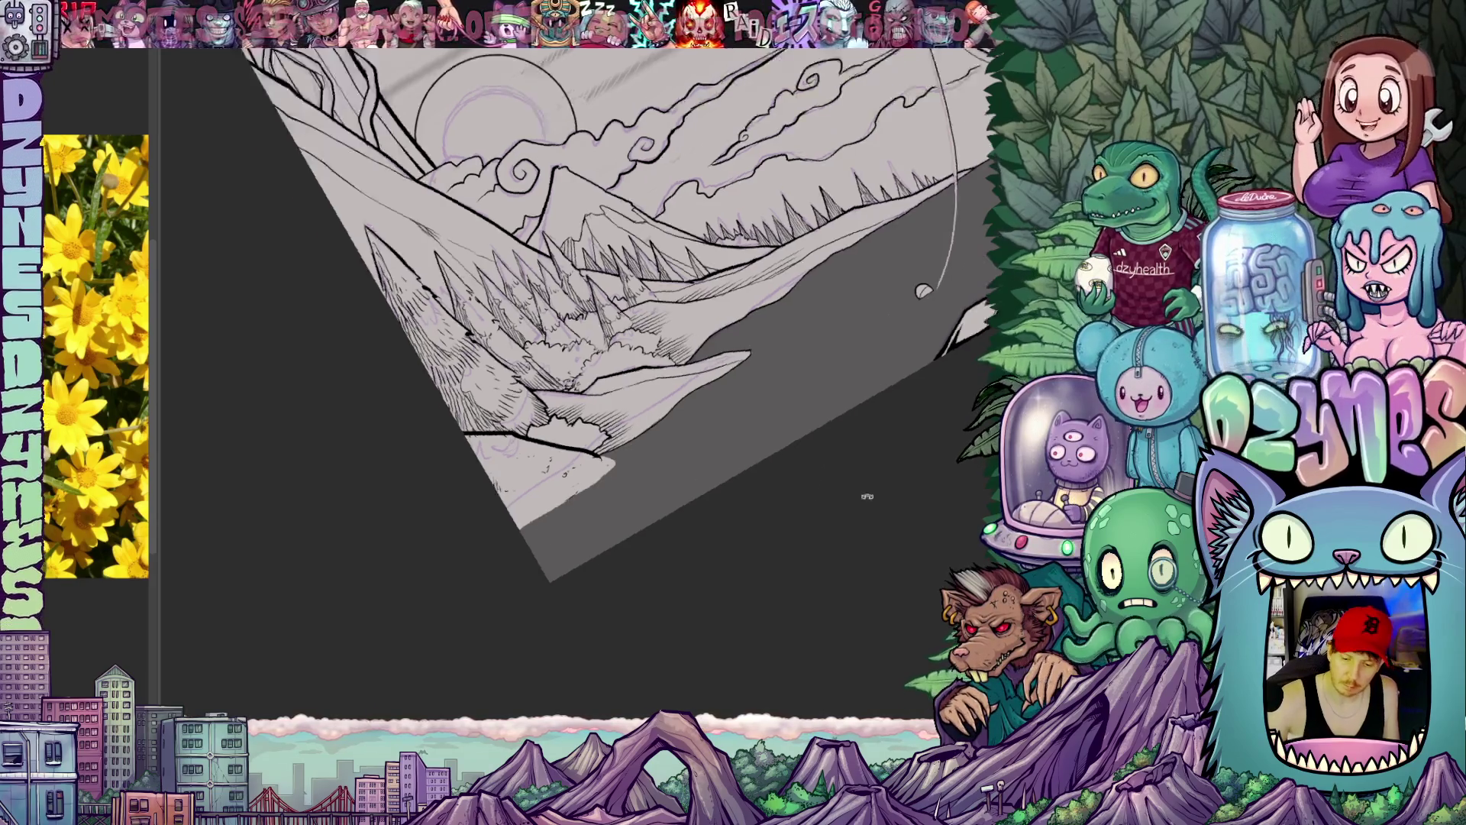
pyautogui.moveTo(905, 263)
pyautogui.mouseDown()
pyautogui.moveTo(755, 610)
pyautogui.moveTo(821, 597)
pyautogui.mouseUp()
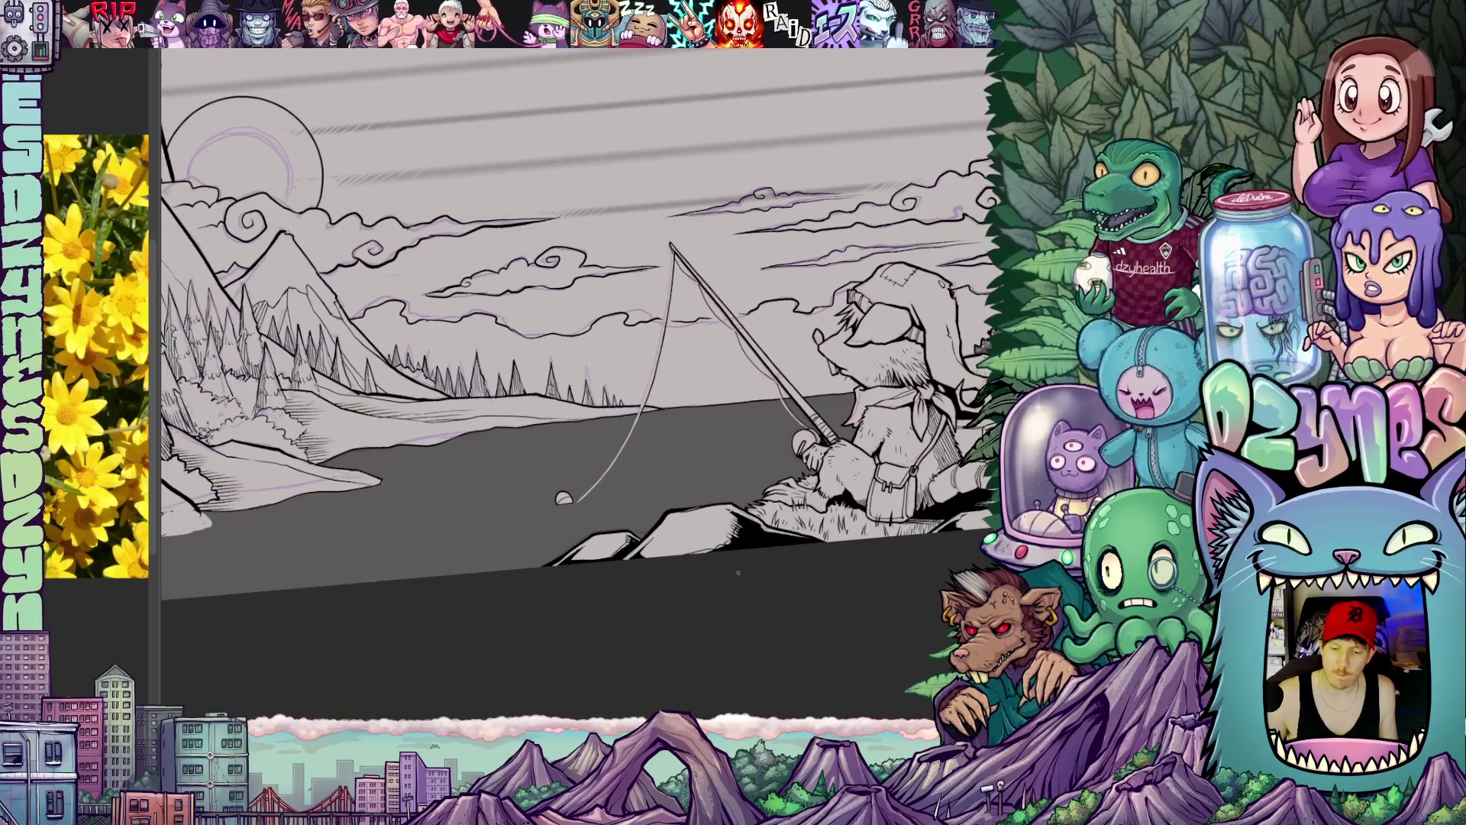
pyautogui.moveTo(739, 573)
pyautogui.mouseDown()
pyautogui.moveTo(658, 531)
pyautogui.moveTo(672, 564)
pyautogui.moveTo(633, 489)
pyautogui.mouseUp()
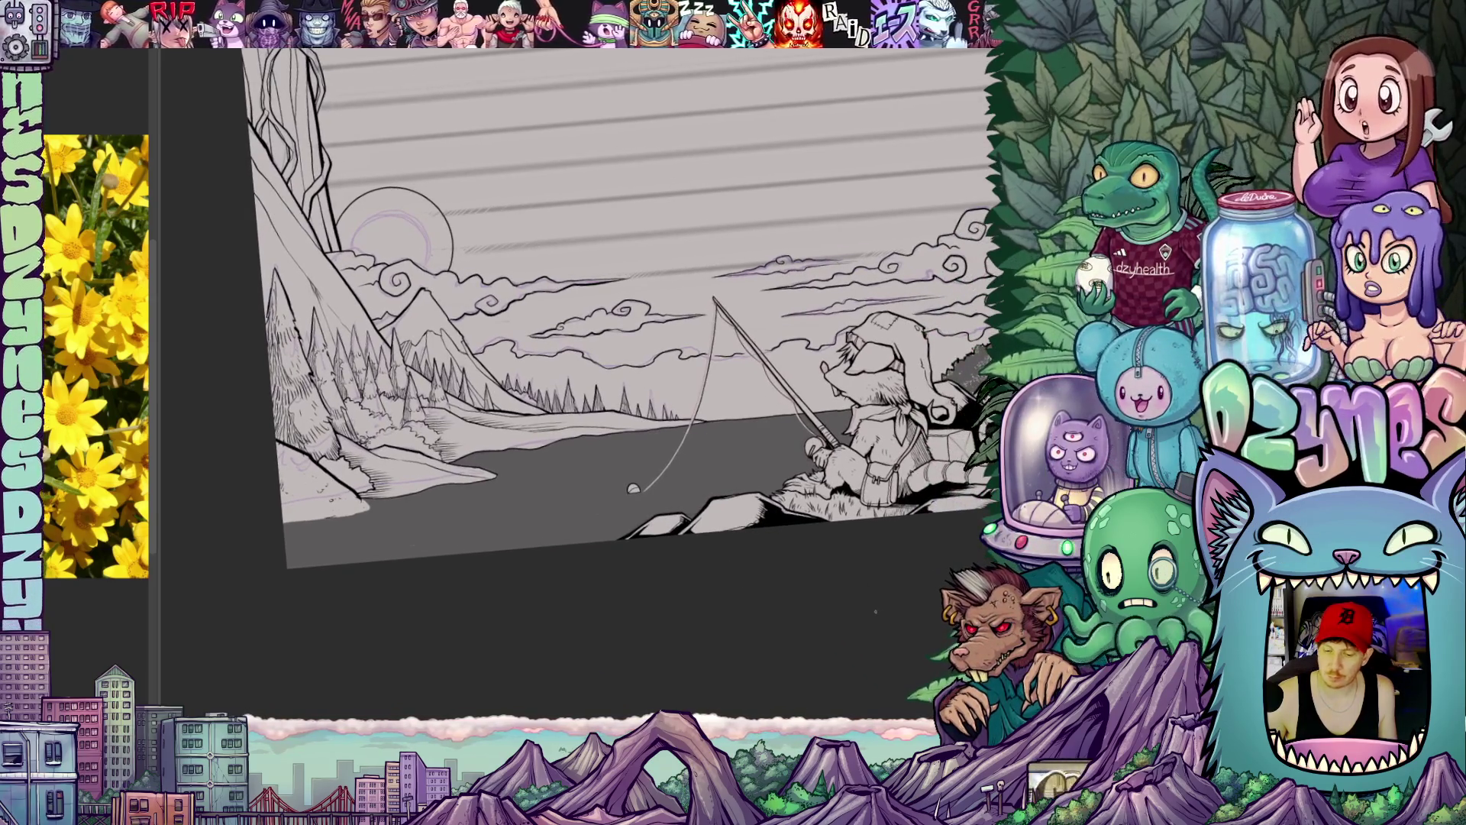
pyautogui.moveTo(634, 490); pyautogui.dragTo(742, 622)
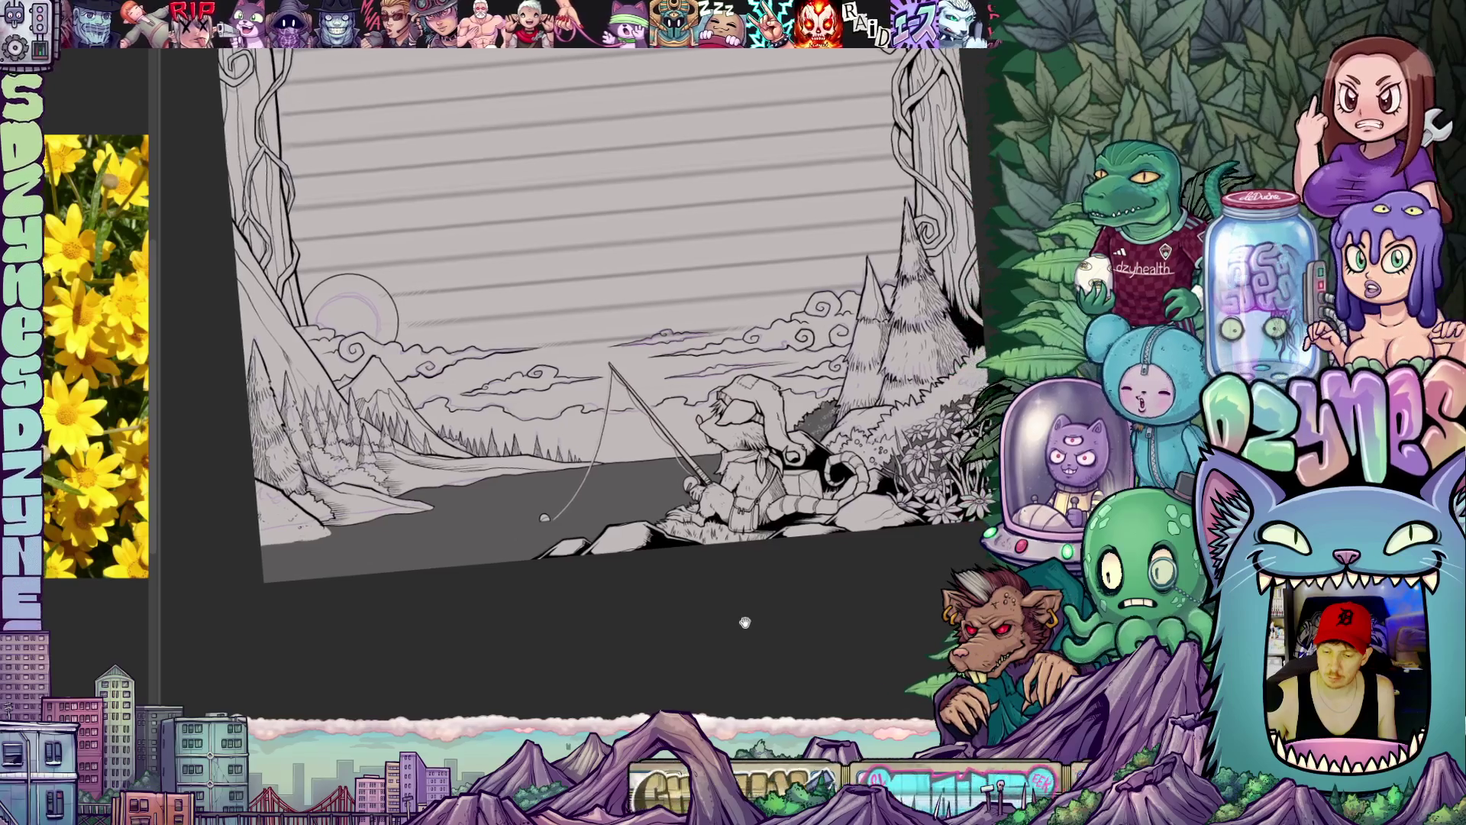
pyautogui.moveTo(742, 622); pyautogui.dragTo(664, 578)
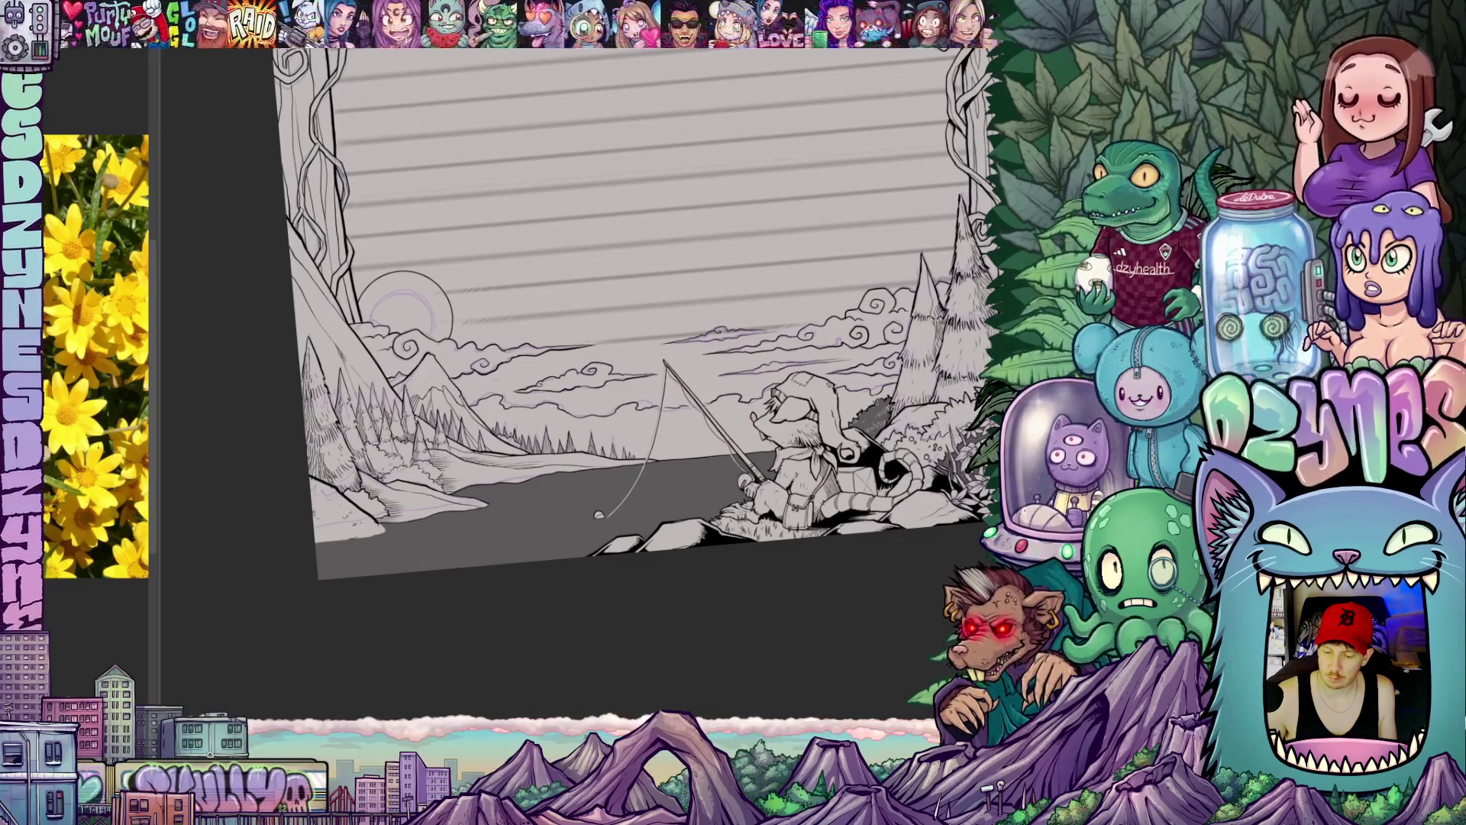
# Step: Hide the purple sketch lines, bucket-fill the lake solid black, and level the view
pyautogui.hotkey('ctrl', 'z')
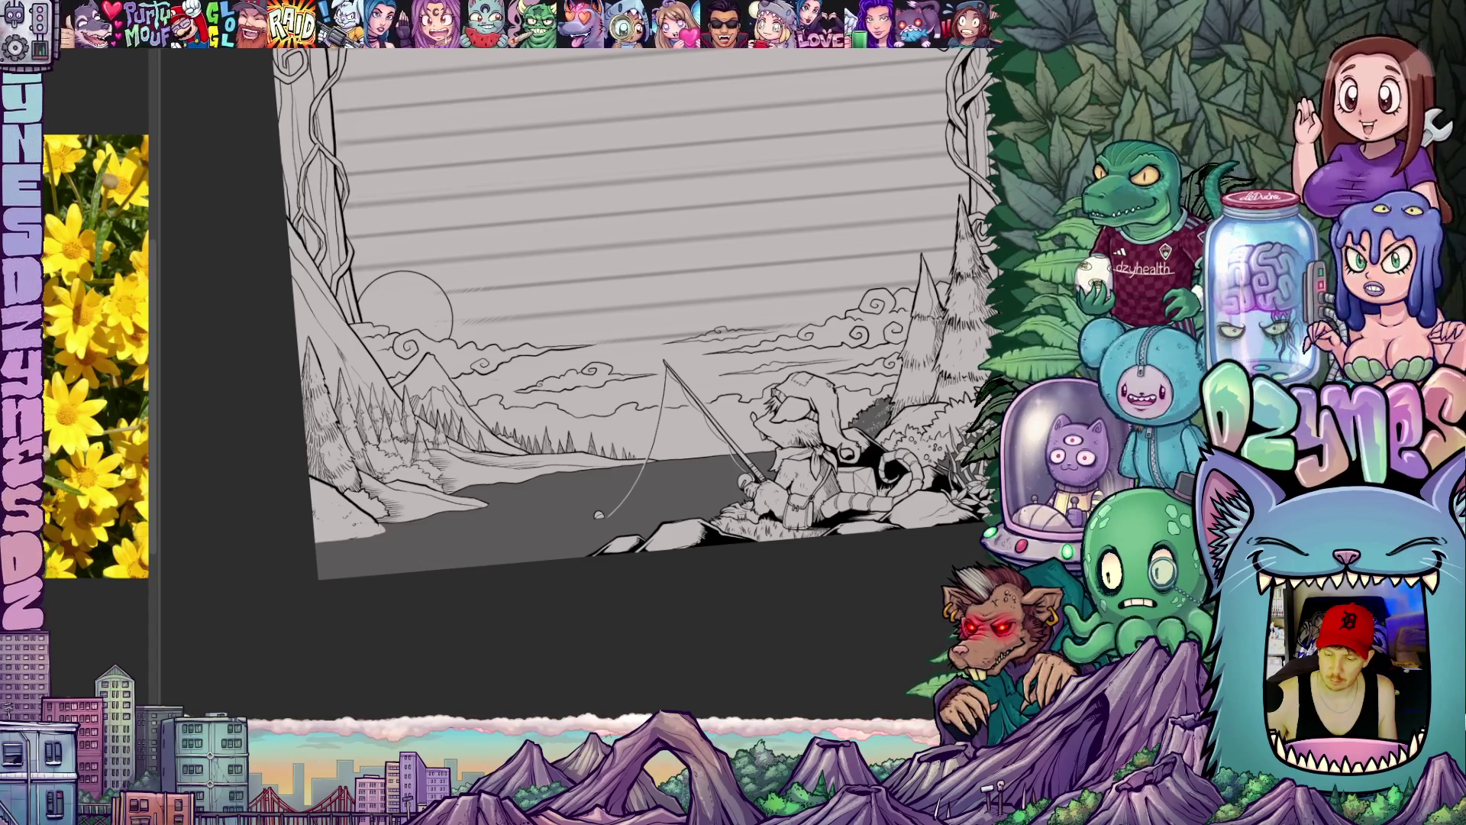
pyautogui.click(598, 516)
pyautogui.scroll(4, 599, 515)
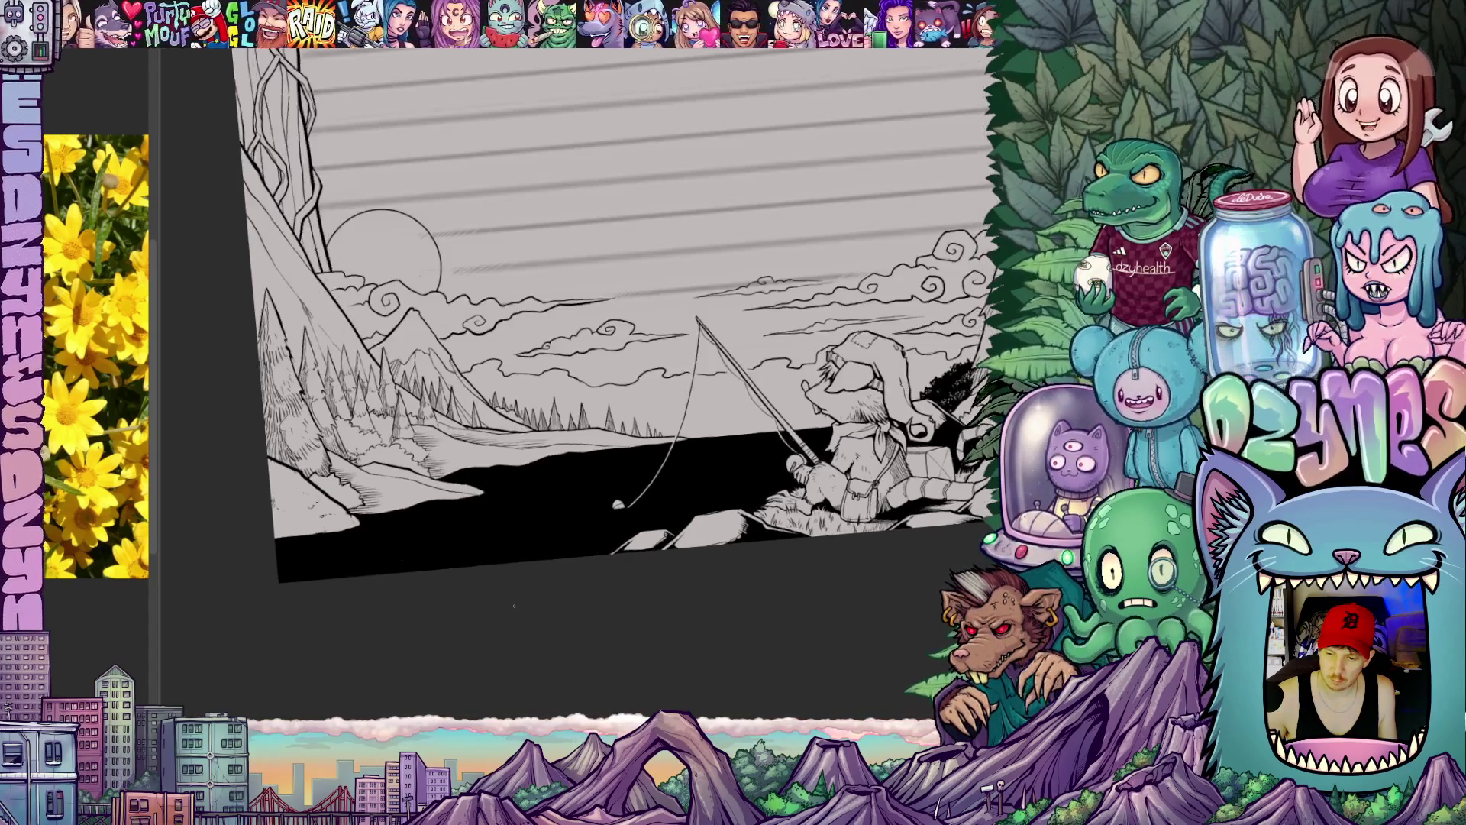
pyautogui.press('Escape')
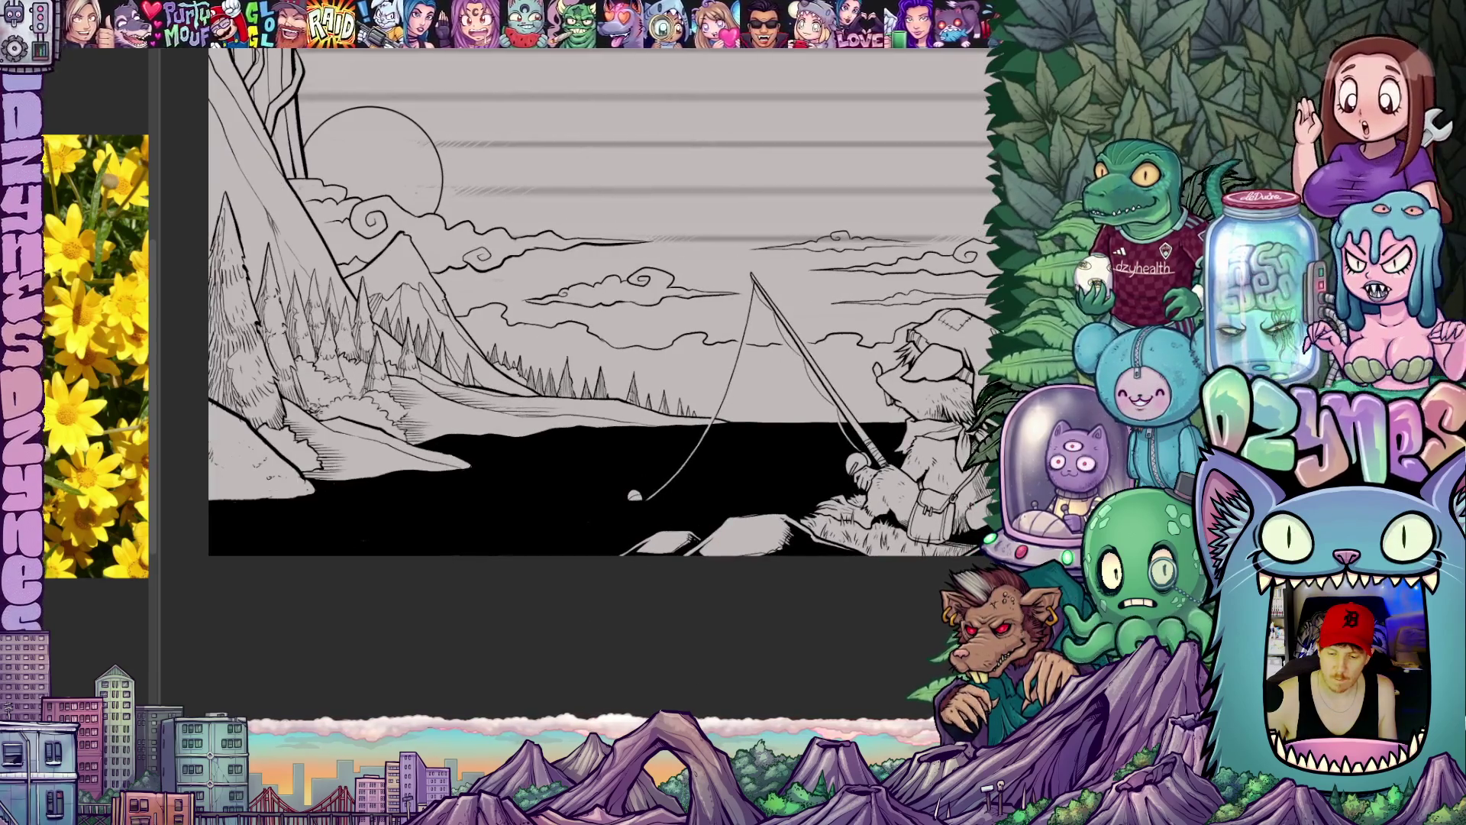
pyautogui.moveTo(677, 671); pyautogui.dragTo(697, 605)
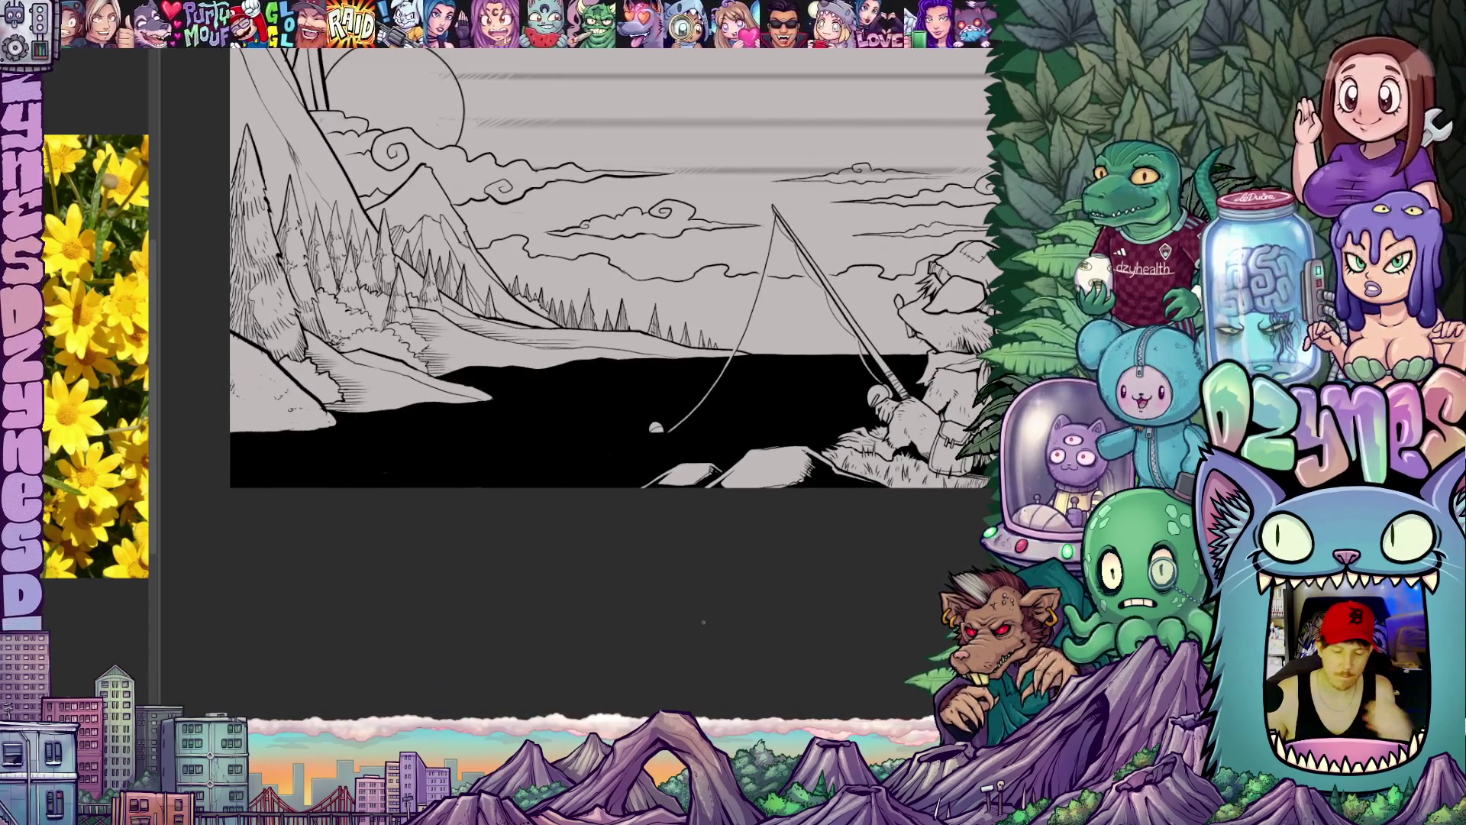
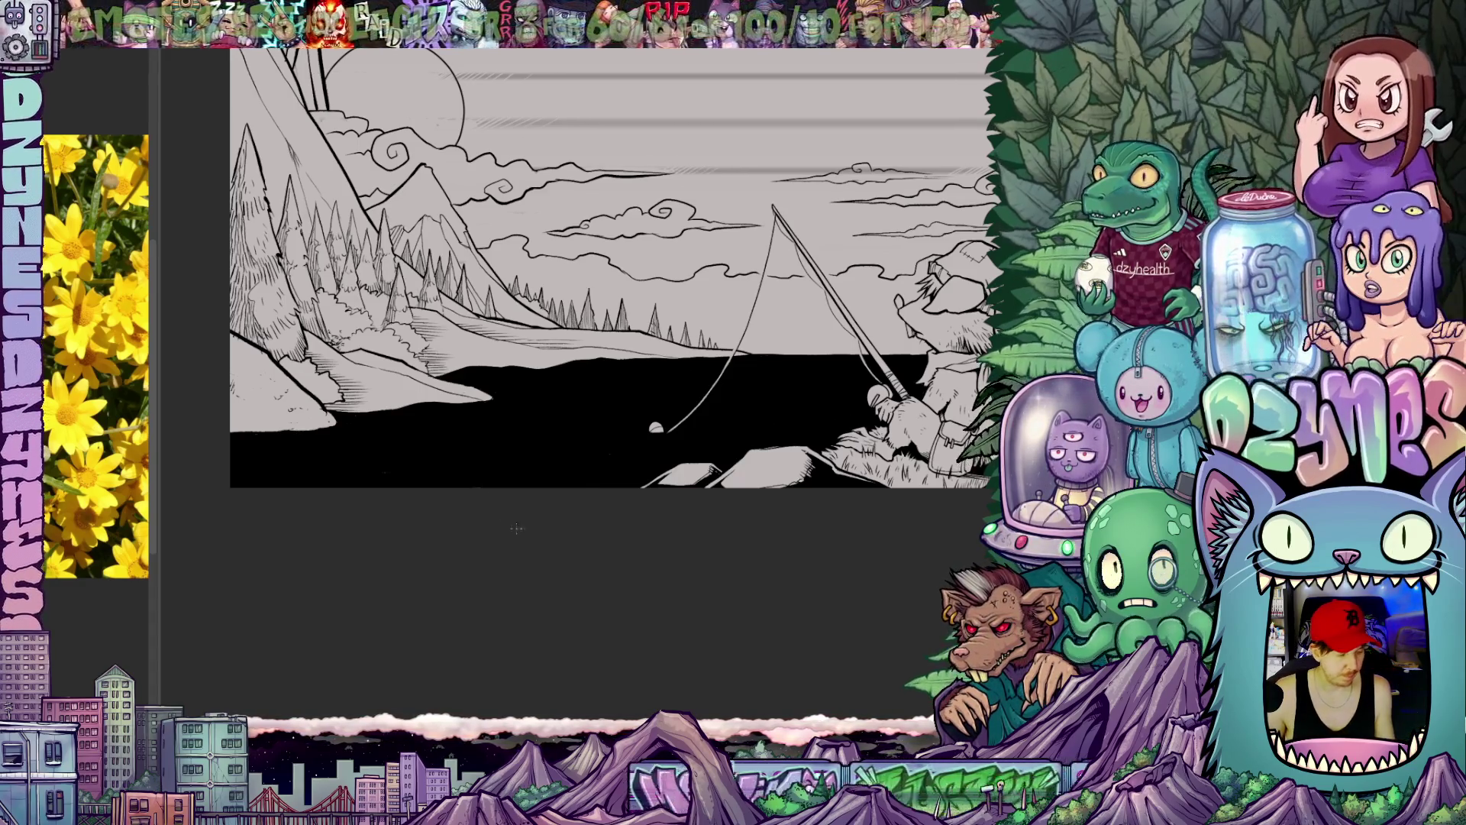
pyautogui.scroll(2, 515, 529)
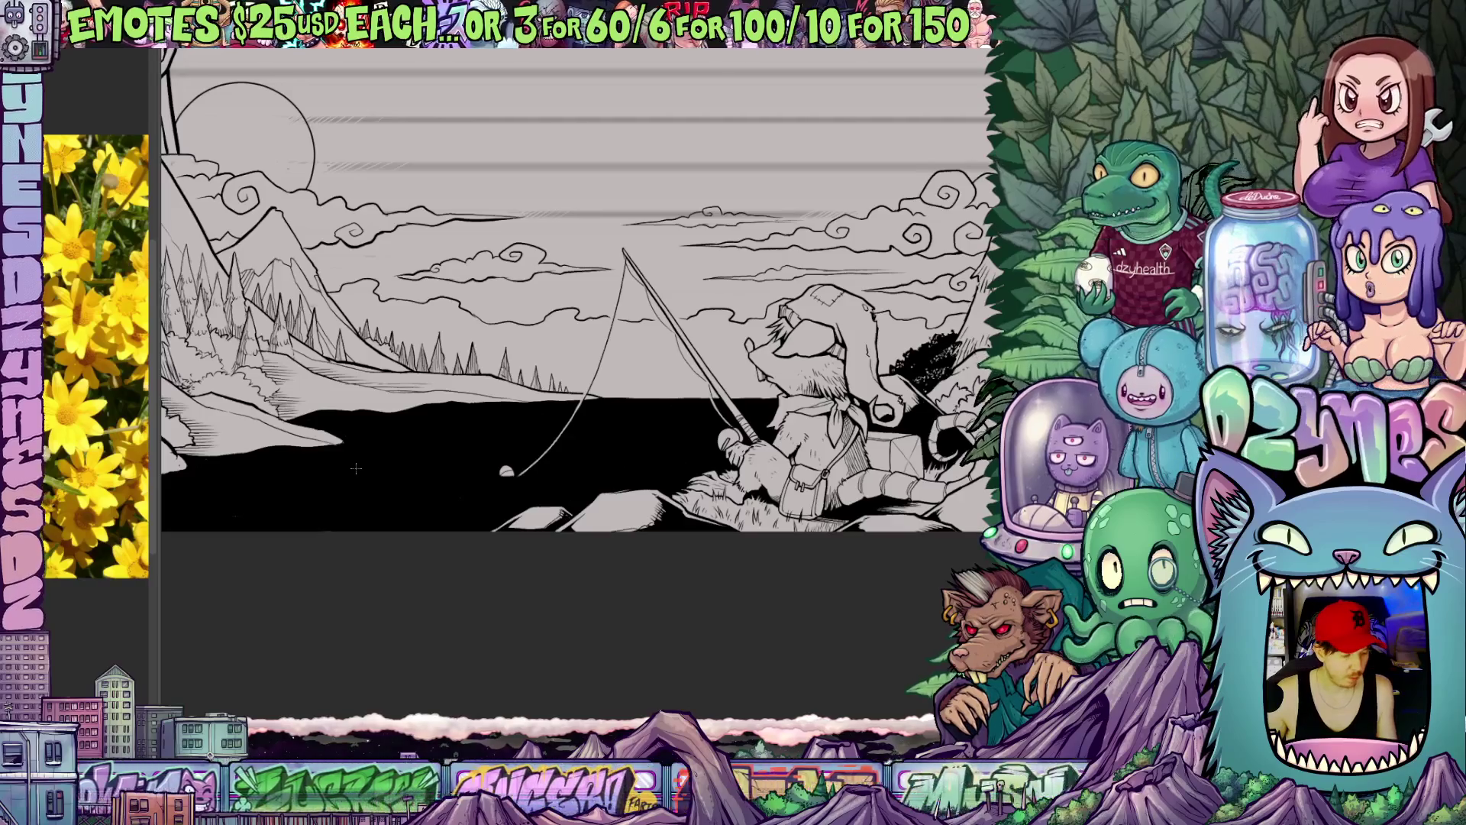
# Step: Drag a straight horizontal ruler guide across the lake water below the float, then tilt the view toward the fisherman
pyautogui.moveTo(351, 450); pyautogui.dragTo(683, 448)
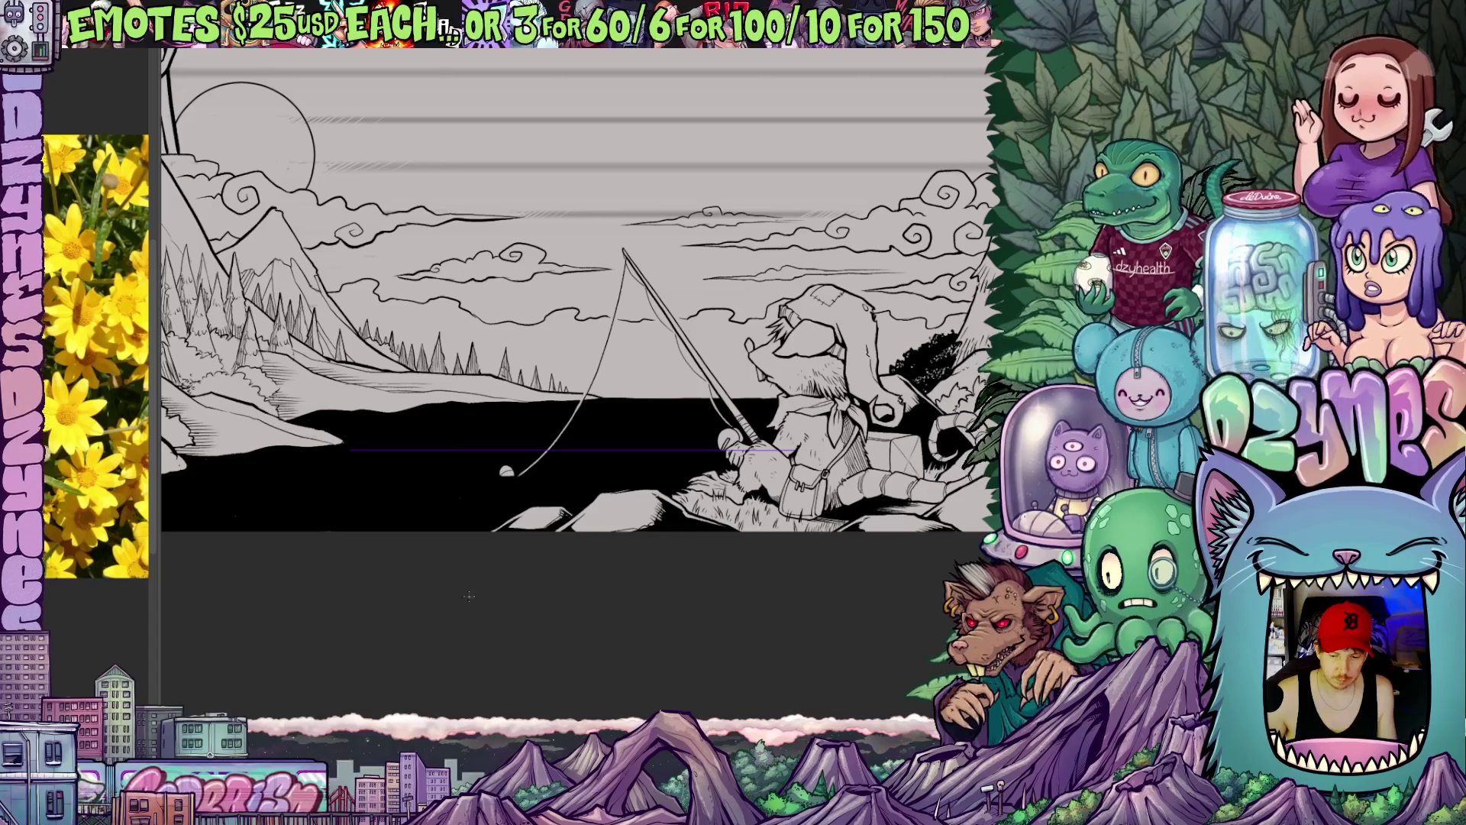
pyautogui.hscroll(-3, 498, 554)
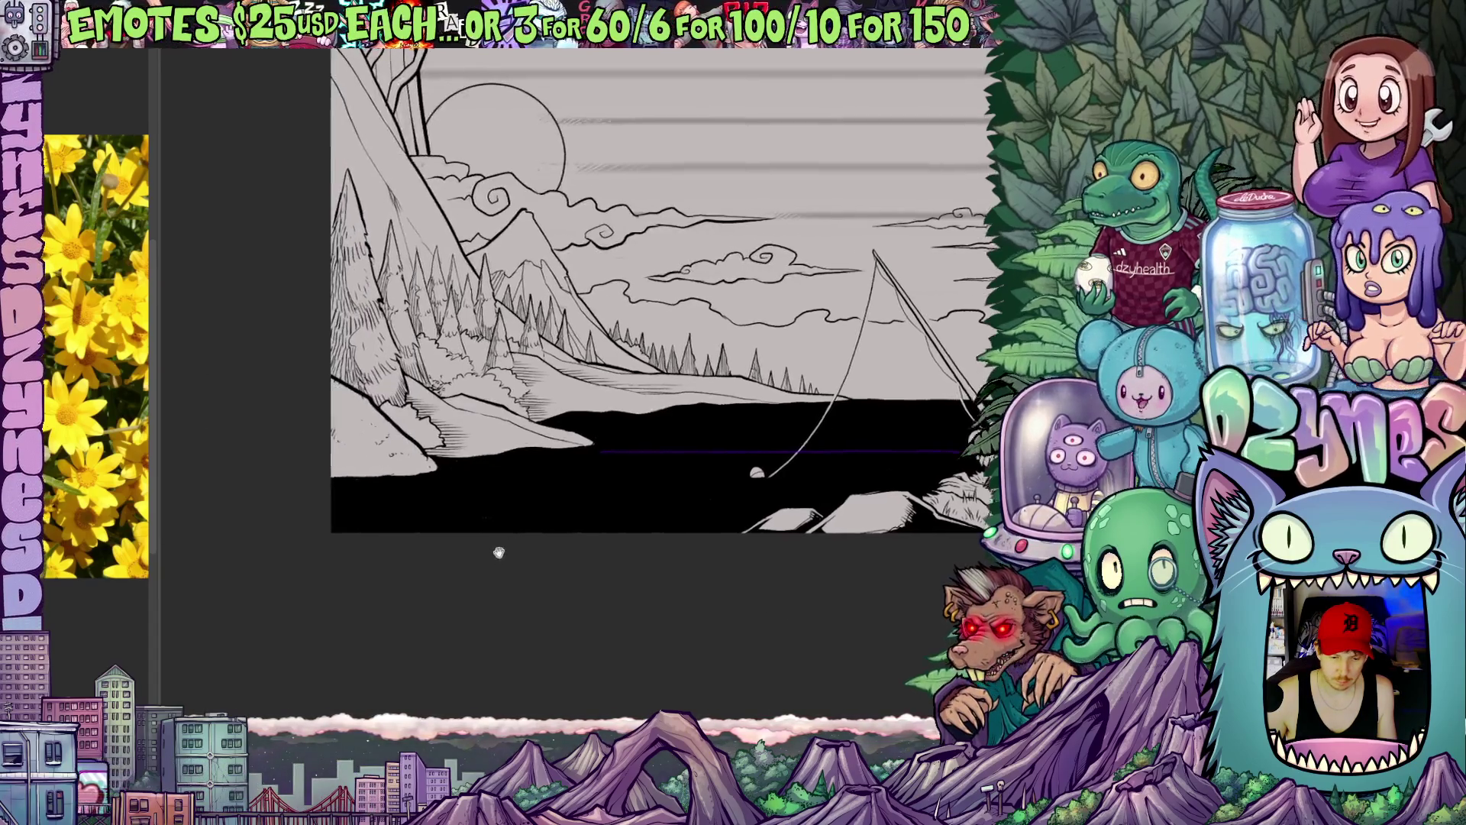
pyautogui.scroll(2, 498, 553)
pyautogui.scroll(2, 498, 553)
pyautogui.scroll(2, 510, 526)
pyautogui.scroll(1, 522, 504)
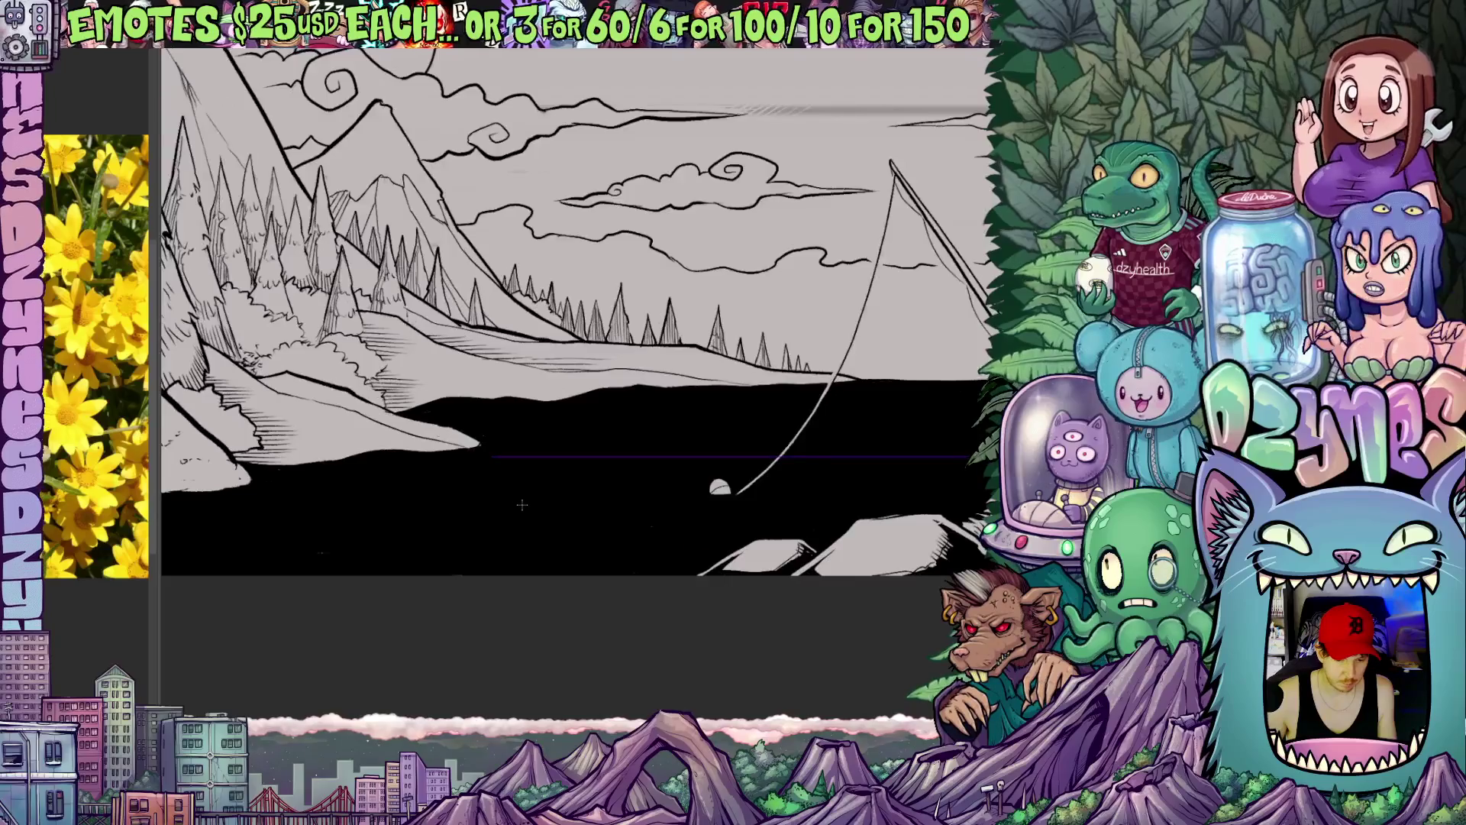
pyautogui.scroll(1, 521, 504)
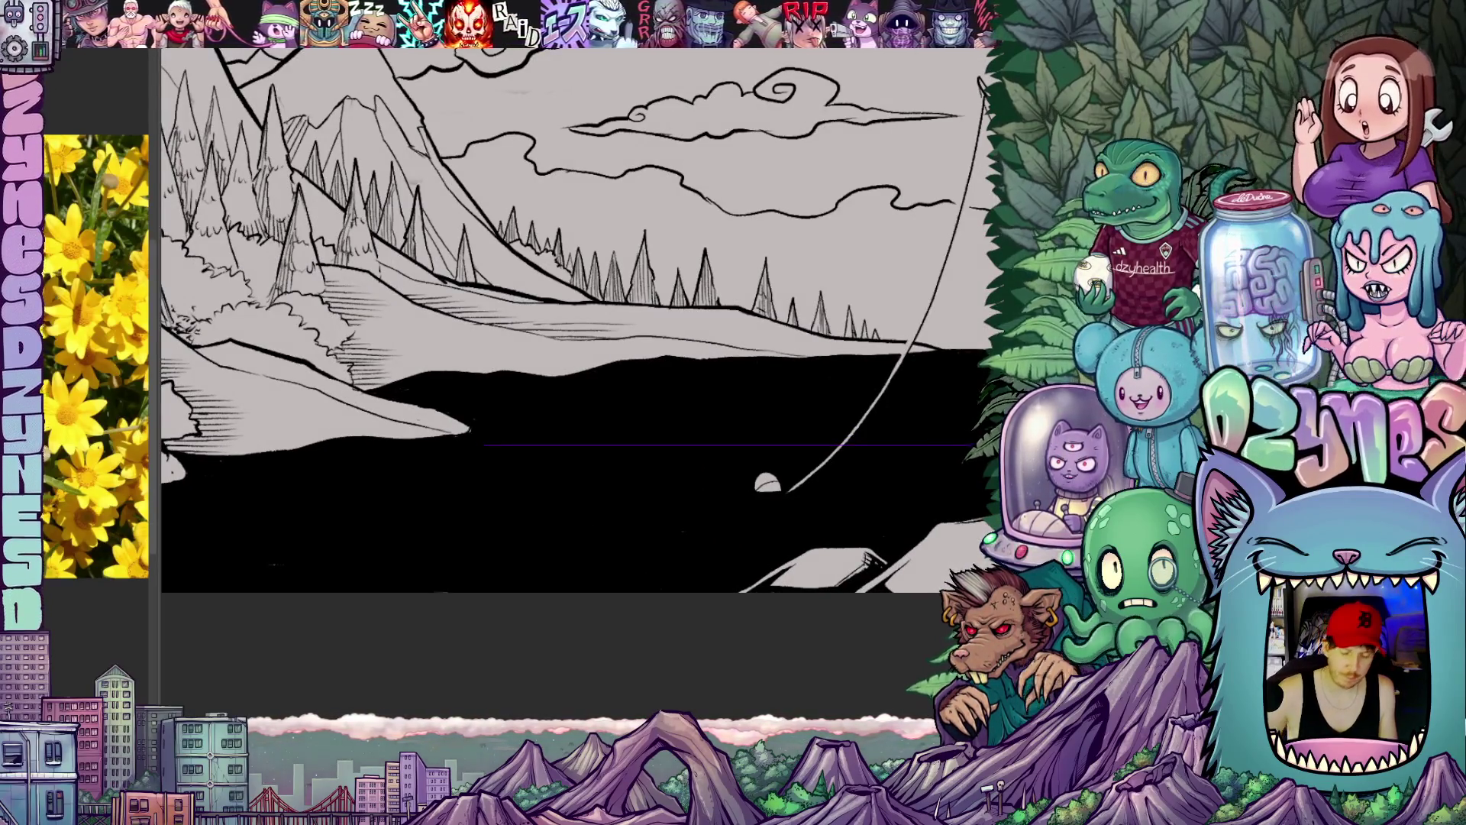
pyautogui.moveTo(768, 481); pyautogui.dragTo(641, 402)
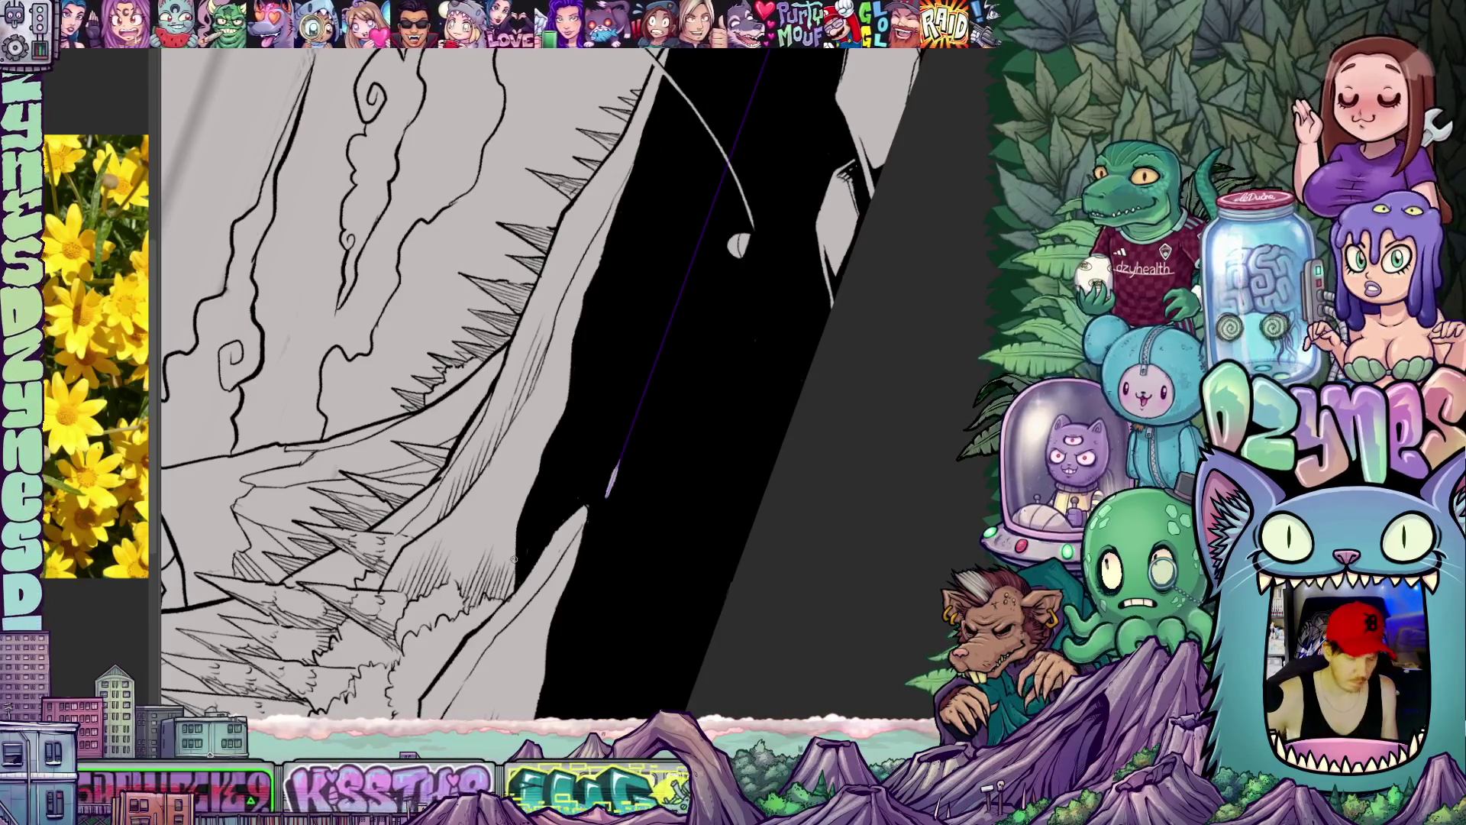
pyautogui.press('4')
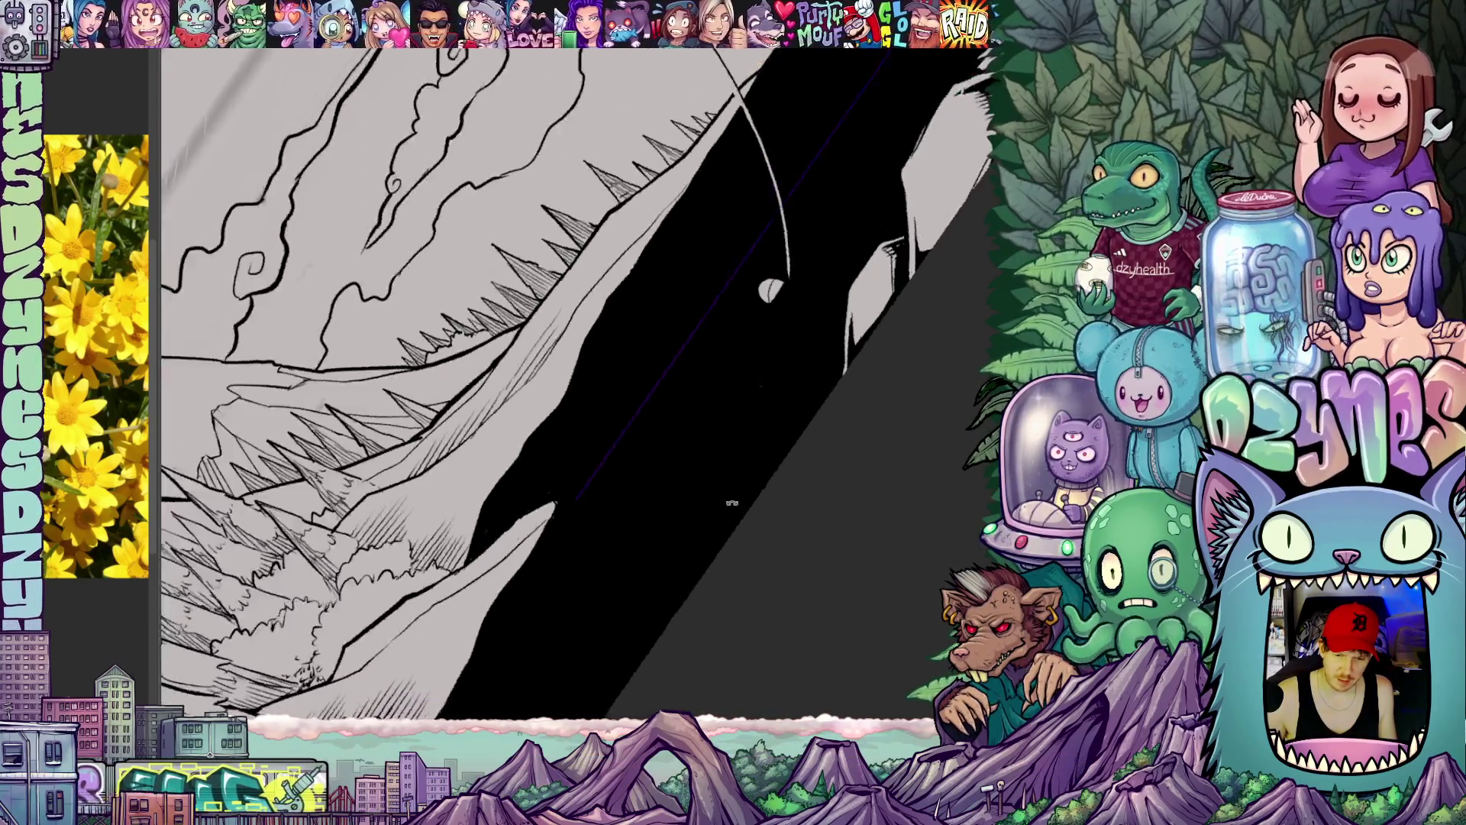
pyautogui.scroll(-3, 734, 504)
pyautogui.scroll(-2, 585, 623)
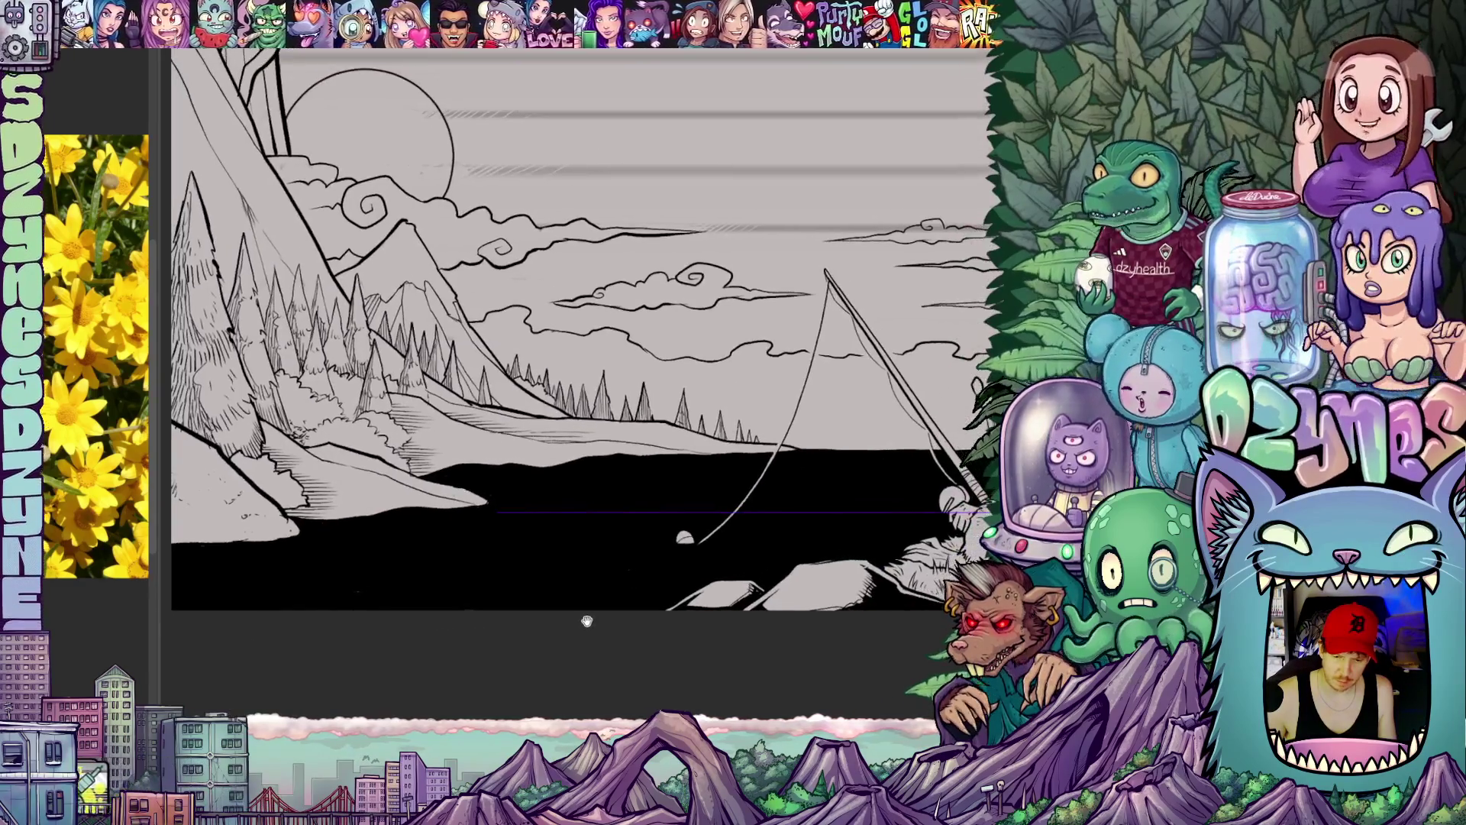
pyautogui.moveTo(586, 622); pyautogui.dragTo(600, 627)
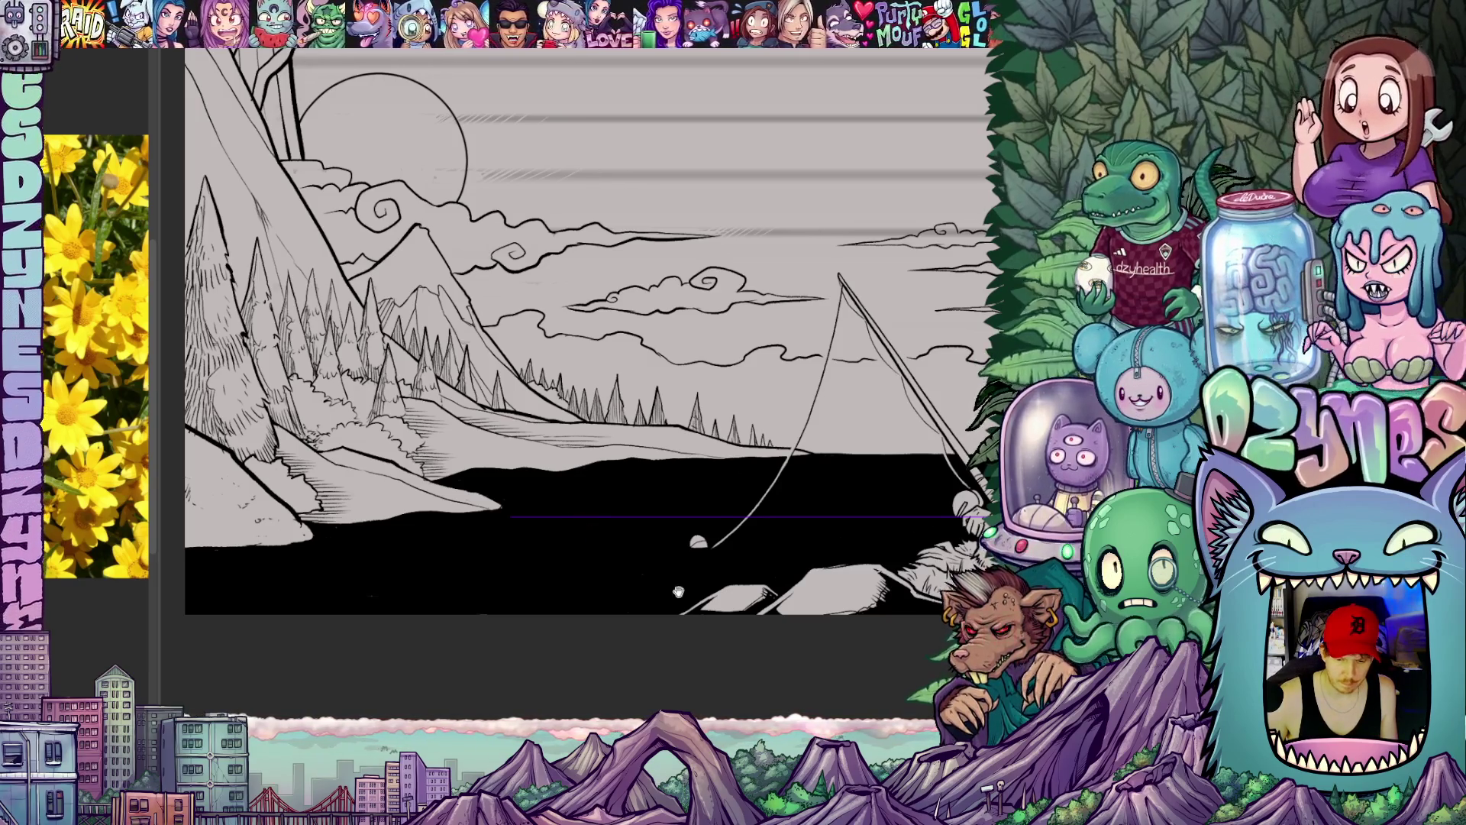
pyautogui.moveTo(580, 515); pyautogui.dragTo(413, 505)
pyautogui.moveTo(409, 559); pyautogui.dragTo(508, 573)
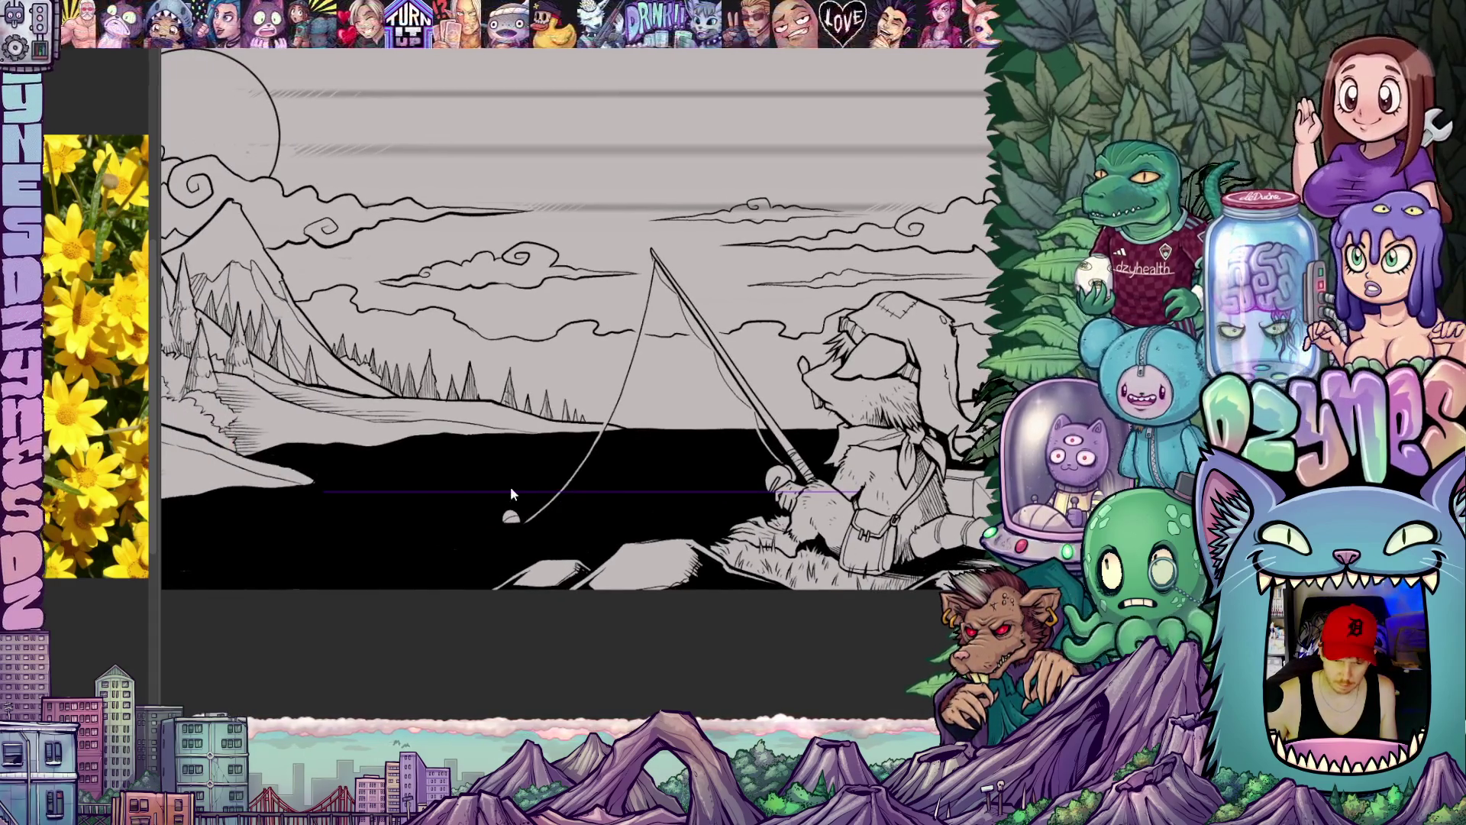
# Step: Select the horizontal guide line on the water and release it, keeping the fisherman in view
pyautogui.click(510, 488)
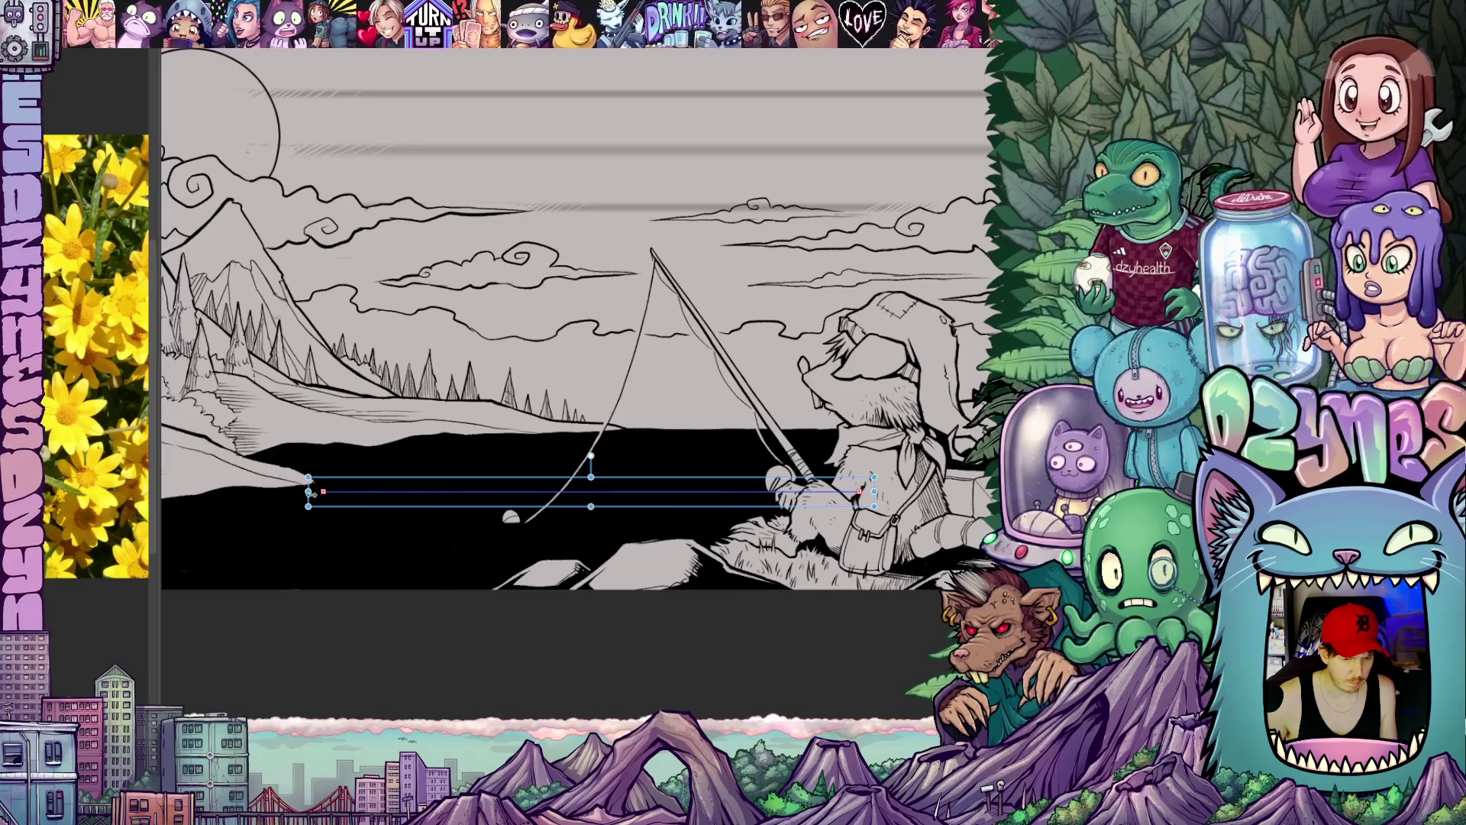
pyautogui.scroll(3, 345, 493)
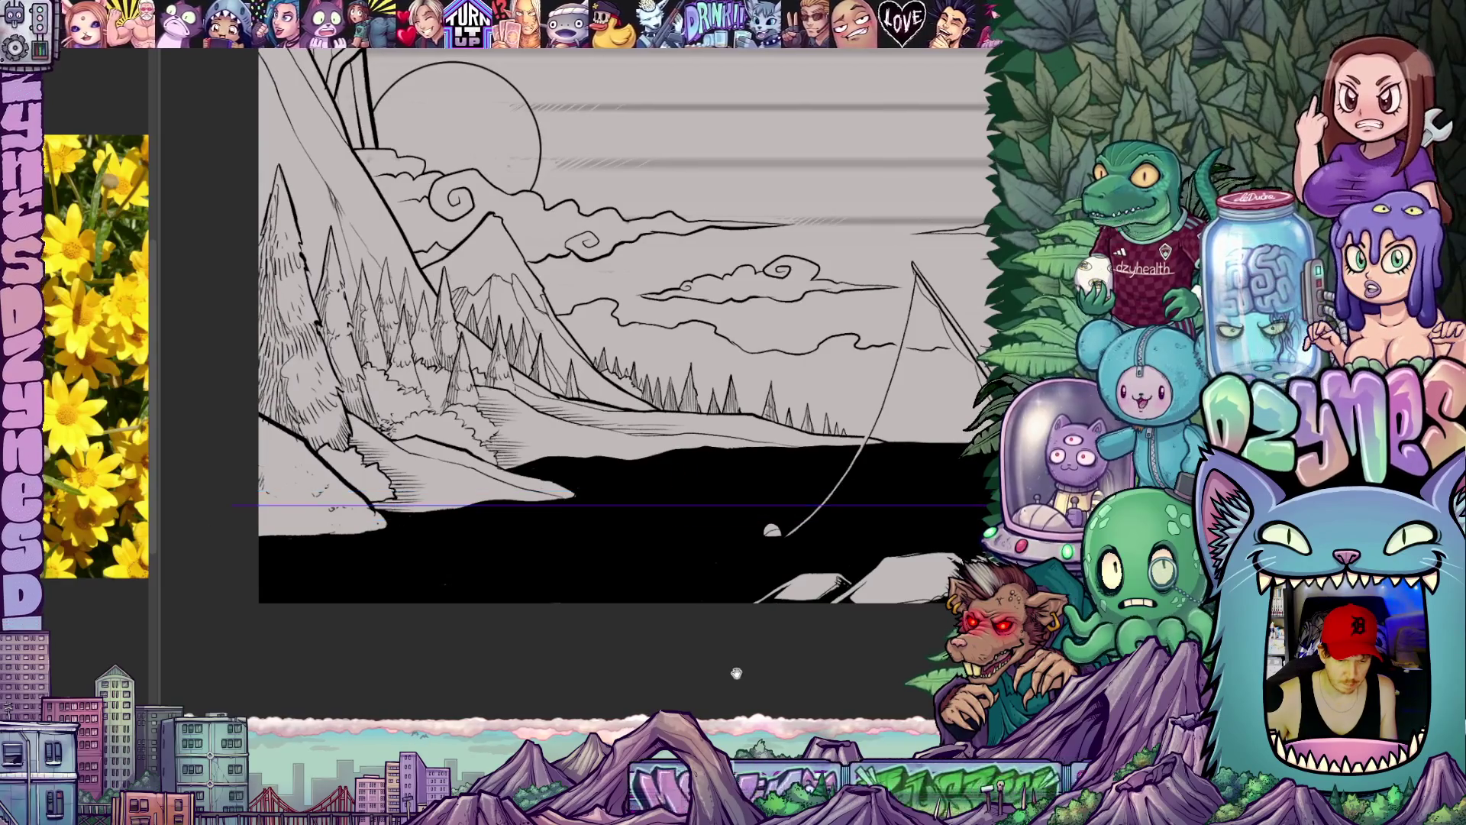
pyautogui.moveTo(790, 527); pyautogui.dragTo(275, 522)
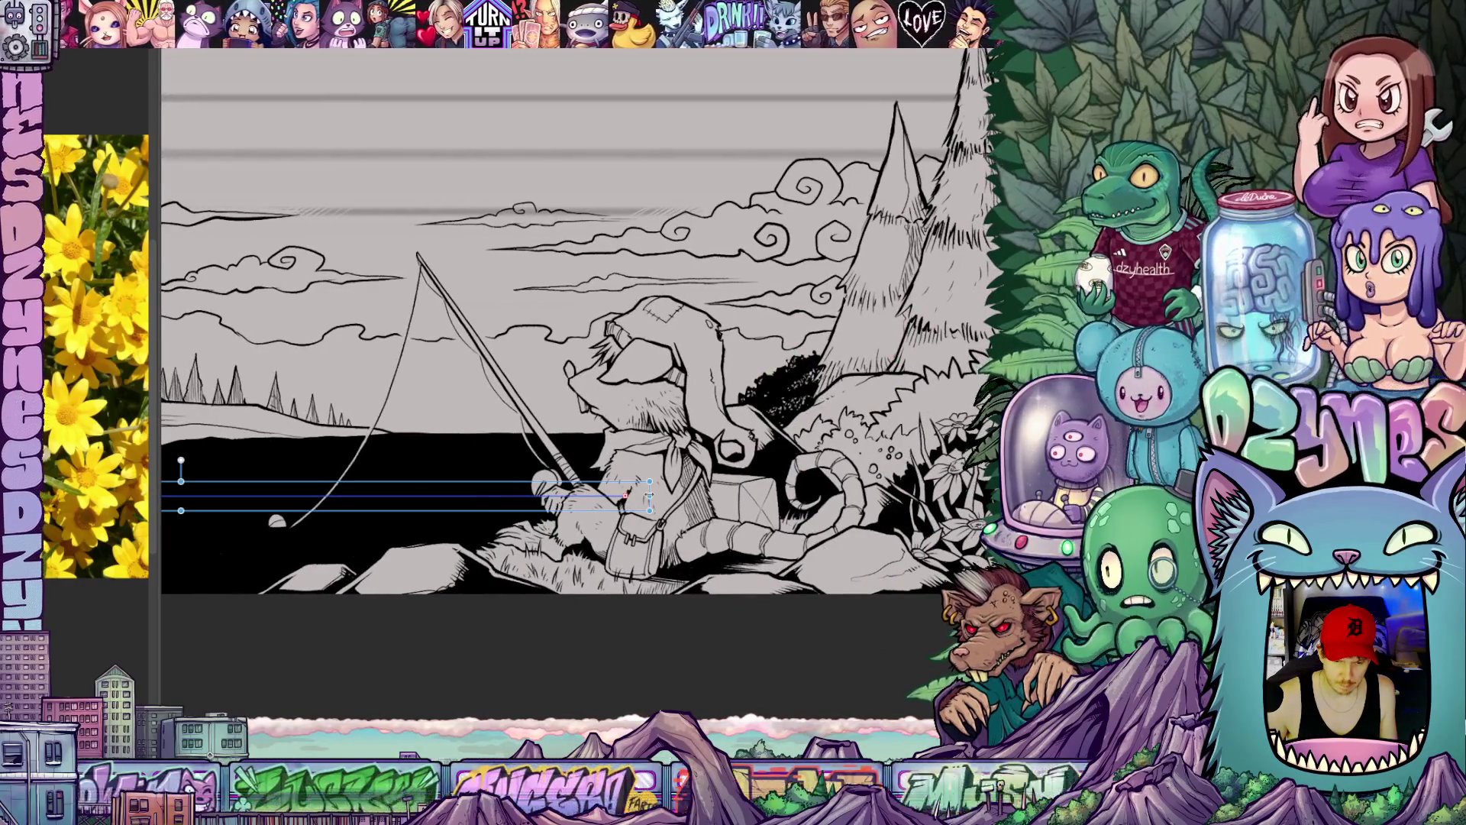
pyautogui.moveTo(636, 486); pyautogui.dragTo(504, 492)
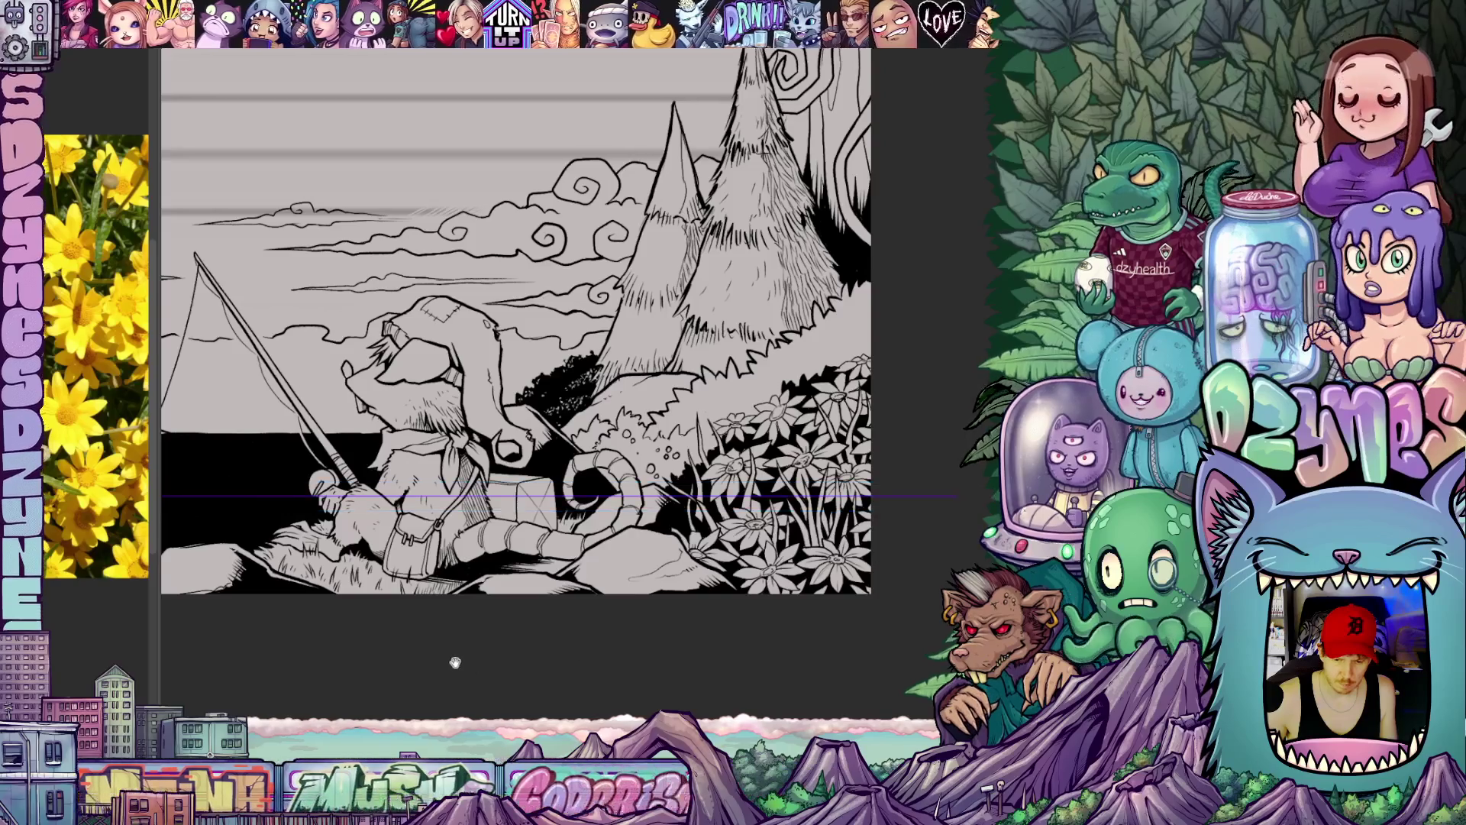
pyautogui.scroll(-3, 572, 458)
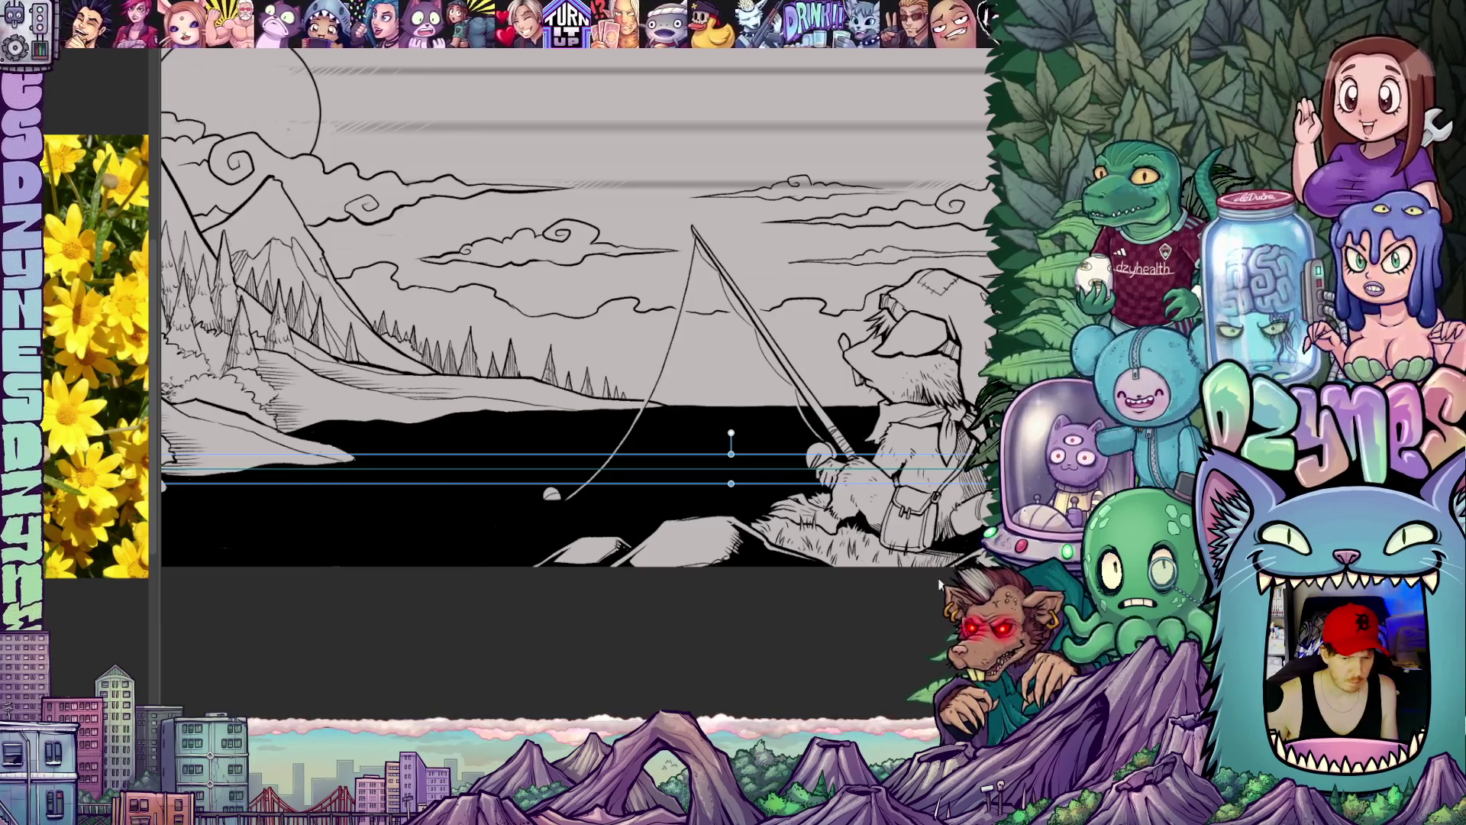
pyautogui.press('Escape')
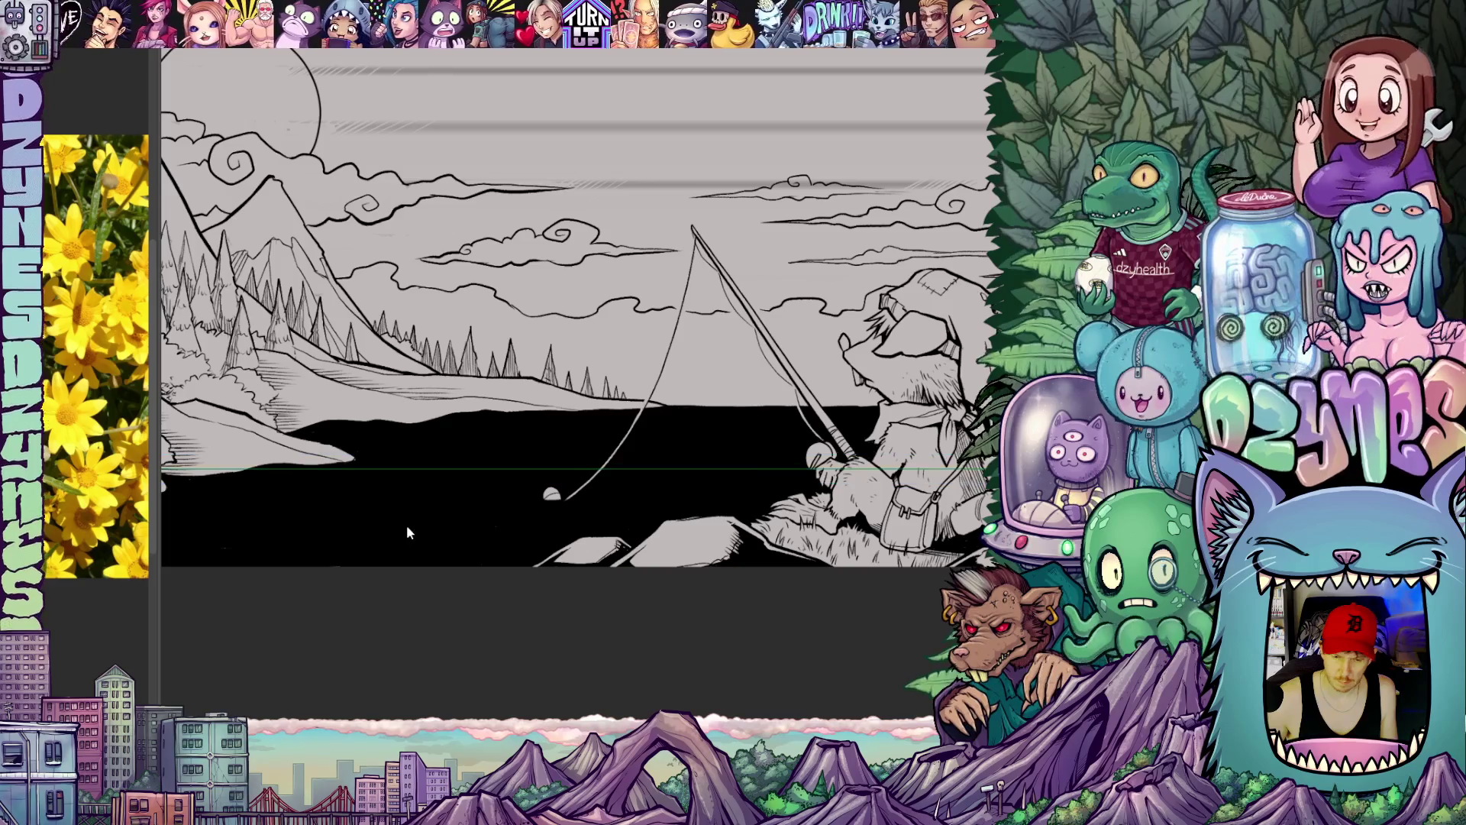
pyautogui.scroll(3, 400, 505)
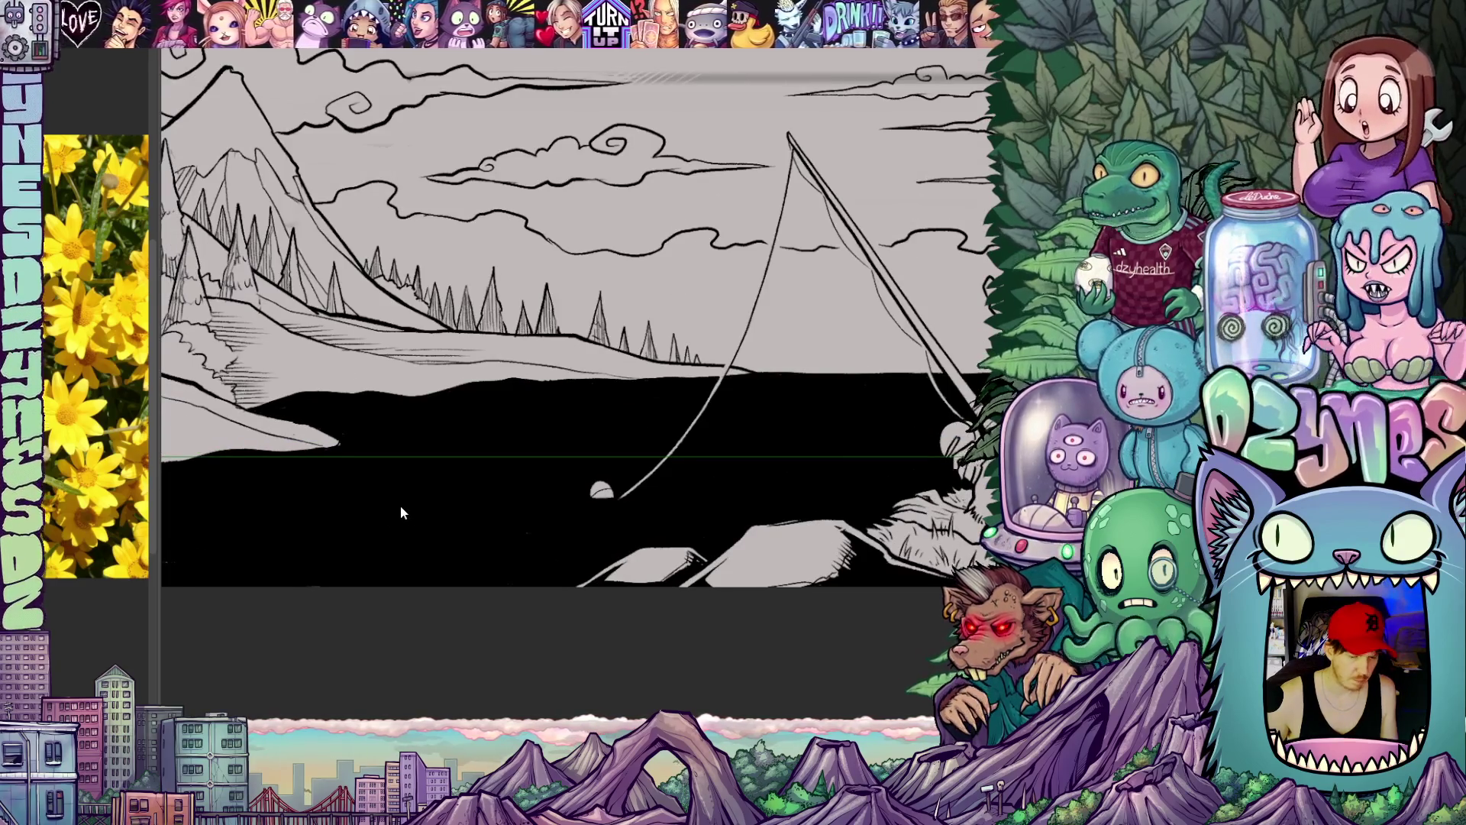
# Step: Rotate the view to a comfortable angle and ink the first ripple stroke beside the fishing float
pyautogui.moveTo(400, 505); pyautogui.dragTo(642, 345)
pyautogui.moveTo(665, 504); pyautogui.dragTo(579, 487)
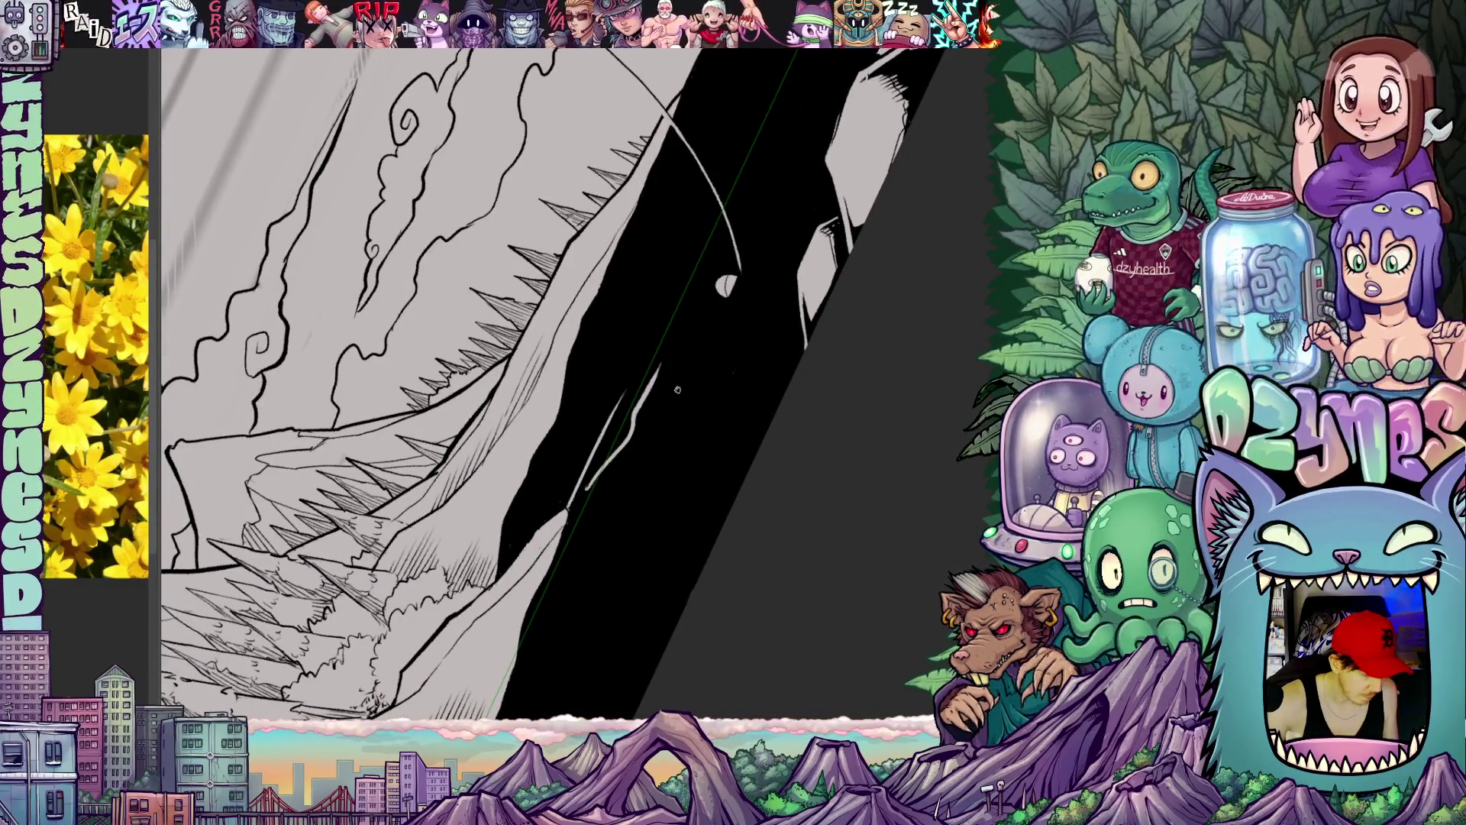
pyautogui.moveTo(716, 454)
pyautogui.mouseDown()
pyautogui.moveTo(788, 532)
pyautogui.moveTo(710, 572)
pyautogui.mouseUp()
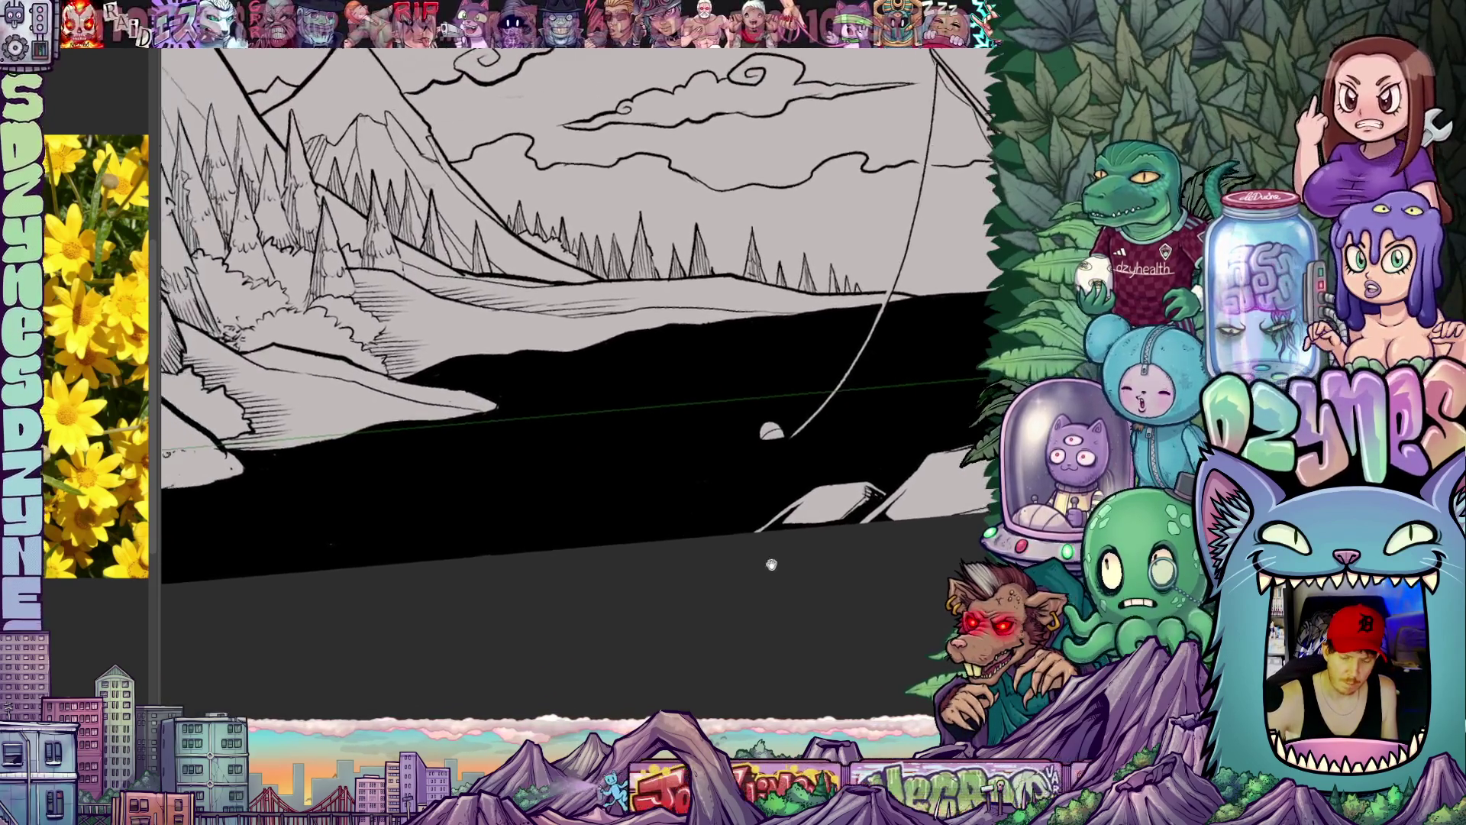
pyautogui.moveTo(779, 470)
pyautogui.mouseDown()
pyautogui.moveTo(617, 475)
pyautogui.moveTo(705, 472)
pyautogui.mouseUp()
# Step: Tilt the view for the ripple strokes, then level it and zoom back to the whole lake landscape
pyautogui.hotkey('shift', 'space')
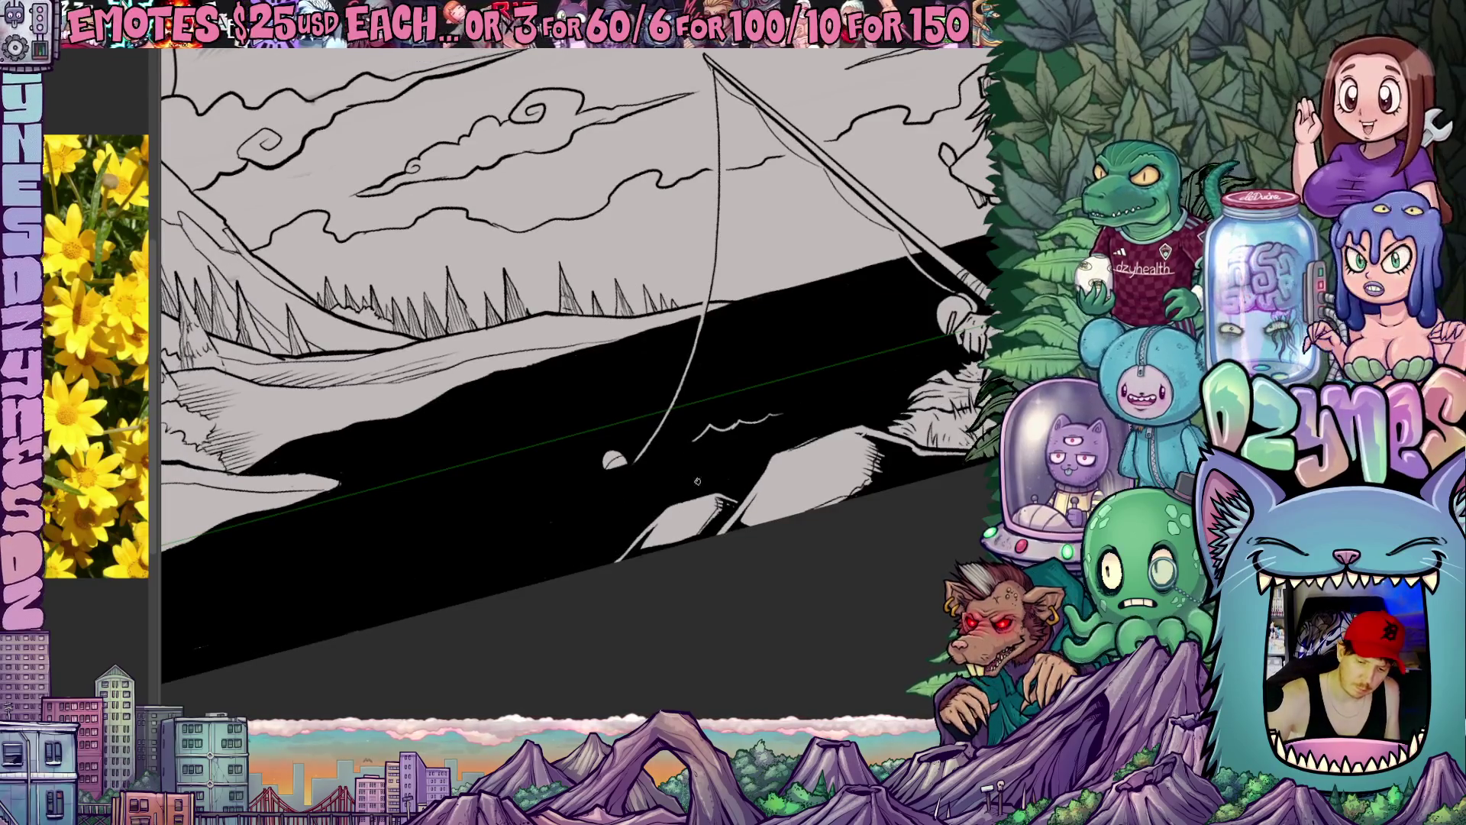
pyautogui.moveTo(698, 481)
pyautogui.mouseDown()
pyautogui.moveTo(802, 447)
pyautogui.moveTo(712, 439)
pyautogui.mouseUp()
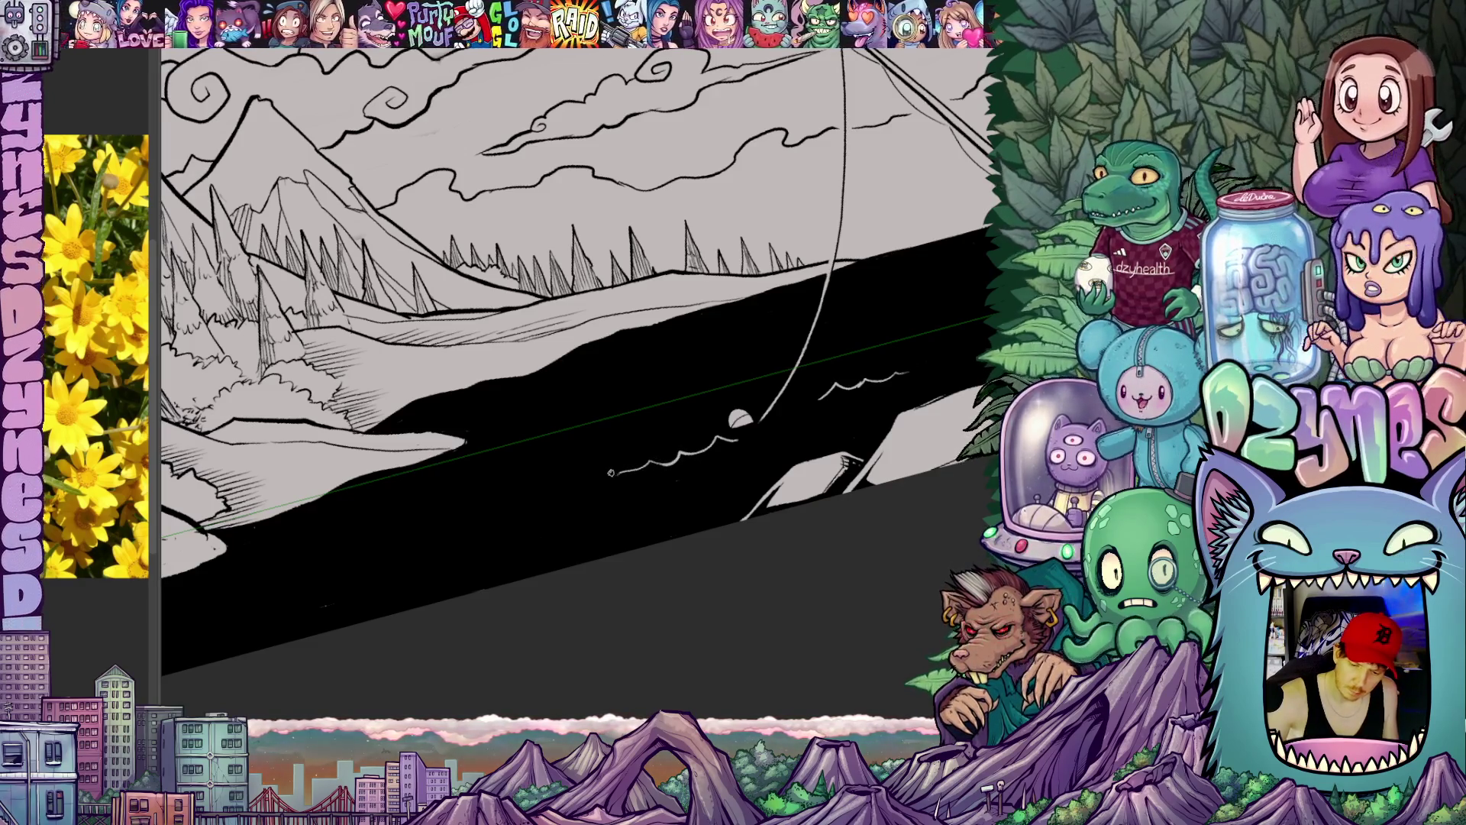
pyautogui.press('4')
pyautogui.press('4')
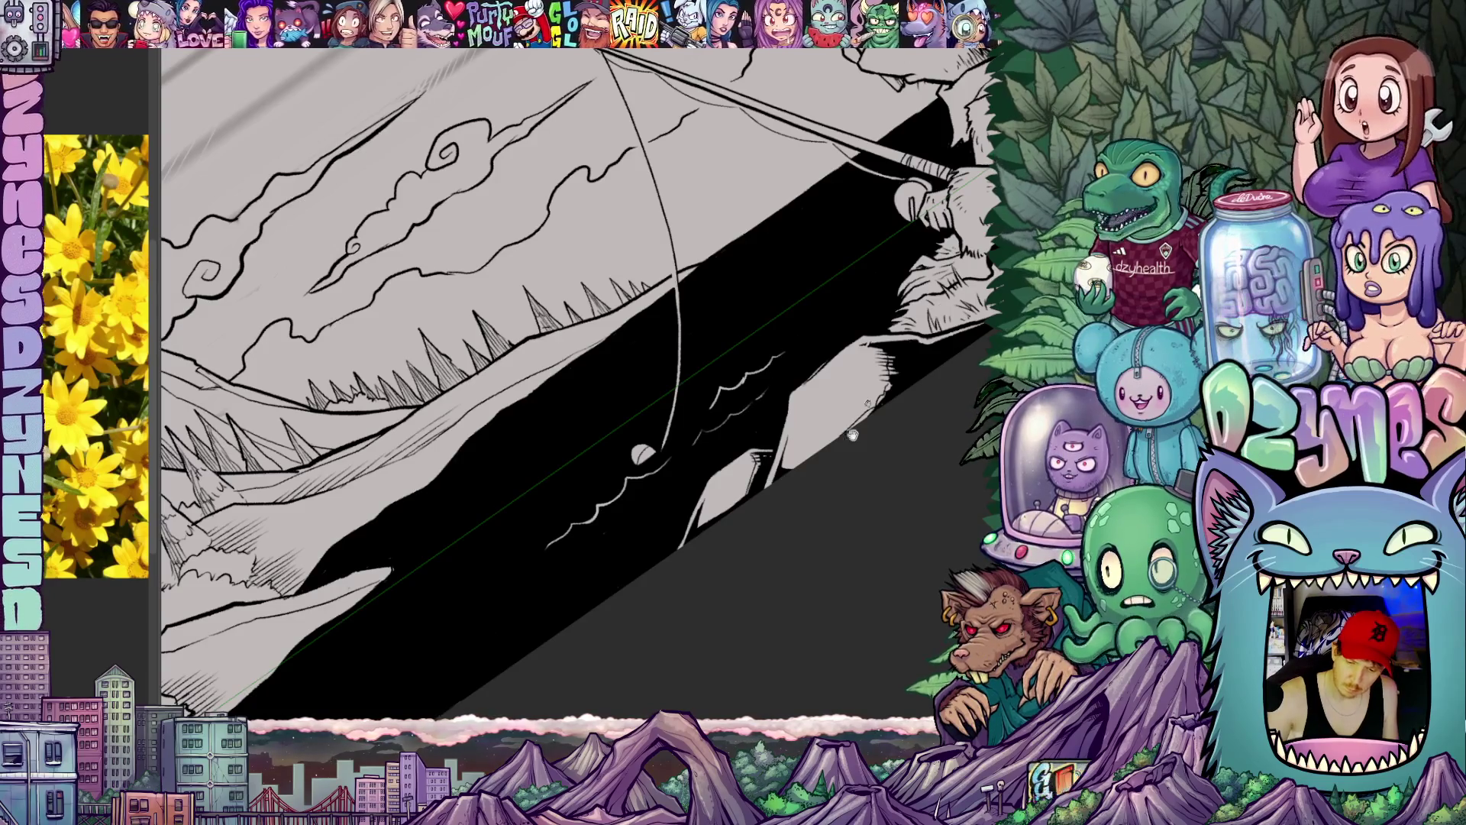
pyautogui.scroll(-2, 639, 455)
pyautogui.scroll(2, 772, 453)
pyautogui.scroll(-2, 770, 452)
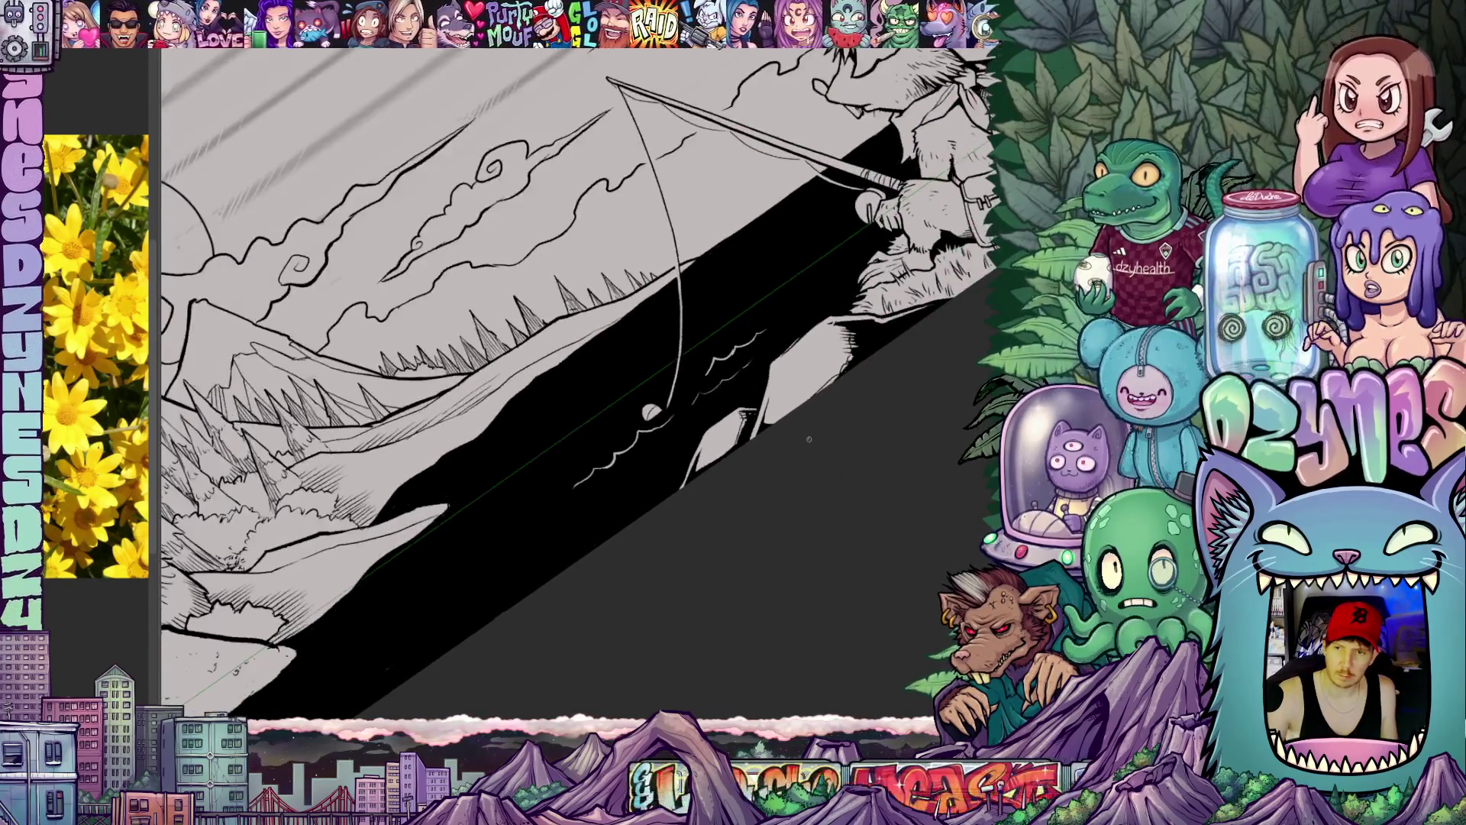
pyautogui.scroll(-1, 802, 455)
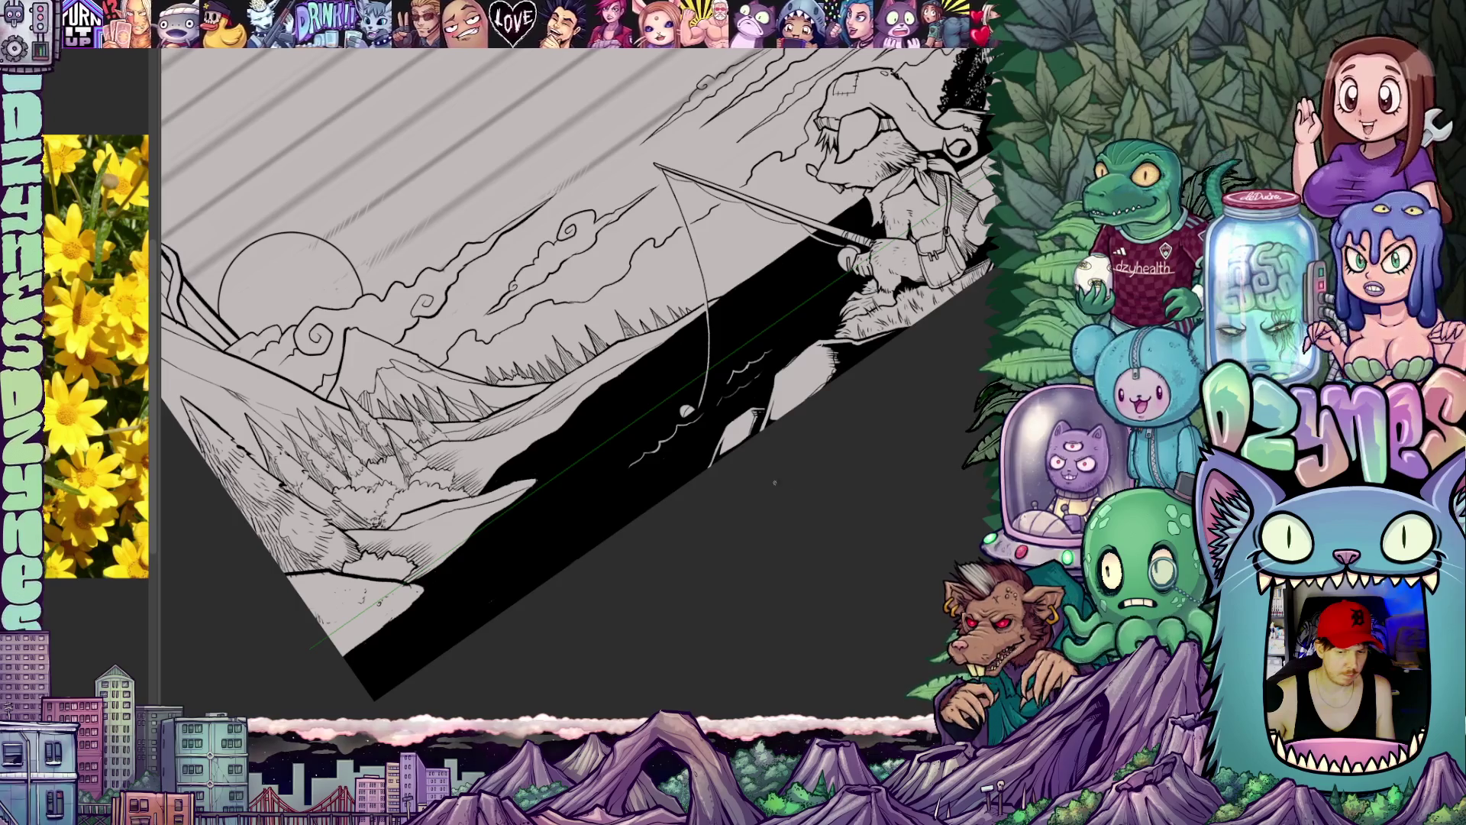
pyautogui.moveTo(775, 484); pyautogui.dragTo(816, 619)
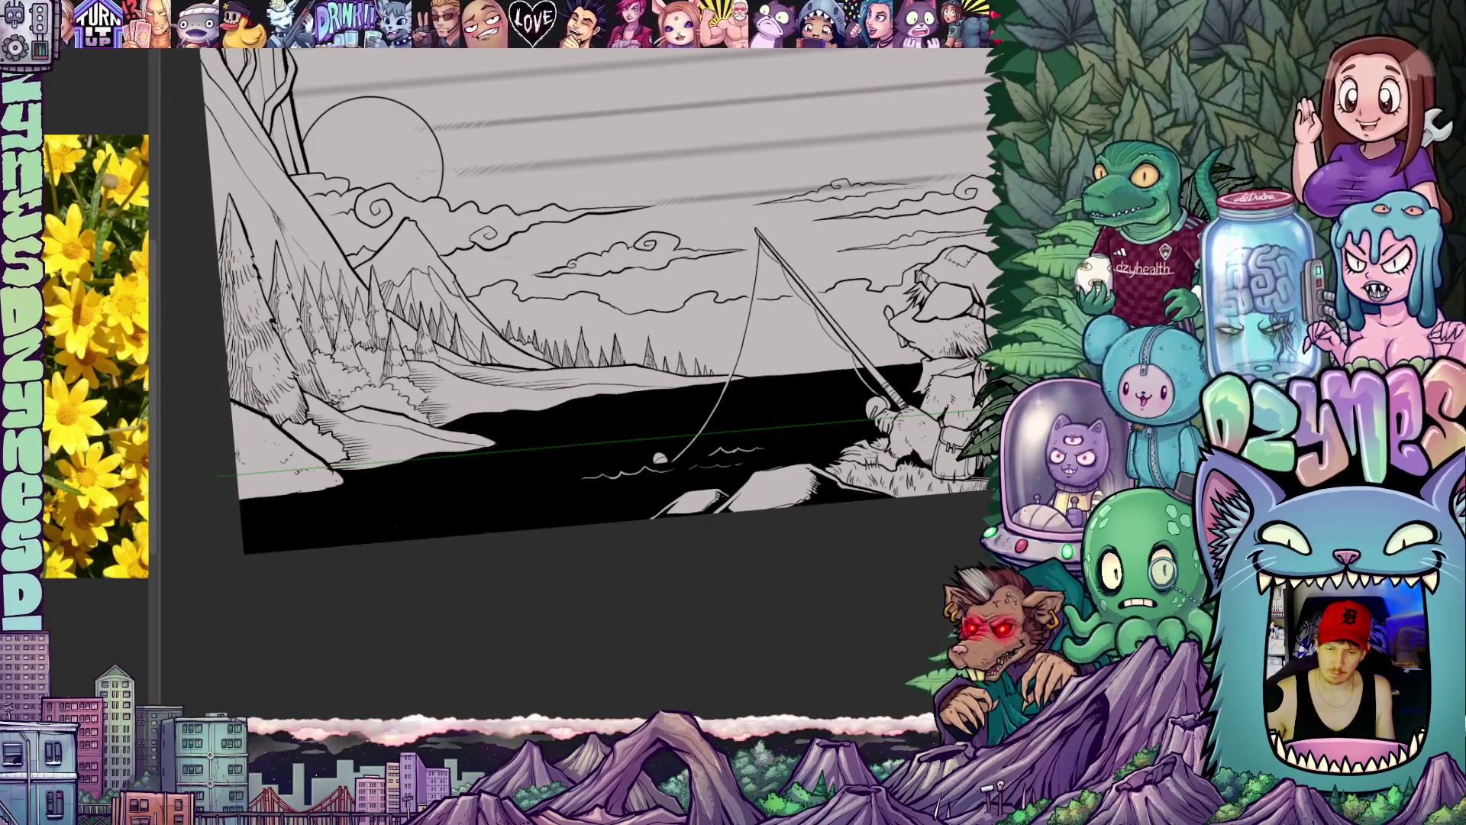
pyautogui.scroll(1, 827, 558)
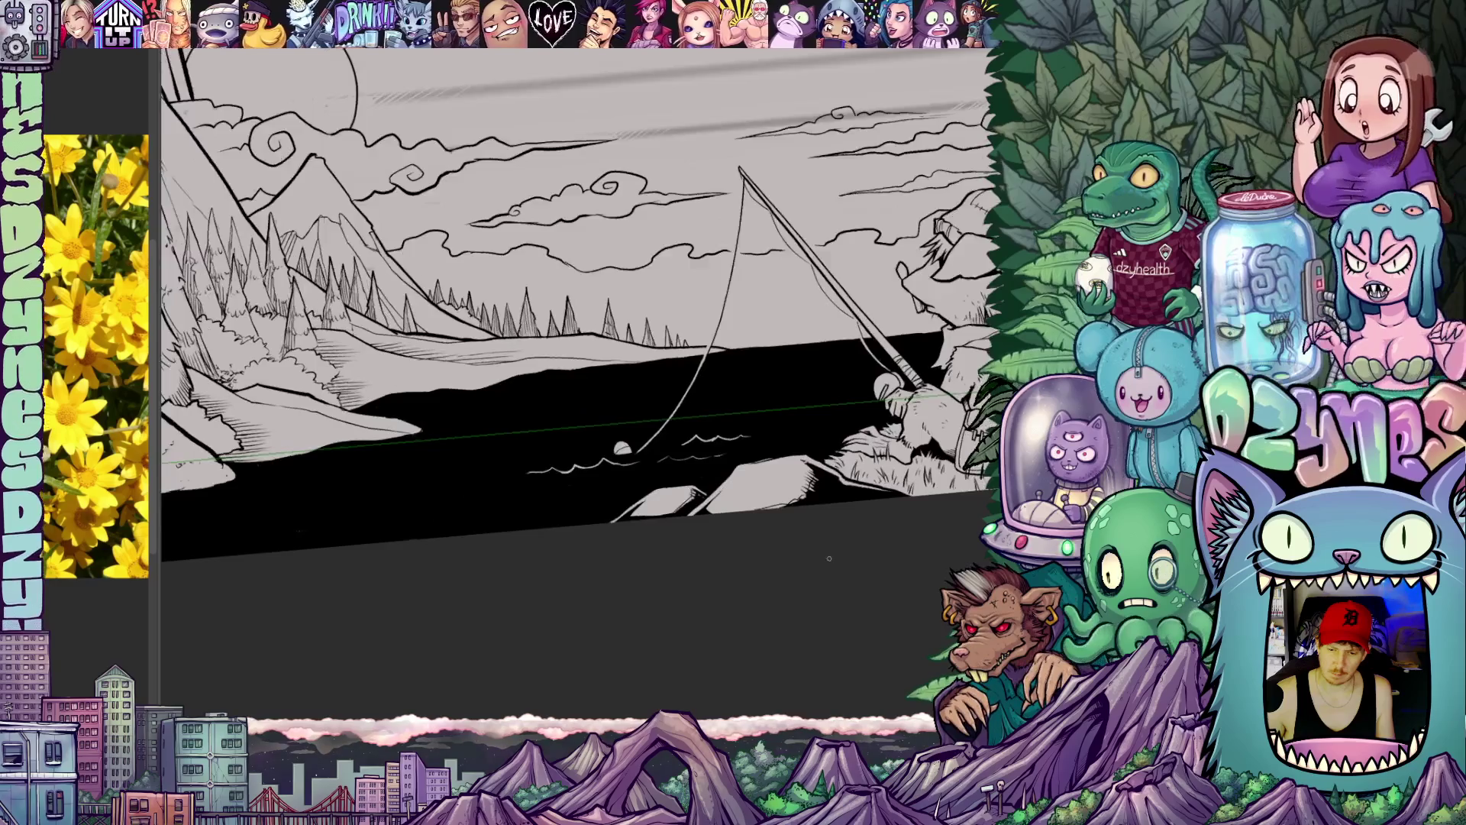
pyautogui.scroll(1, 827, 559)
pyautogui.moveTo(827, 559); pyautogui.dragTo(798, 605)
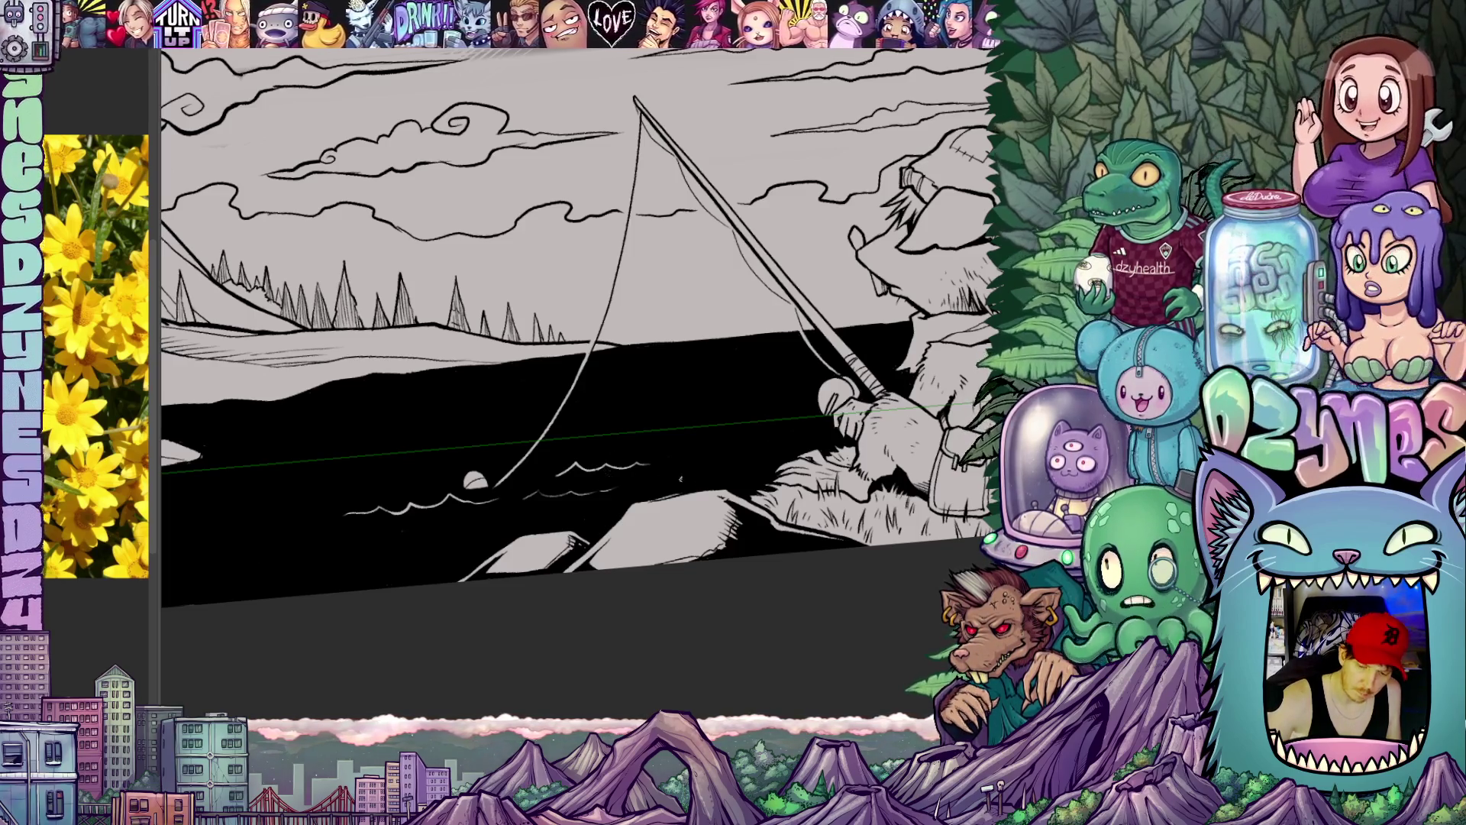
pyautogui.moveTo(680, 478)
pyautogui.mouseDown()
pyautogui.moveTo(683, 410)
pyautogui.moveTo(771, 404)
pyautogui.mouseUp()
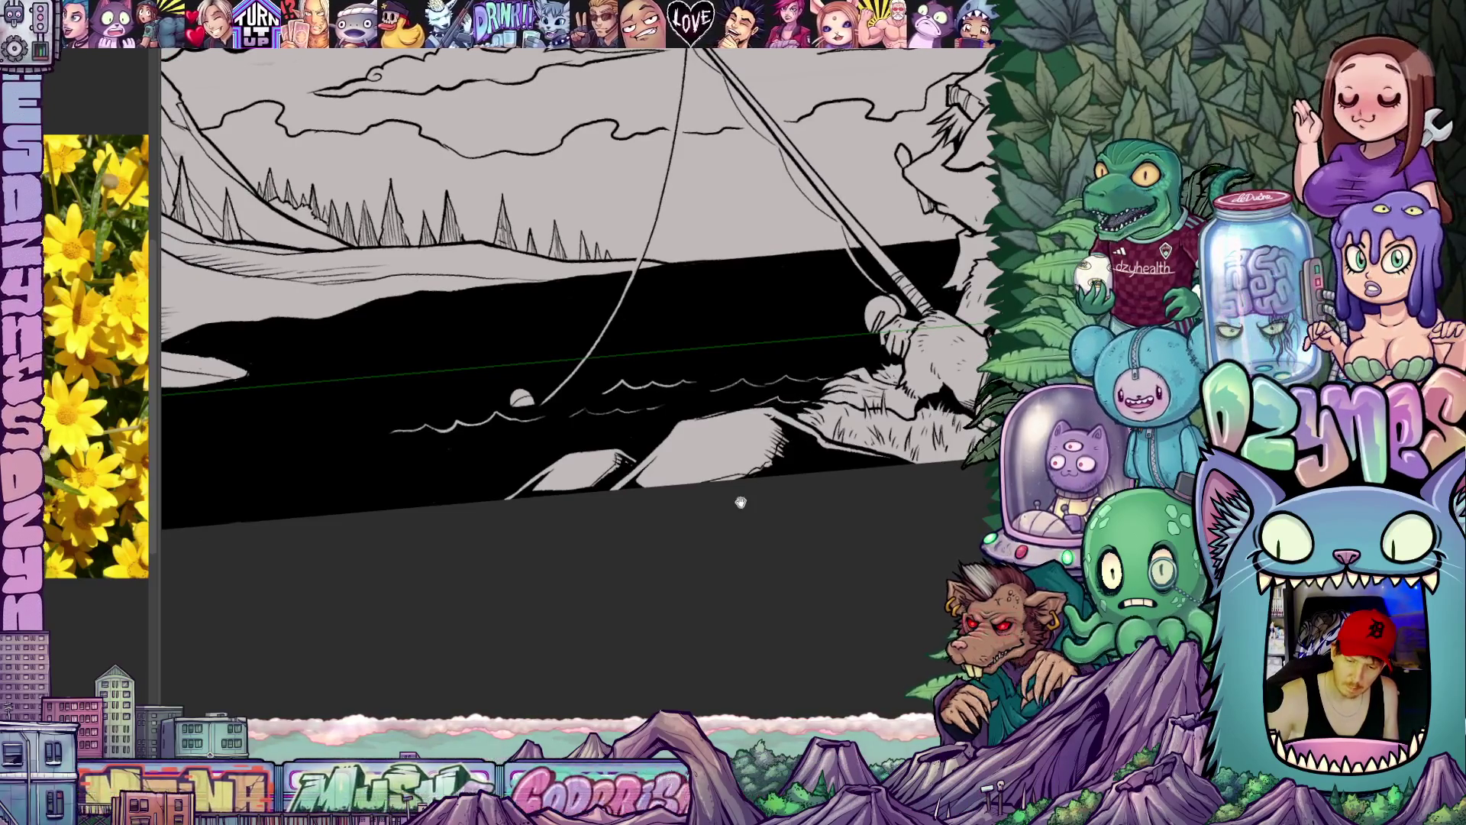
pyautogui.moveTo(740, 504)
pyautogui.mouseDown()
pyautogui.moveTo(928, 449)
pyautogui.moveTo(811, 418)
pyautogui.moveTo(887, 355)
pyautogui.mouseUp()
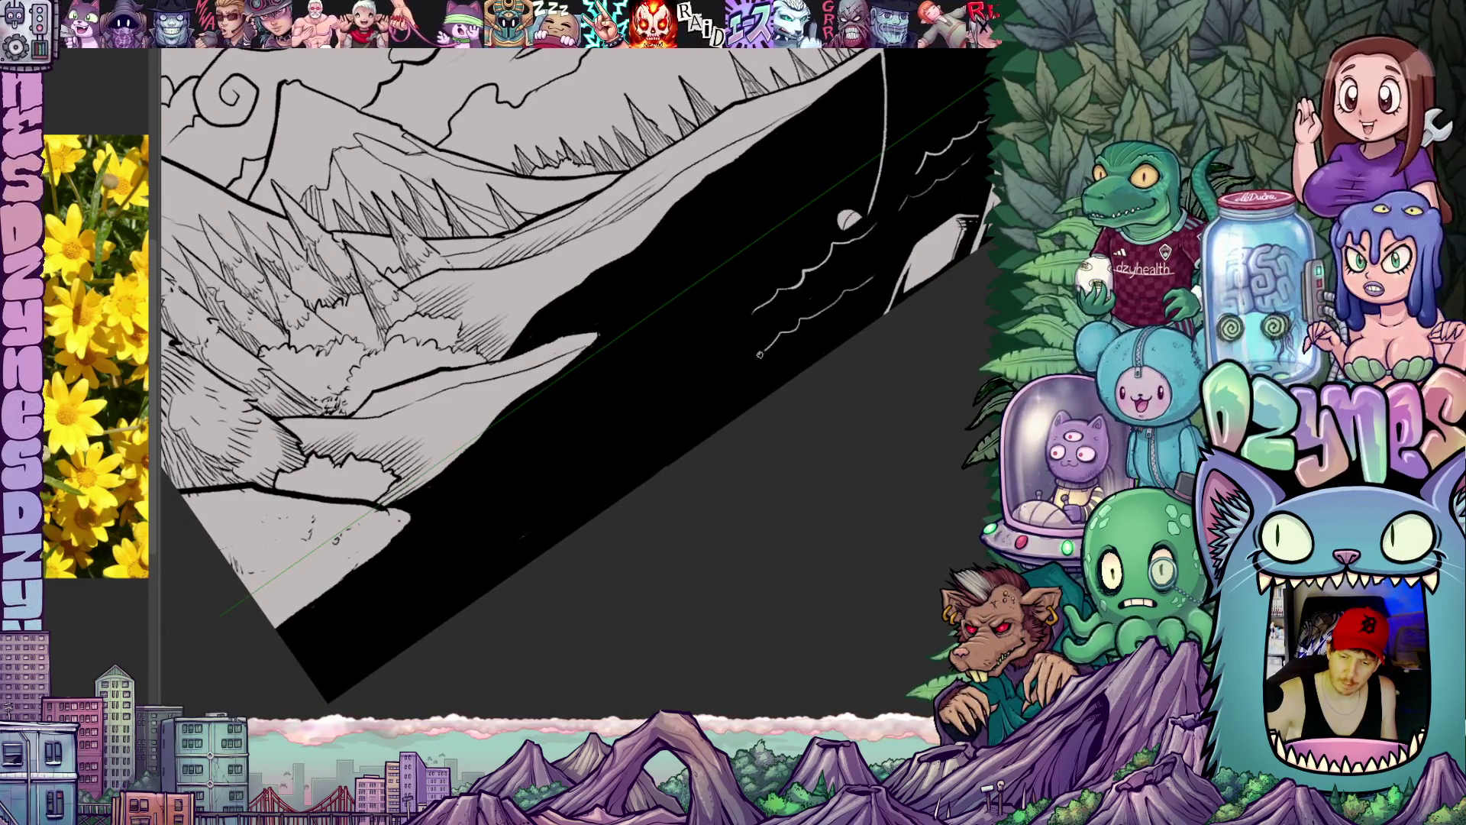
pyautogui.moveTo(720, 436)
pyautogui.mouseDown()
pyautogui.moveTo(847, 343)
pyautogui.moveTo(861, 444)
pyautogui.moveTo(725, 625)
pyautogui.moveTo(802, 481)
pyautogui.moveTo(894, 430)
pyautogui.moveTo(819, 501)
pyautogui.mouseUp()
pyautogui.scroll(-3, 802, 481)
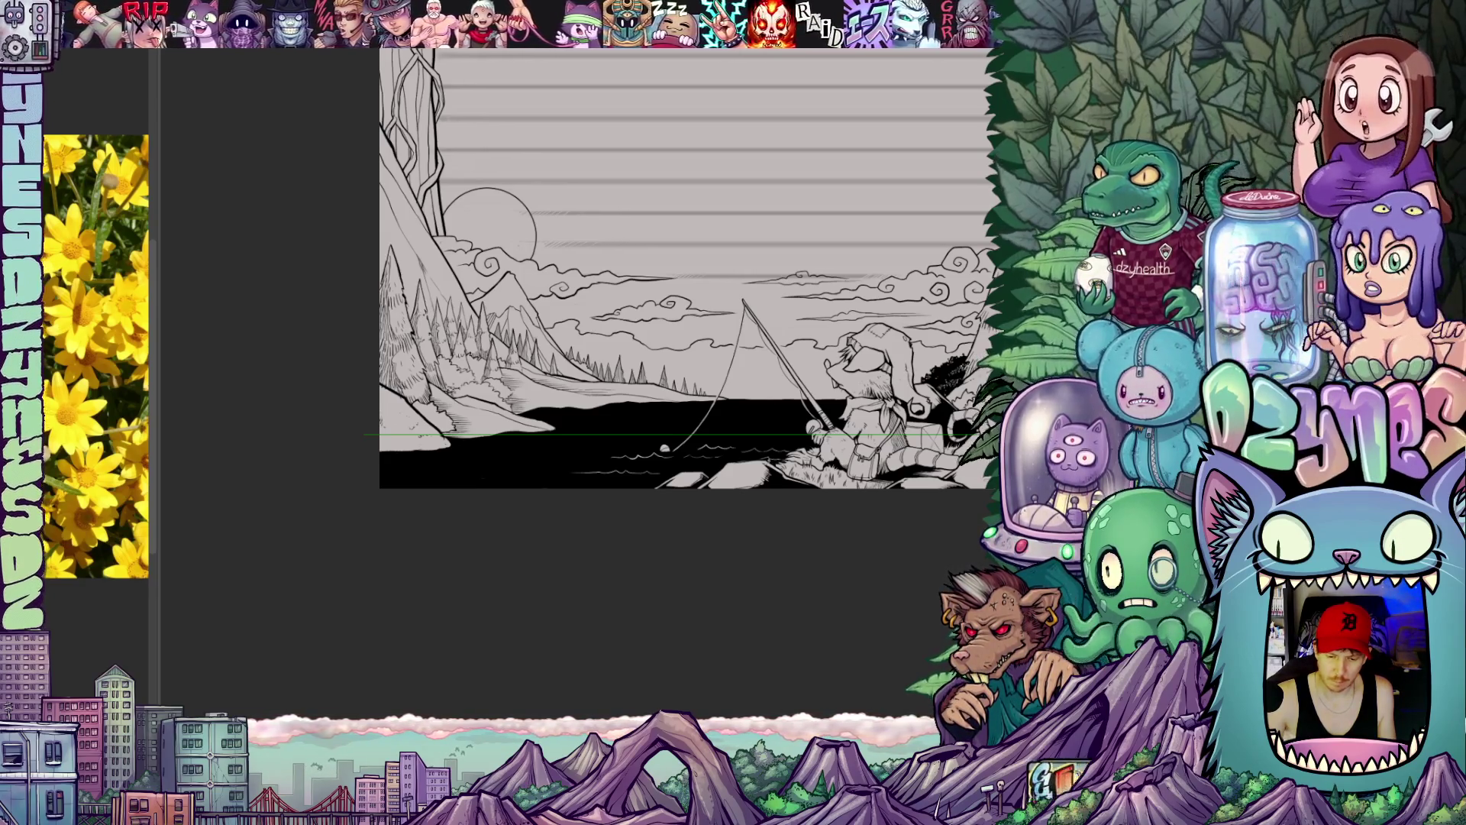
pyautogui.scroll(2, 687, 344)
pyautogui.scroll(2, 687, 343)
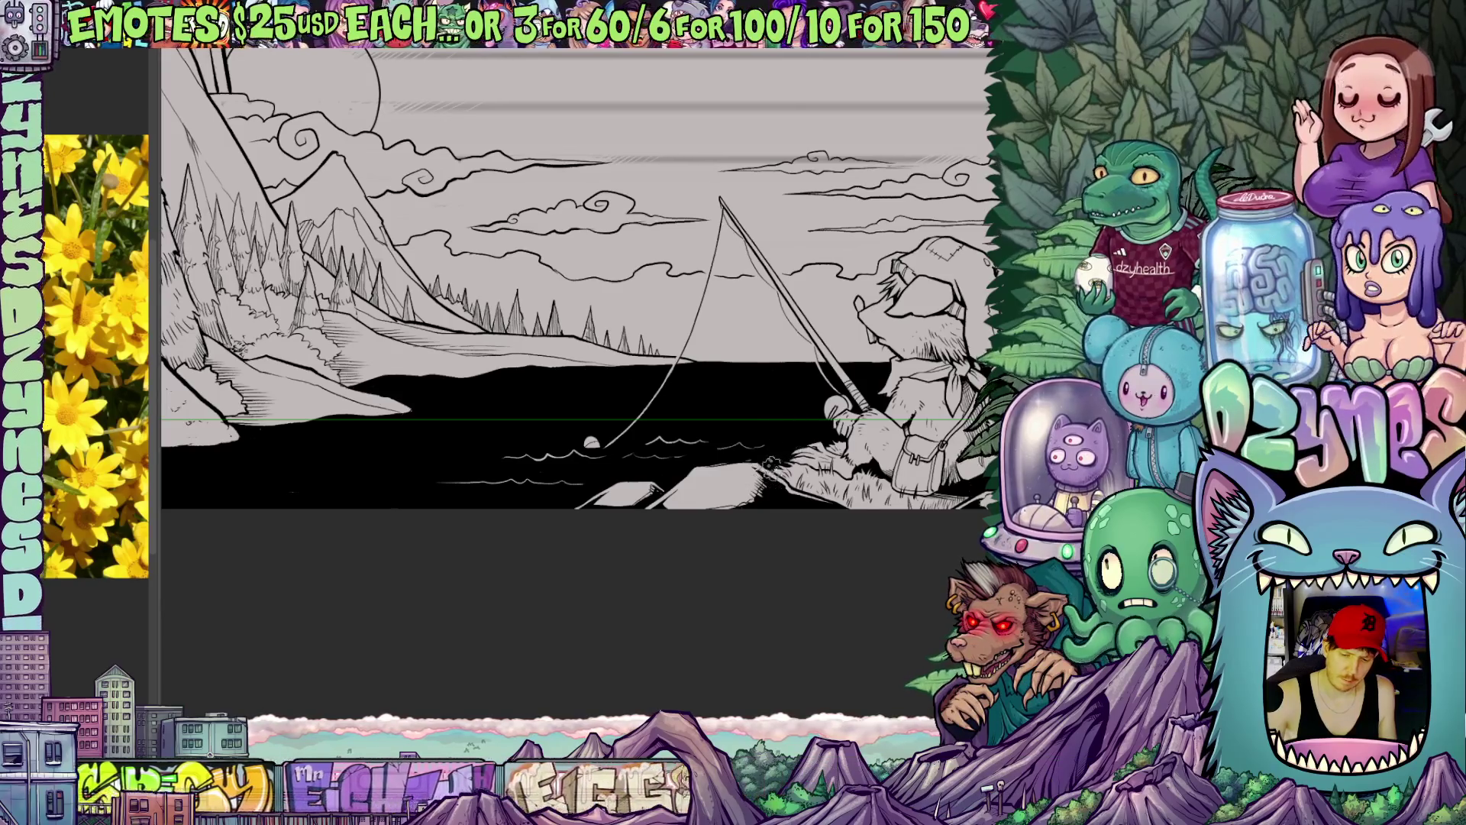
# Step: Erase the small wave marks on the black water near the fishing line and slide the drawing right
pyautogui.moveTo(695, 482)
pyautogui.mouseDown()
pyautogui.moveTo(599, 422)
pyautogui.moveTo(321, 487)
pyautogui.mouseUp()
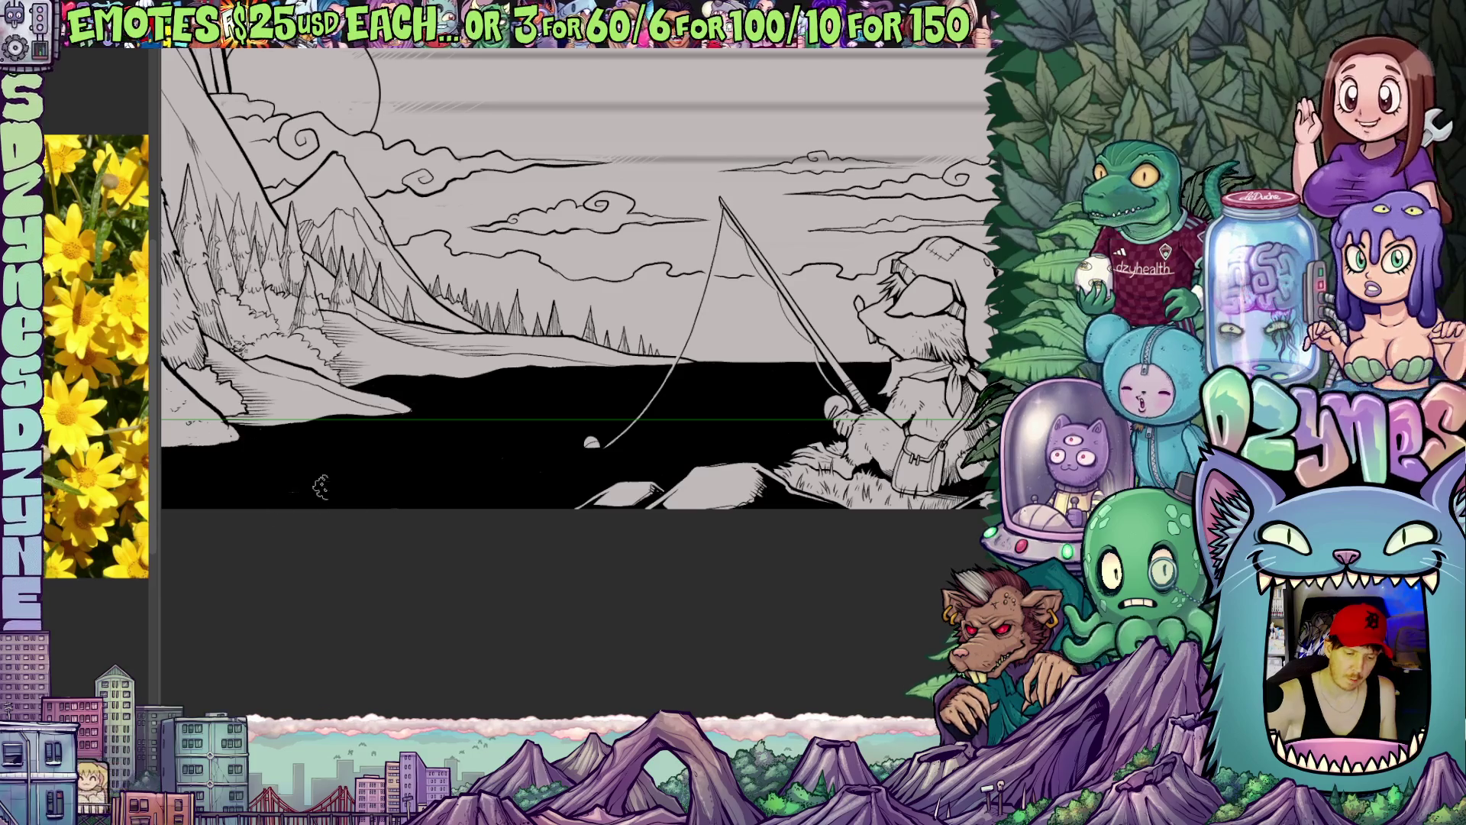
pyautogui.moveTo(619, 585); pyautogui.dragTo(735, 577)
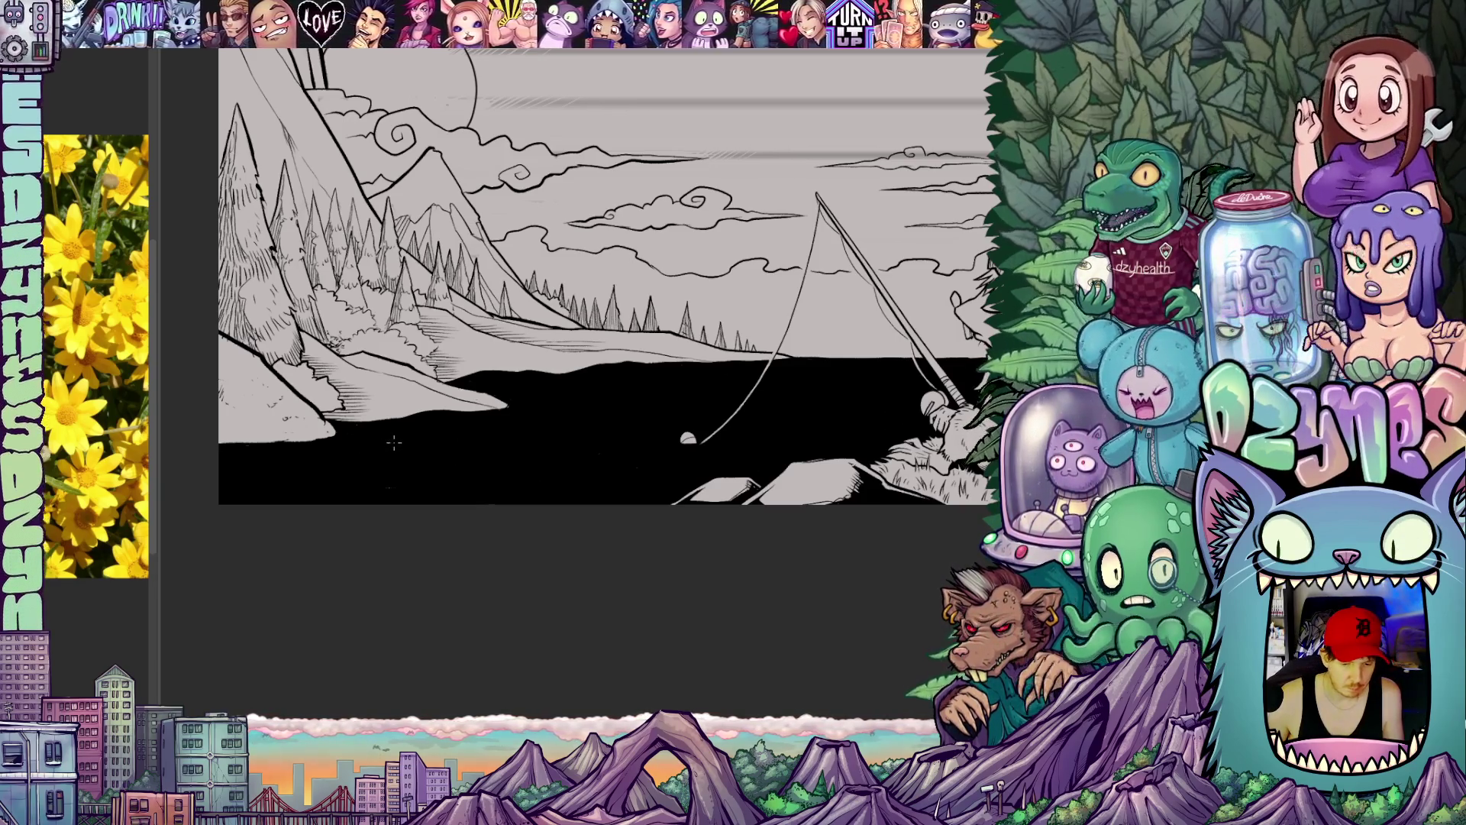
# Step: Sketch a faint line on the water, then a purple spiral swirl in the sky beside the fishing line
pyautogui.moveTo(394, 442); pyautogui.dragTo(534, 448)
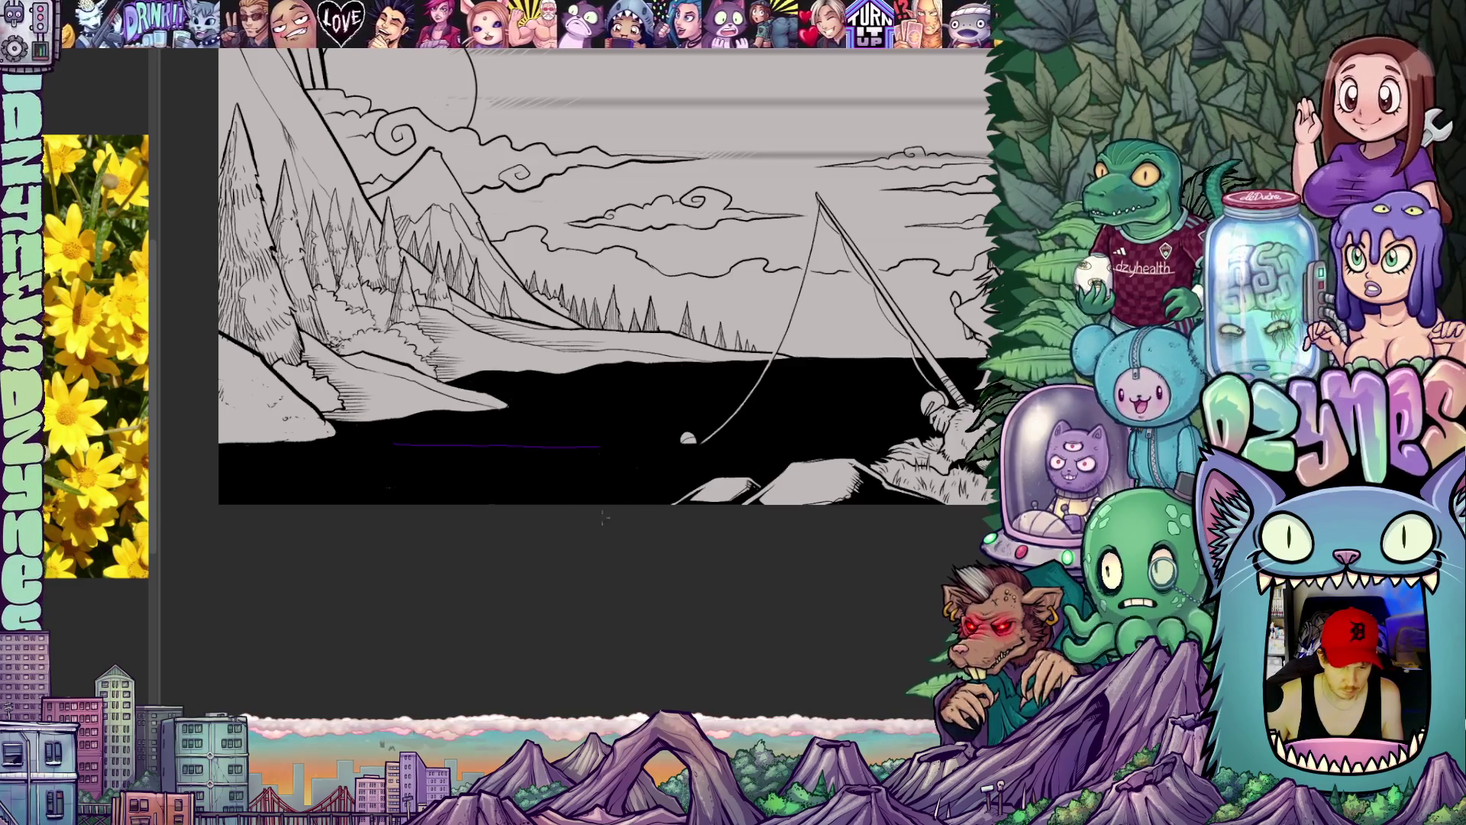
pyautogui.scroll(2, 604, 517)
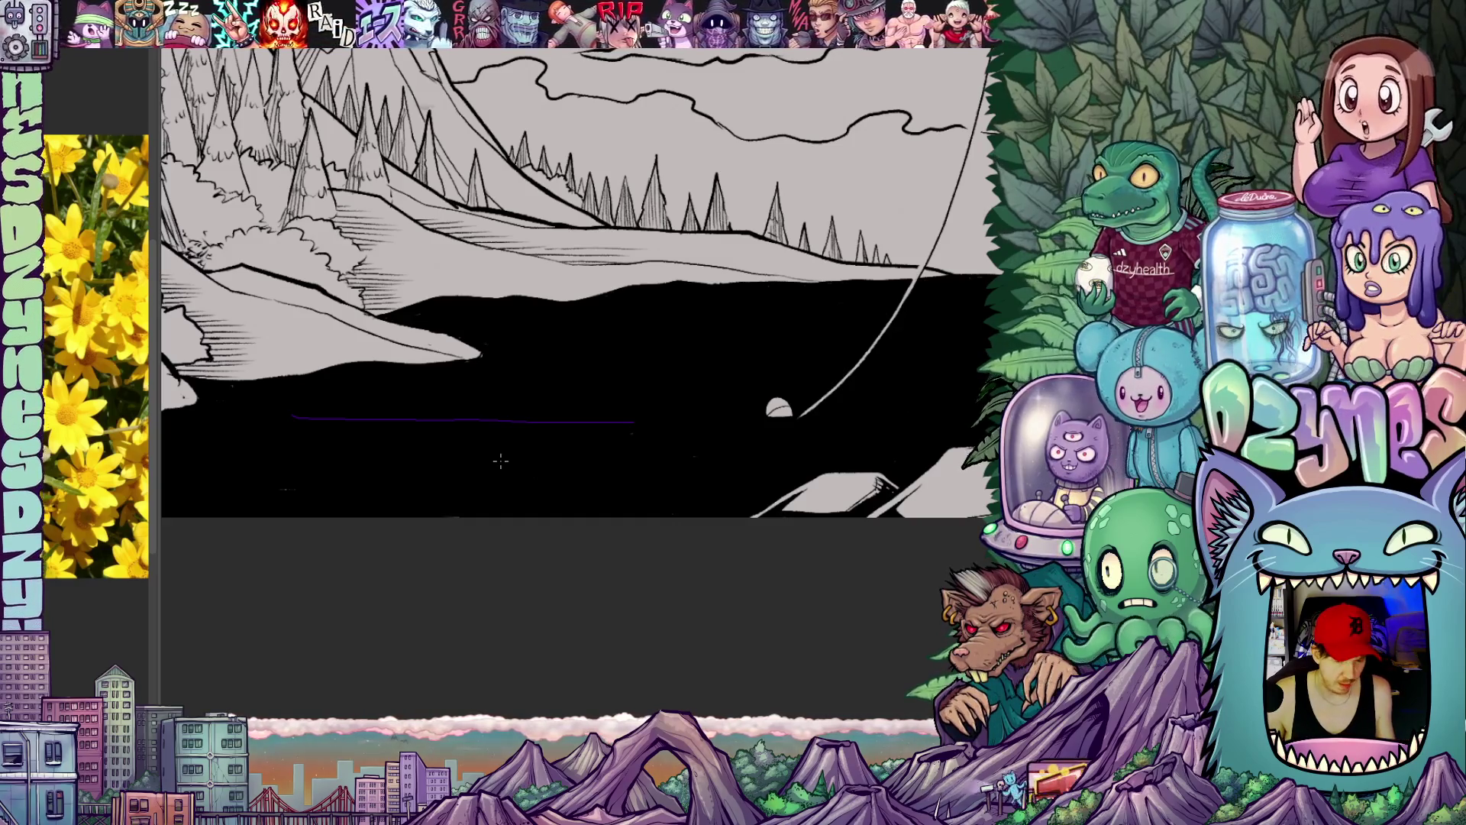
pyautogui.moveTo(593, 349)
pyautogui.mouseDown()
pyautogui.moveTo(504, 486)
pyautogui.moveTo(504, 562)
pyautogui.mouseUp()
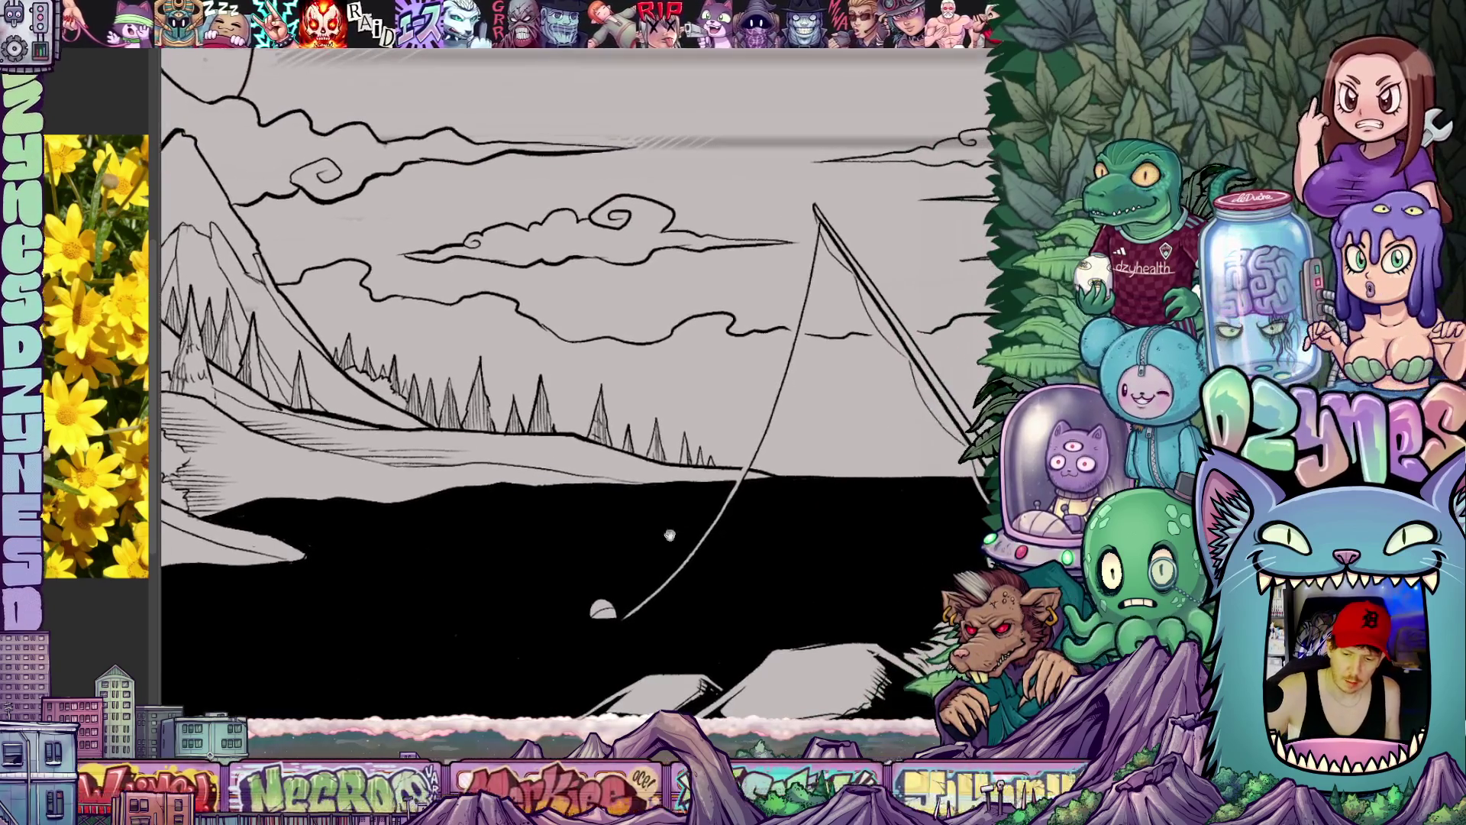
pyautogui.moveTo(848, 360); pyautogui.dragTo(803, 433)
pyautogui.moveTo(848, 361)
pyautogui.mouseDown()
pyautogui.moveTo(841, 384)
pyautogui.moveTo(813, 378)
pyautogui.mouseUp()
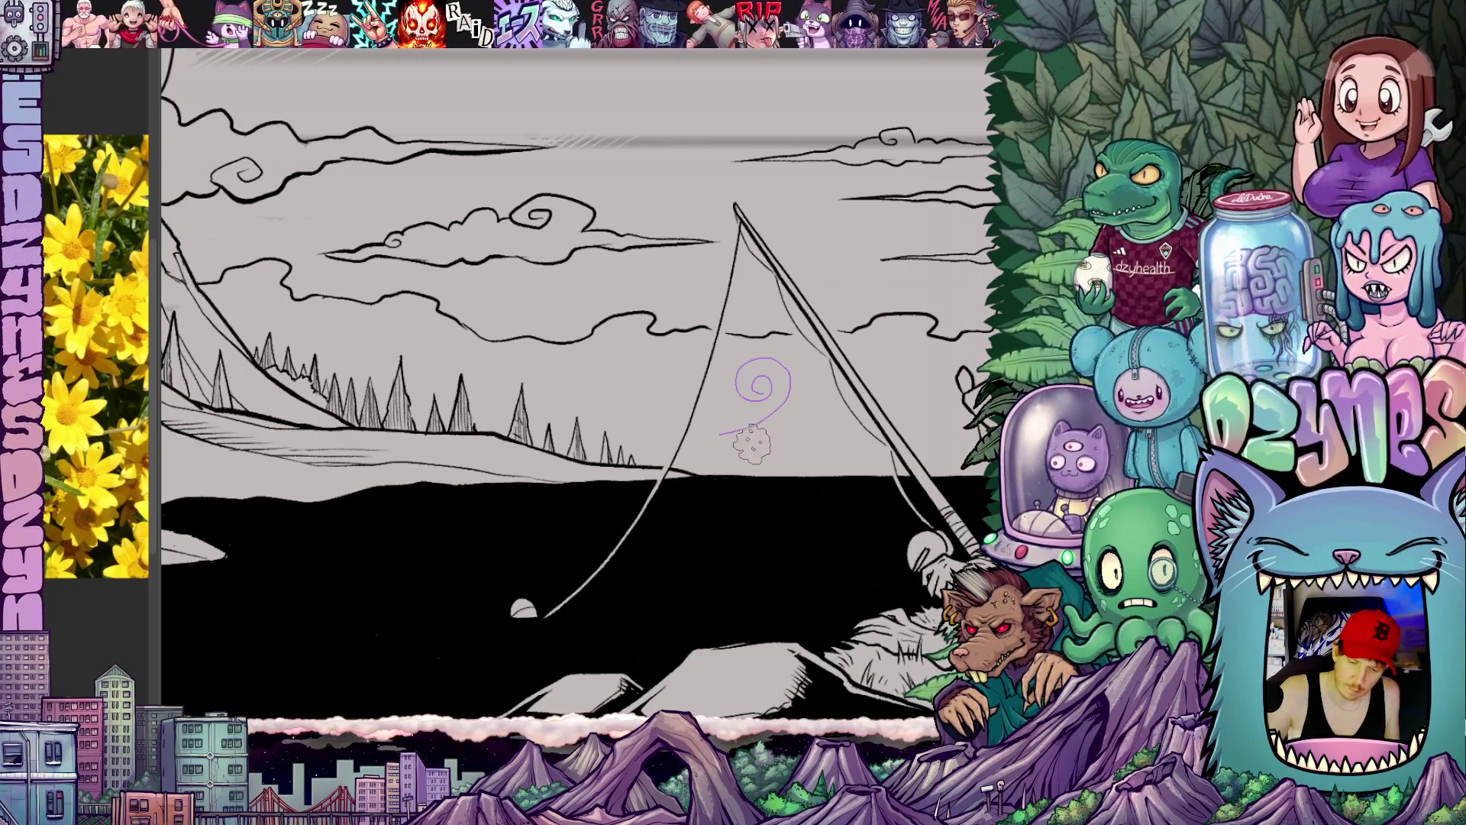
# Step: Ink the spiral in black, then undo the ink stroke and the sketched spiral entirely
pyautogui.hotkey('ctrl', 'z')
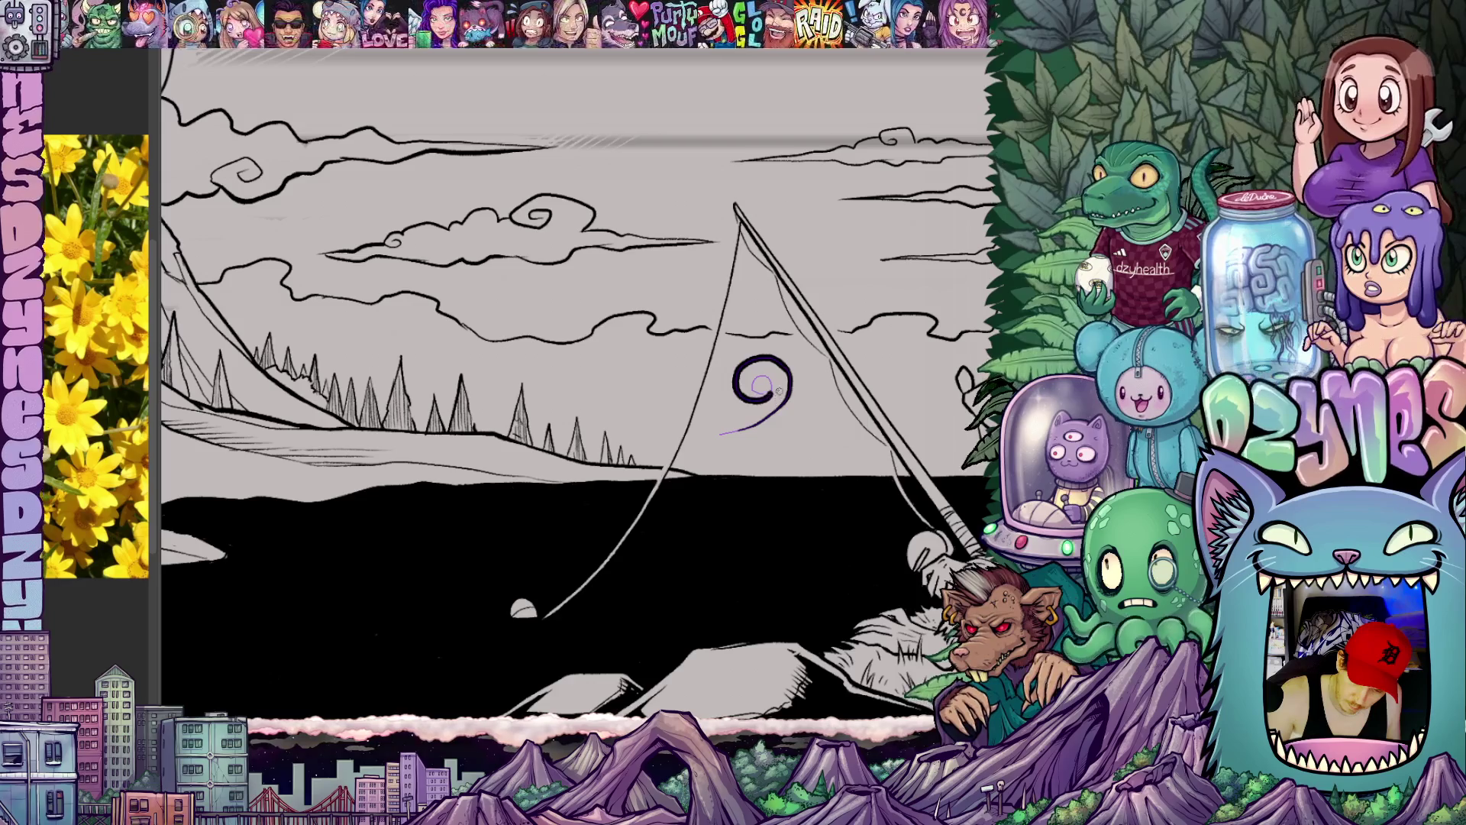
pyautogui.moveTo(733, 430); pyautogui.dragTo(758, 384)
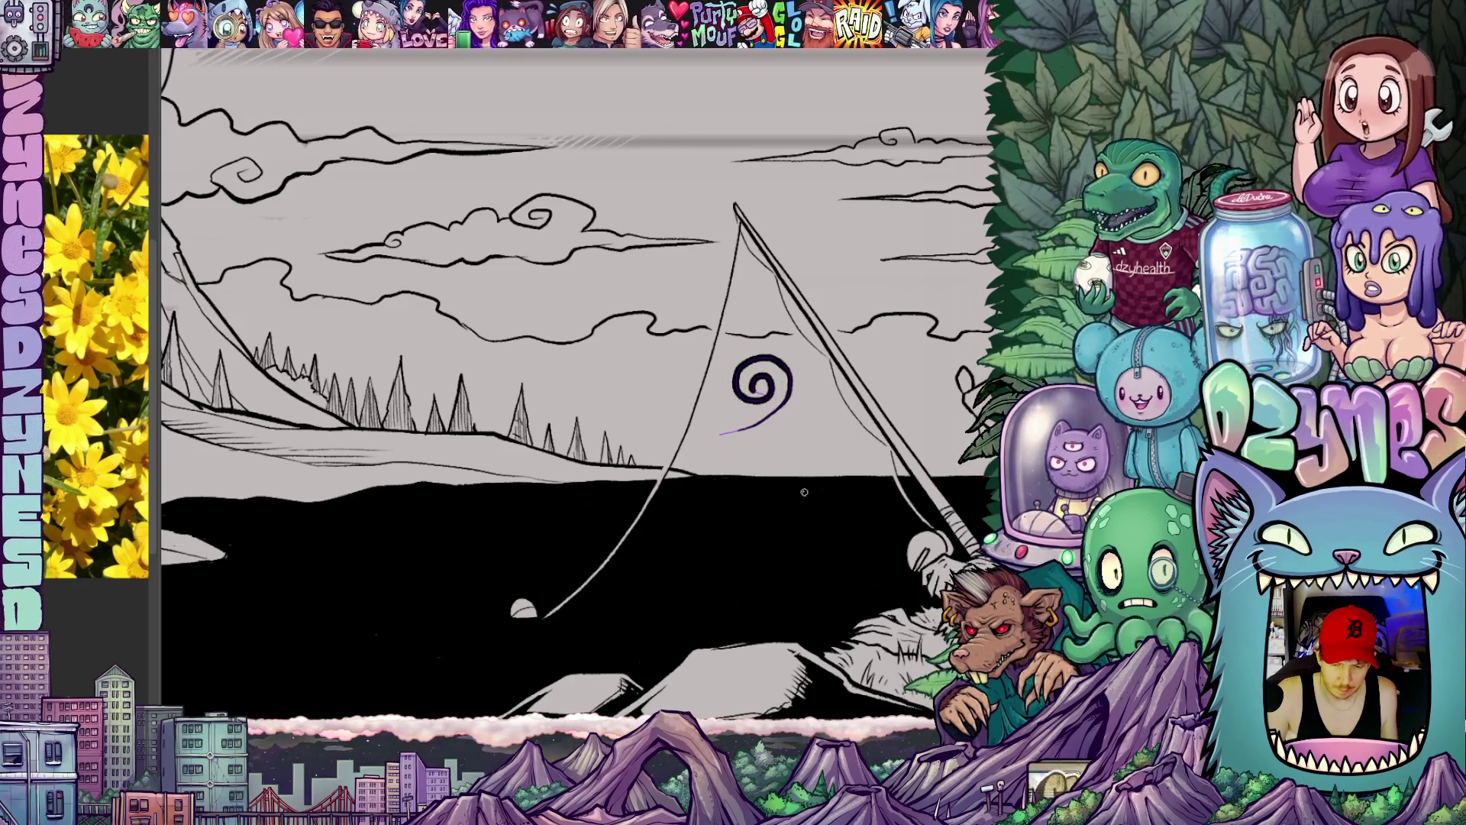
pyautogui.hotkey('ctrl', 'z')
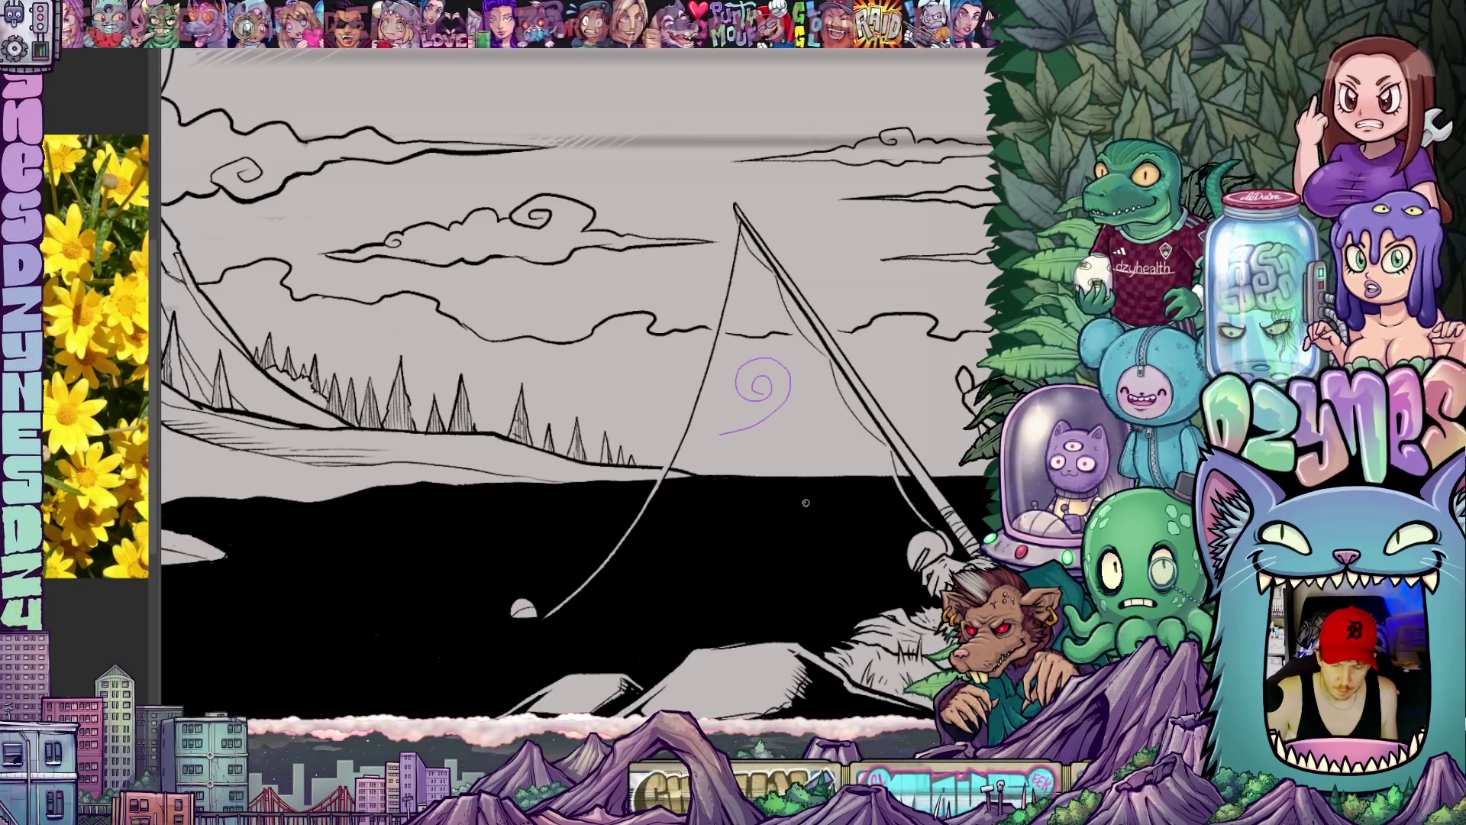
pyautogui.hotkey('ctrl', 'z')
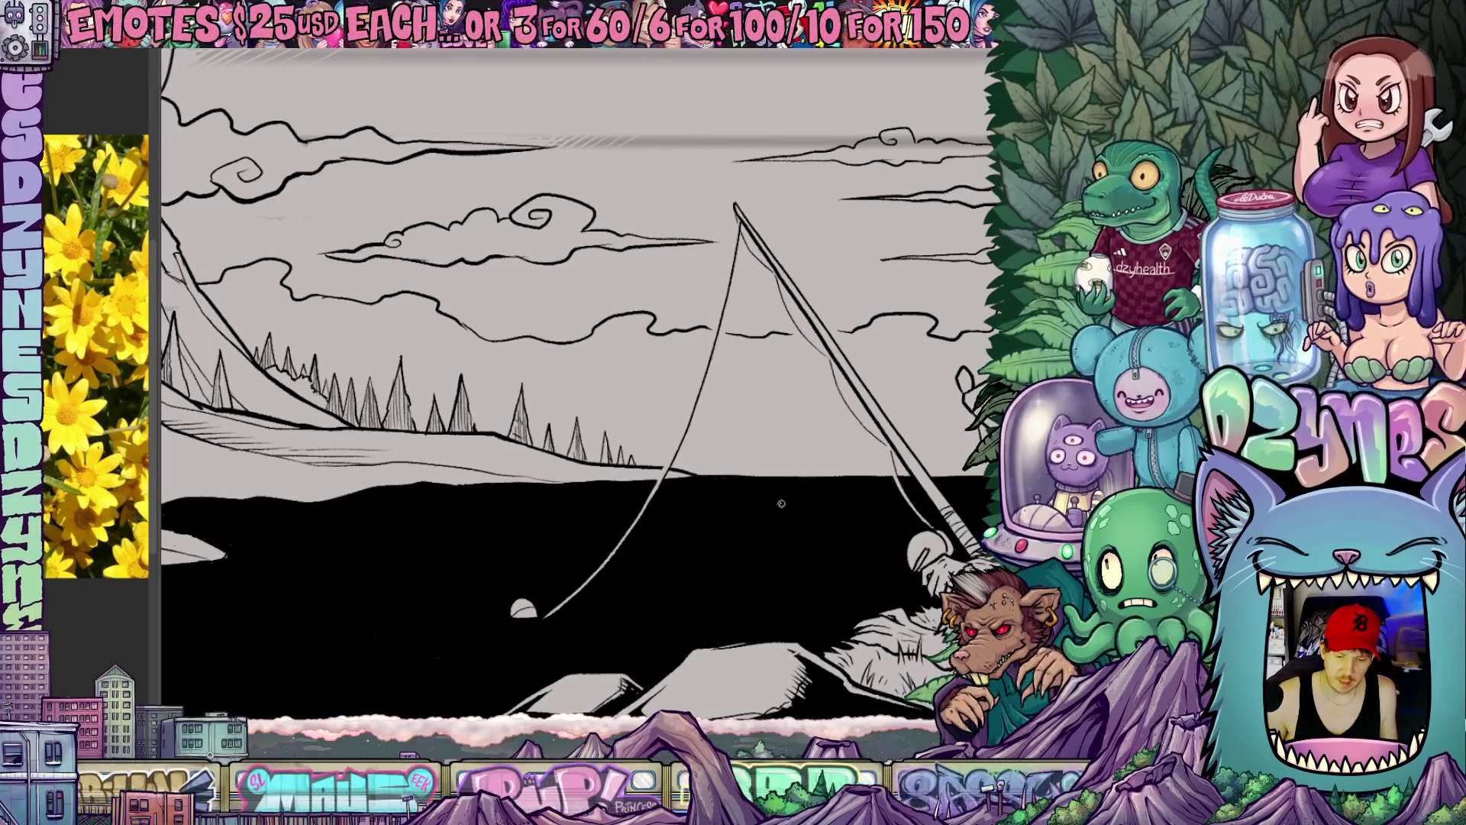
pyautogui.scroll(-5, 781, 504)
pyautogui.scroll(-2, 687, 469)
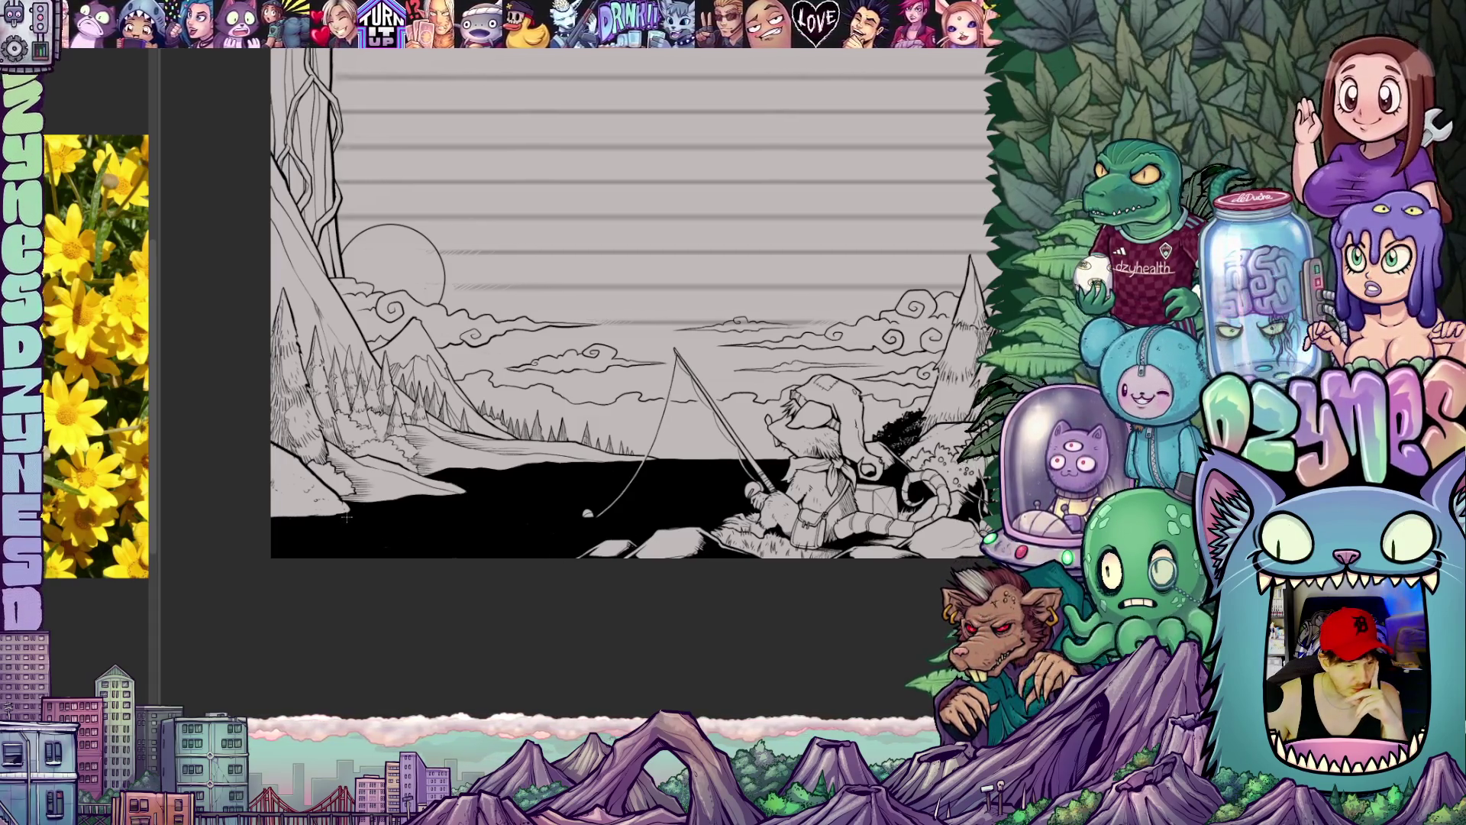
# Step: Draw a short and a long thin white horizontal ripple line across the left side of the black lake
pyautogui.moveTo(349, 518); pyautogui.dragTo(408, 517)
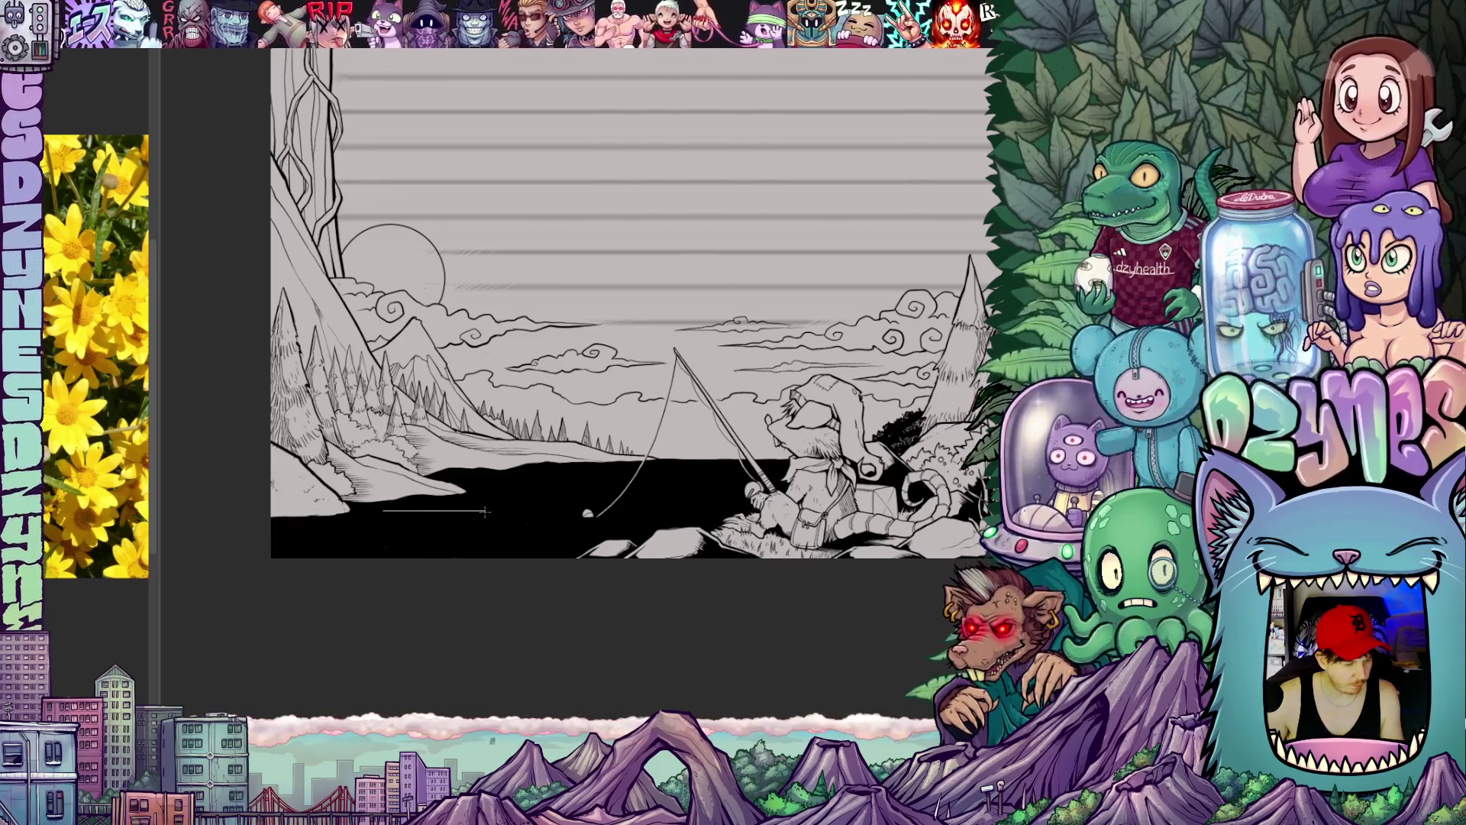
pyautogui.moveTo(483, 515); pyautogui.dragTo(728, 514)
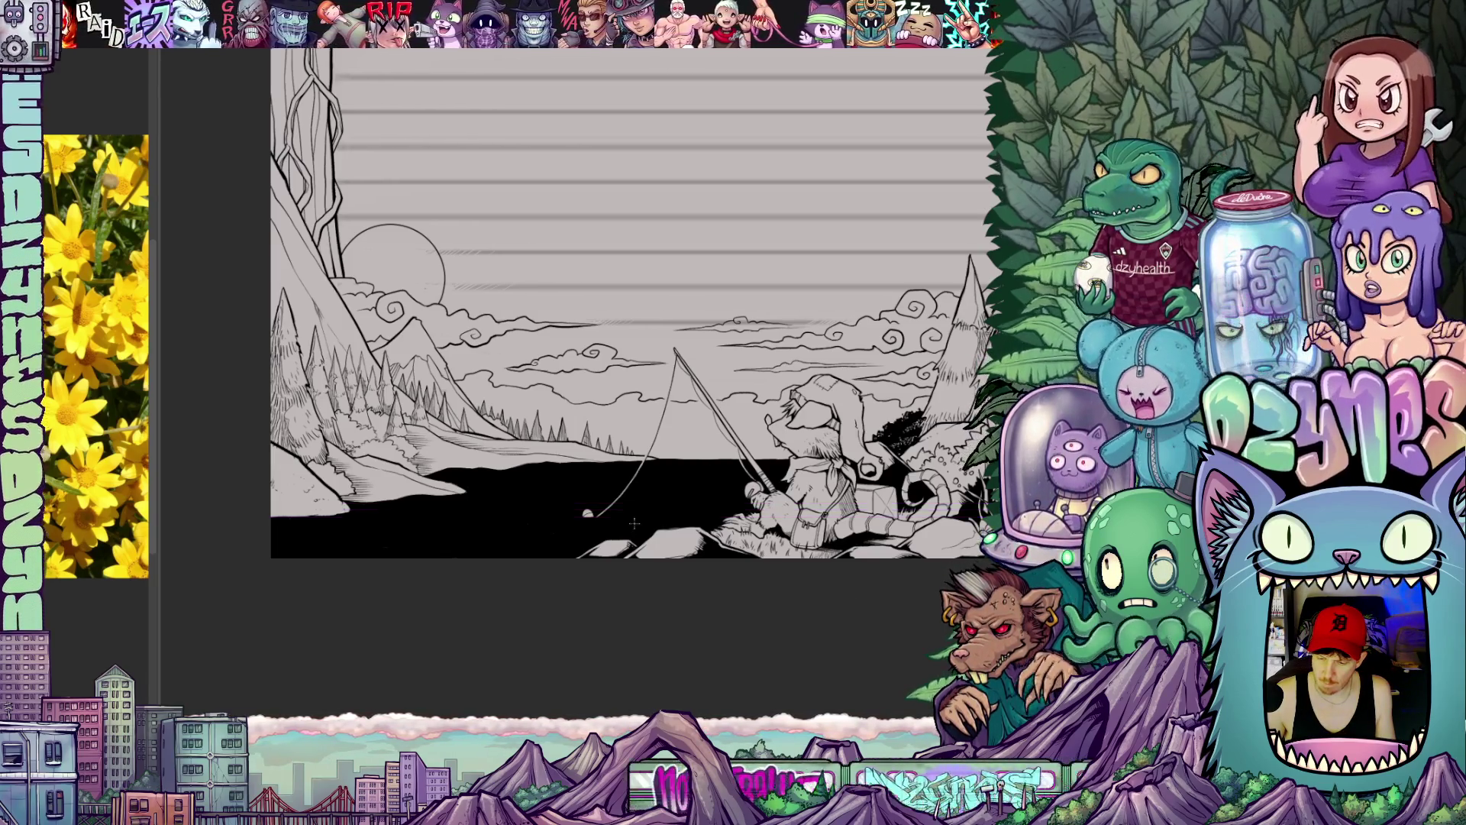
pyautogui.scroll(2, 633, 524)
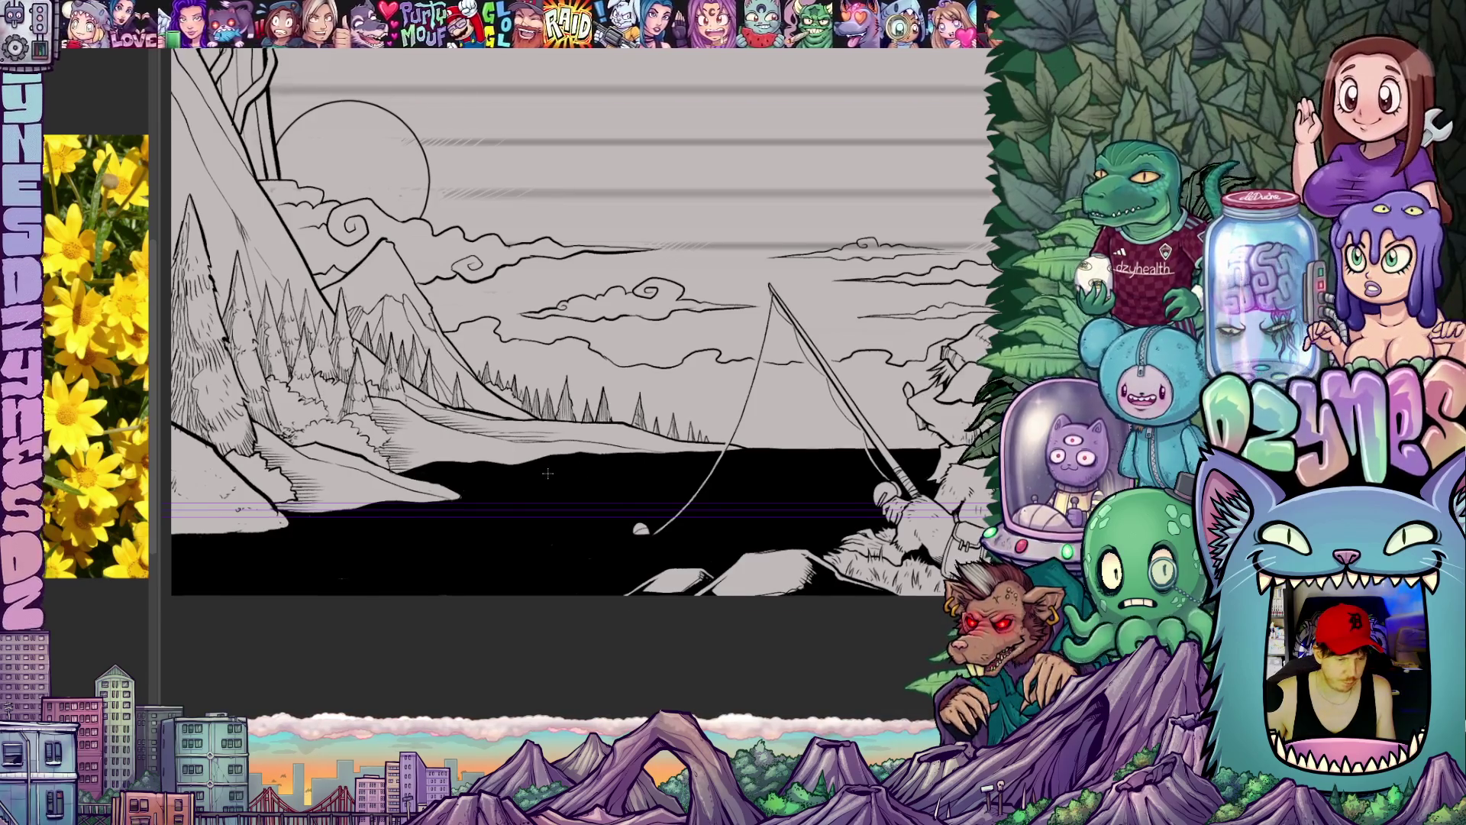
pyautogui.scroll(1, 548, 474)
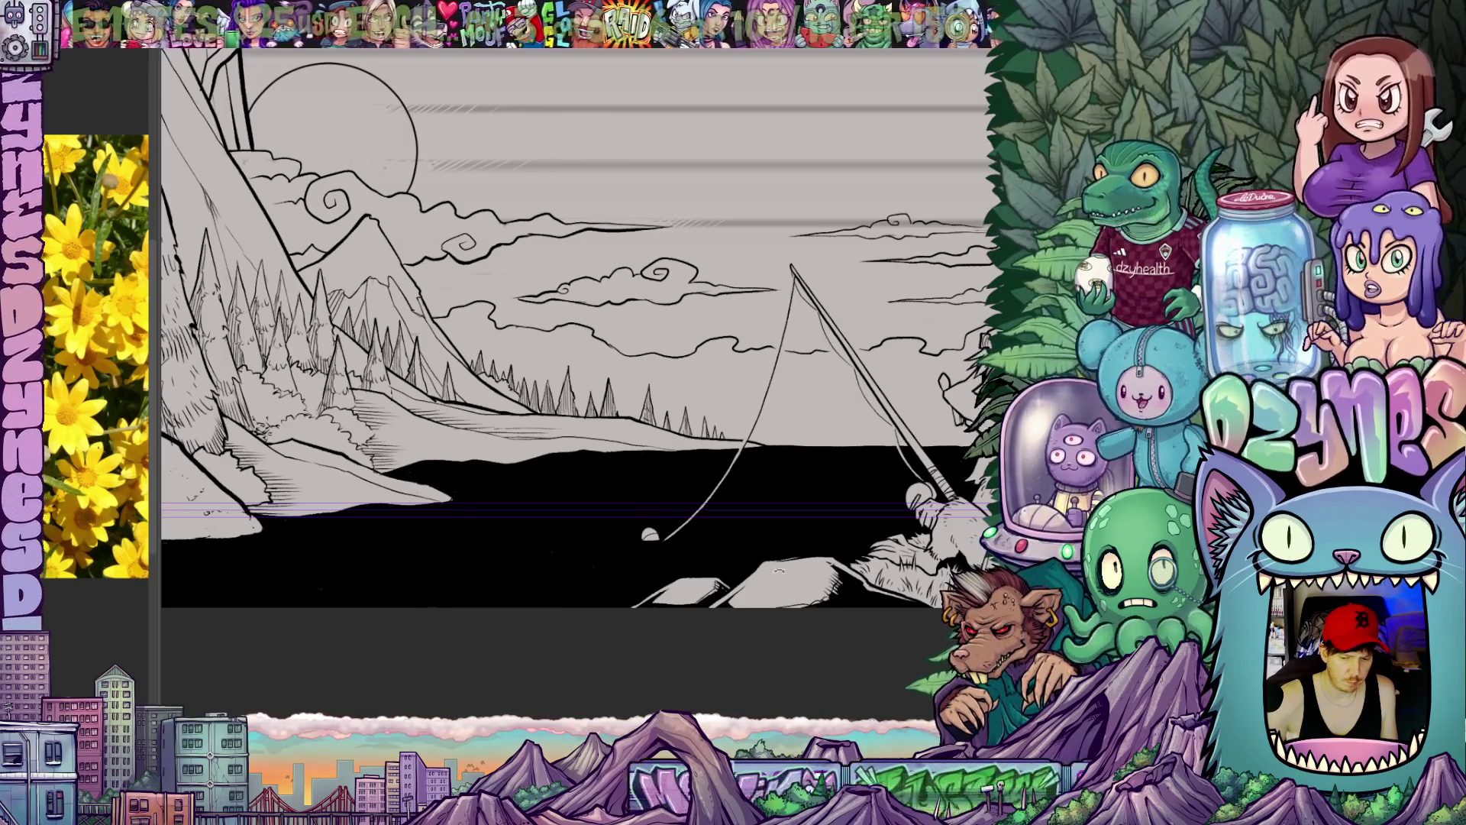
# Step: Tilt the view and draw white streaks into the black water edge below the slopes
pyautogui.press('r')
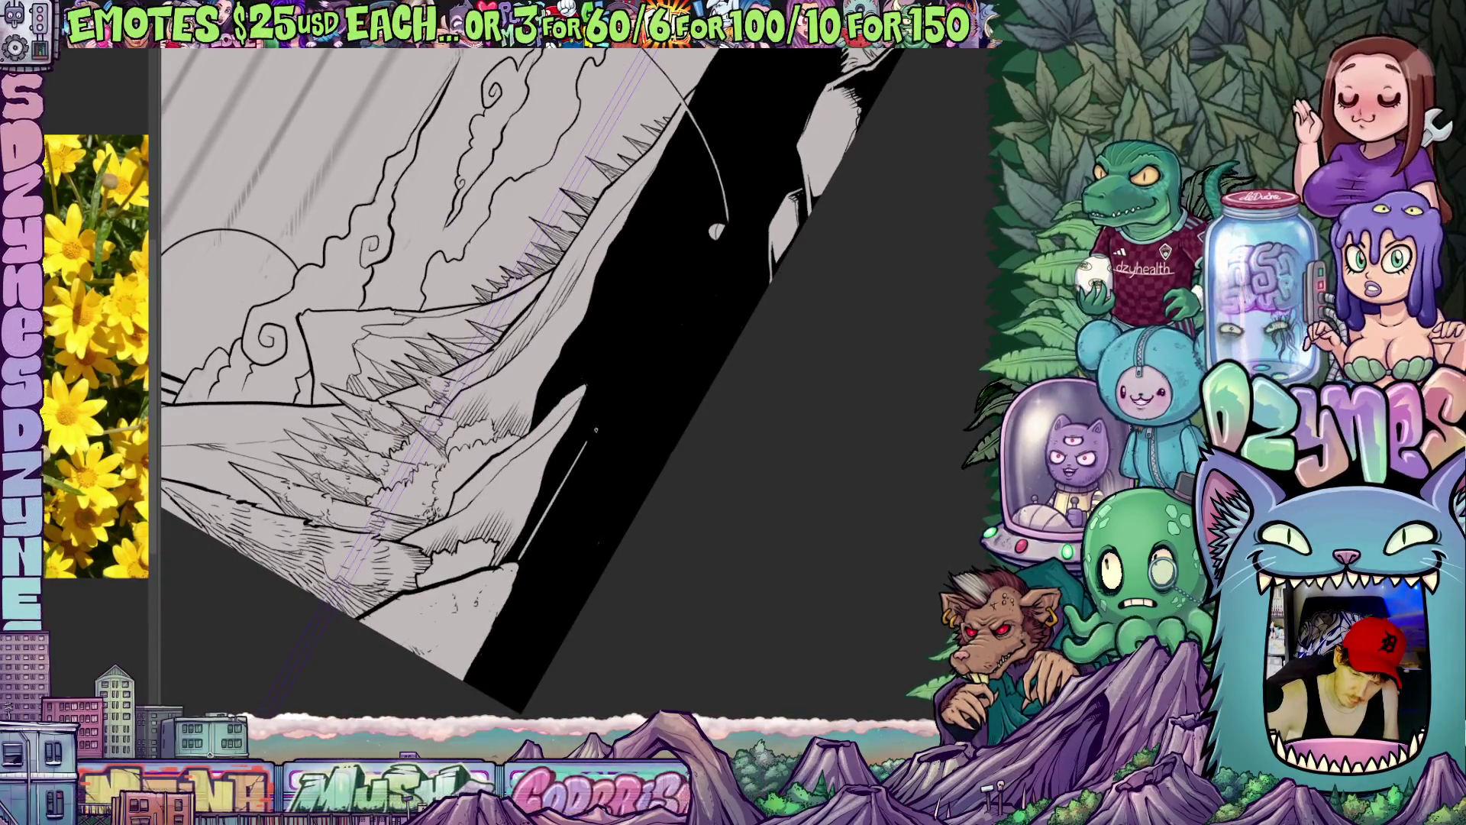
pyautogui.moveTo(522, 579); pyautogui.dragTo(587, 456)
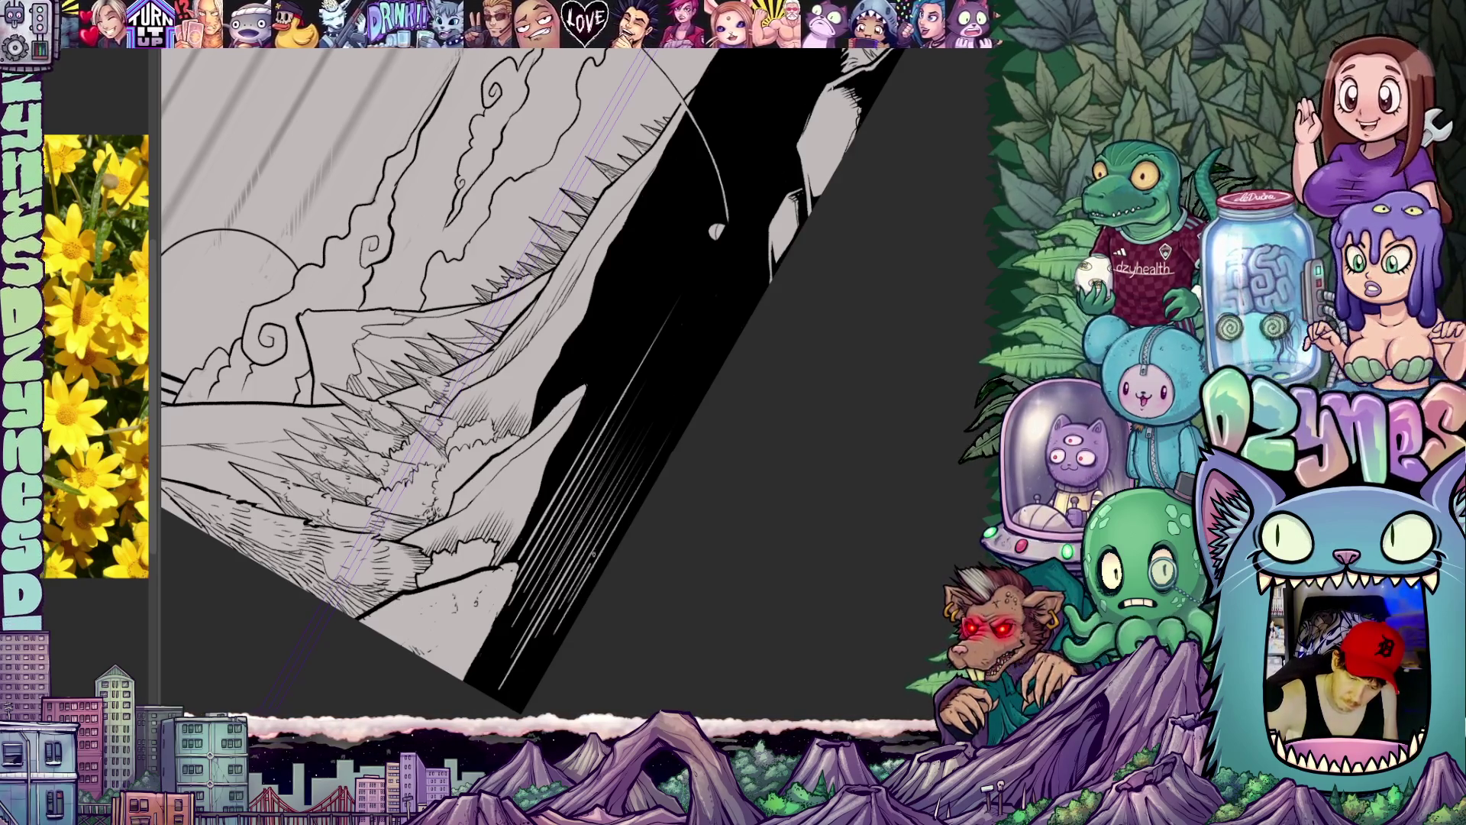
pyautogui.press('Escape')
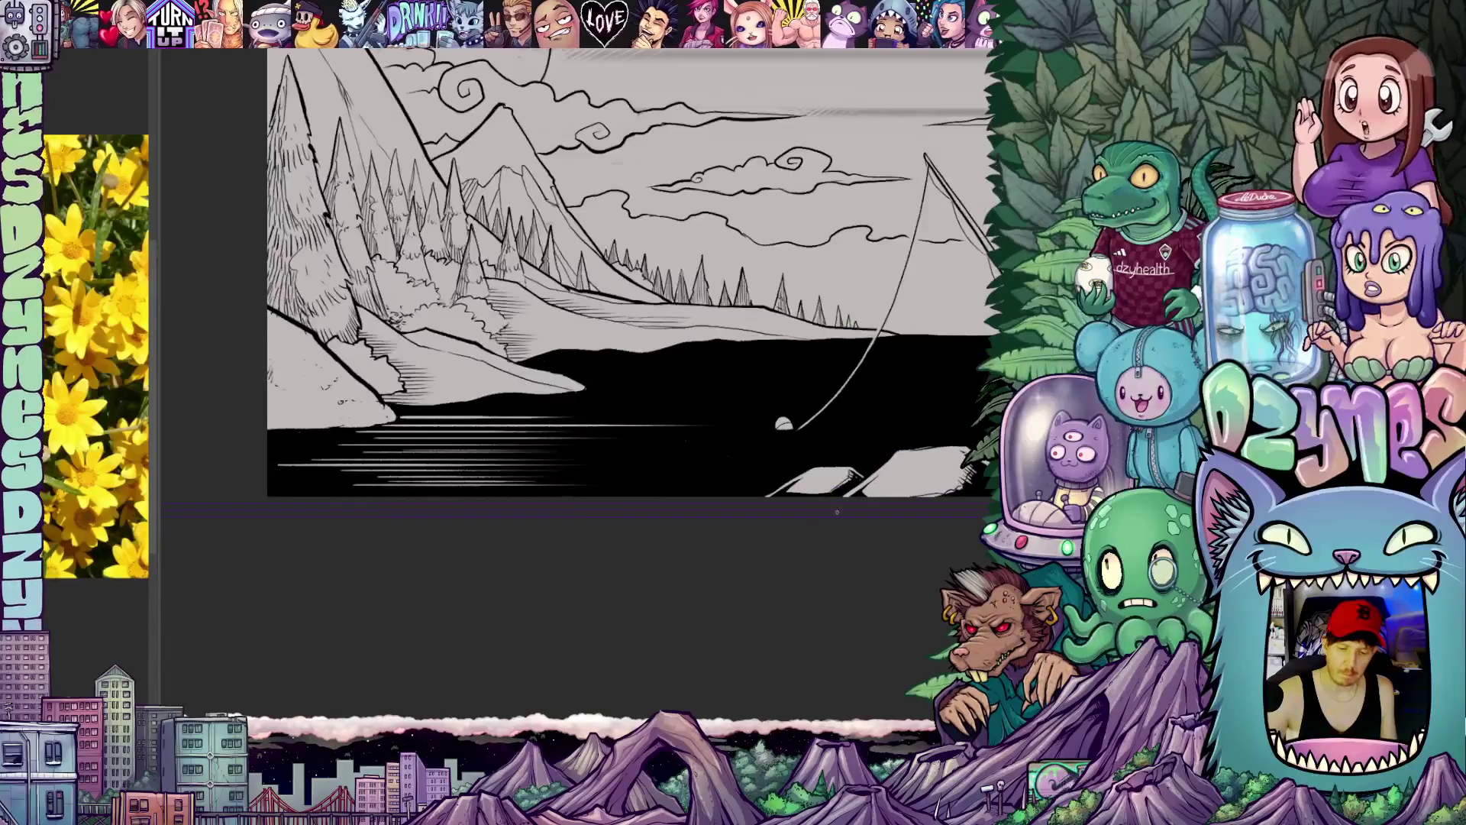
pyautogui.scroll(-5, 733, 344)
pyautogui.moveTo(933, 555); pyautogui.dragTo(679, 527)
pyautogui.scroll(3, 680, 528)
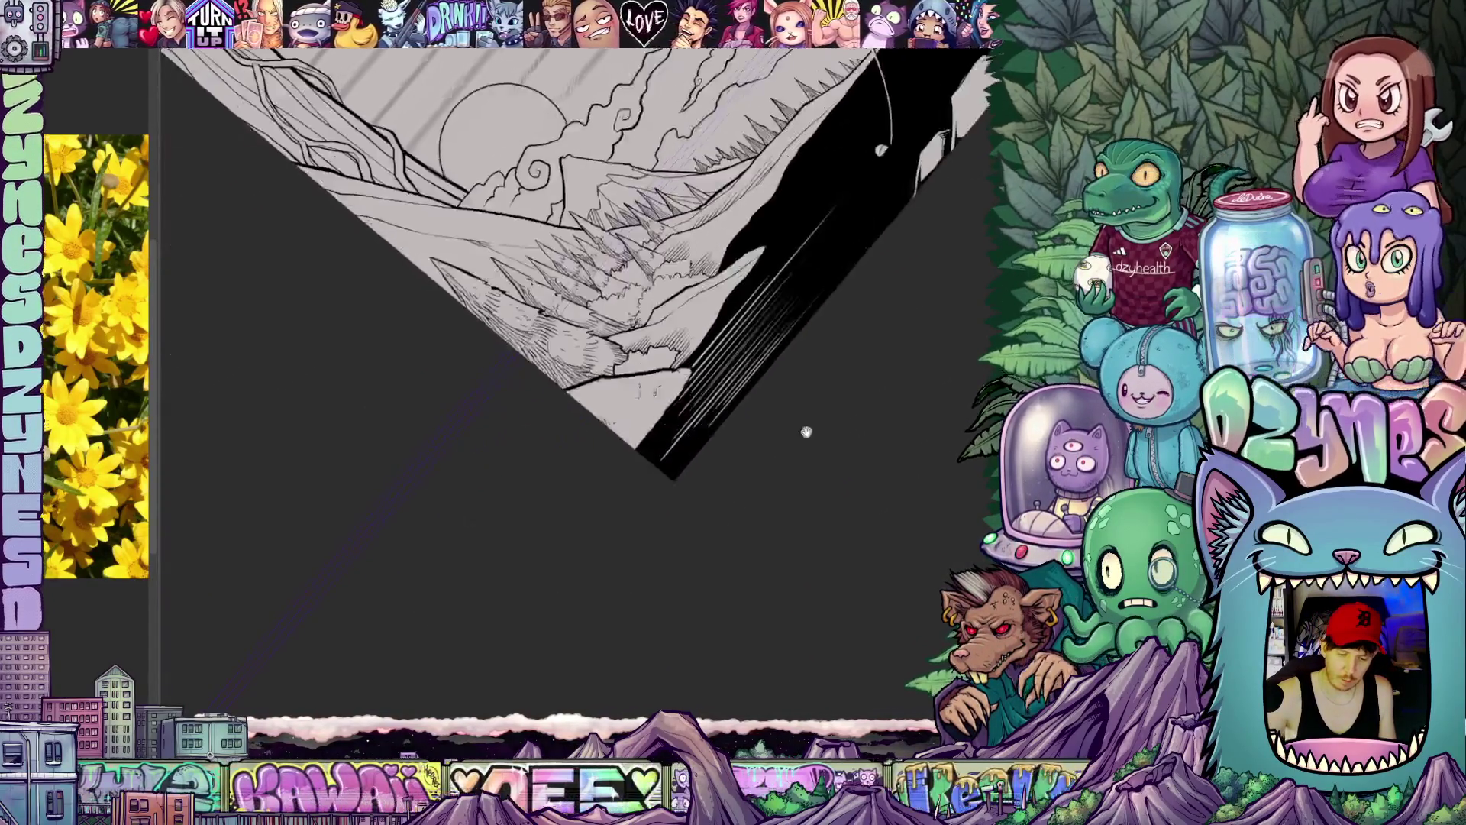
pyautogui.scroll(3, 664, 516)
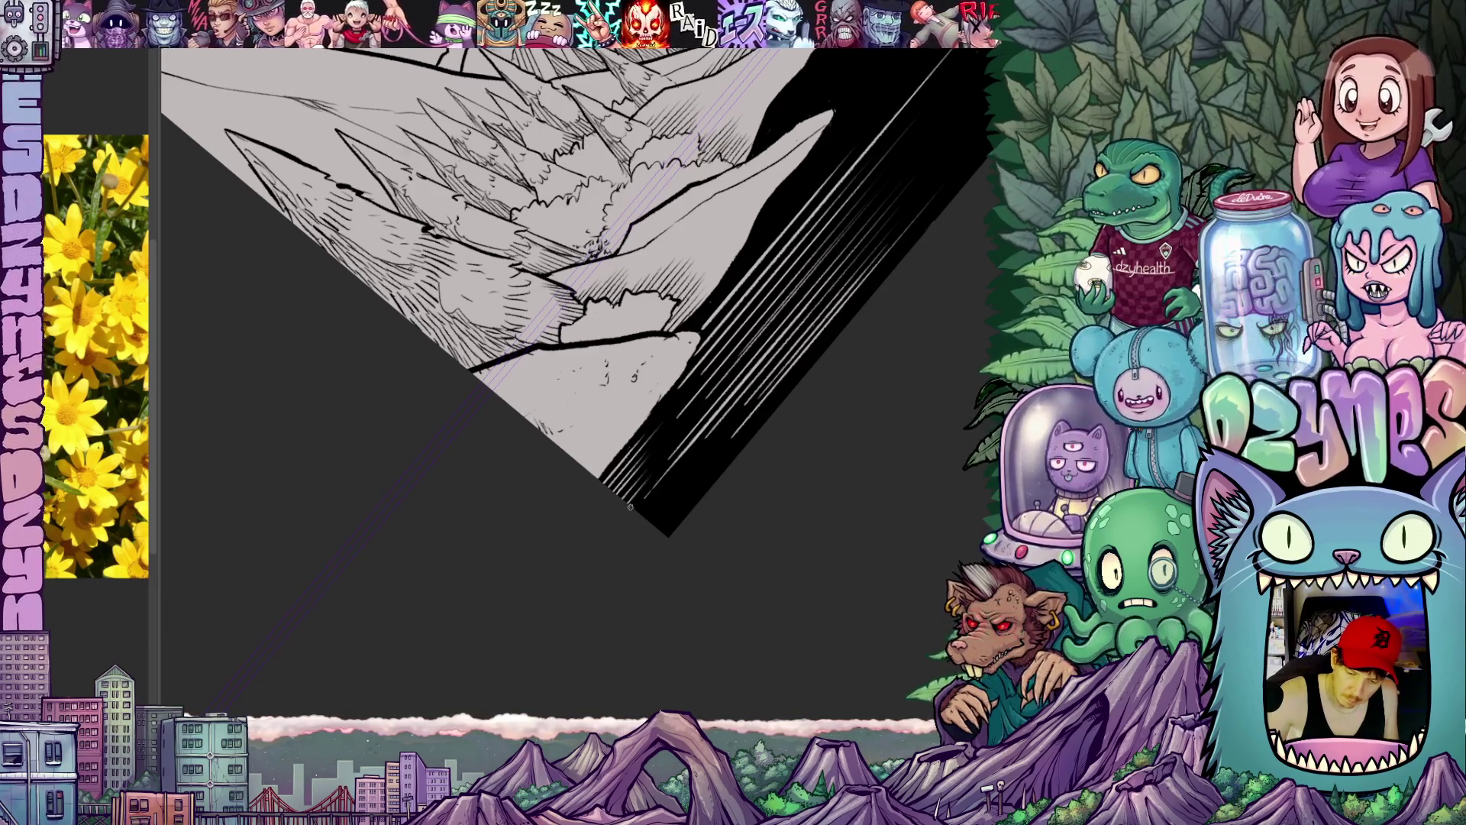
# Step: Zoom onto the shoreline, erase a stray bit of hatching on the slope, and zoom back out
pyautogui.moveTo(757, 538); pyautogui.dragTo(755, 502)
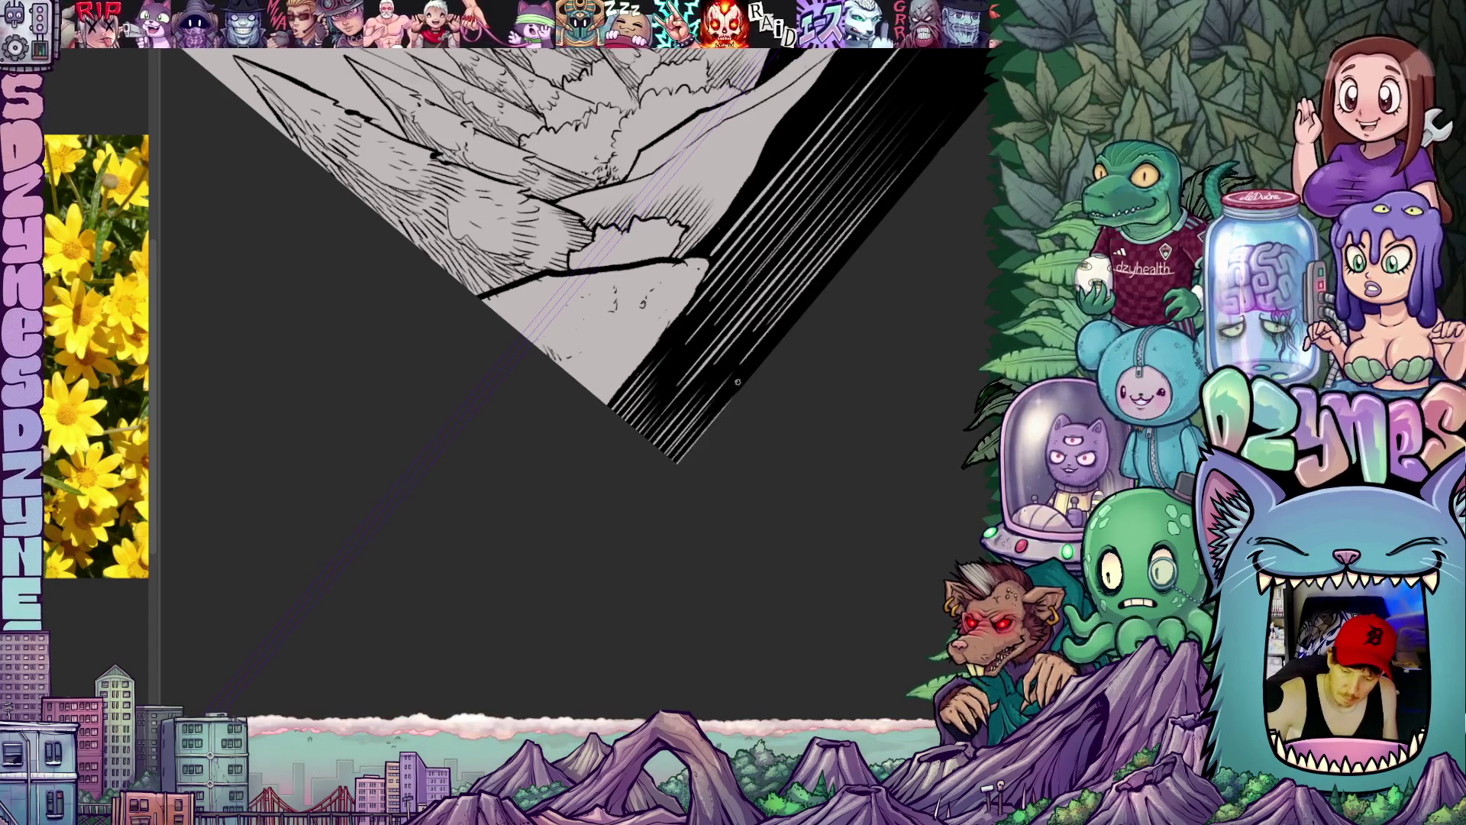
pyautogui.moveTo(926, 401)
pyautogui.mouseDown()
pyautogui.moveTo(642, 429)
pyautogui.moveTo(806, 520)
pyautogui.moveTo(904, 332)
pyautogui.mouseUp()
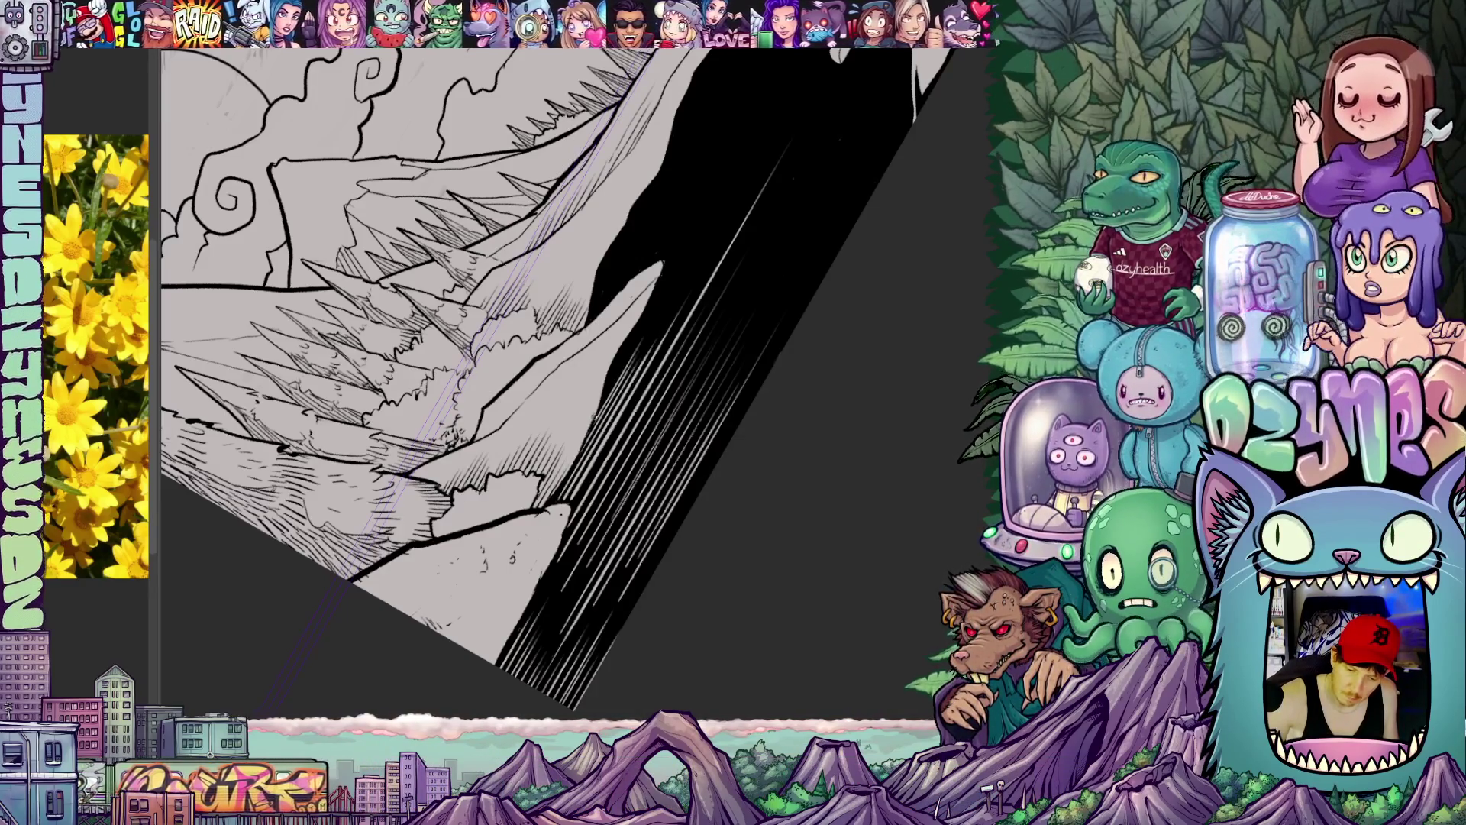
pyautogui.moveTo(642, 323); pyautogui.dragTo(620, 377)
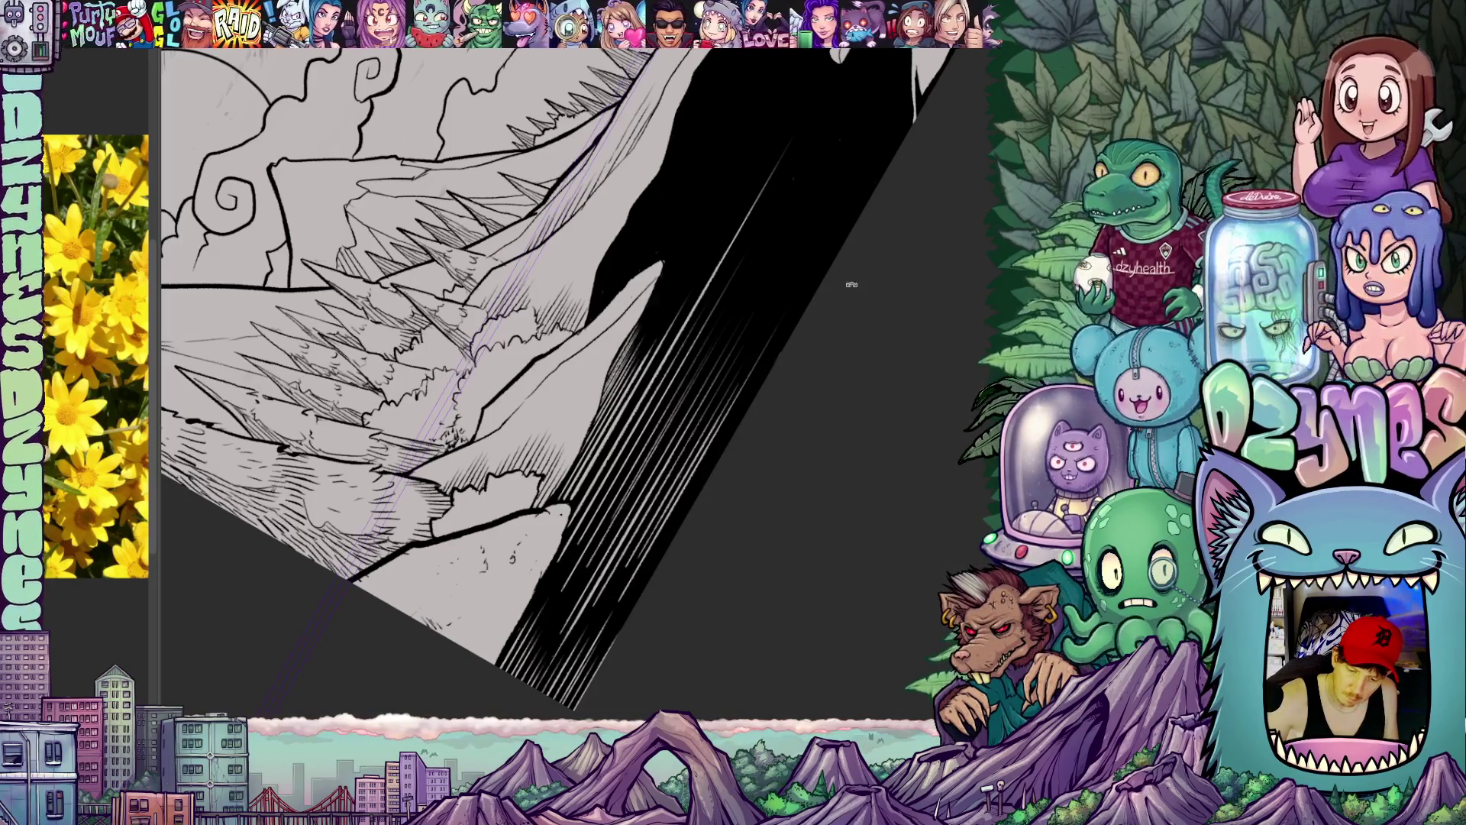
pyautogui.scroll(-5, 851, 284)
pyautogui.moveTo(688, 458)
pyautogui.mouseDown()
pyautogui.moveTo(852, 505)
pyautogui.moveTo(780, 596)
pyautogui.moveTo(893, 446)
pyautogui.mouseUp()
pyautogui.scroll(3, 779, 595)
pyautogui.scroll(3, 882, 459)
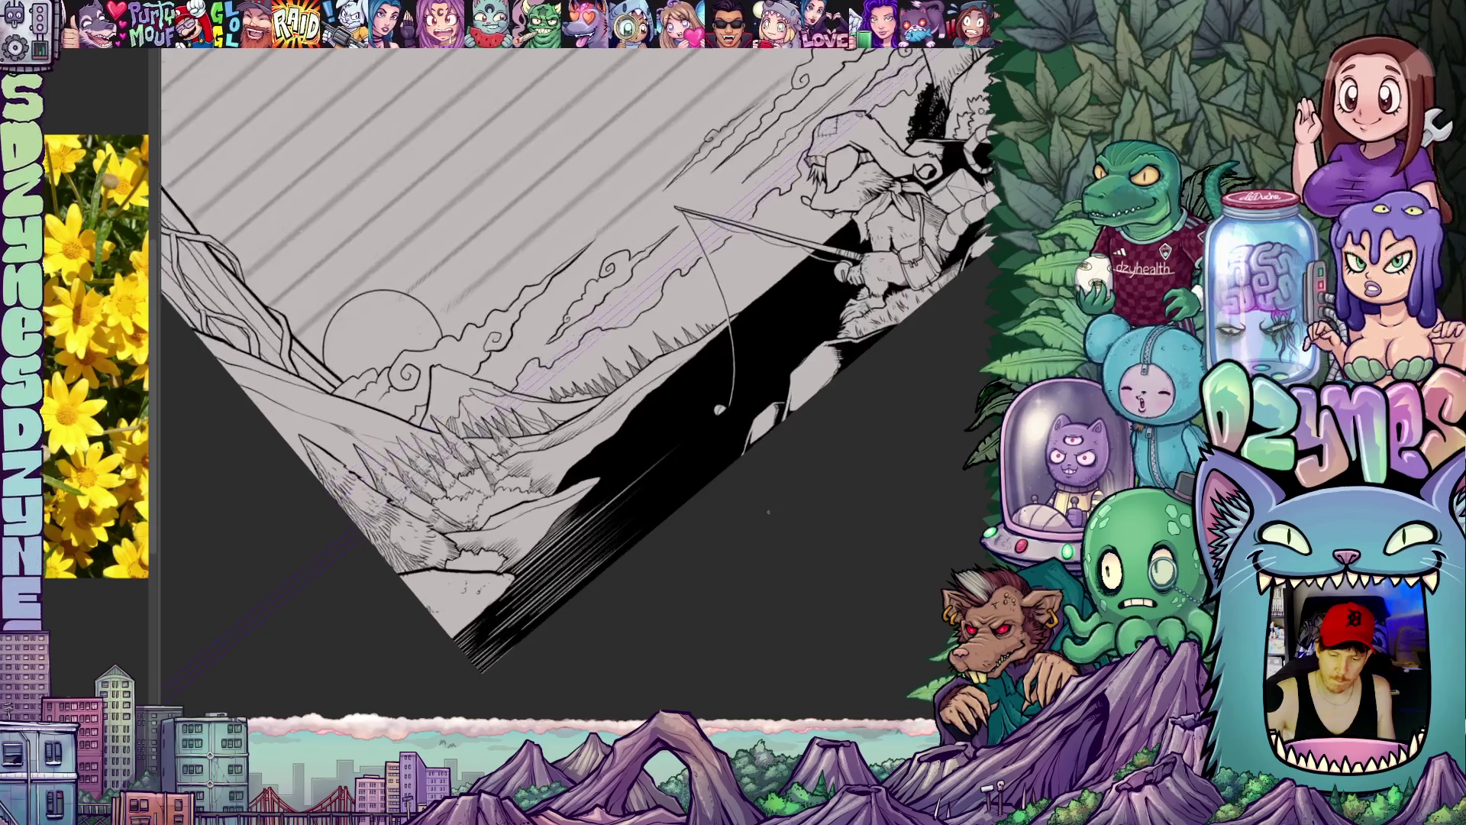
pyautogui.scroll(3, 767, 514)
pyautogui.scroll(3, 803, 493)
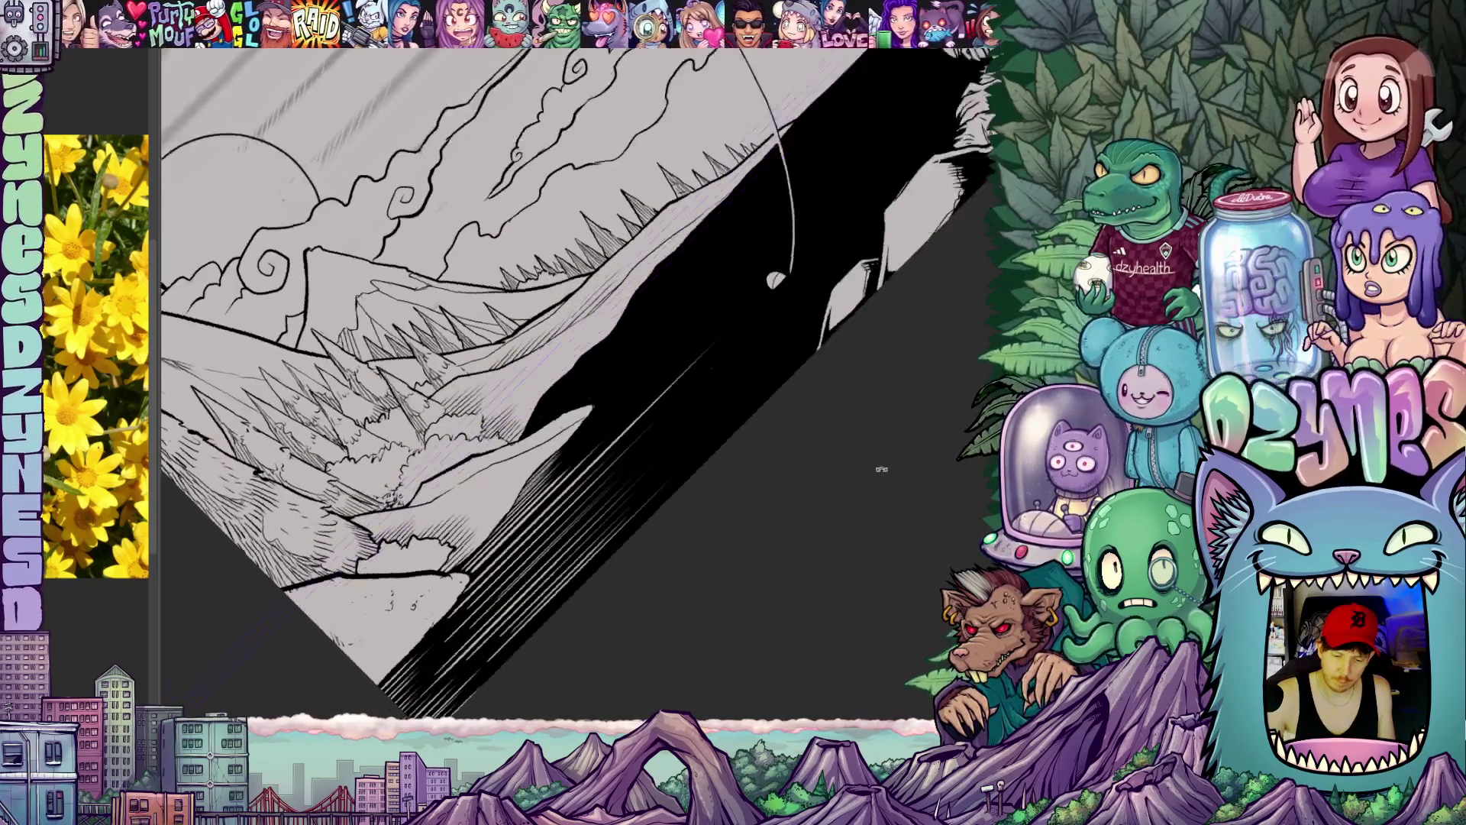
# Step: Tilt the view steeper and add more white hatching strokes on the water below the fisherman
pyautogui.moveTo(883, 470); pyautogui.dragTo(687, 412)
pyautogui.scroll(2, 645, 395)
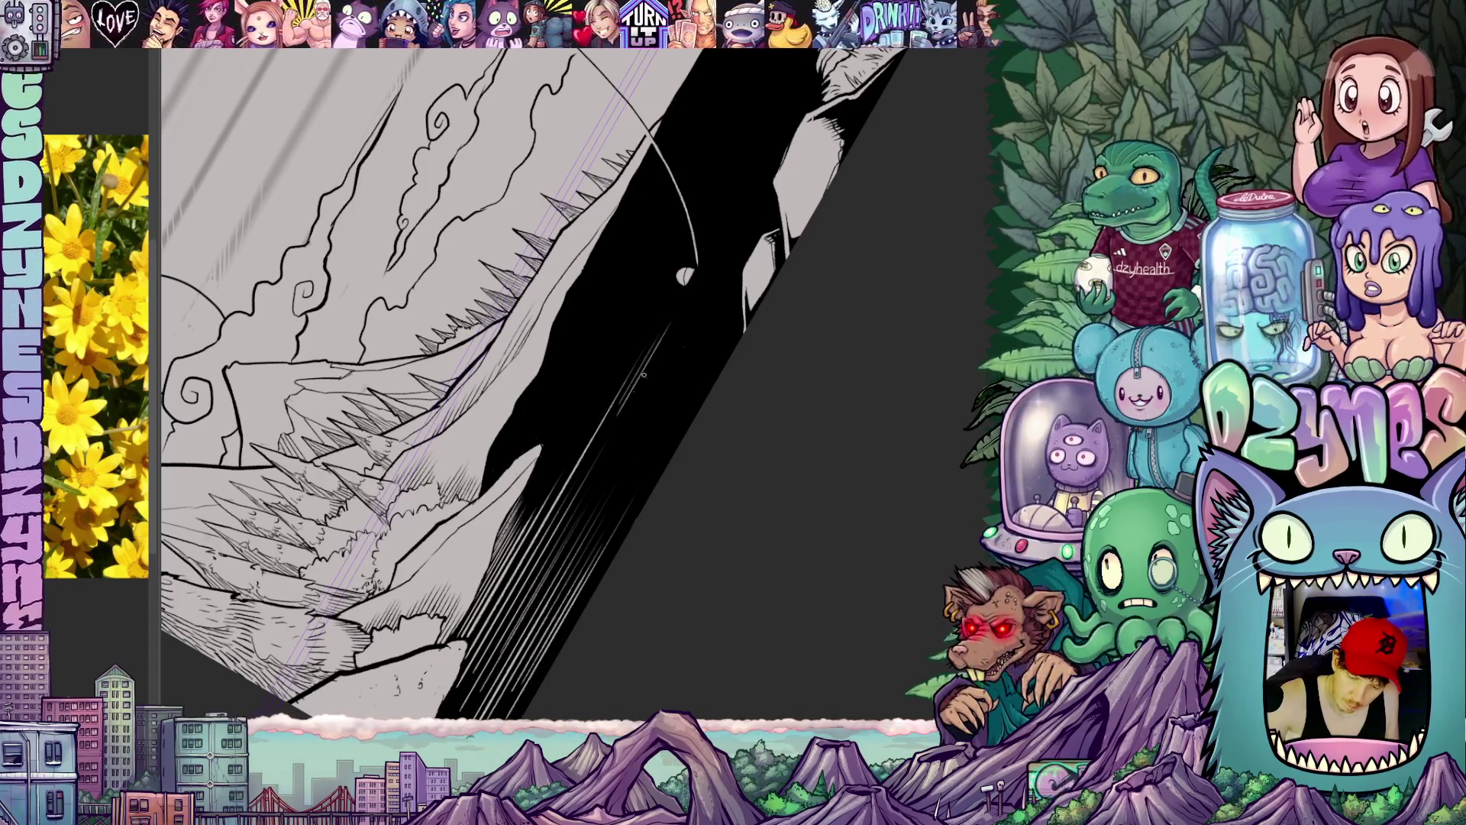
pyautogui.moveTo(645, 374); pyautogui.dragTo(659, 343)
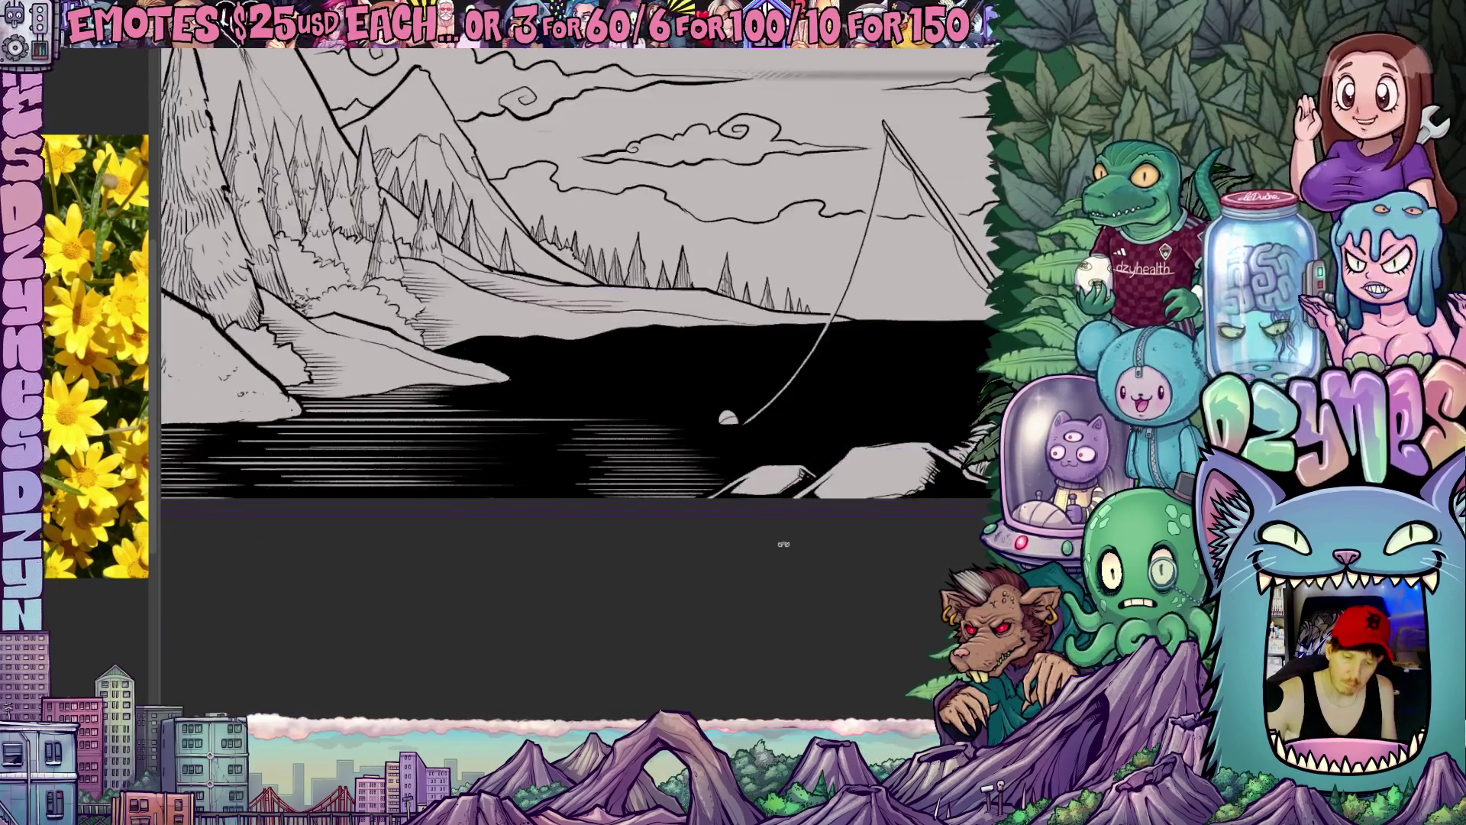
pyautogui.moveTo(757, 344)
pyautogui.mouseDown()
pyautogui.moveTo(729, 493)
pyautogui.moveTo(836, 466)
pyautogui.moveTo(707, 358)
pyautogui.mouseUp()
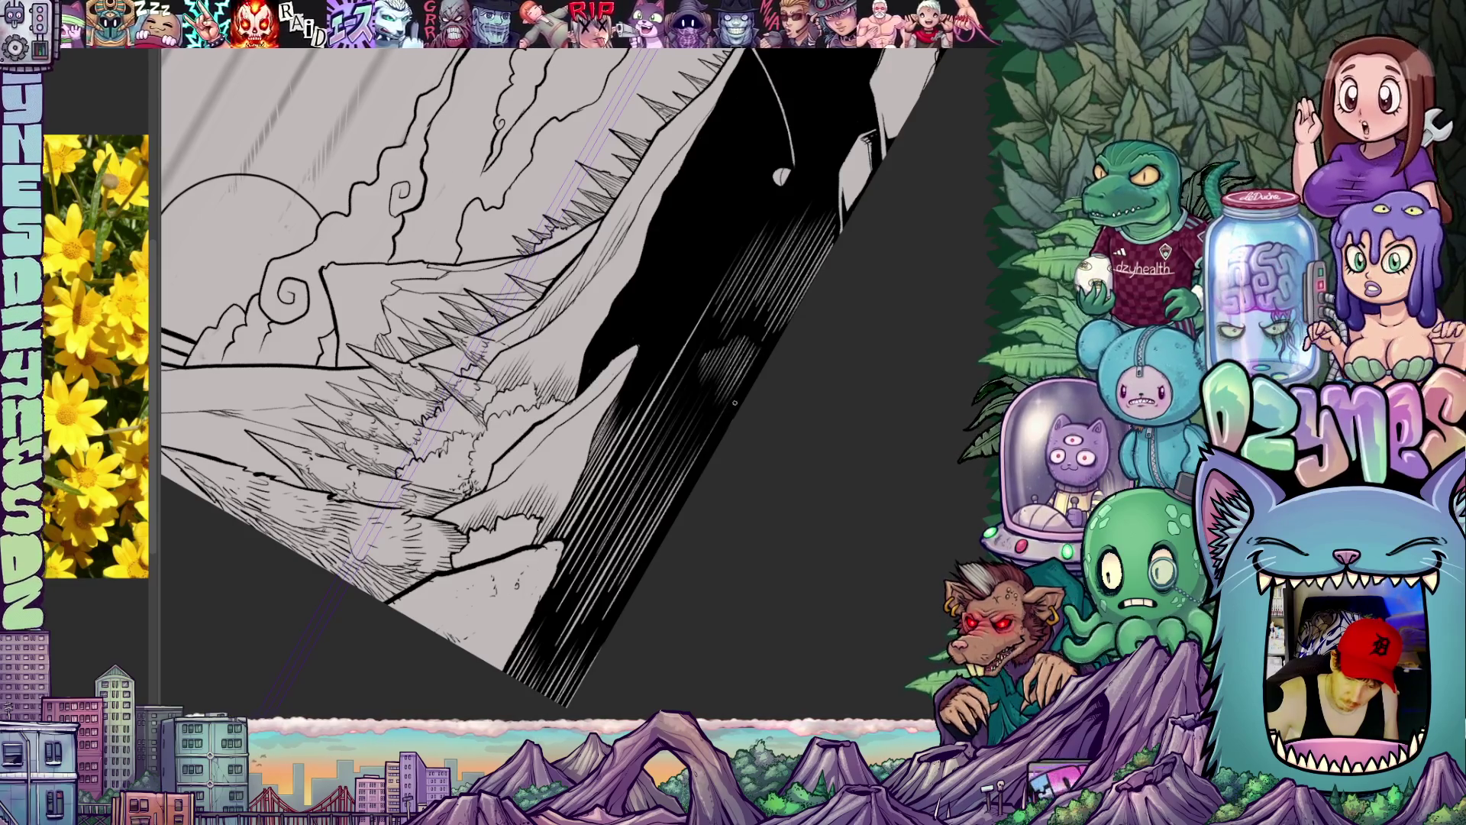
pyautogui.moveTo(735, 481); pyautogui.dragTo(739, 345)
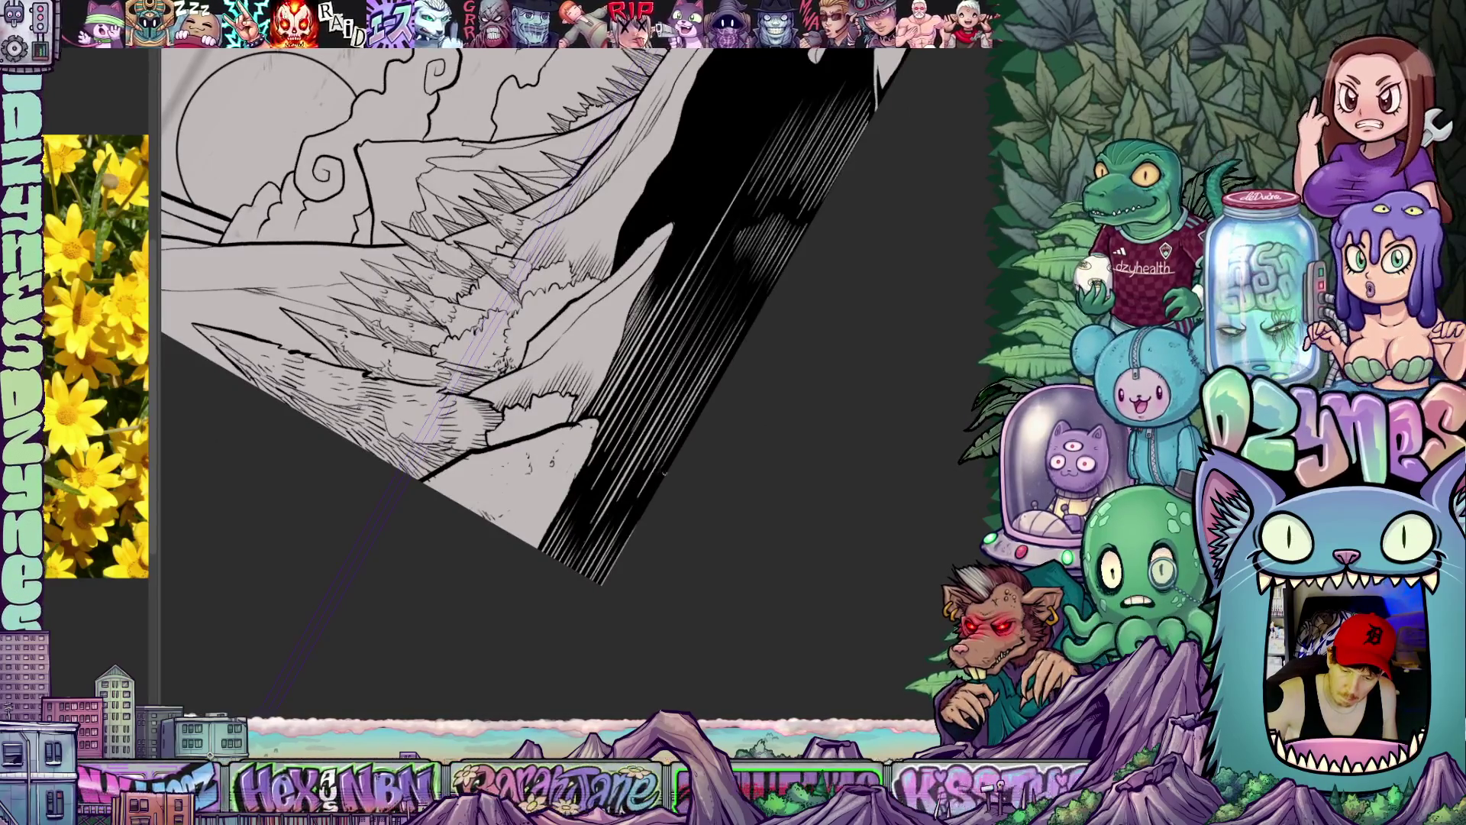
pyautogui.moveTo(705, 481)
pyautogui.mouseDown()
pyautogui.moveTo(707, 551)
pyautogui.moveTo(852, 516)
pyautogui.moveTo(782, 403)
pyautogui.moveTo(704, 527)
pyautogui.mouseUp()
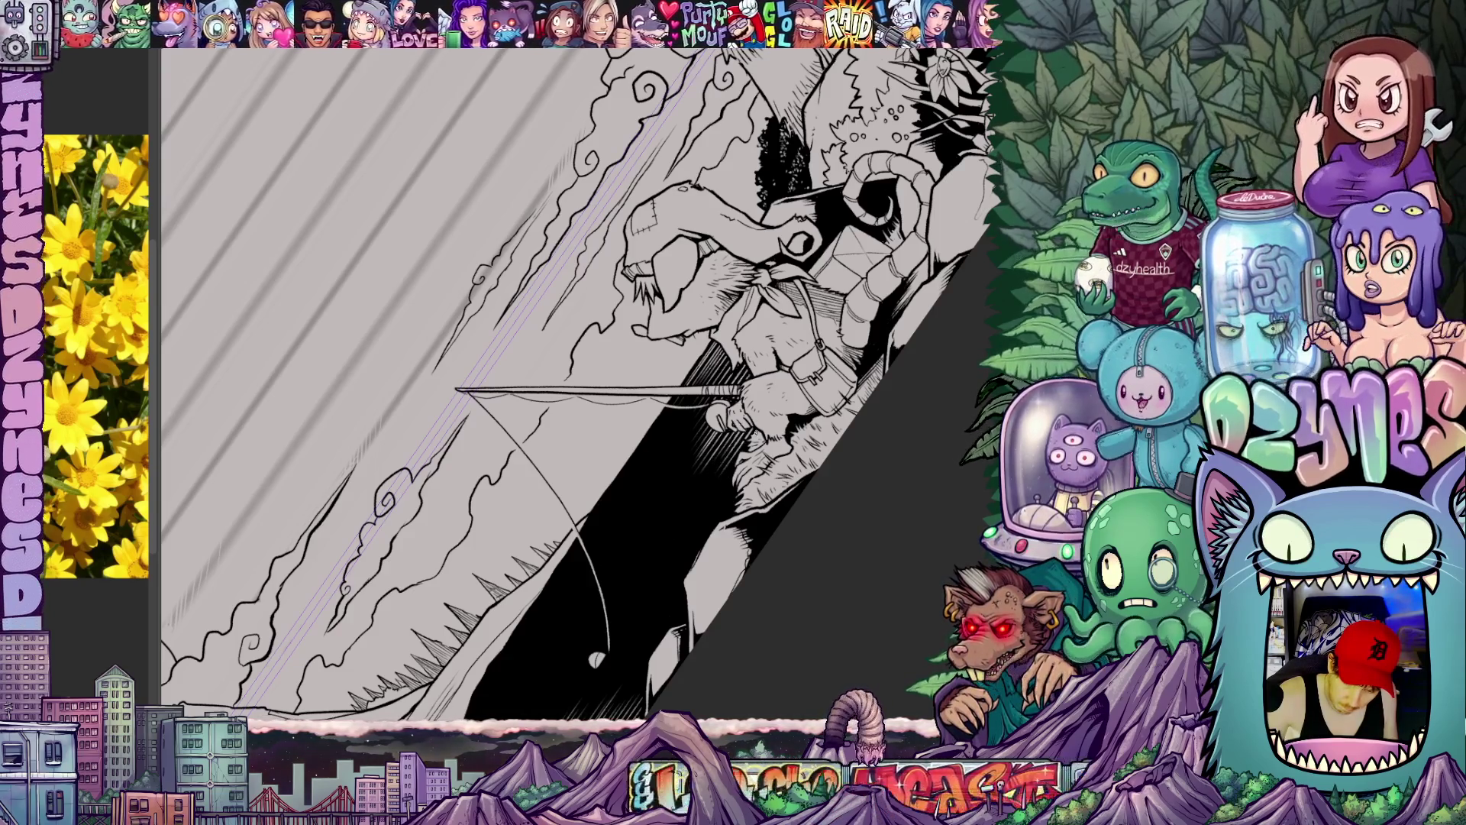
# Step: Tilt the view steeply and hatch diagonal white streaks across the lower lake
pyautogui.hotkey('shift', 'space')
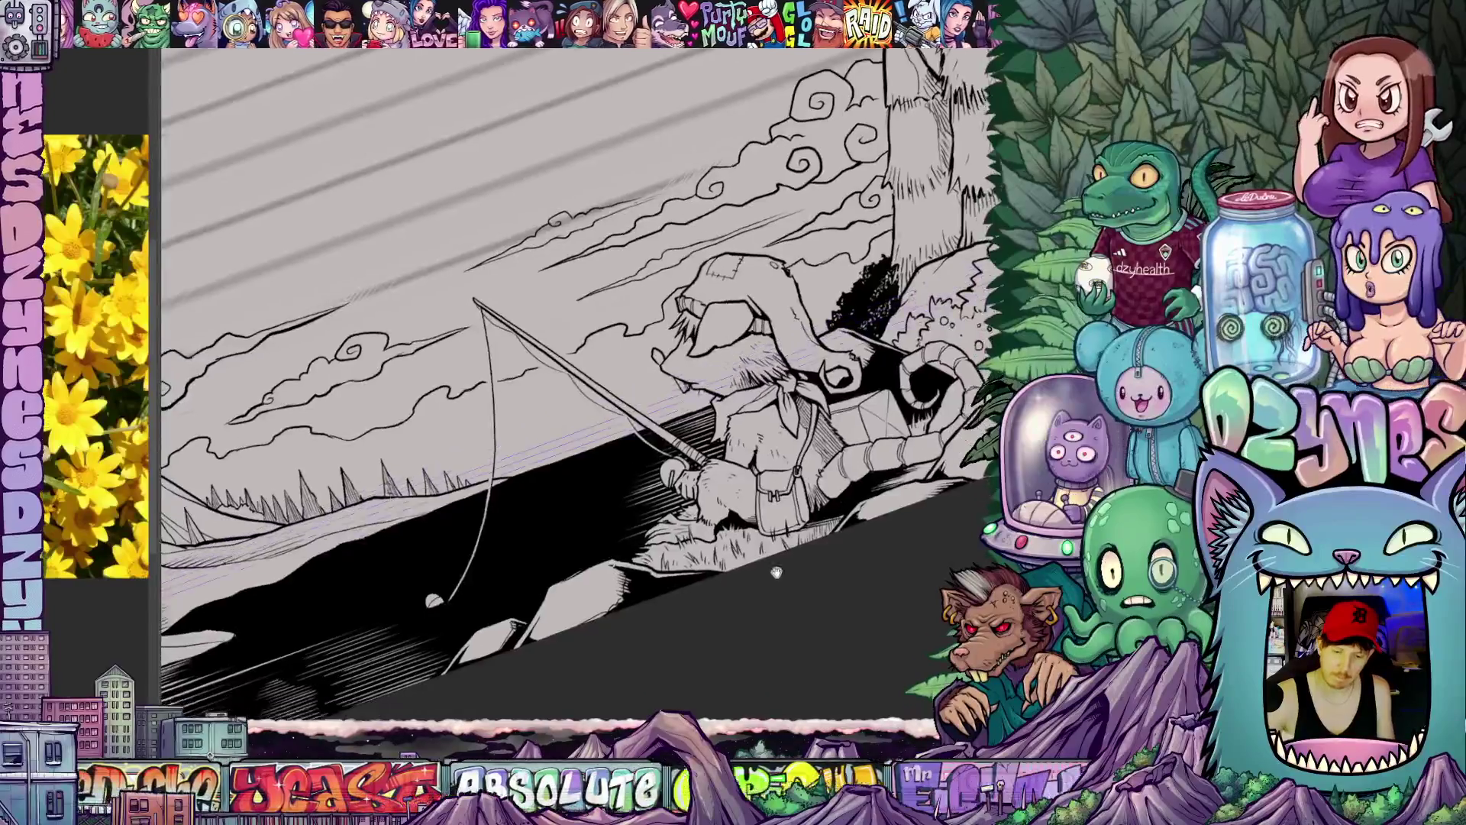
pyautogui.scroll(3, 774, 573)
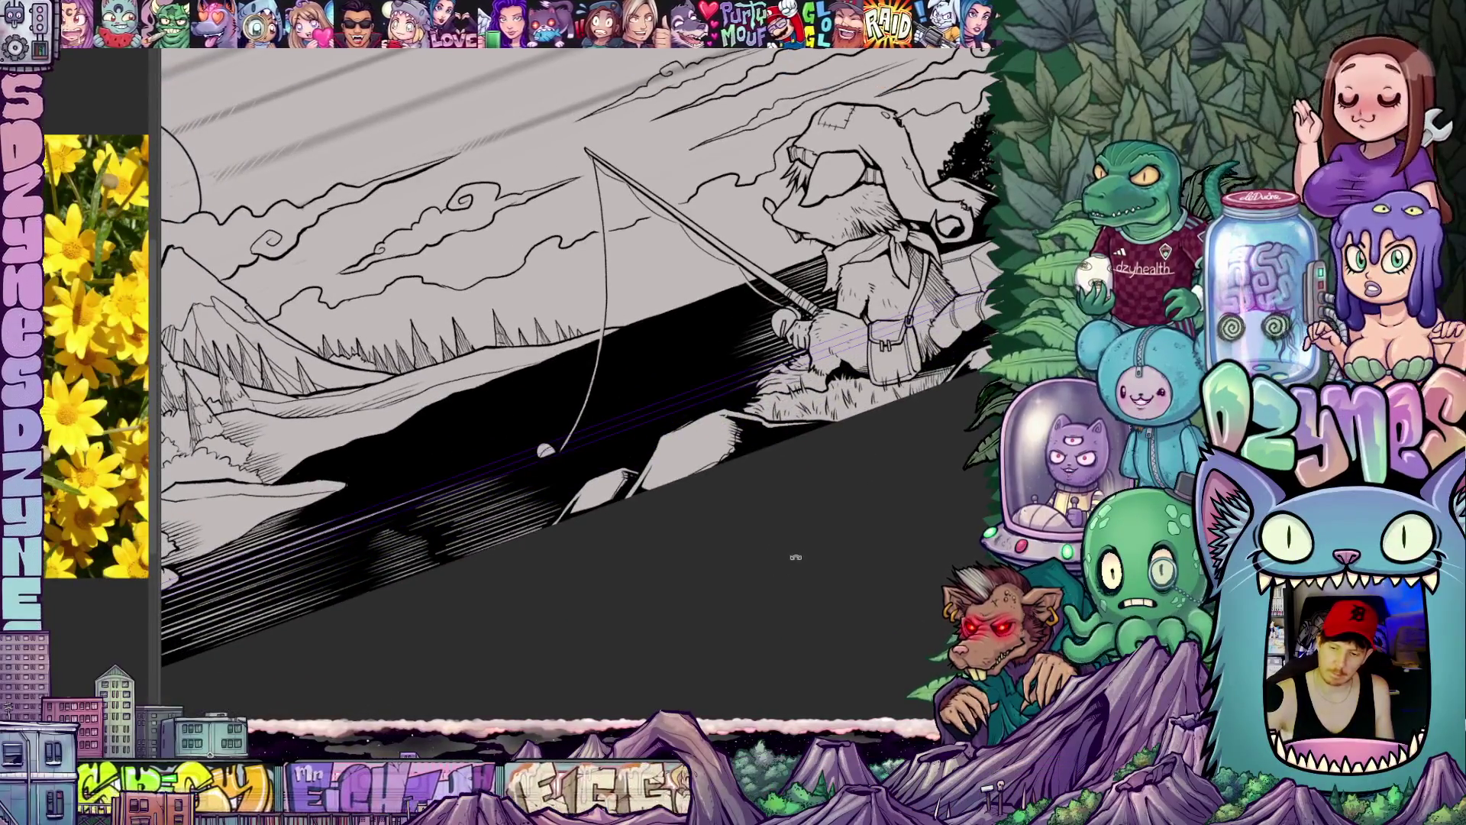
pyautogui.moveTo(795, 556)
pyautogui.mouseDown()
pyautogui.moveTo(805, 480)
pyautogui.moveTo(820, 505)
pyautogui.mouseUp()
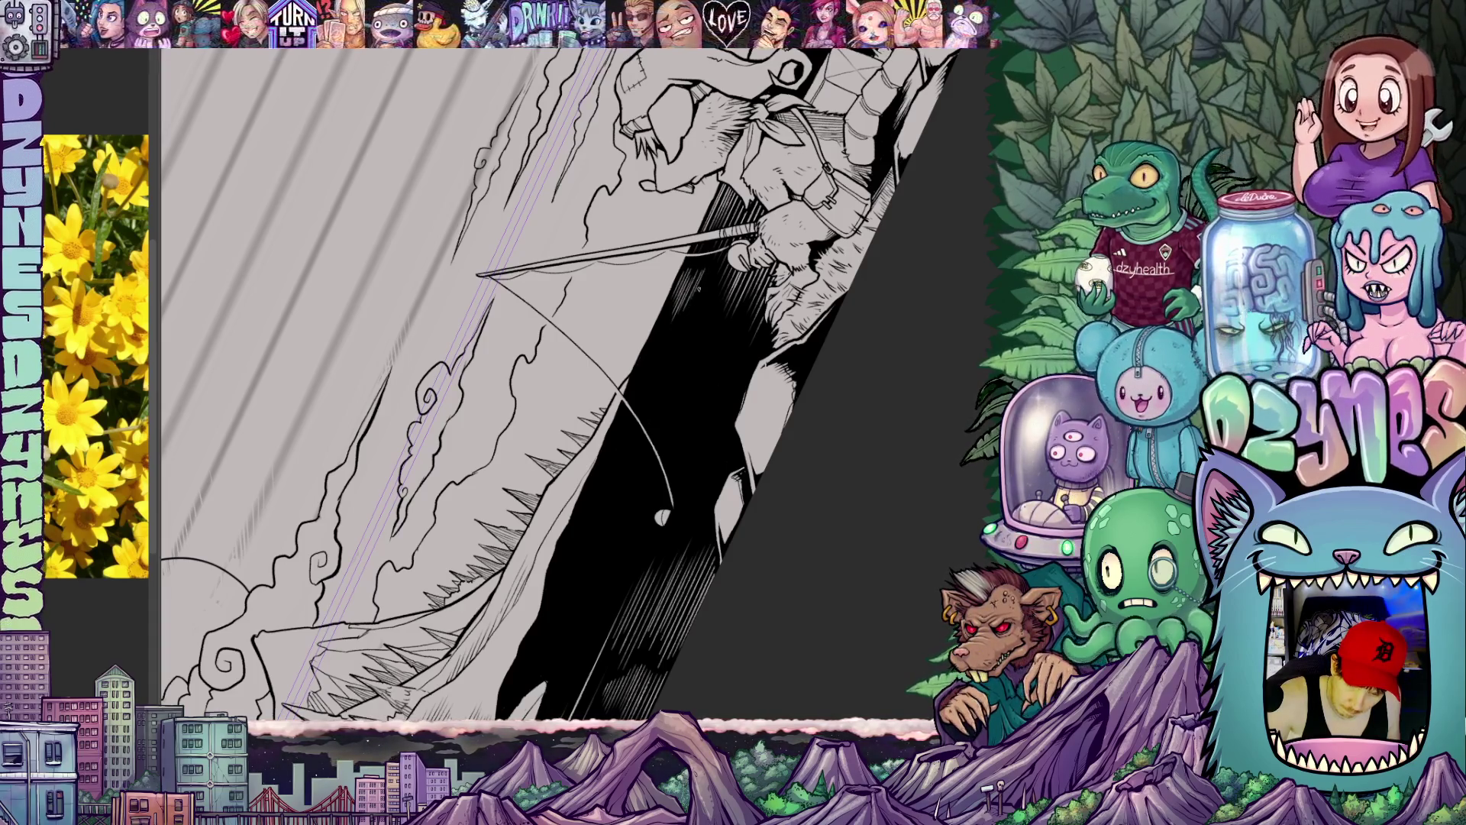
pyautogui.moveTo(698, 302); pyautogui.dragTo(697, 307)
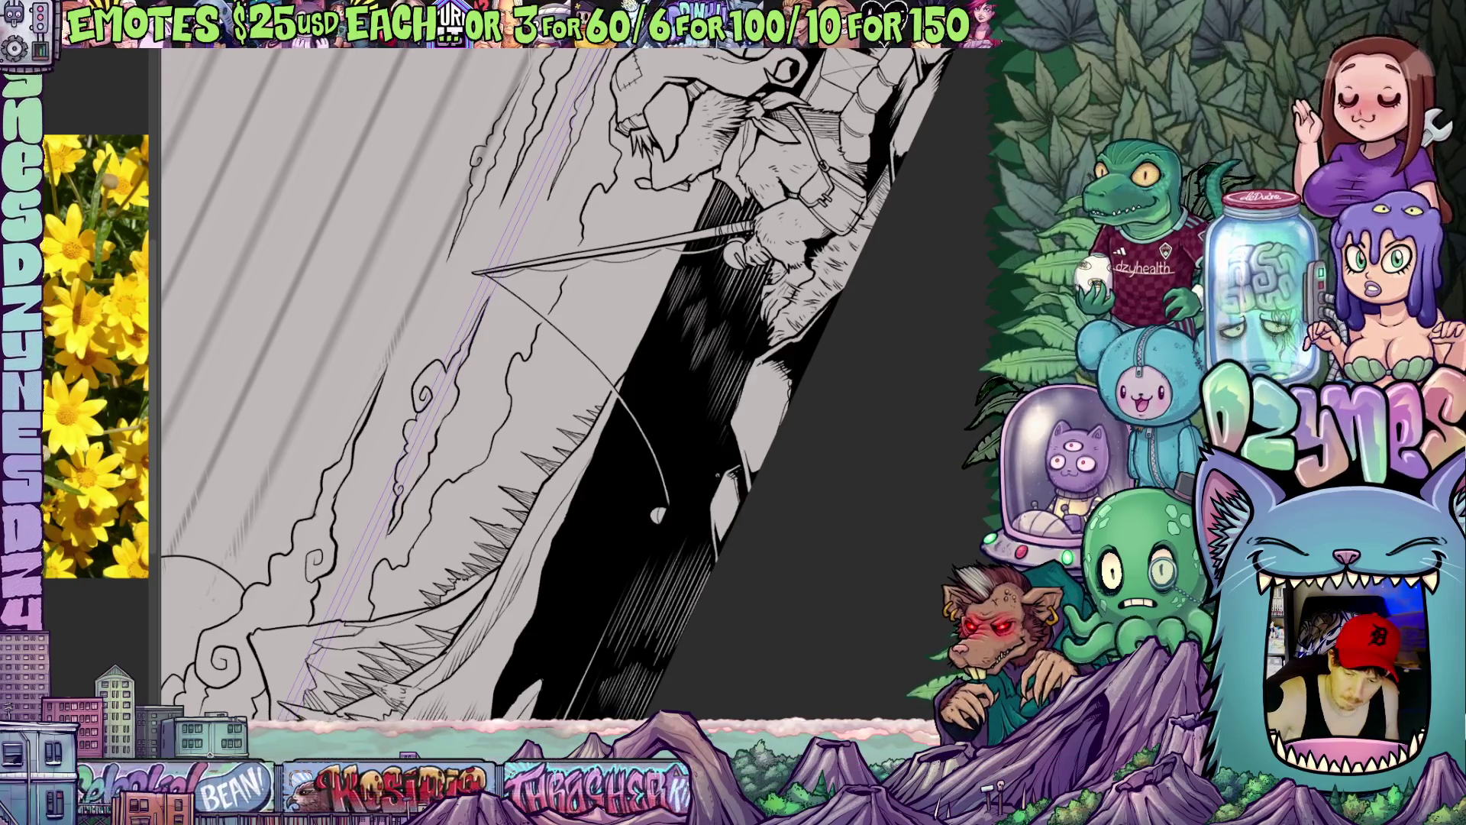
pyautogui.moveTo(688, 402)
pyautogui.mouseDown()
pyautogui.moveTo(887, 474)
pyautogui.moveTo(957, 315)
pyautogui.mouseUp()
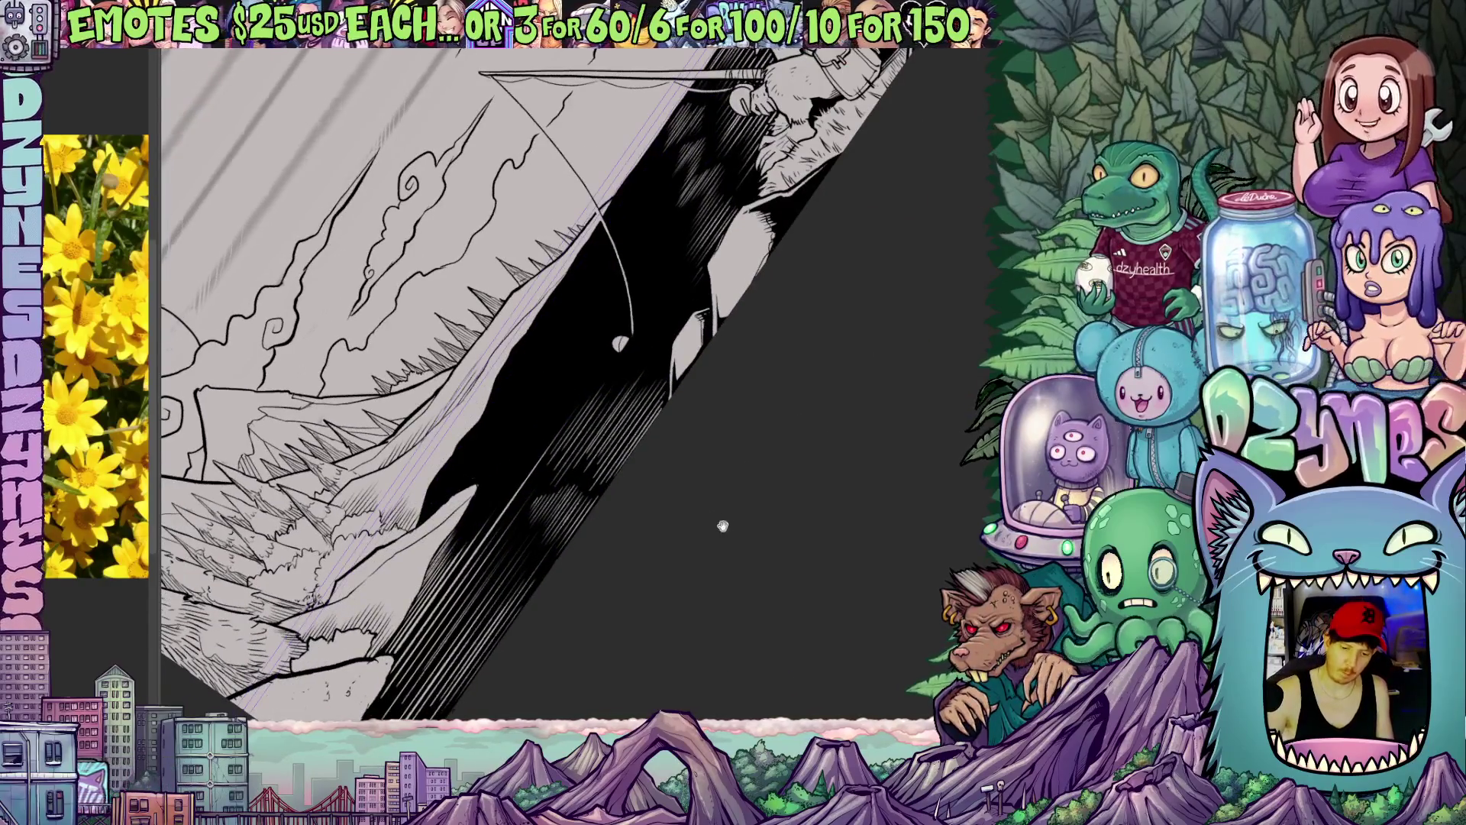
# Step: Shift along the lake building up dense streak hatching beneath the float and fisherman, then level the view
pyautogui.moveTo(722, 526); pyautogui.dragTo(848, 492)
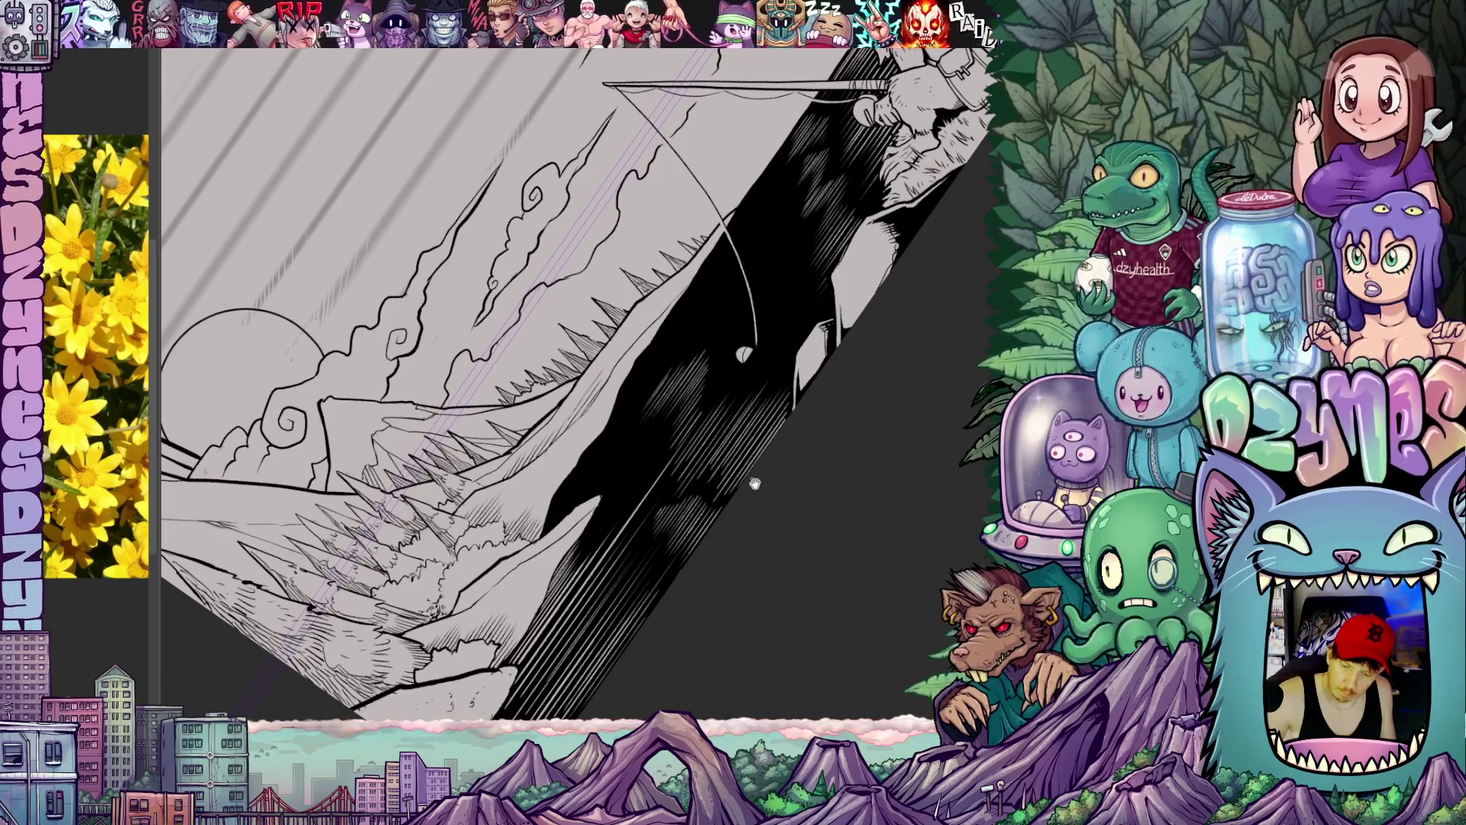
pyautogui.moveTo(754, 485); pyautogui.dragTo(764, 515)
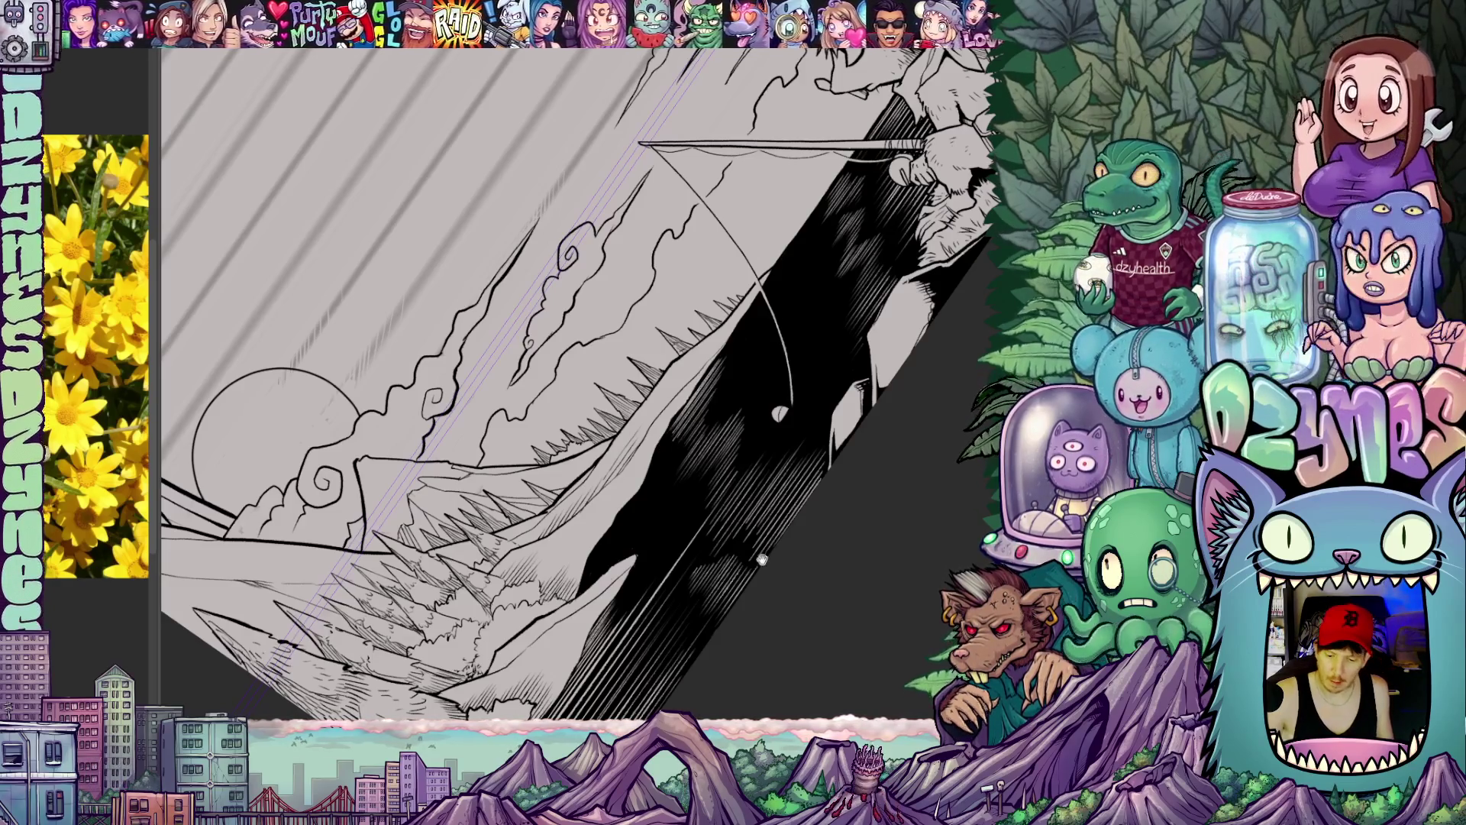
pyautogui.moveTo(572, 401); pyautogui.dragTo(595, 345)
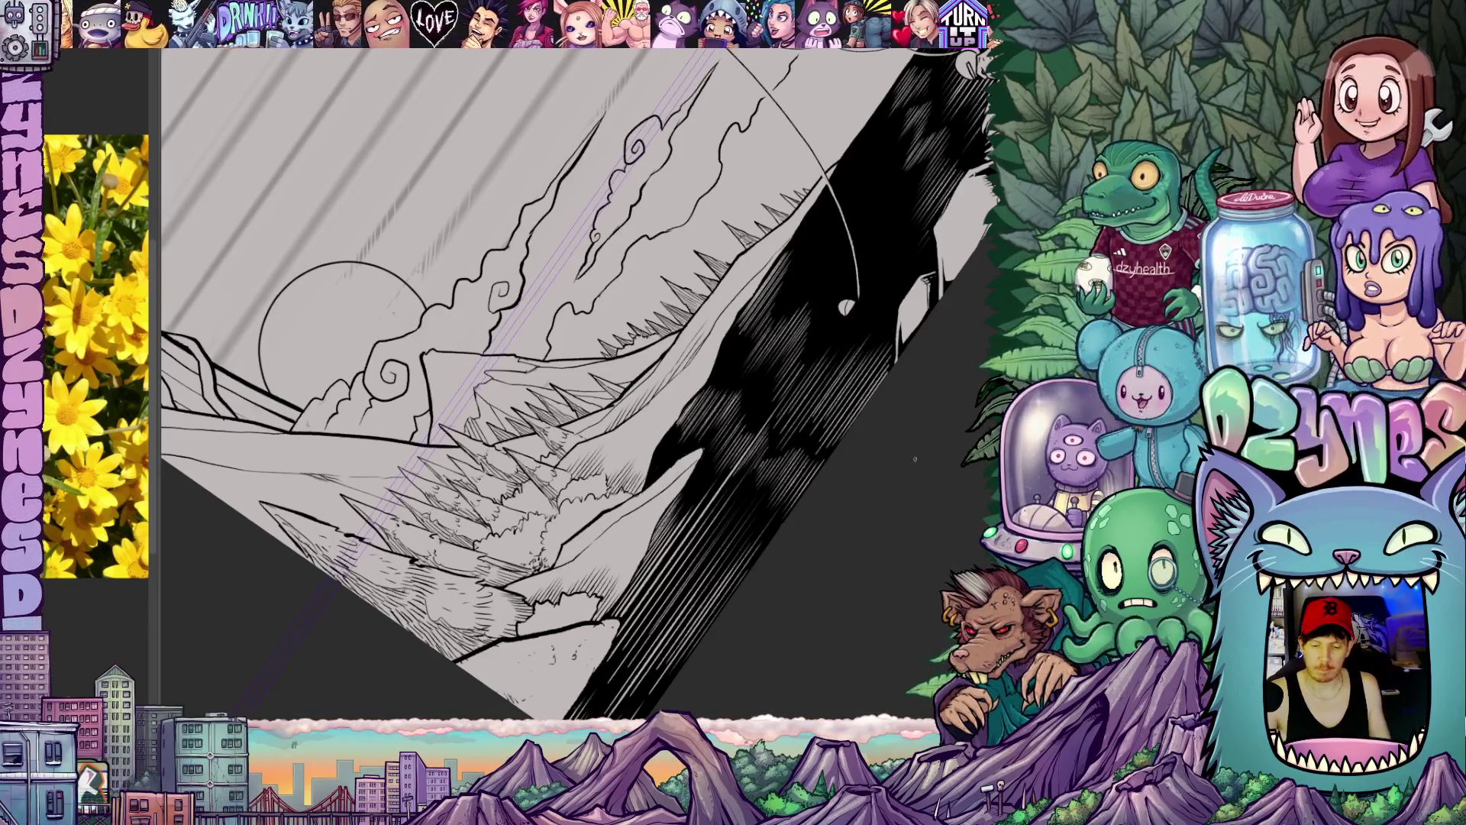
pyautogui.moveTo(573, 379); pyautogui.dragTo(710, 343)
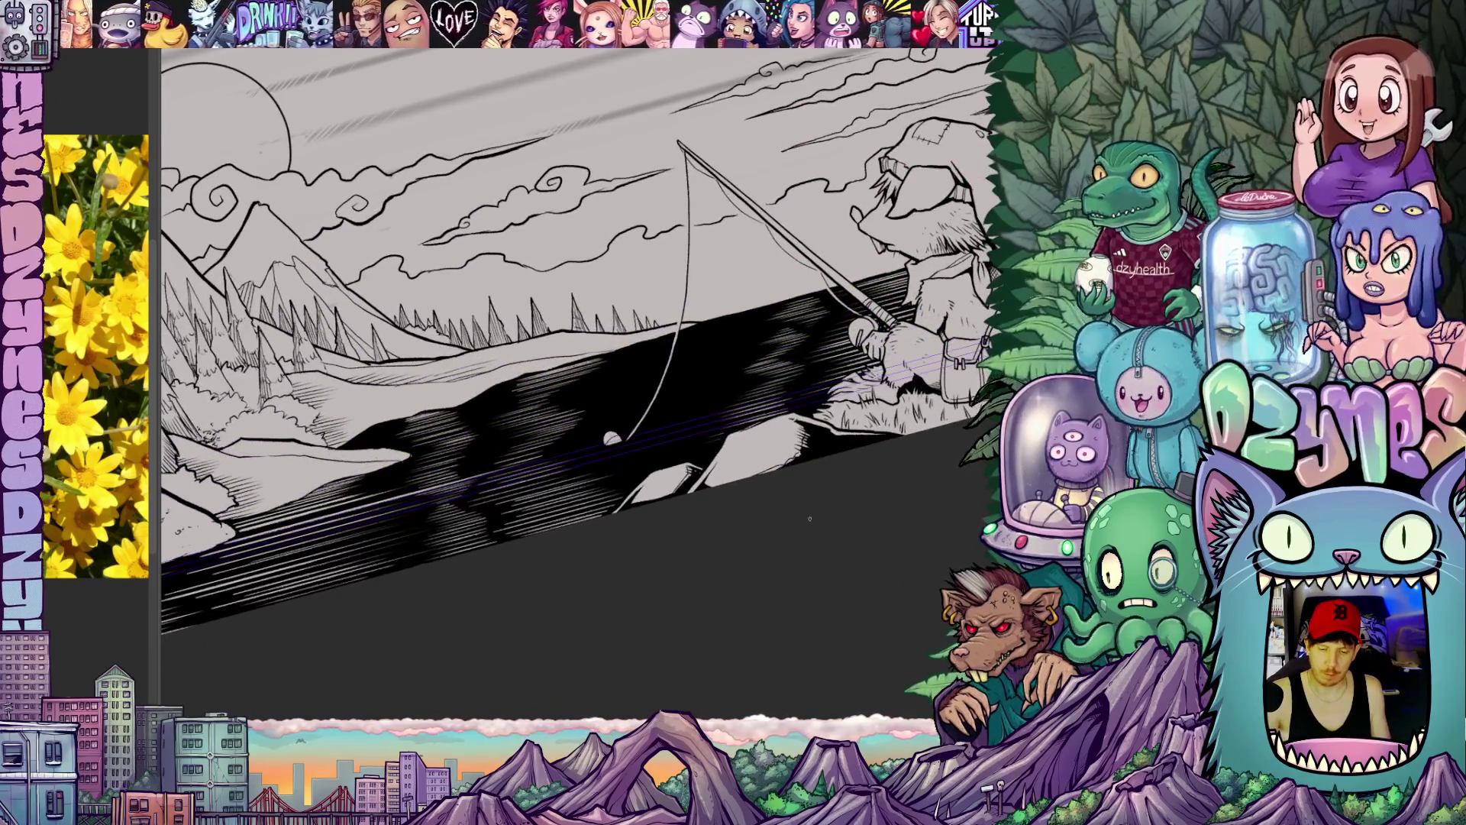
# Step: Extend the white streak hatching across the black lake from shoreline to fisherman, then reset rotation
pyautogui.moveTo(810, 519)
pyautogui.mouseDown()
pyautogui.moveTo(877, 548)
pyautogui.moveTo(801, 402)
pyautogui.moveTo(773, 284)
pyautogui.mouseUp()
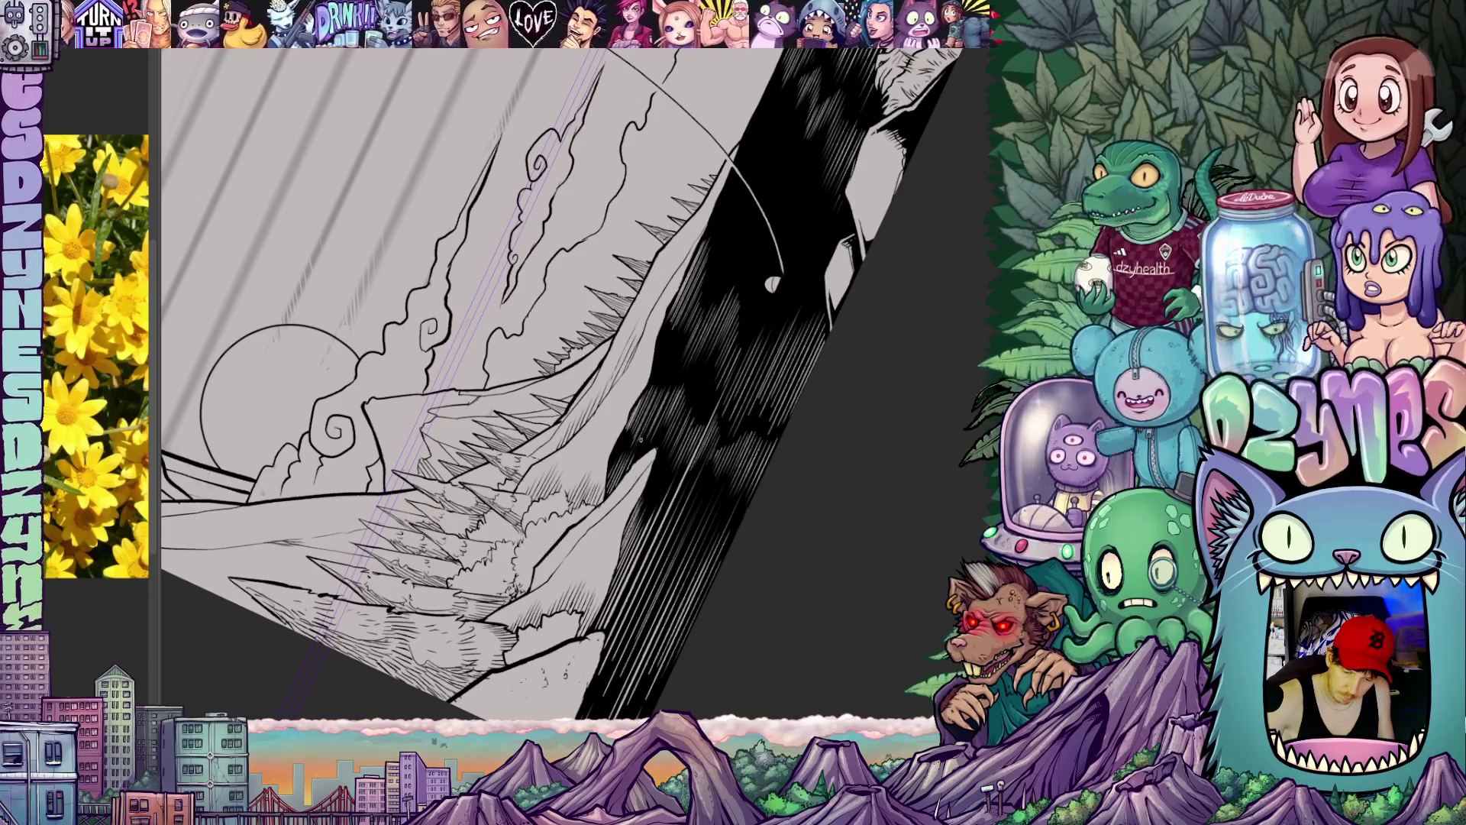
pyautogui.moveTo(819, 460); pyautogui.dragTo(780, 486)
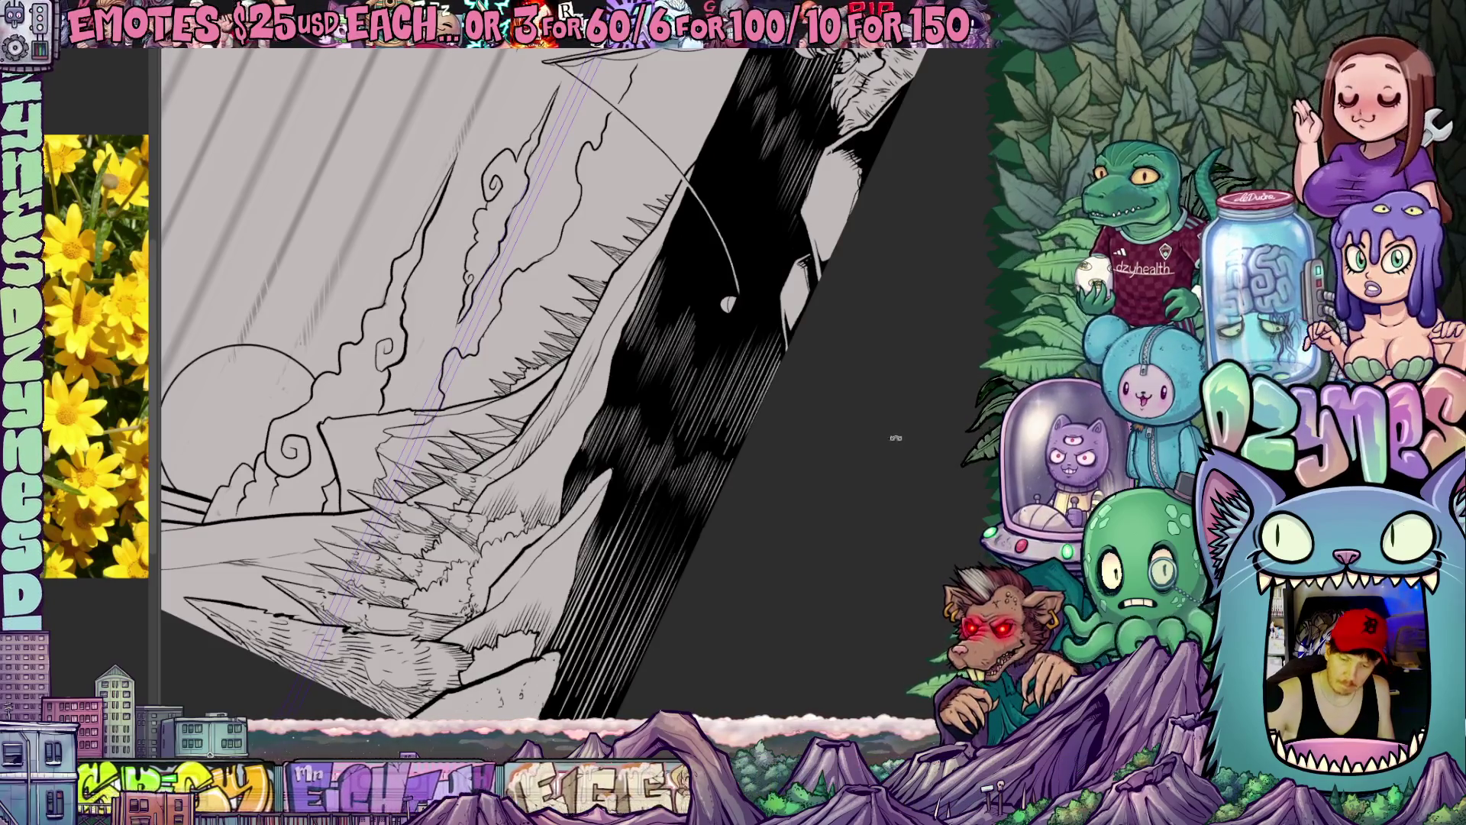
pyautogui.moveTo(897, 437)
pyautogui.mouseDown()
pyautogui.moveTo(830, 564)
pyautogui.moveTo(825, 441)
pyautogui.moveTo(781, 567)
pyautogui.mouseUp()
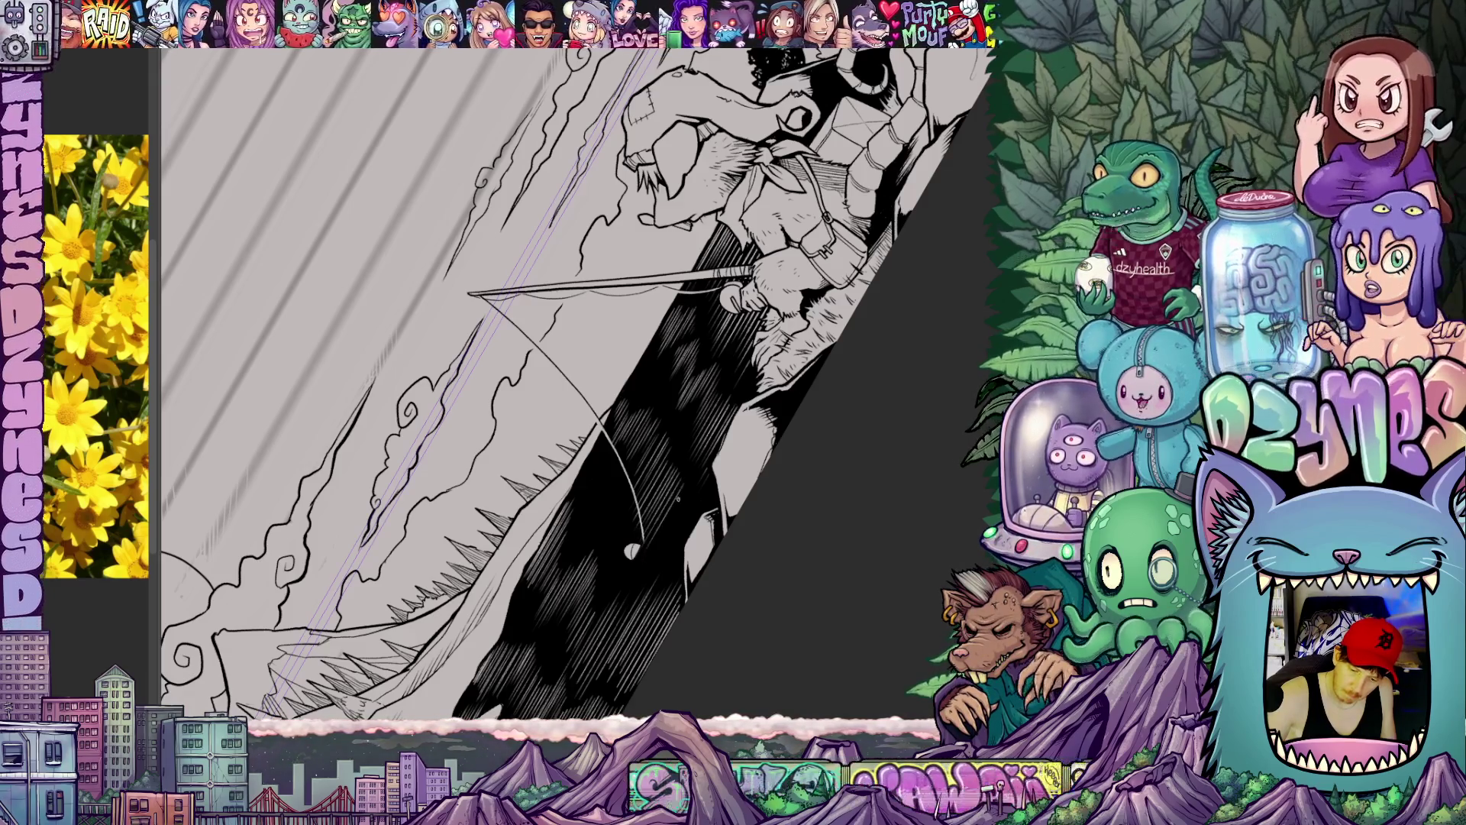
pyautogui.scroll(-3, 573, 390)
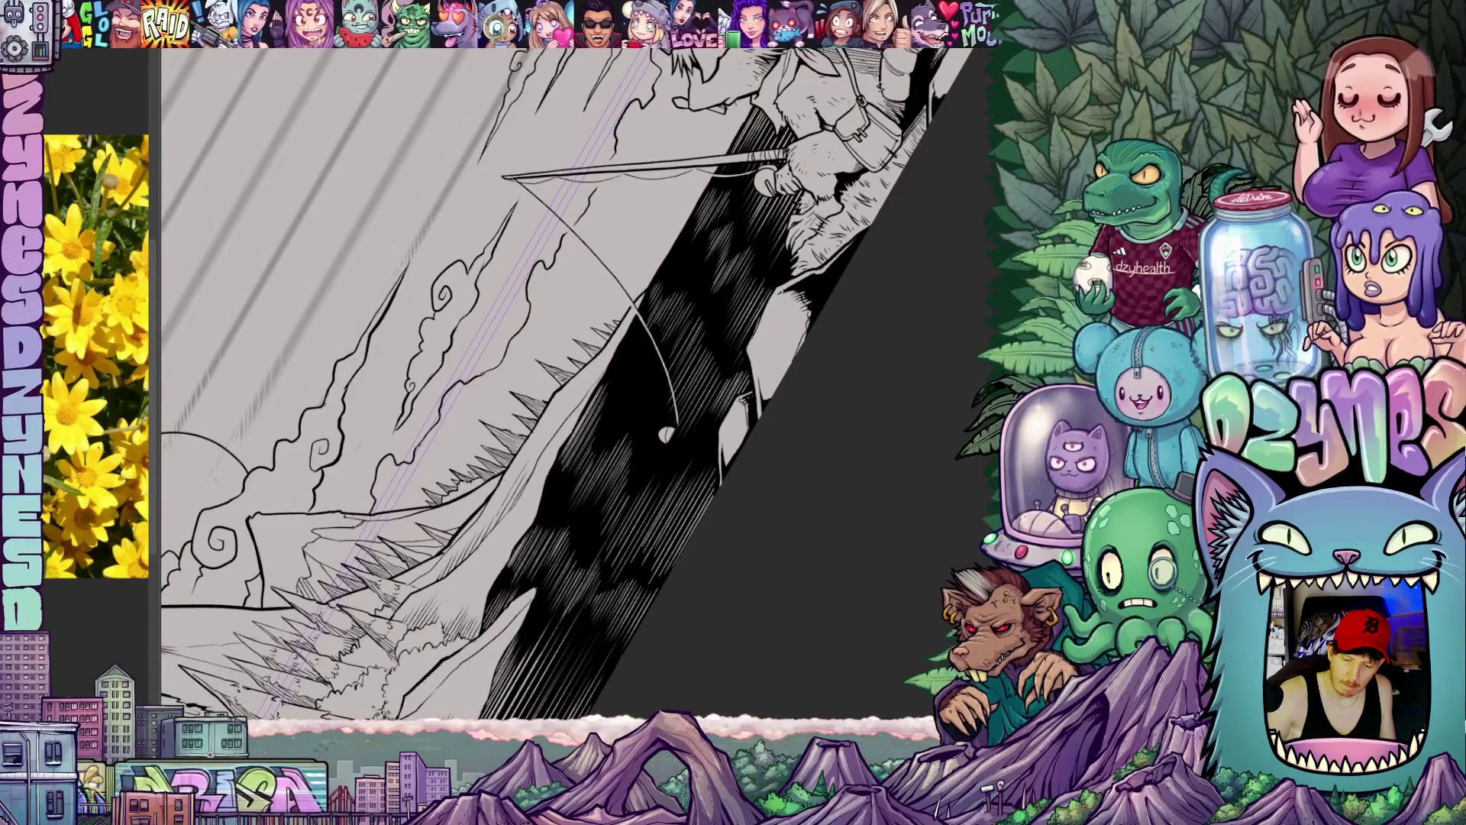
pyautogui.scroll(-2, 739, 458)
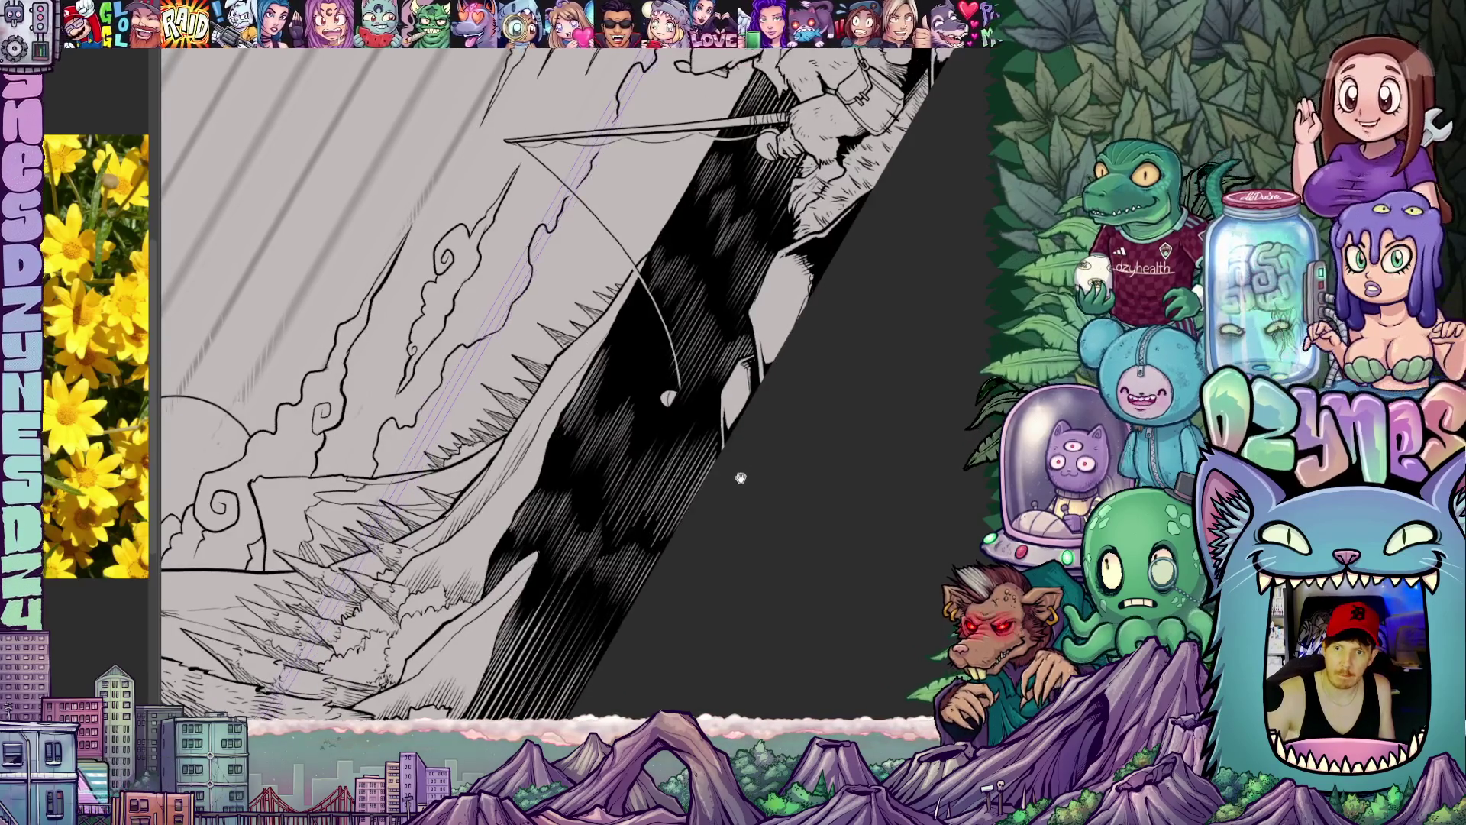
pyautogui.scroll(3, 738, 479)
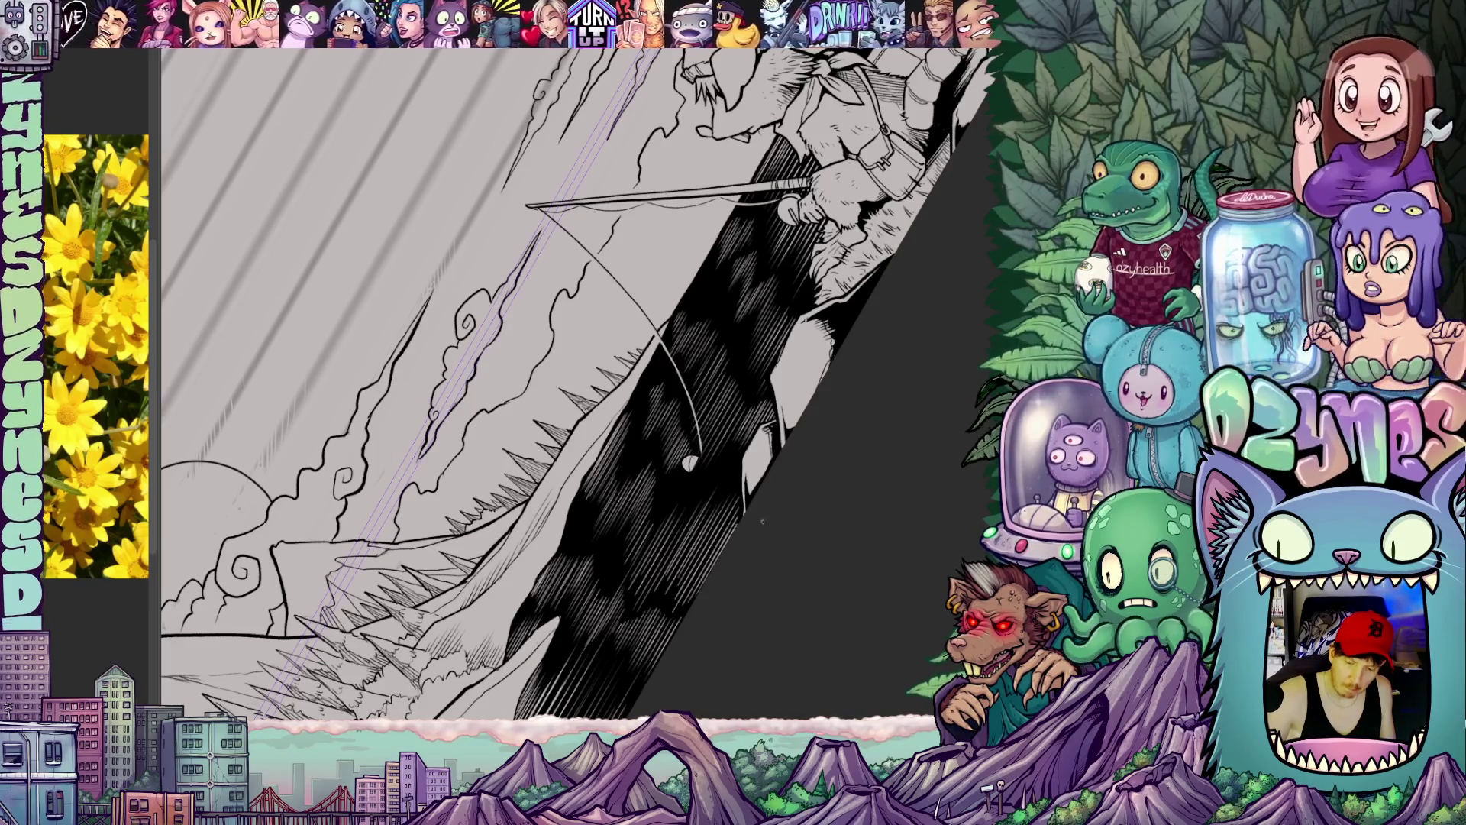
pyautogui.moveTo(762, 522)
pyautogui.mouseDown()
pyautogui.moveTo(710, 454)
pyautogui.moveTo(694, 509)
pyautogui.mouseUp()
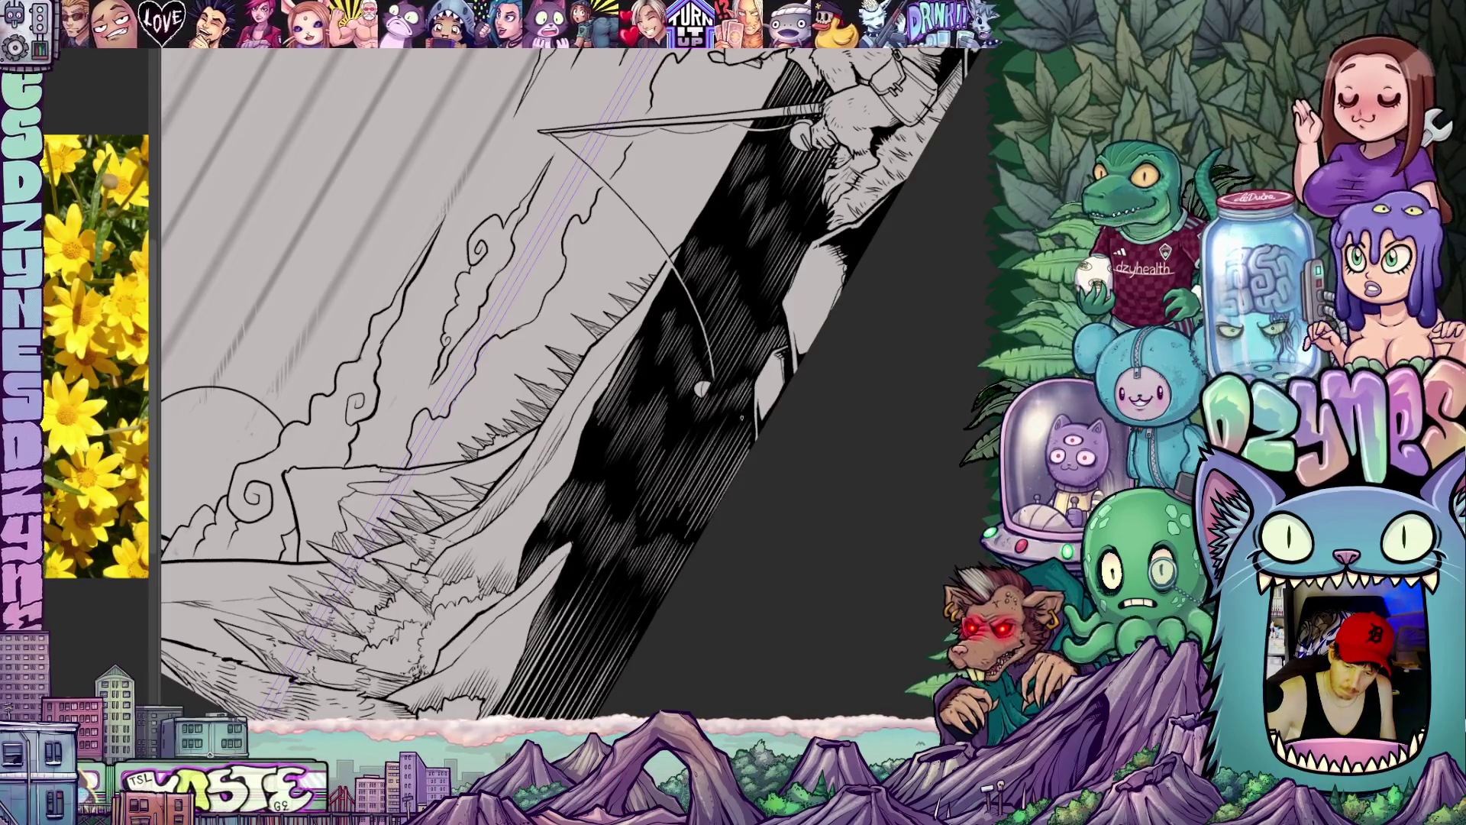
pyautogui.press('r')
pyautogui.press('Escape')
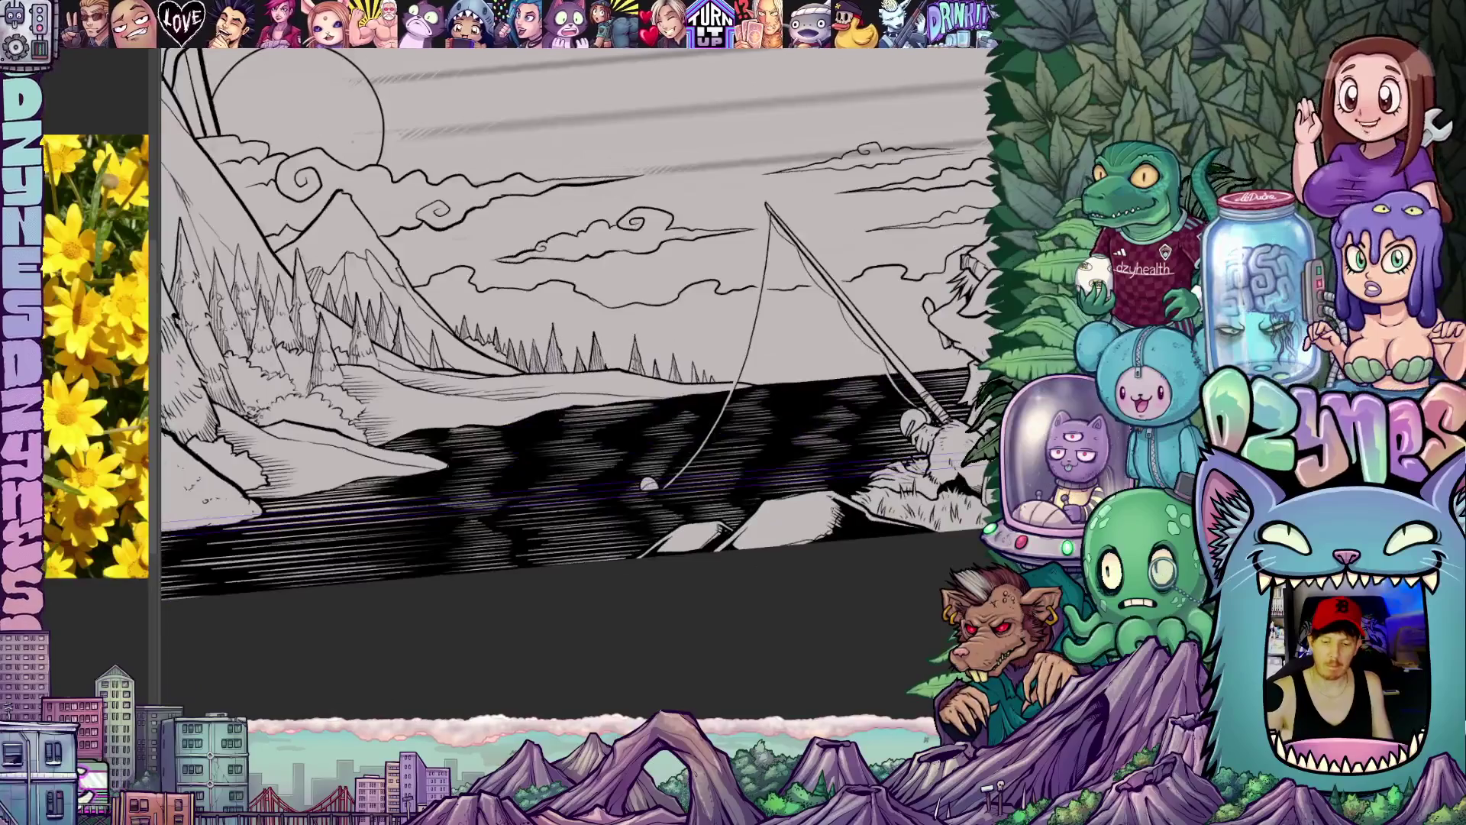
pyautogui.scroll(-4, 881, 587)
pyautogui.press('Escape')
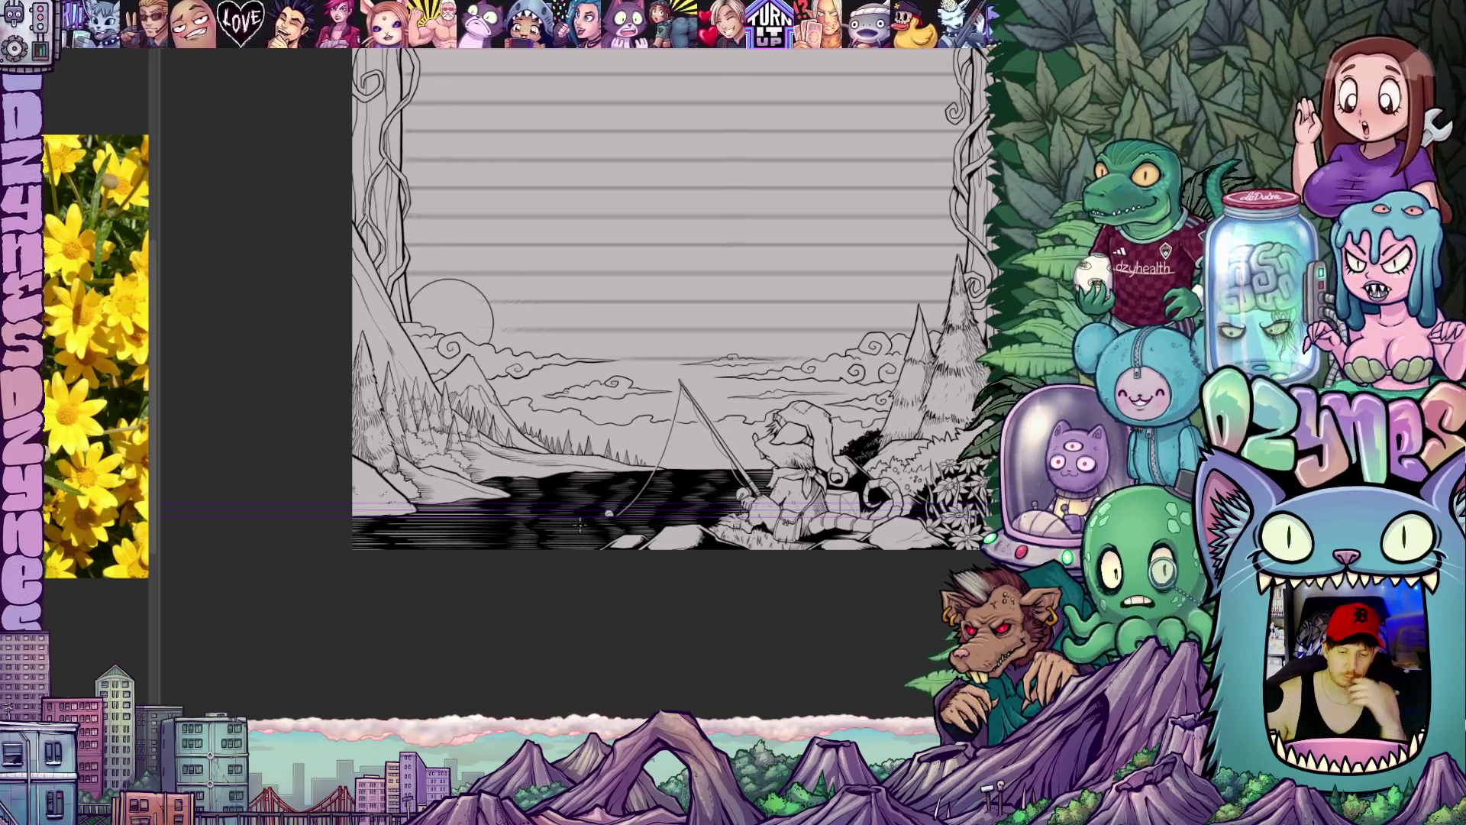
pyautogui.scroll(2, 665, 344)
pyautogui.scroll(2, 664, 343)
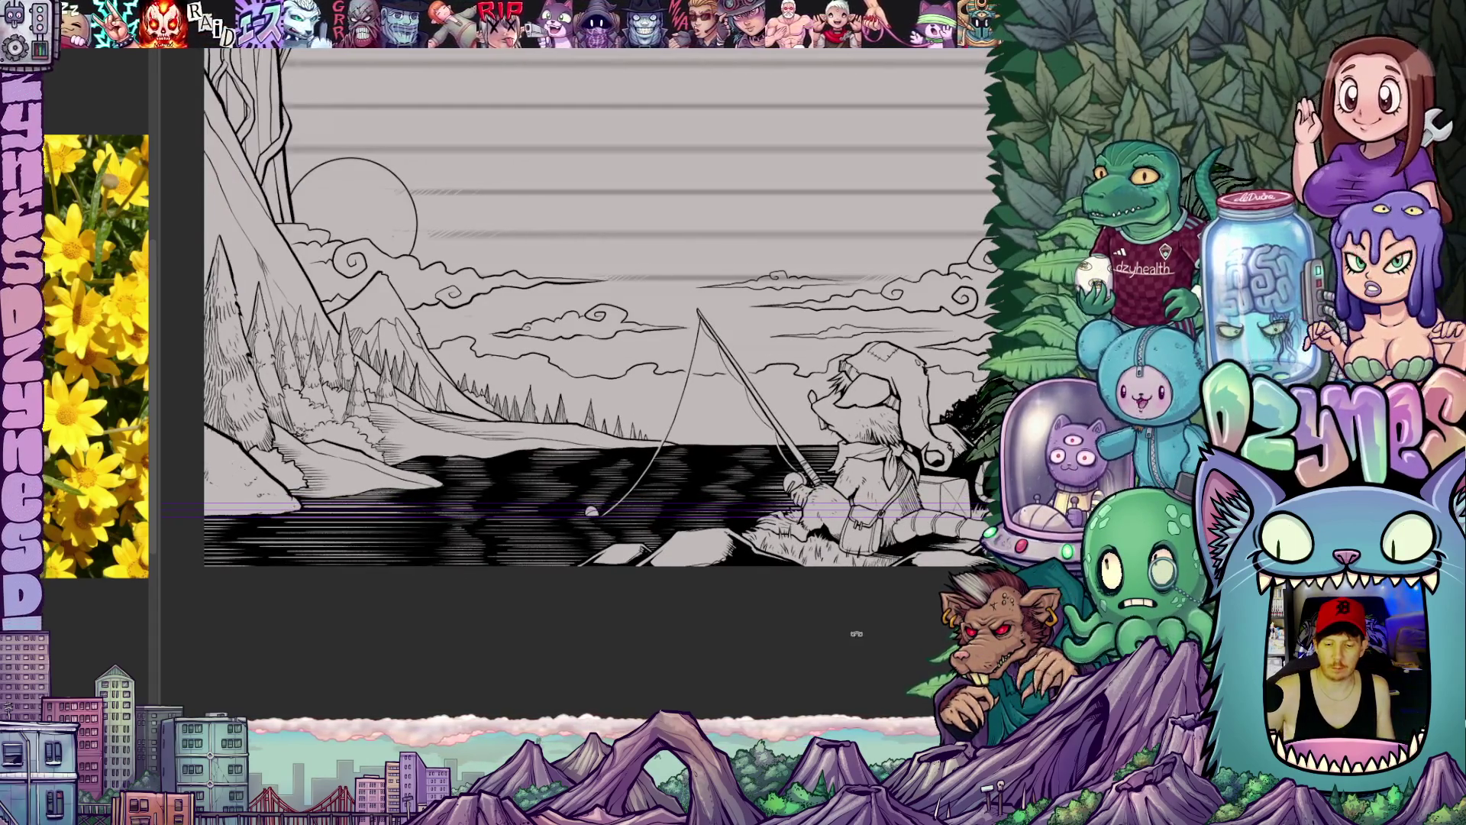
pyautogui.moveTo(856, 632); pyautogui.dragTo(825, 435)
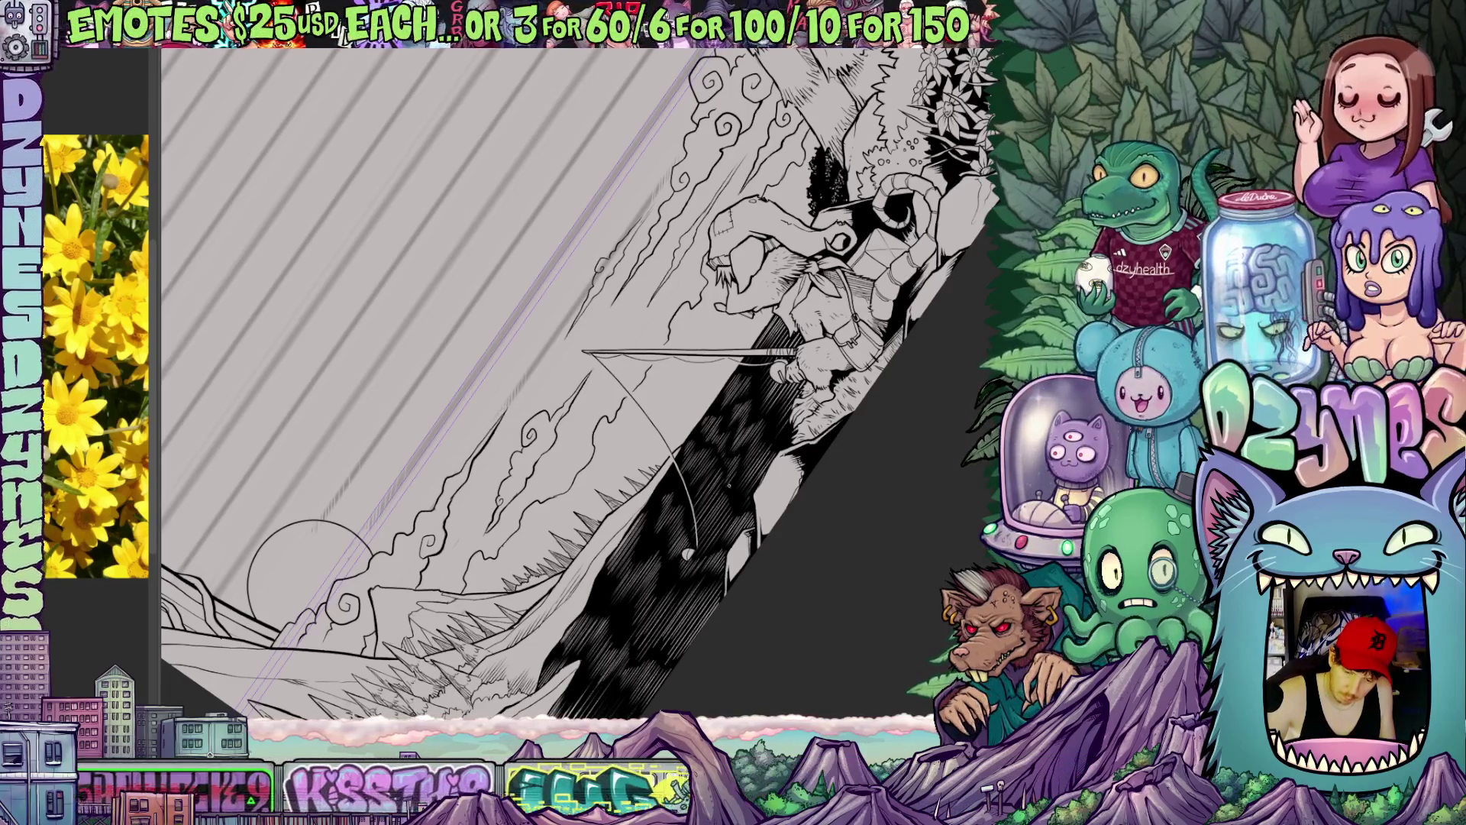
pyautogui.moveTo(797, 535)
pyautogui.mouseDown()
pyautogui.moveTo(824, 456)
pyautogui.moveTo(827, 504)
pyautogui.mouseUp()
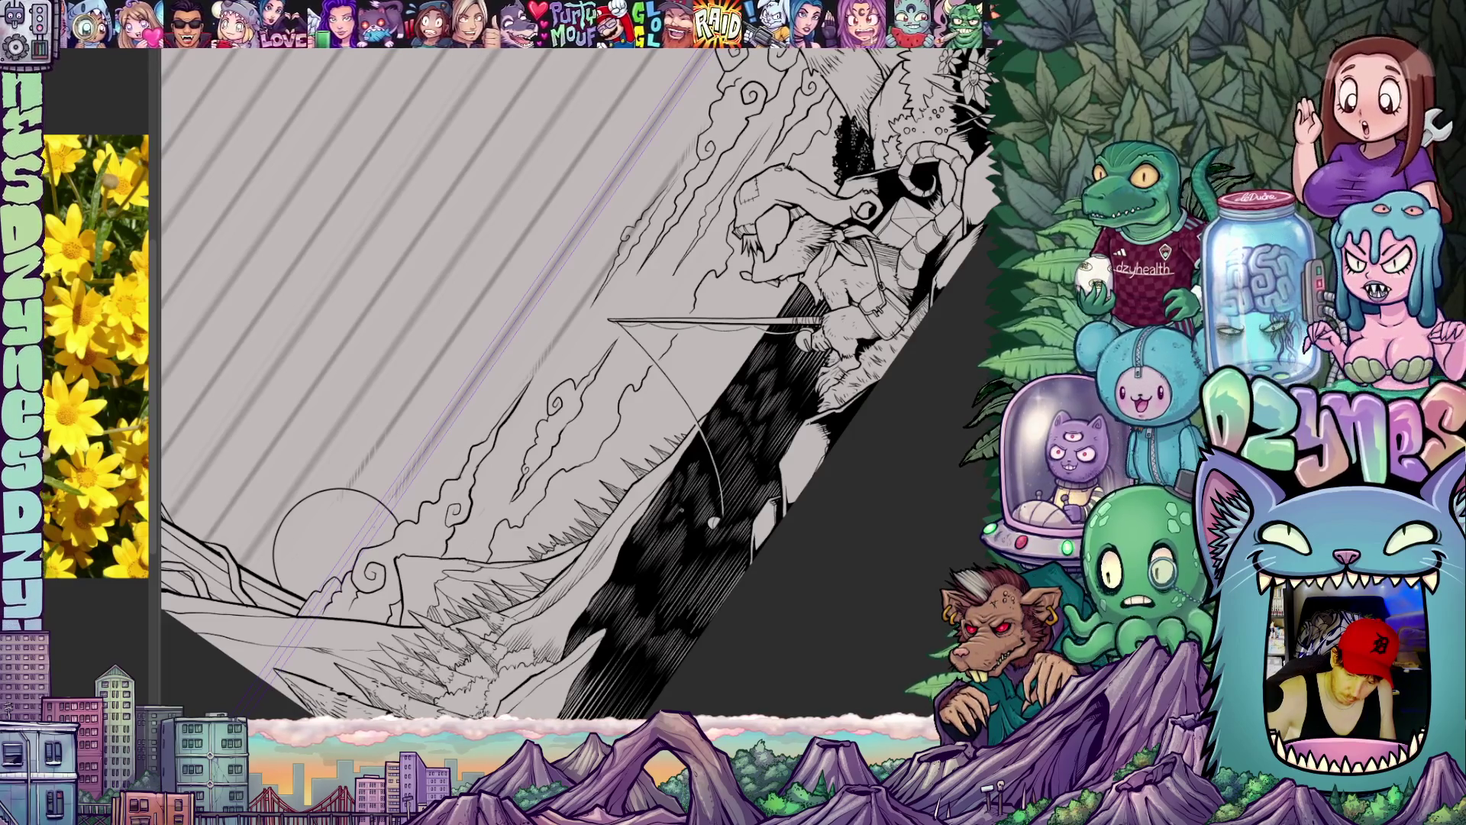
pyautogui.moveTo(712, 521)
pyautogui.mouseDown()
pyautogui.moveTo(794, 484)
pyautogui.moveTo(863, 583)
pyautogui.moveTo(894, 538)
pyautogui.moveTo(722, 461)
pyautogui.mouseUp()
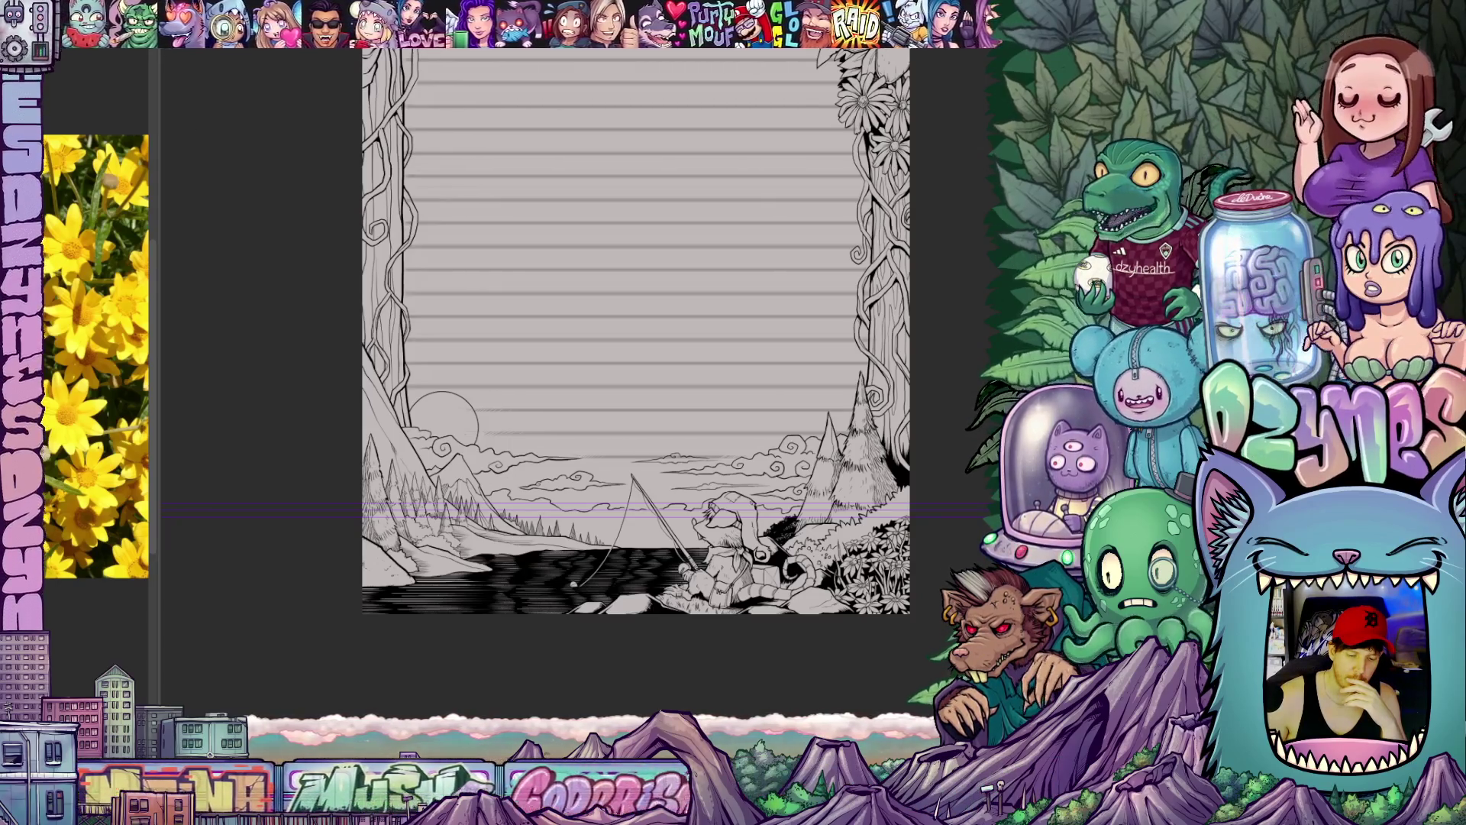
pyautogui.scroll(2, 636, 481)
pyautogui.scroll(2, 636, 482)
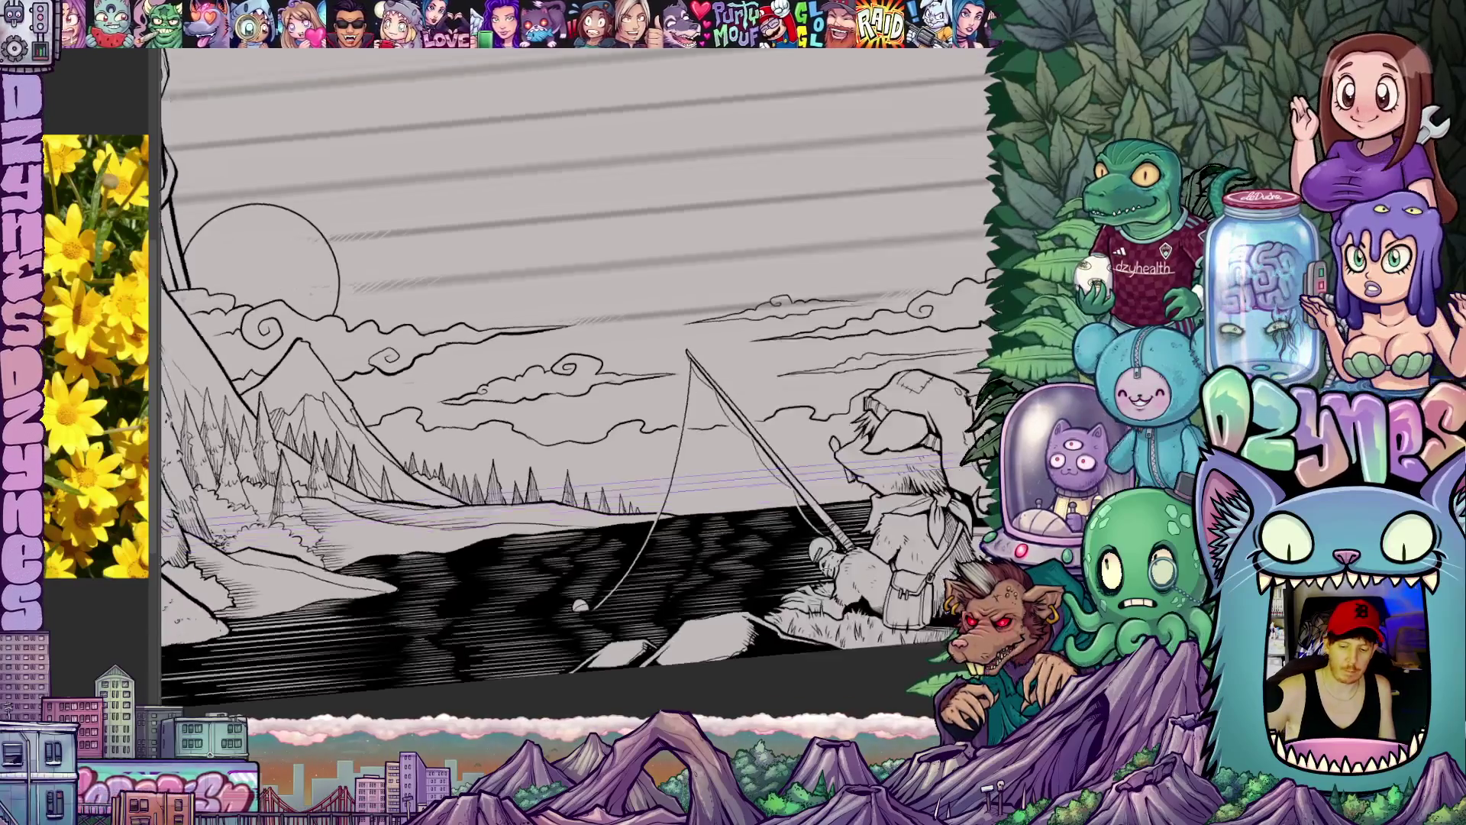
pyautogui.hotkey('shift', 'space')
pyautogui.moveTo(759, 515); pyautogui.dragTo(687, 508)
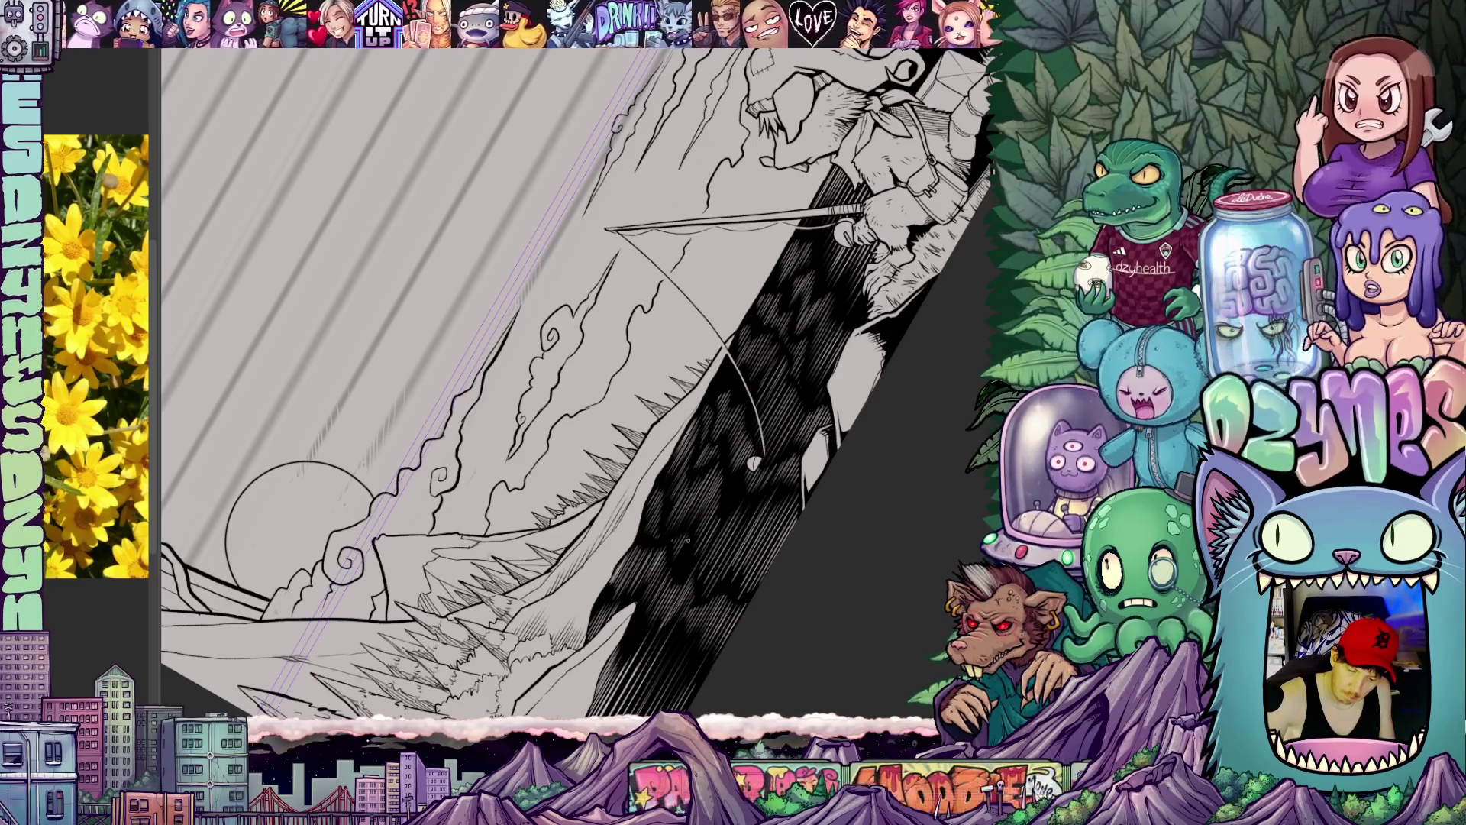
pyautogui.press('space')
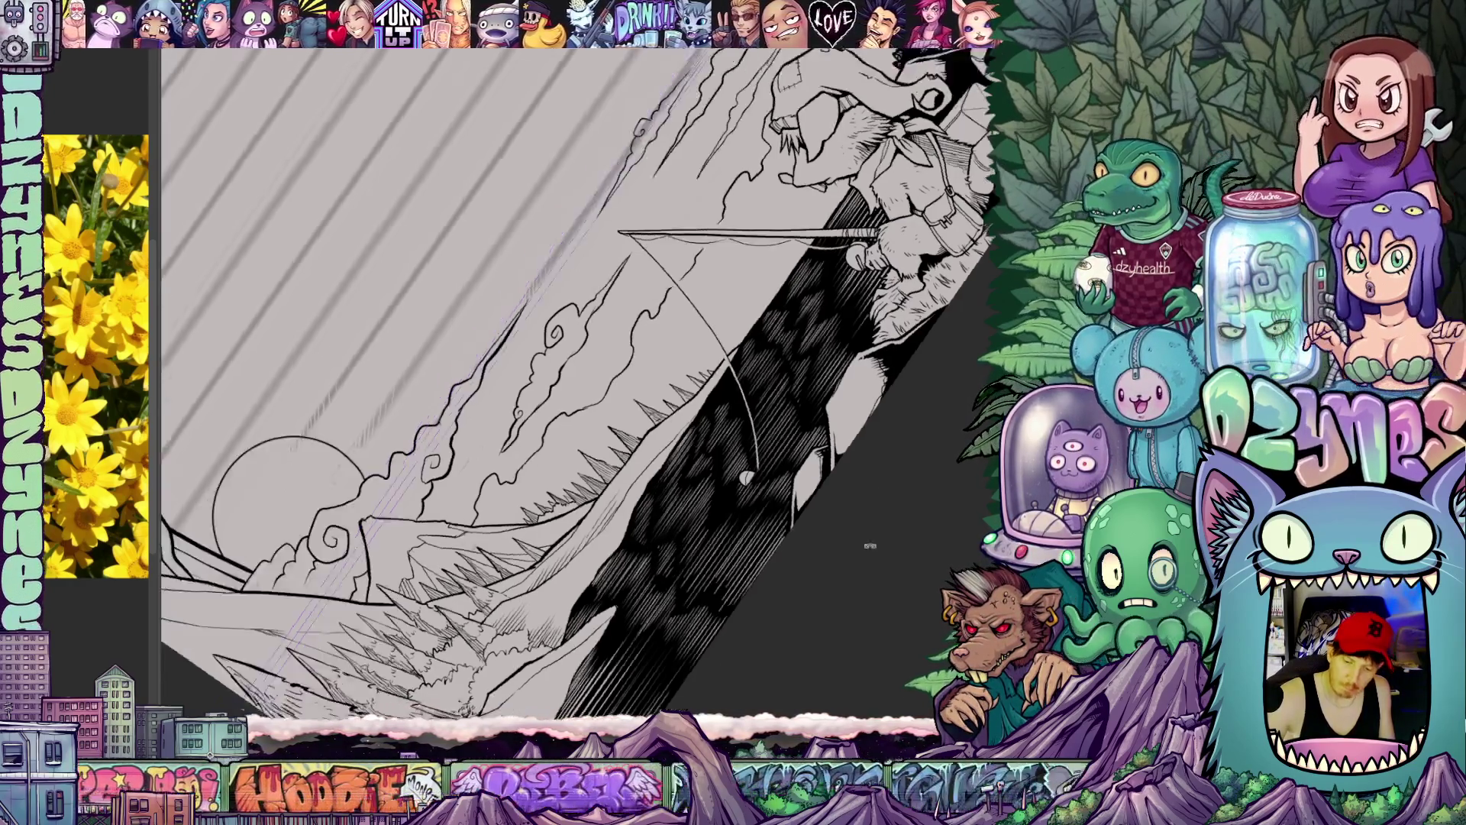
pyautogui.press('space')
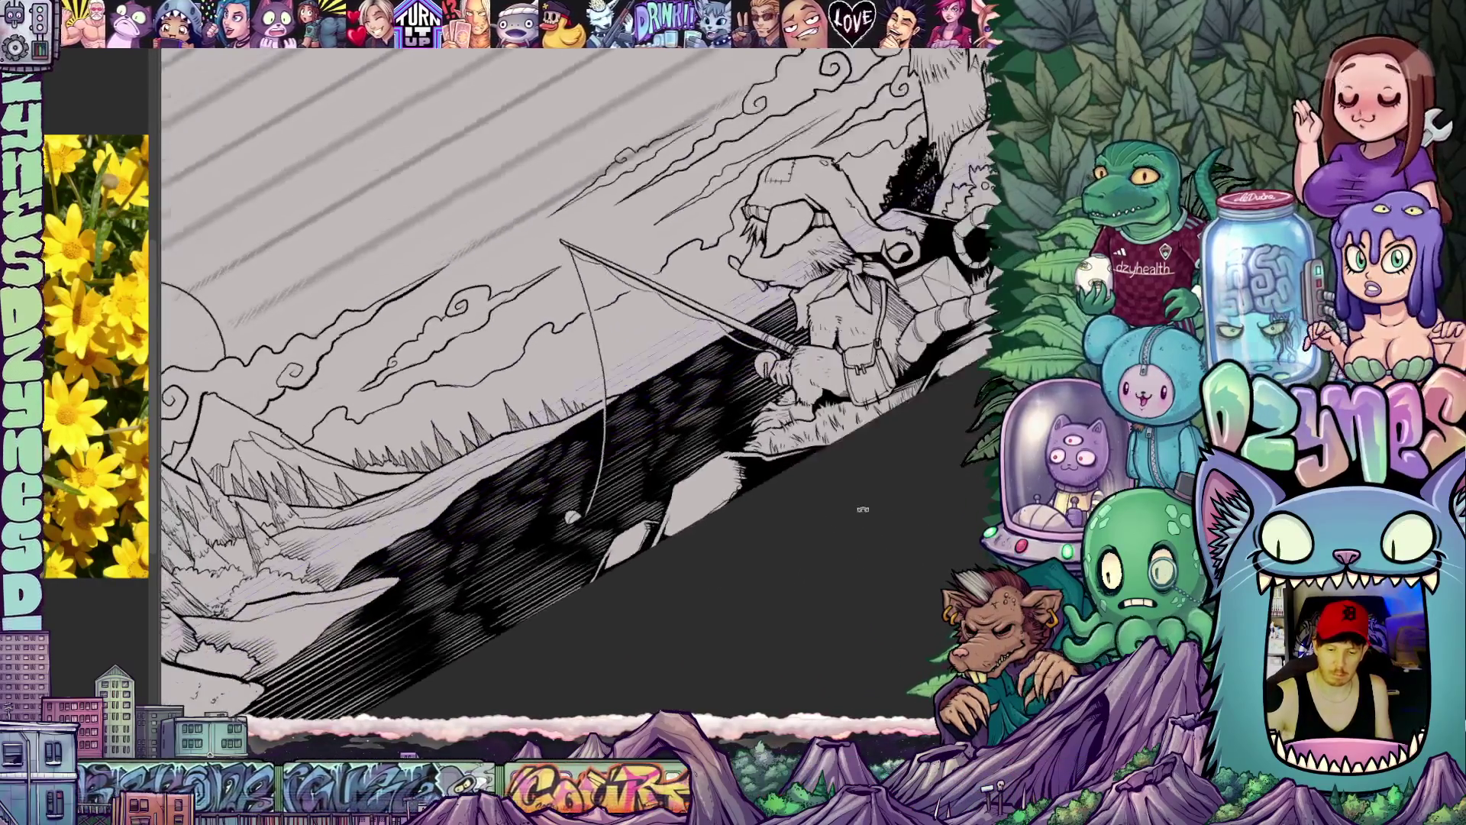
pyautogui.moveTo(862, 509); pyautogui.dragTo(802, 435)
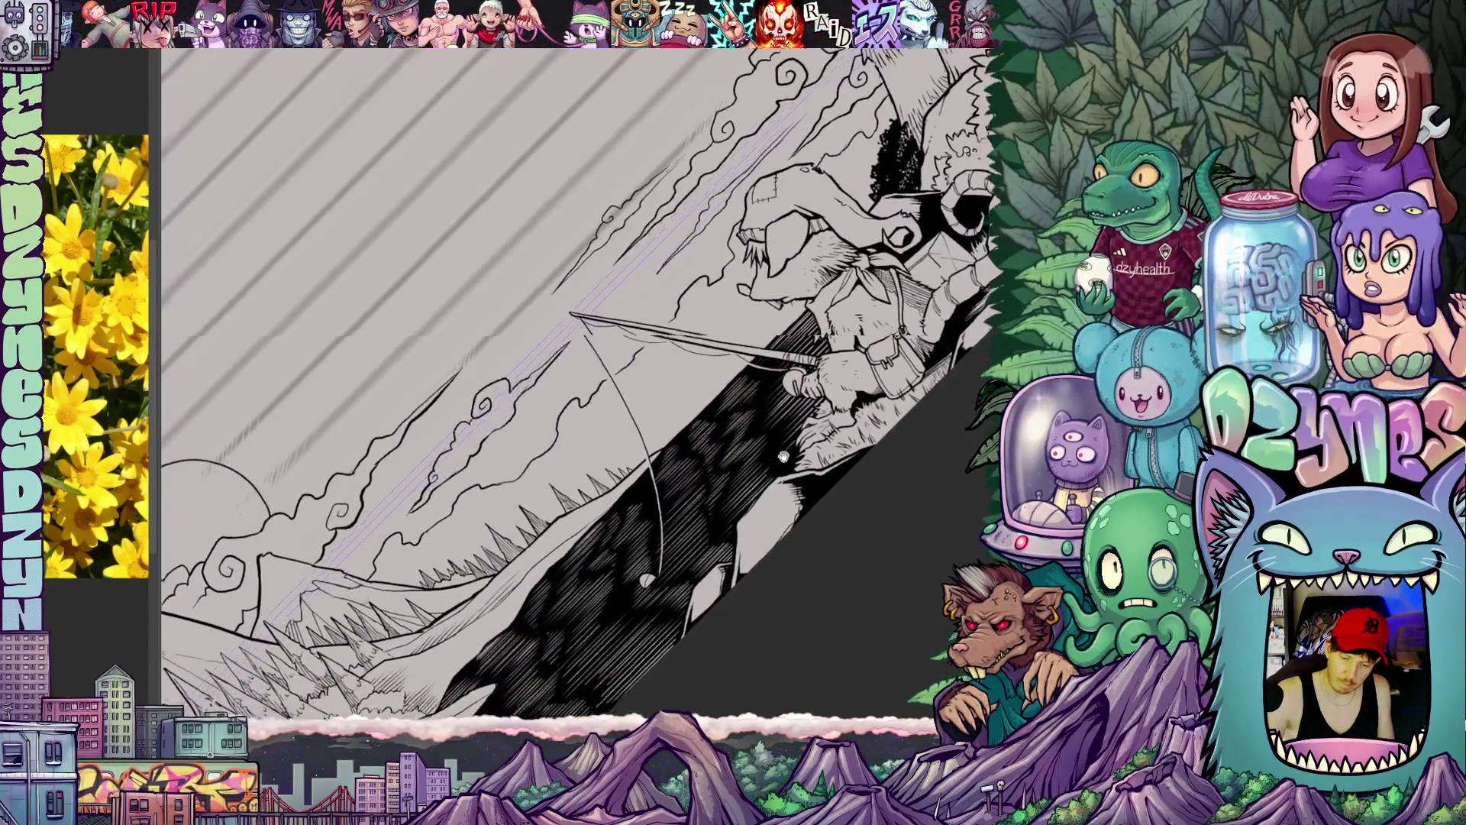
pyautogui.moveTo(573, 459); pyautogui.dragTo(664, 378)
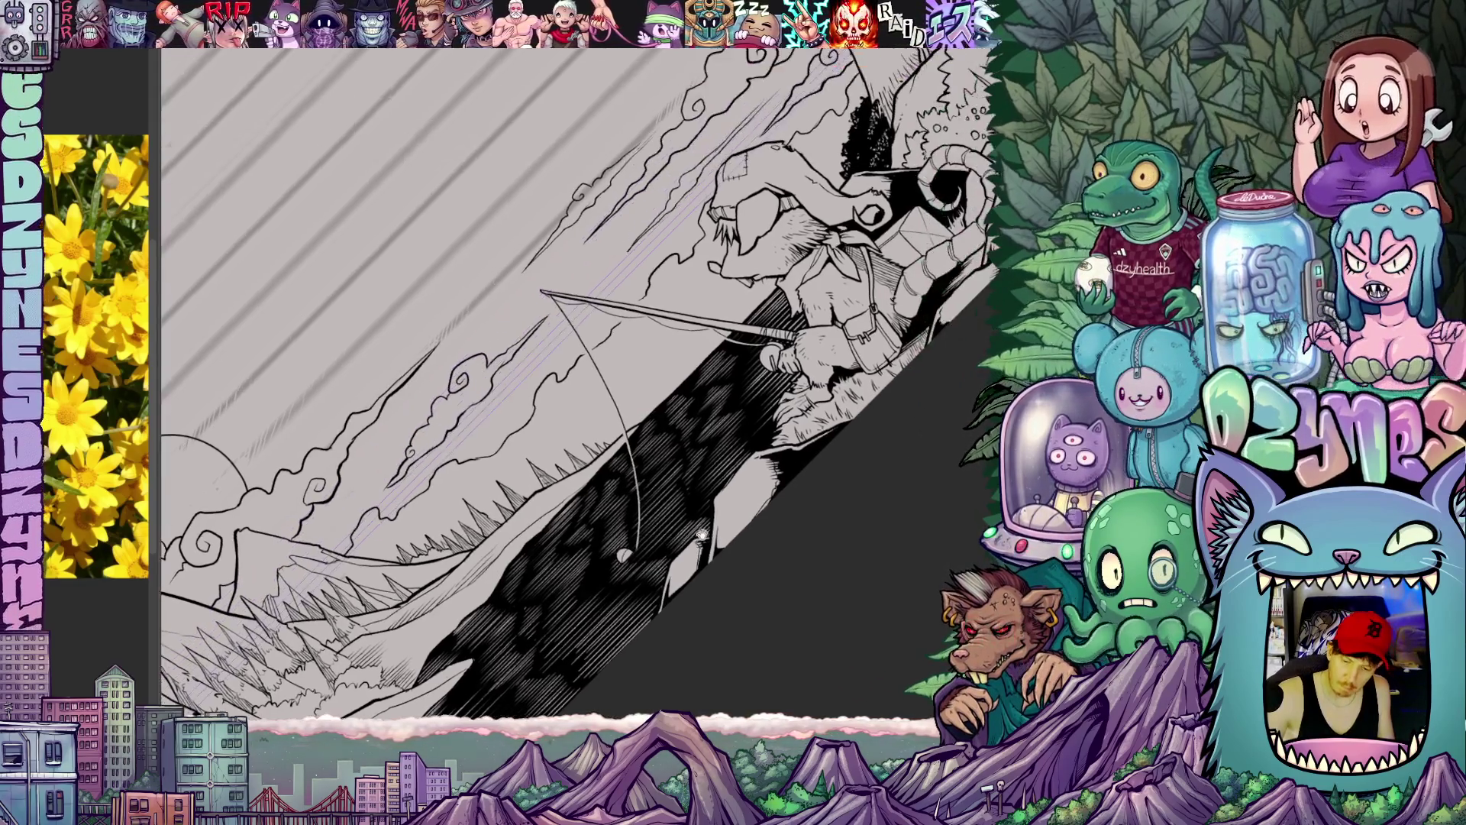
pyautogui.moveTo(687, 401); pyautogui.dragTo(595, 436)
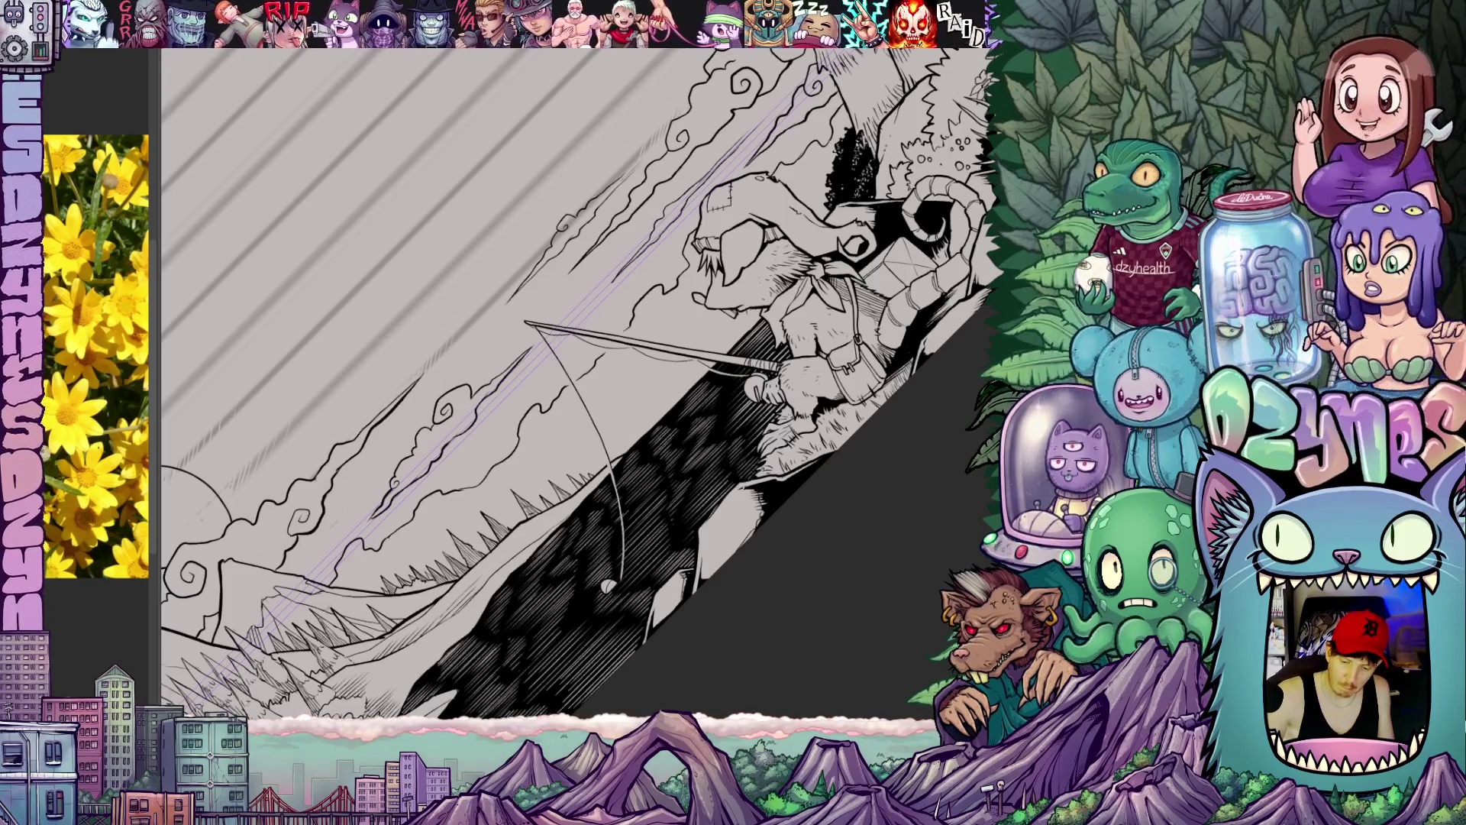
pyautogui.moveTo(573, 344); pyautogui.dragTo(561, 423)
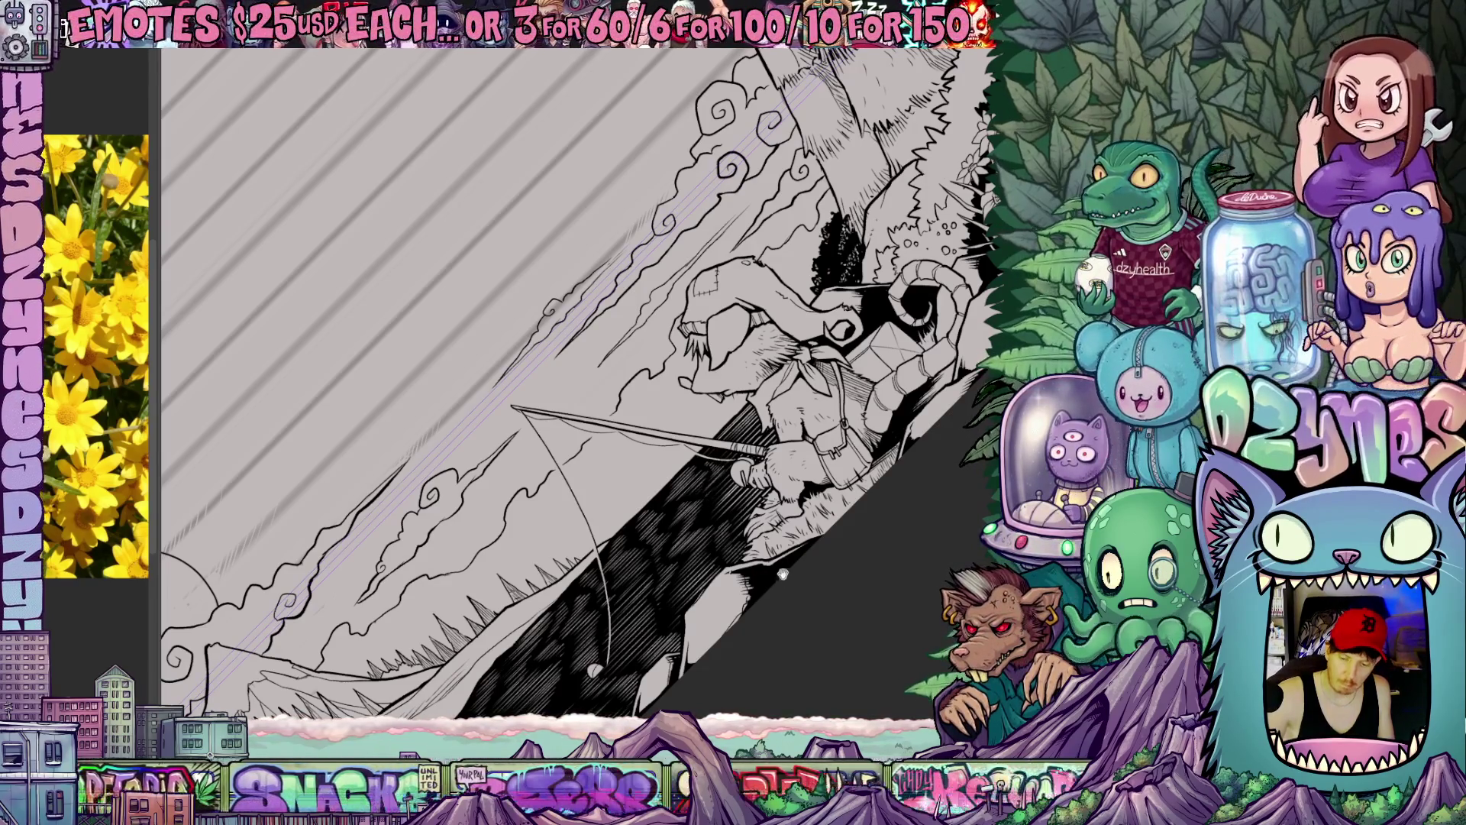
pyautogui.moveTo(781, 576); pyautogui.dragTo(789, 470)
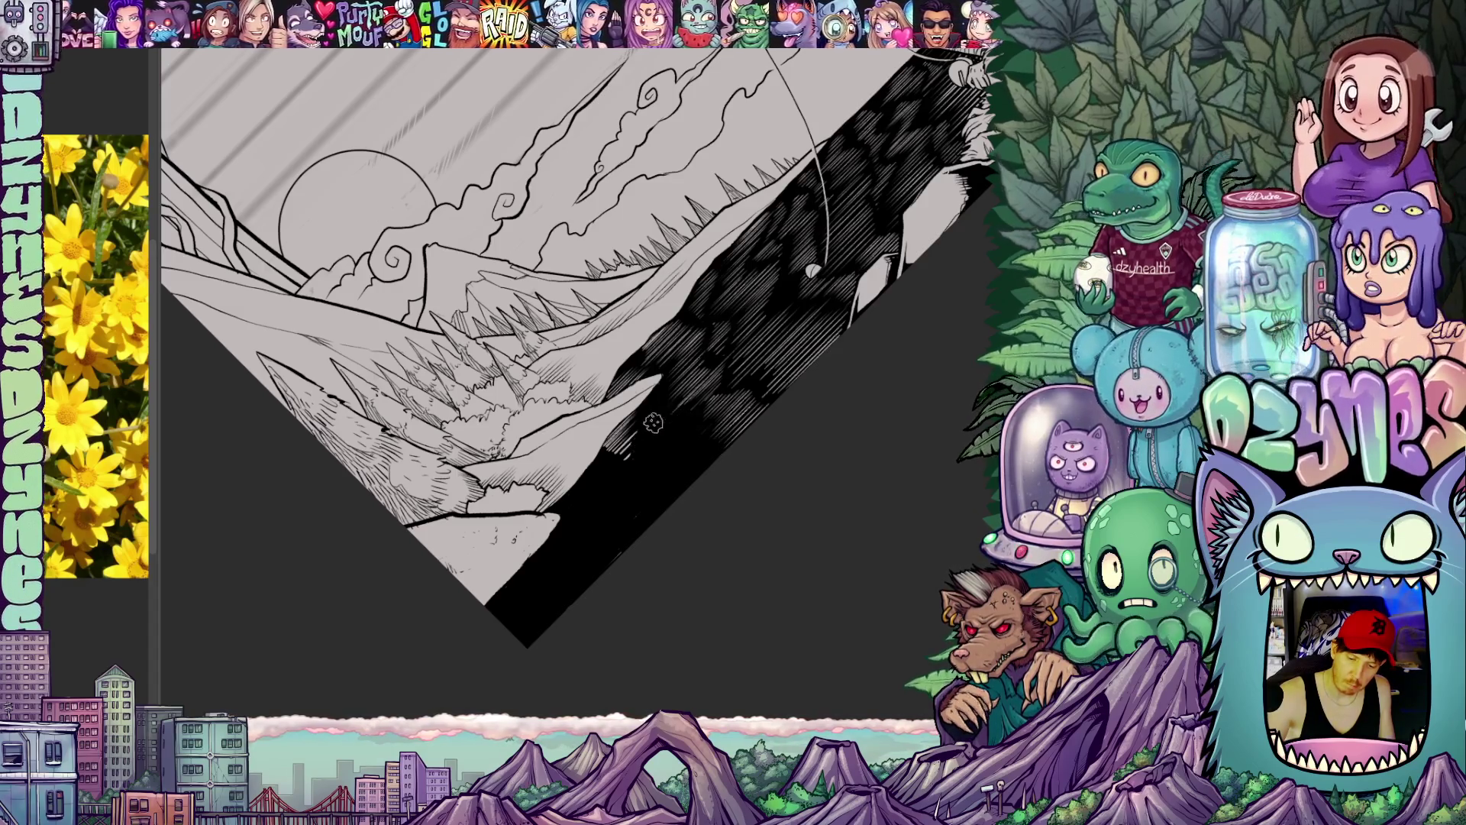
pyautogui.moveTo(782, 492)
pyautogui.mouseDown()
pyautogui.moveTo(732, 558)
pyautogui.moveTo(820, 462)
pyautogui.mouseUp()
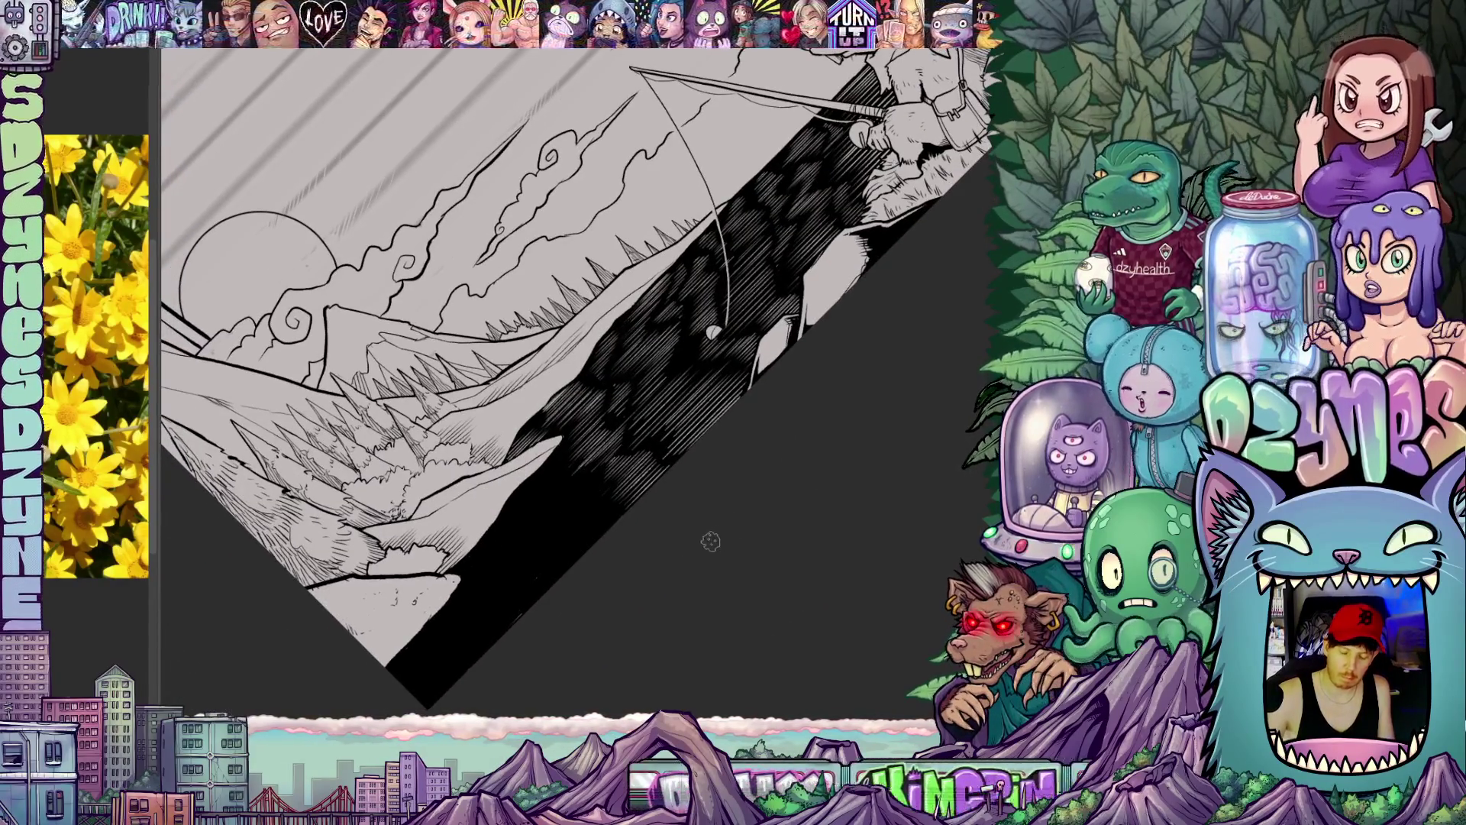
pyautogui.moveTo(770, 496)
pyautogui.mouseDown()
pyautogui.moveTo(789, 527)
pyautogui.moveTo(733, 459)
pyautogui.mouseUp()
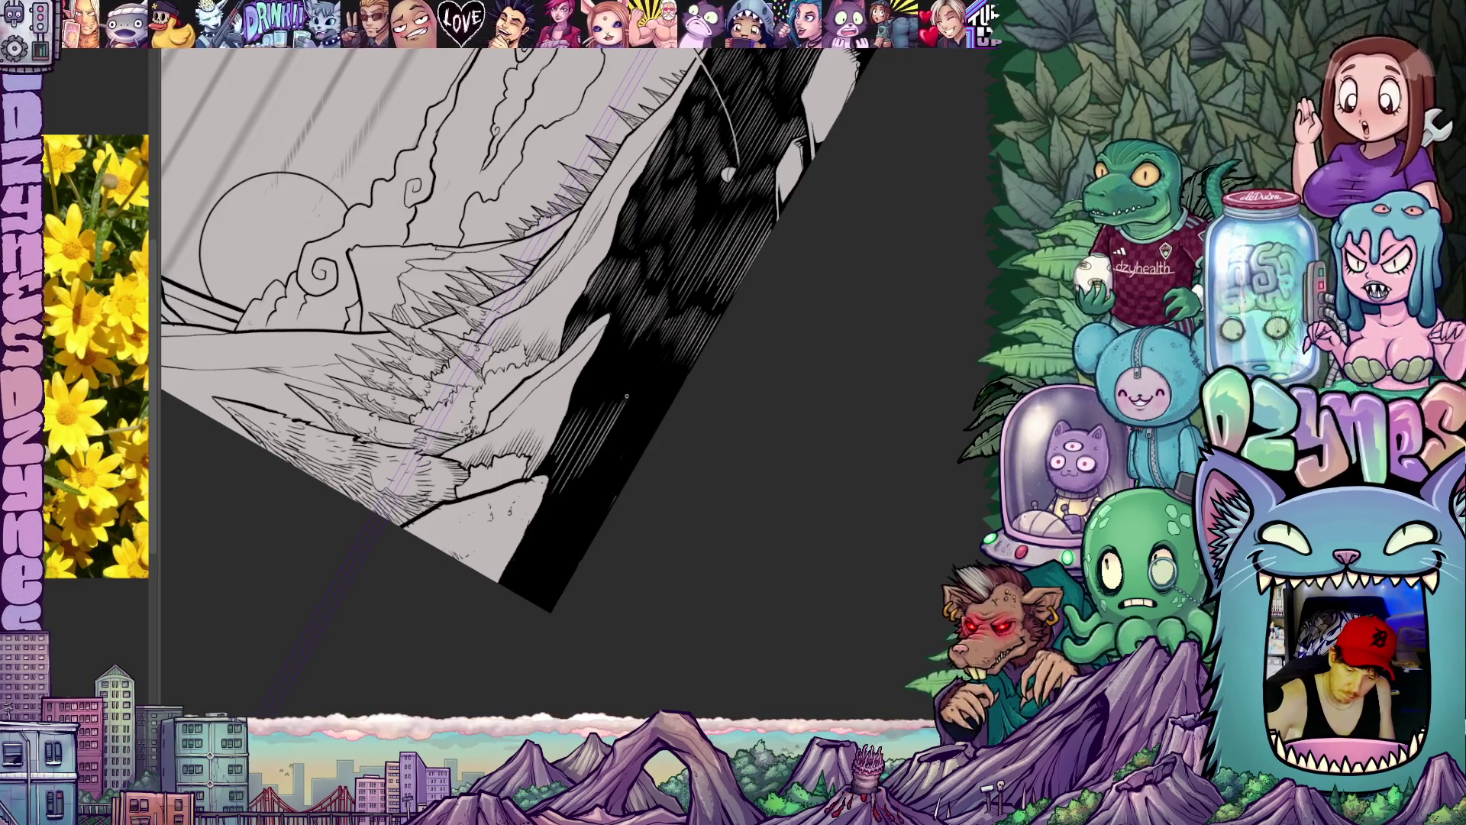
pyautogui.moveTo(627, 396); pyautogui.dragTo(619, 420)
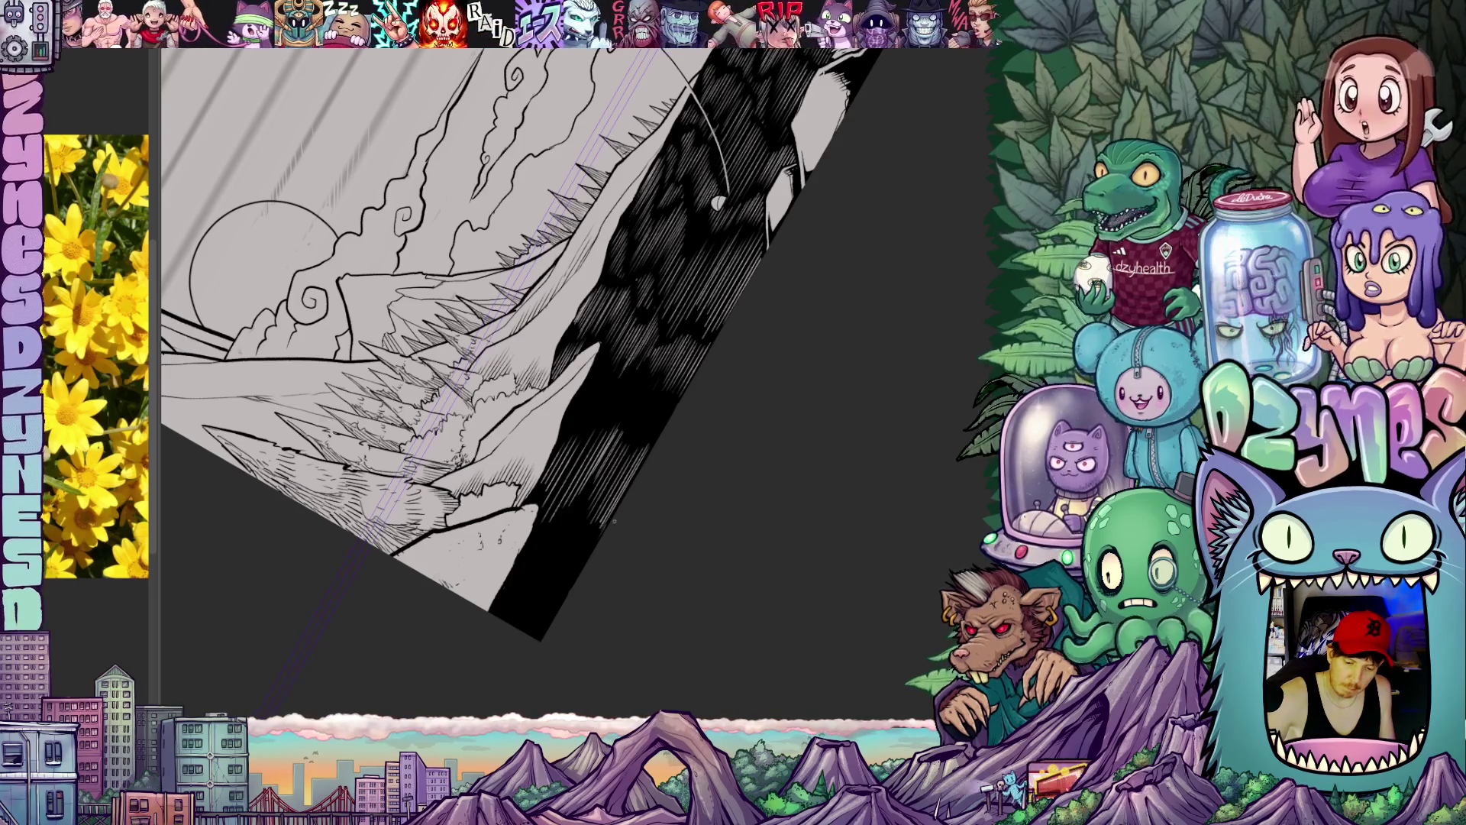
pyautogui.scroll(2, 615, 521)
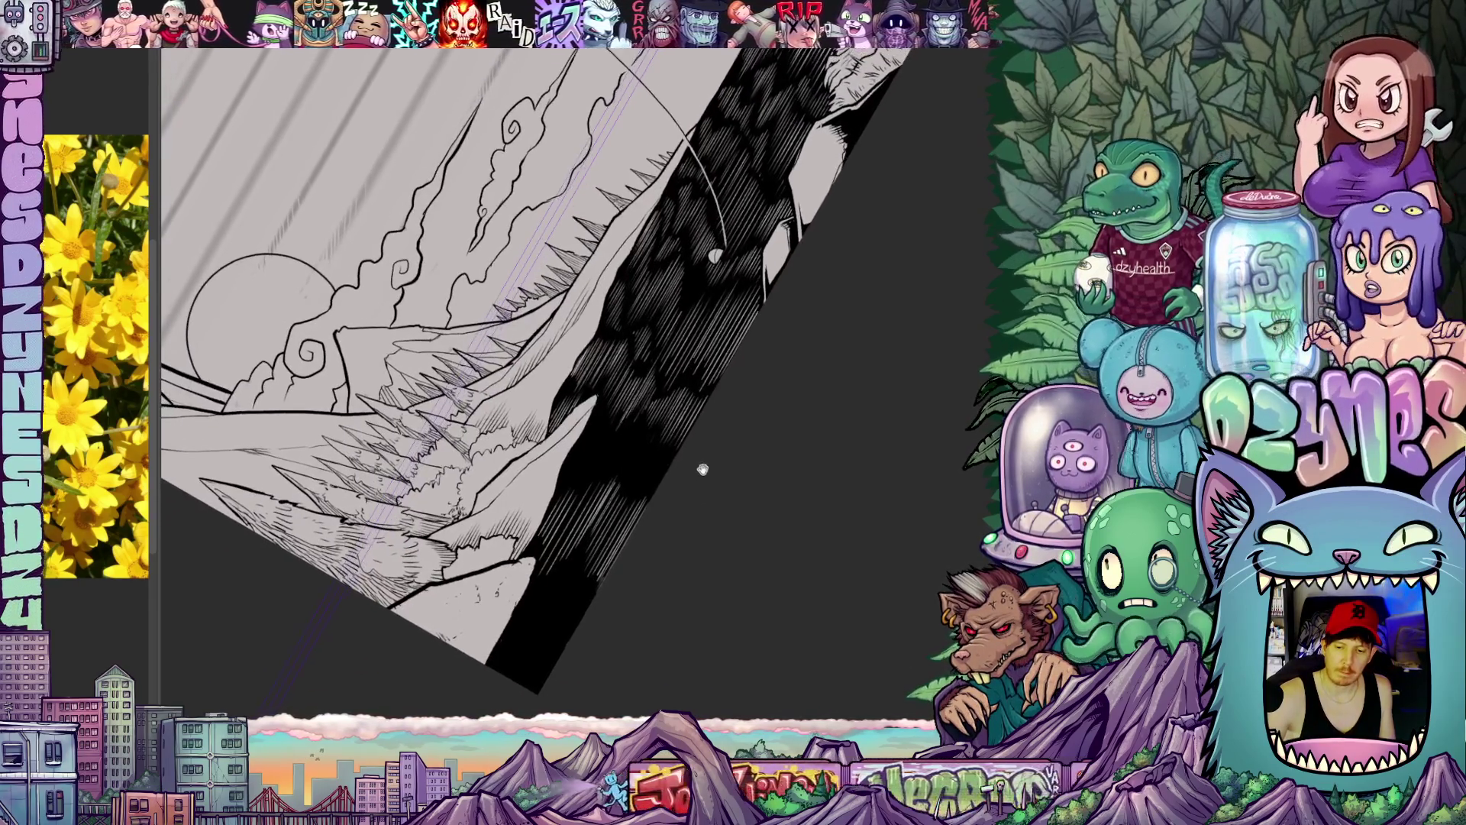
pyautogui.scroll(1, 702, 470)
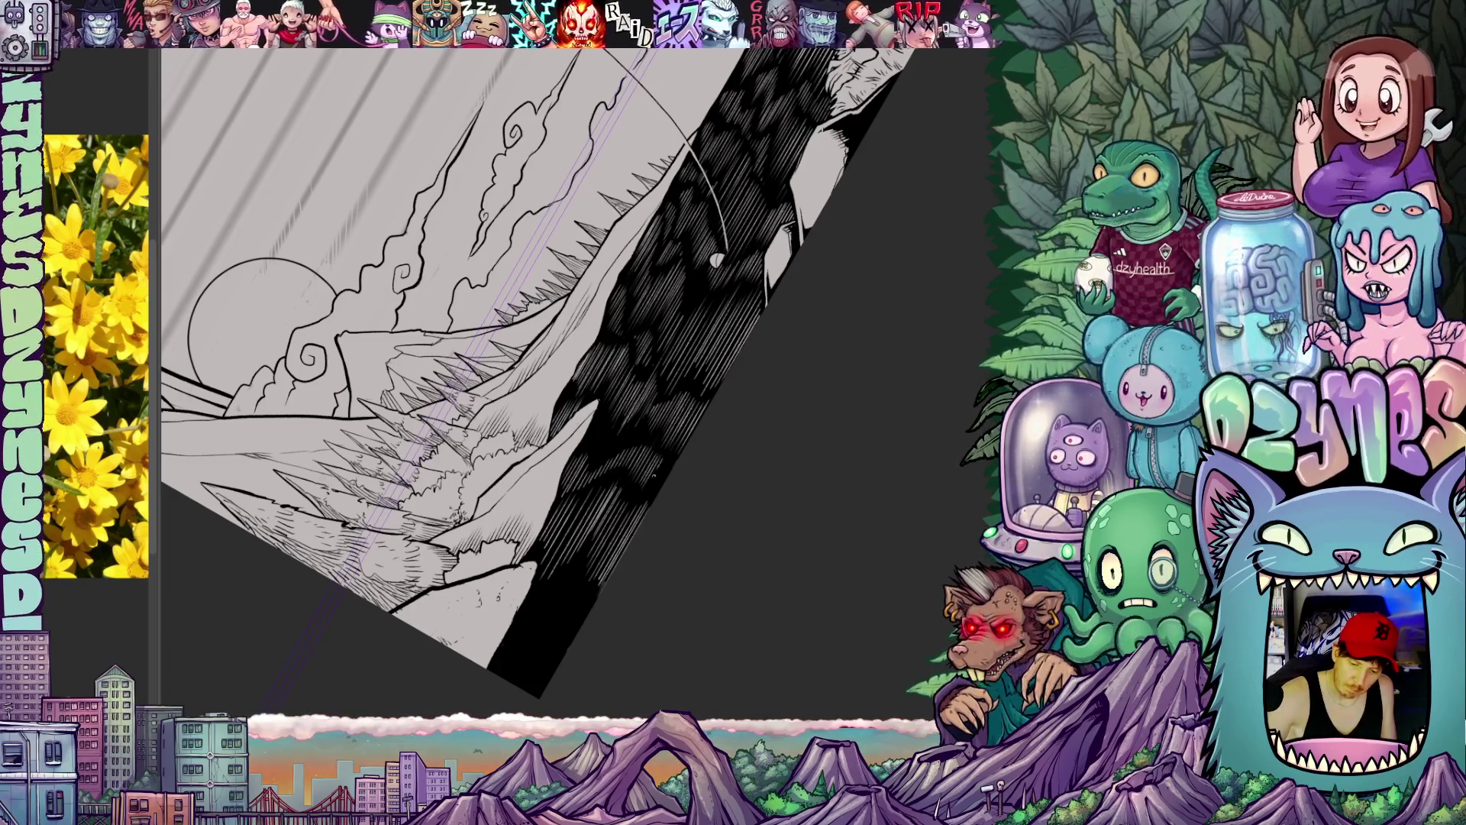
# Step: Reset the view upright and fit the full bordered page centred on screen
pyautogui.hotkey('ctrl', '0')
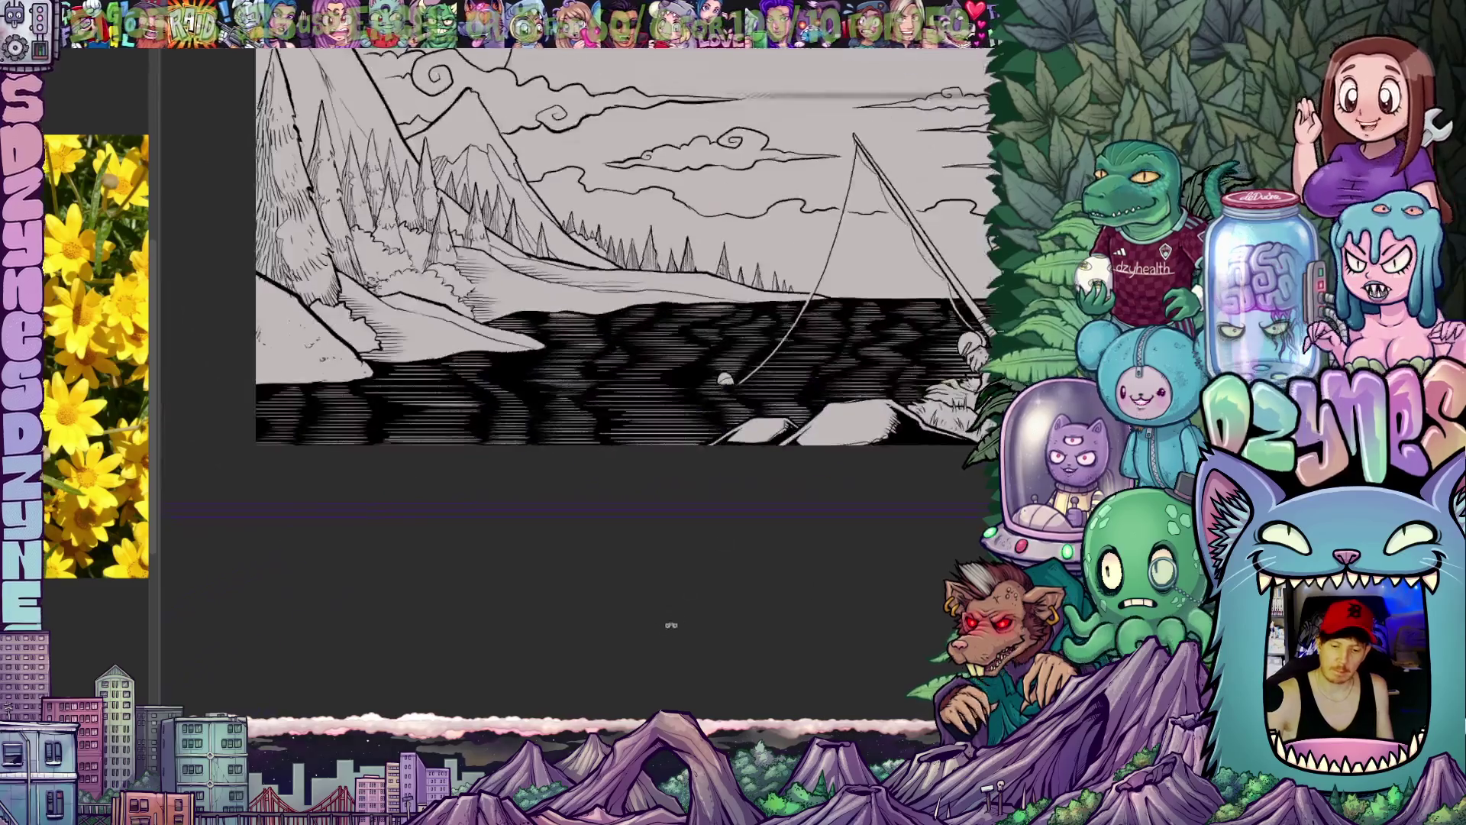
pyautogui.moveTo(710, 367)
pyautogui.mouseDown()
pyautogui.moveTo(706, 573)
pyautogui.moveTo(752, 600)
pyautogui.mouseUp()
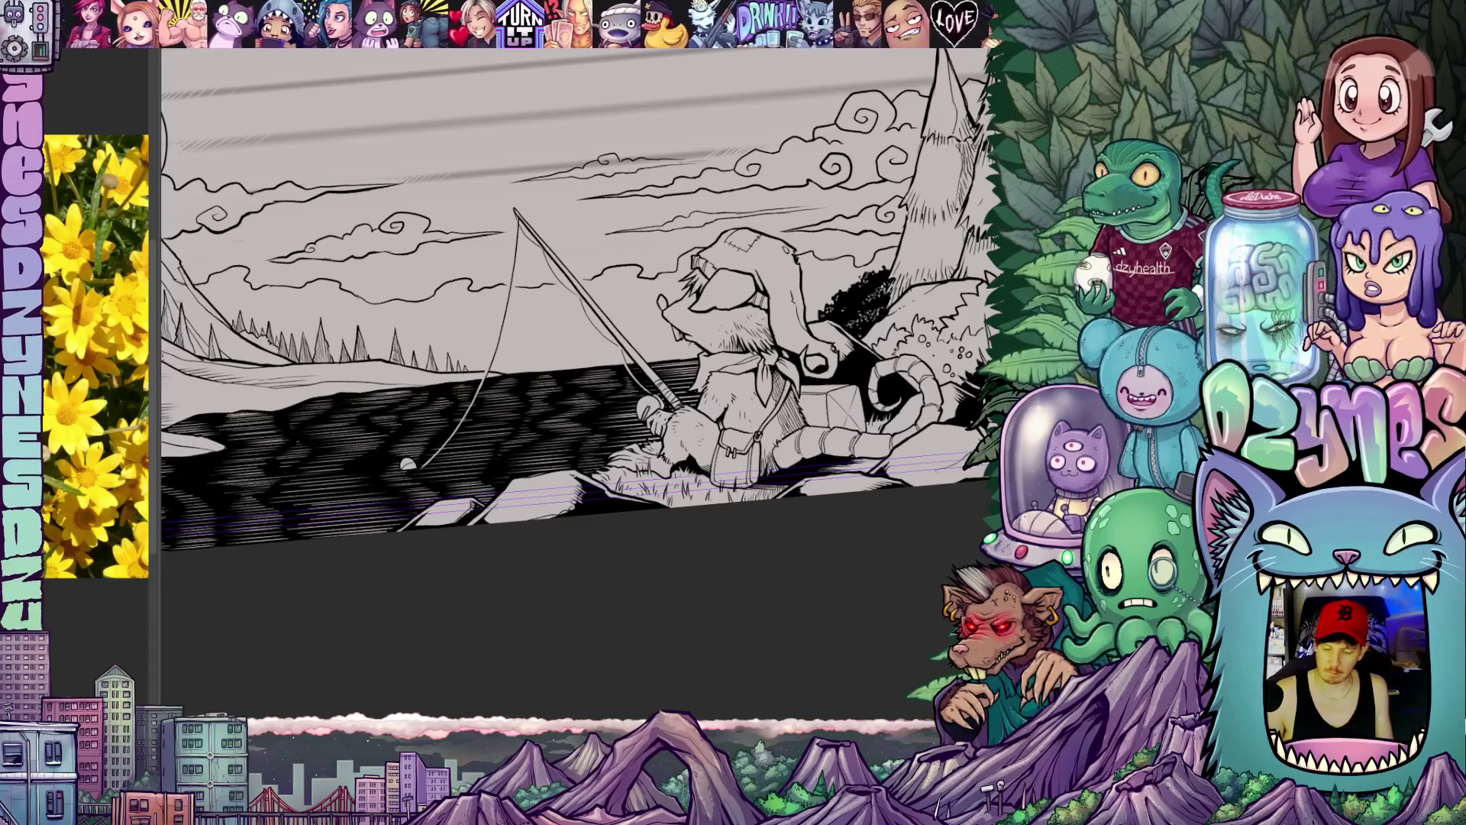
pyautogui.scroll(-3, 655, 528)
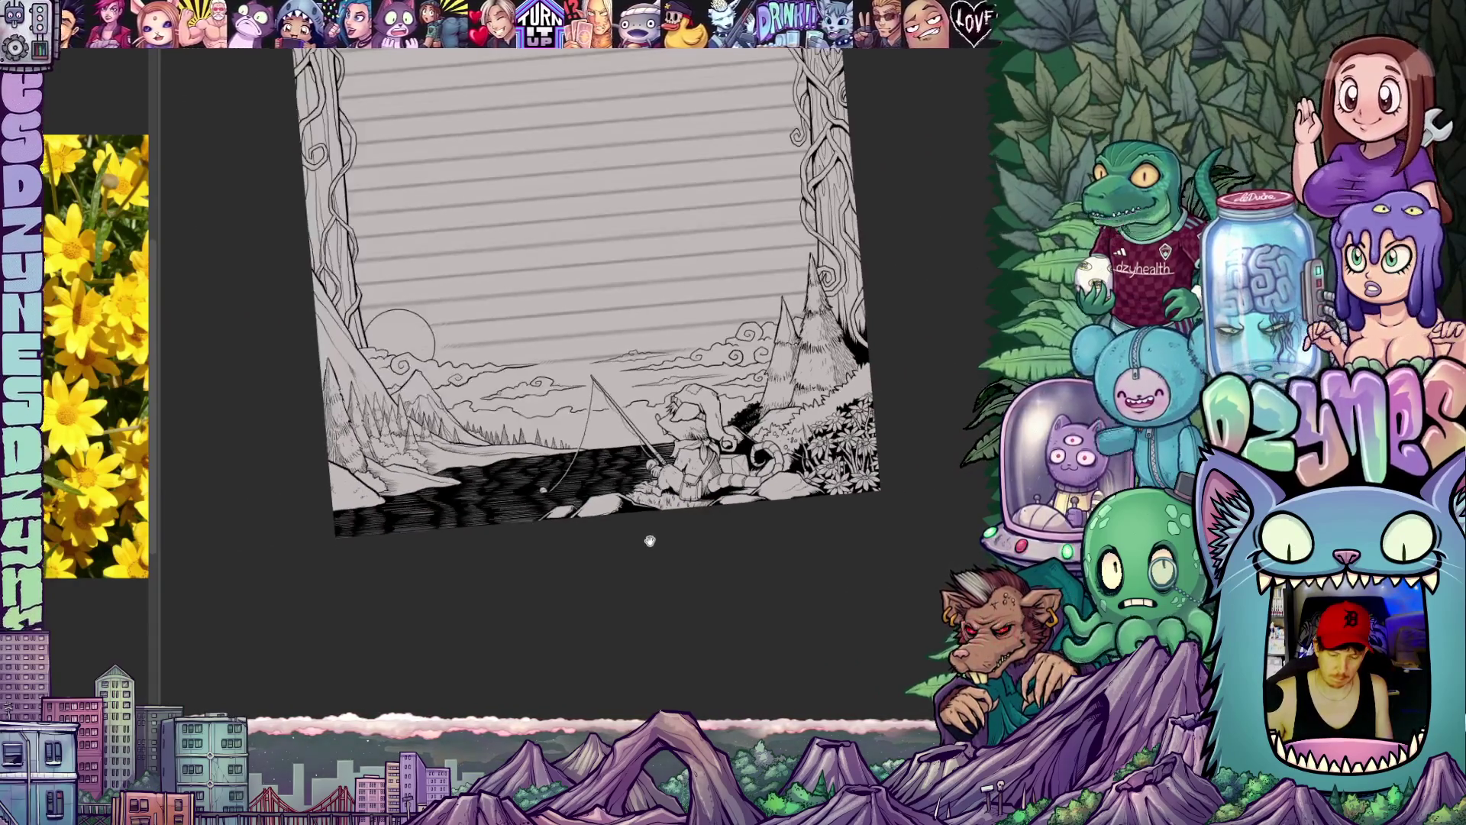
pyautogui.moveTo(655, 528); pyautogui.dragTo(656, 583)
pyautogui.moveTo(771, 606); pyautogui.dragTo(773, 620)
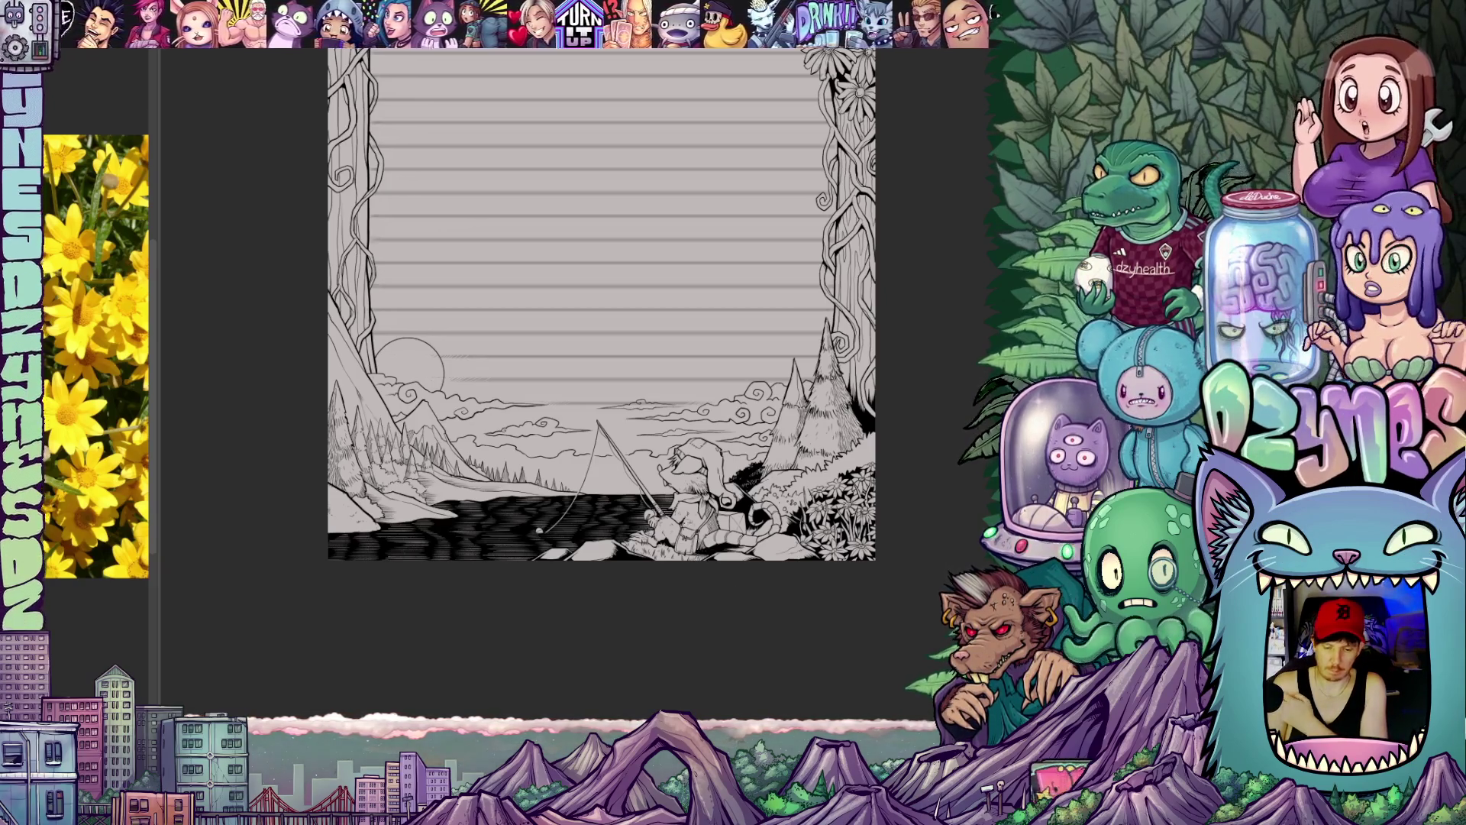
pyautogui.scroll(-2, 601, 343)
pyautogui.moveTo(624, 310); pyautogui.dragTo(624, 346)
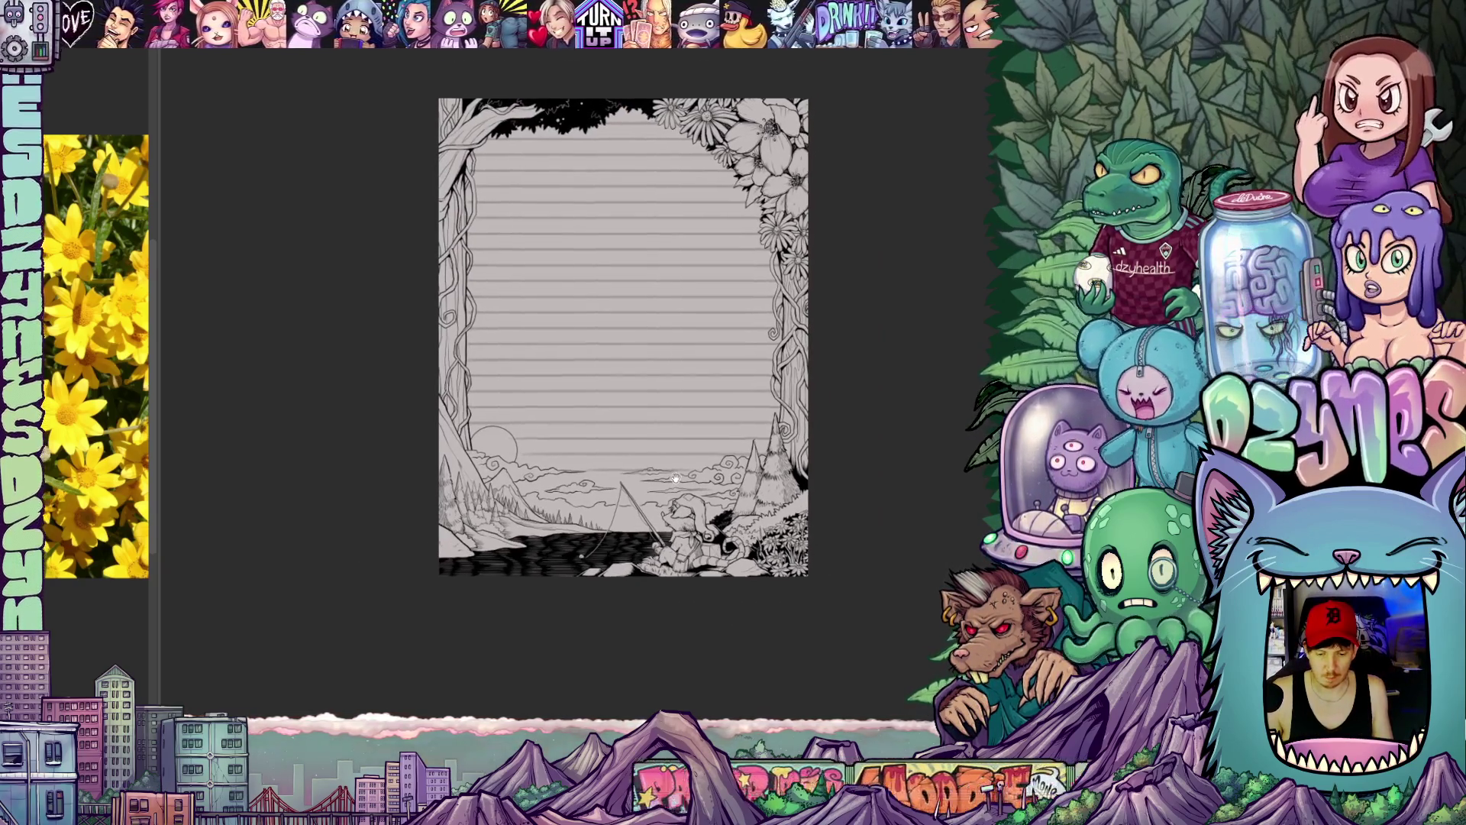
pyautogui.scroll(3, 676, 478)
pyautogui.scroll(2, 676, 479)
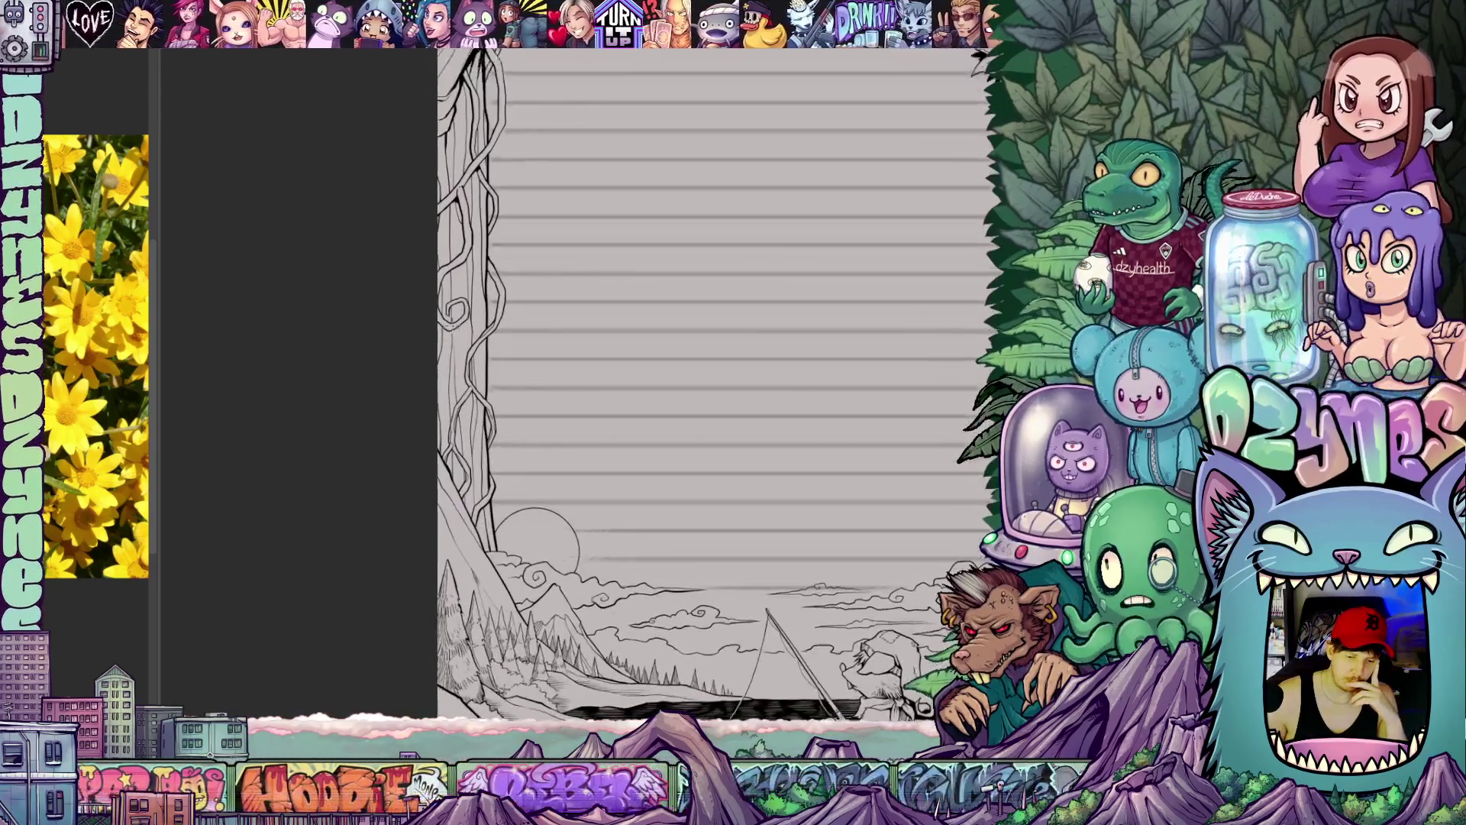
pyautogui.scroll(1, 517, 352)
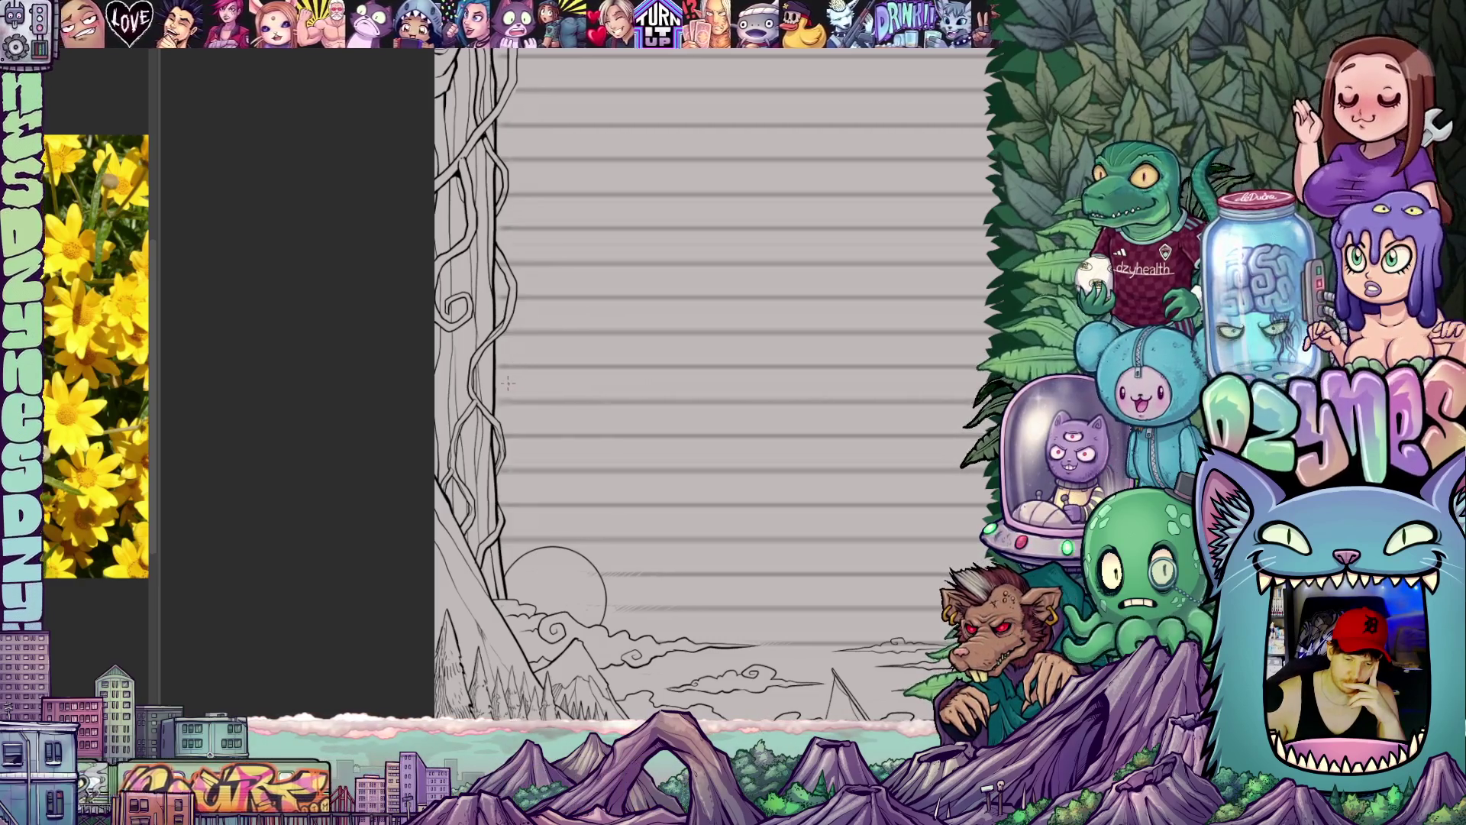
pyautogui.scroll(-1, 592, 452)
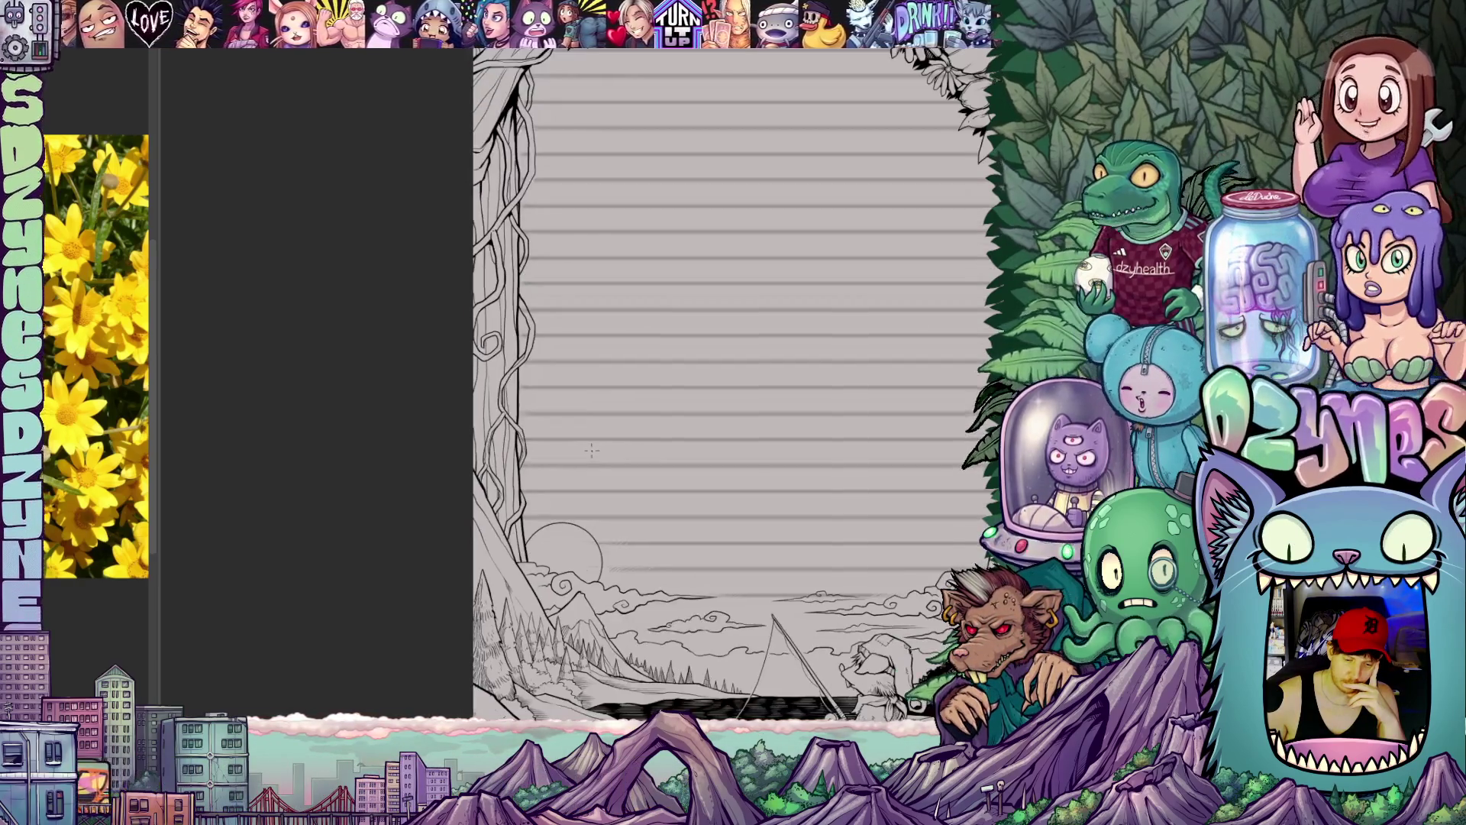
pyautogui.scroll(-1, 592, 452)
pyautogui.moveTo(753, 455); pyautogui.dragTo(626, 402)
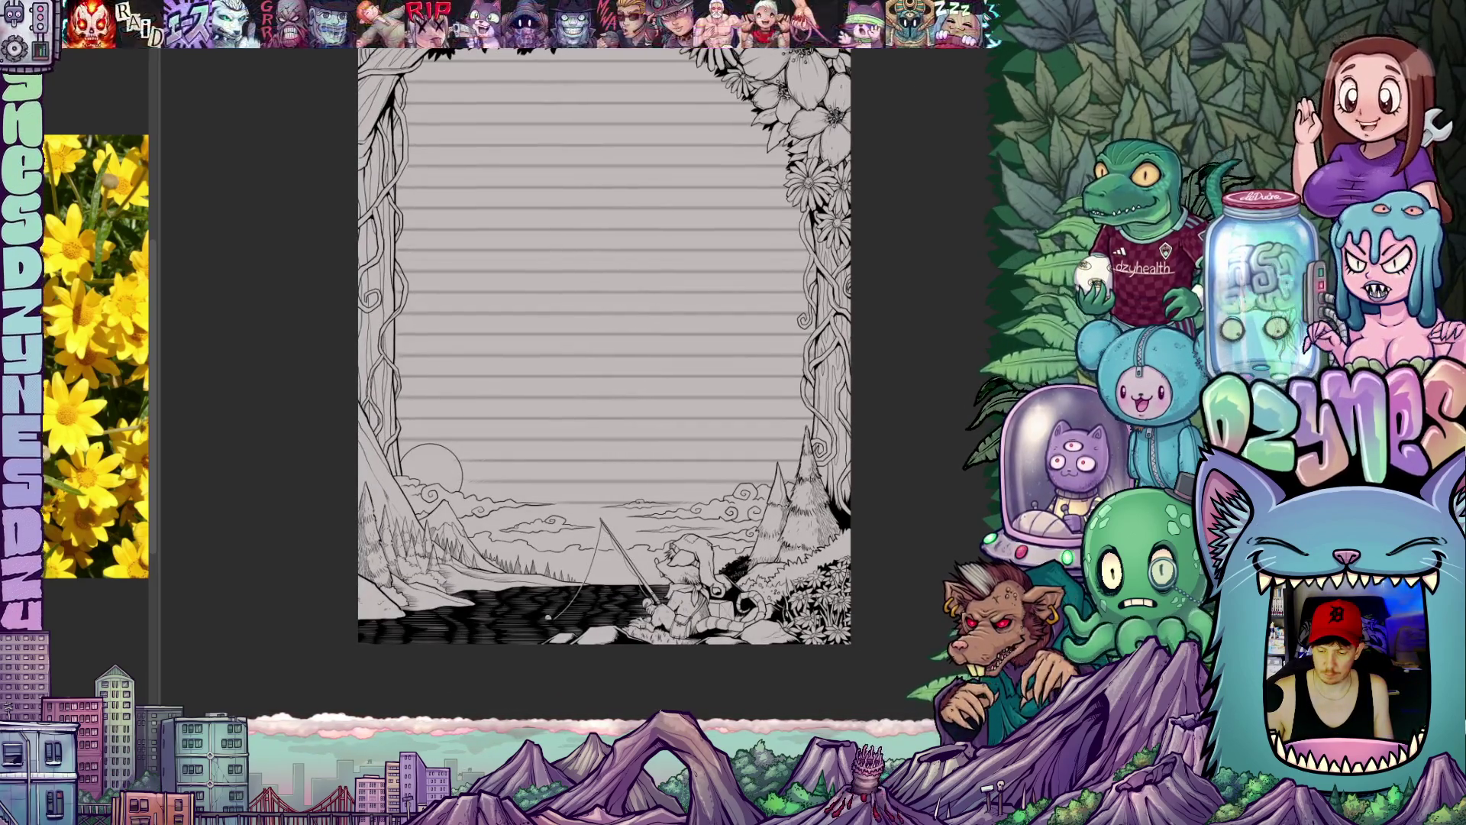
# Step: Bring up the Paper layer's colour settings and pick pure white in the picker
pyautogui.doubleClick(359, 467)
pyautogui.moveTo(329, 466); pyautogui.dragTo(286, 399)
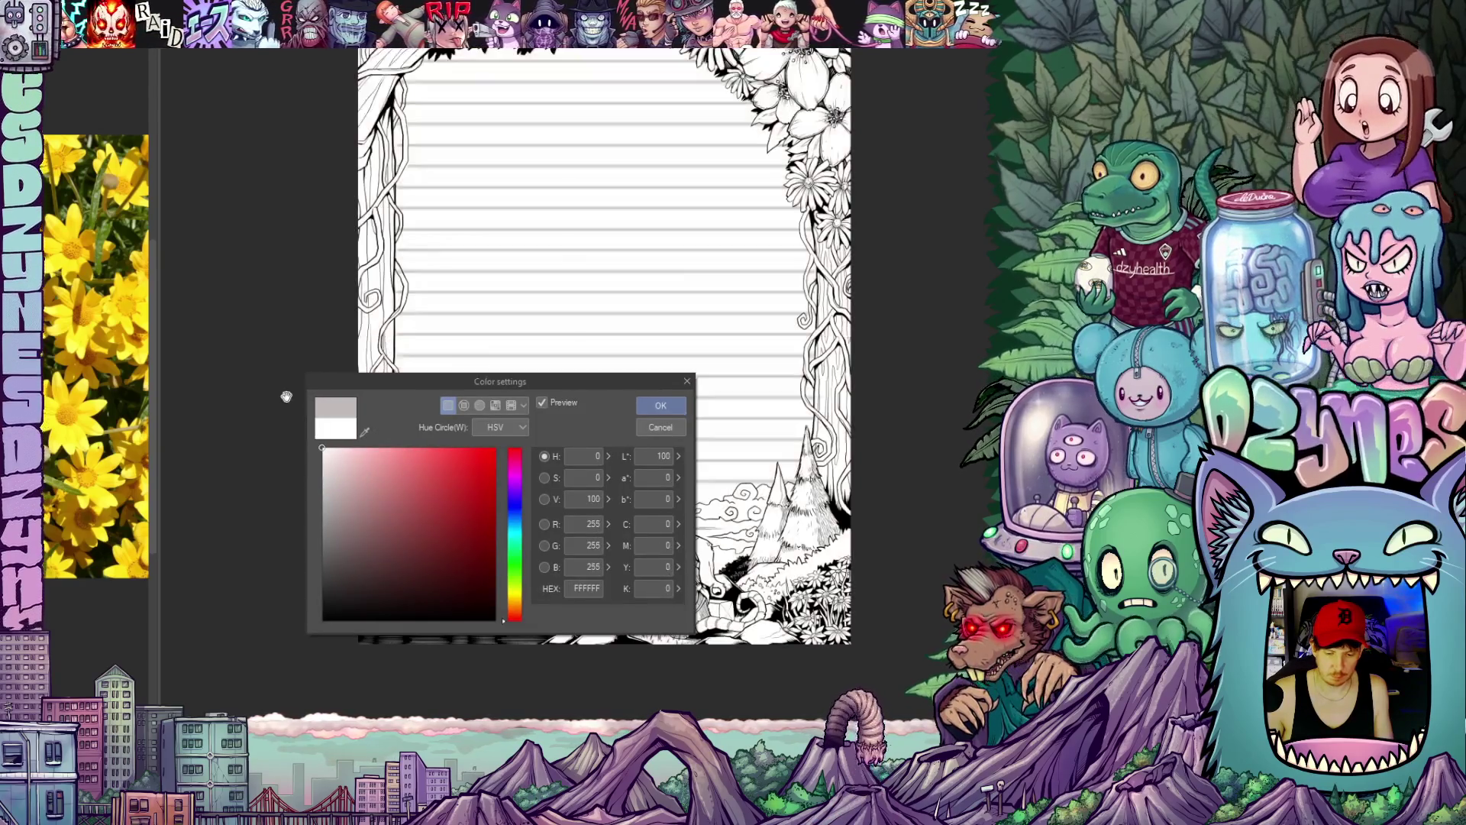
# Step: Confirm pure white as the page's paper colour
pyautogui.click(666, 409)
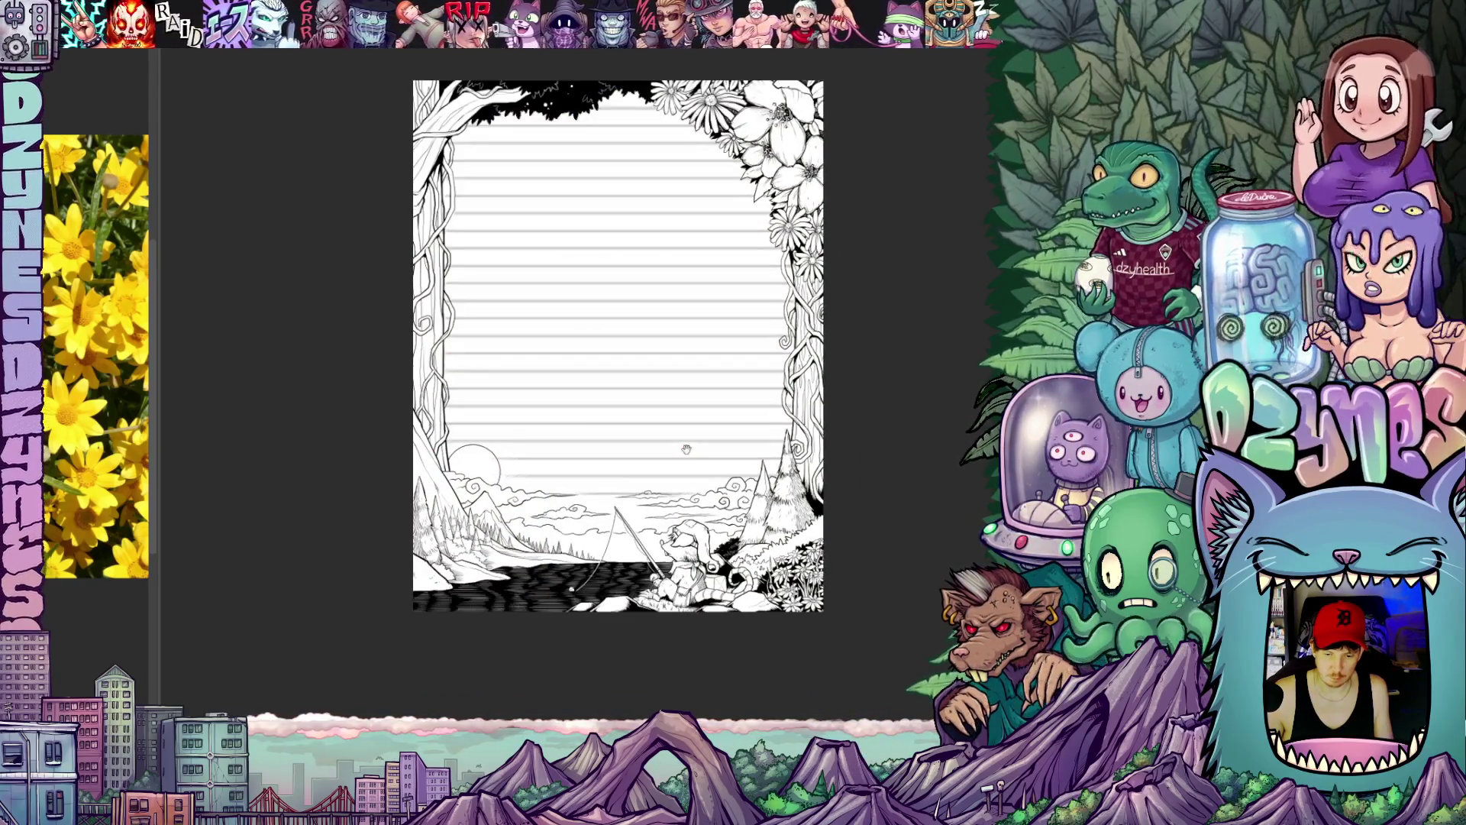
pyautogui.scroll(-3, 670, 465)
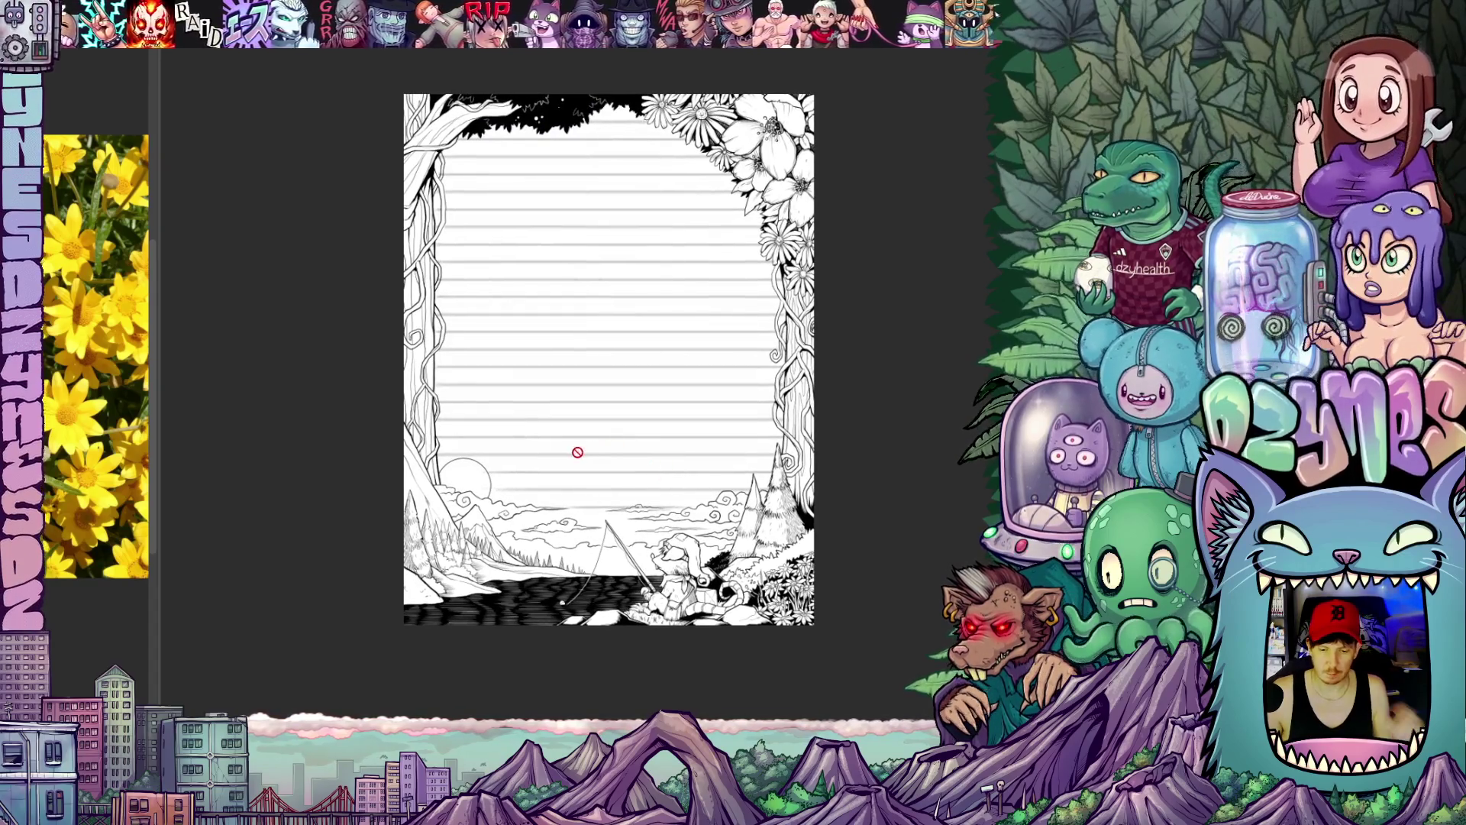
pyautogui.scroll(2, 578, 453)
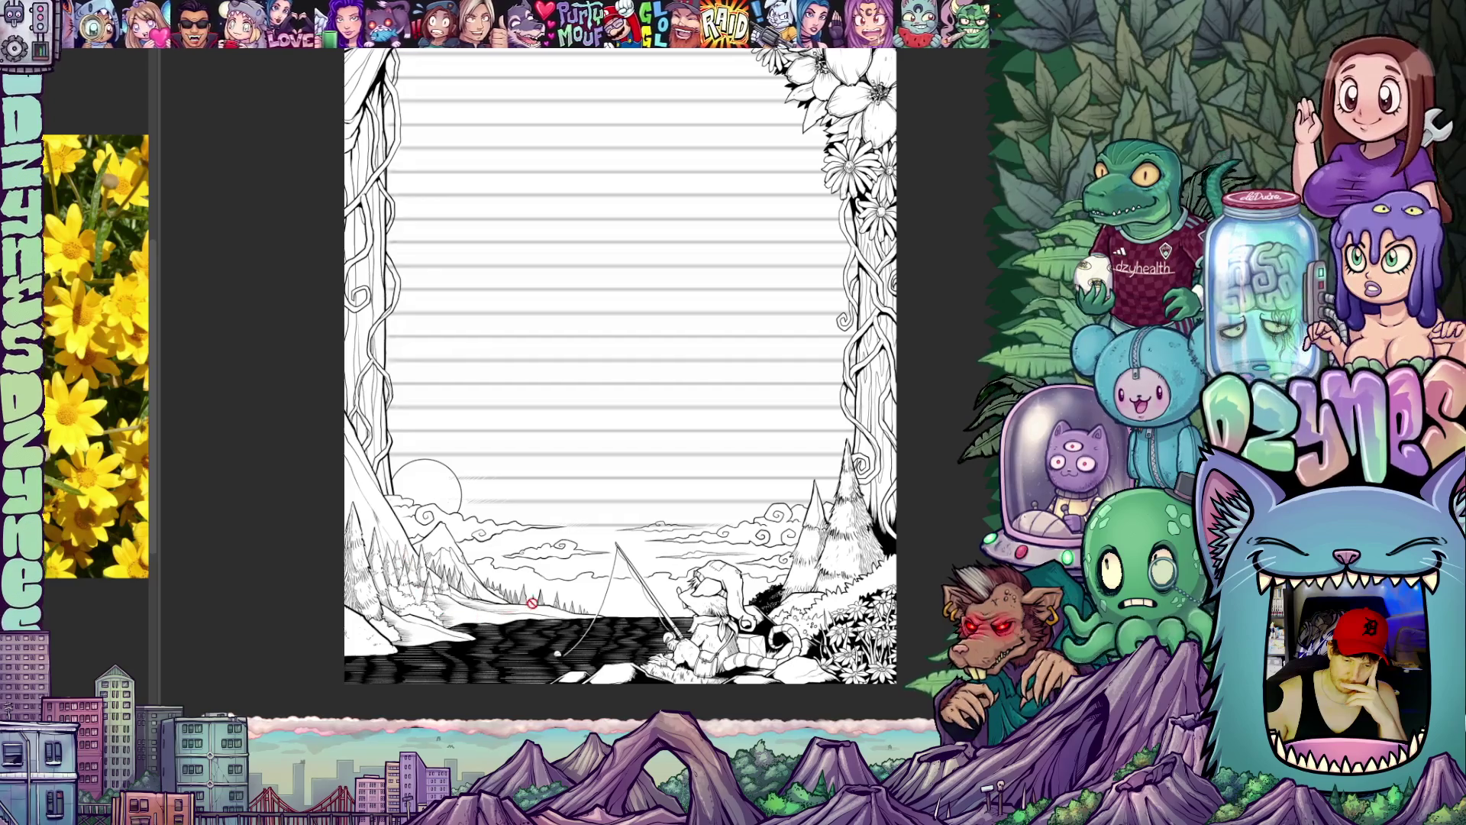
pyautogui.scroll(-2, 598, 428)
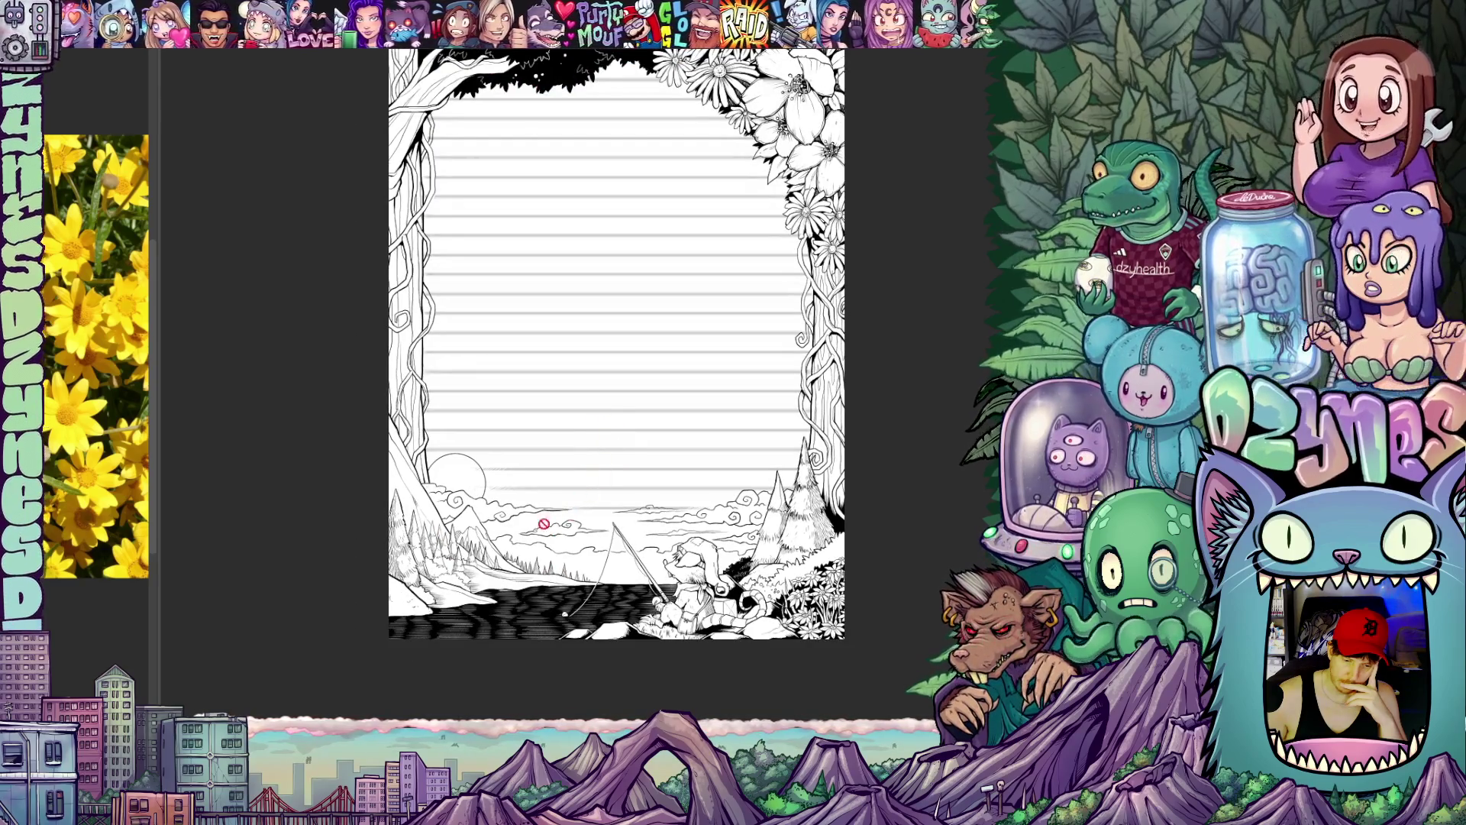
pyautogui.scroll(3, 546, 531)
pyautogui.scroll(3, 482, 538)
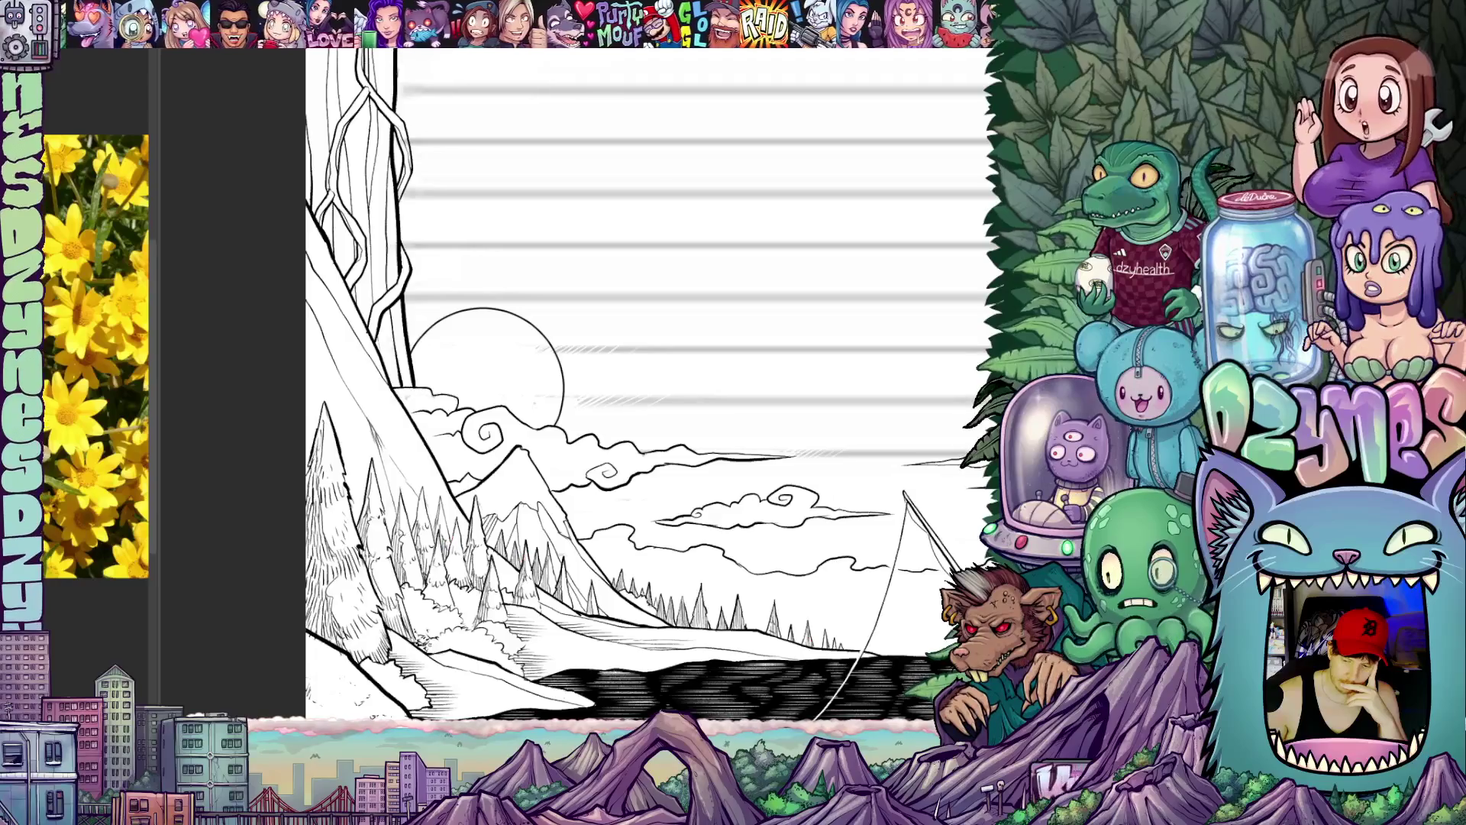
pyautogui.scroll(2, 516, 401)
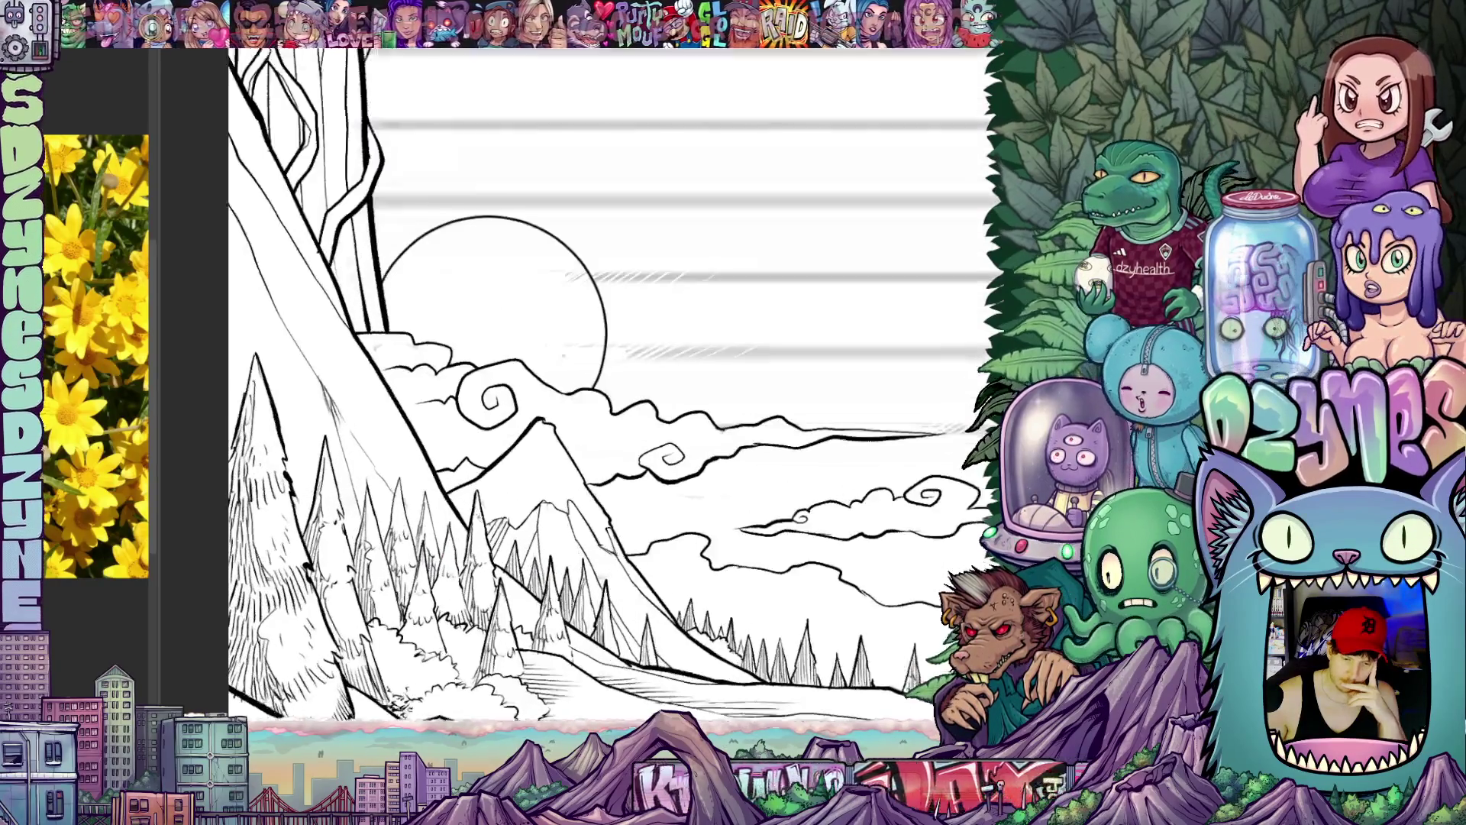
pyautogui.scroll(1, 516, 401)
pyautogui.scroll(1, 516, 401)
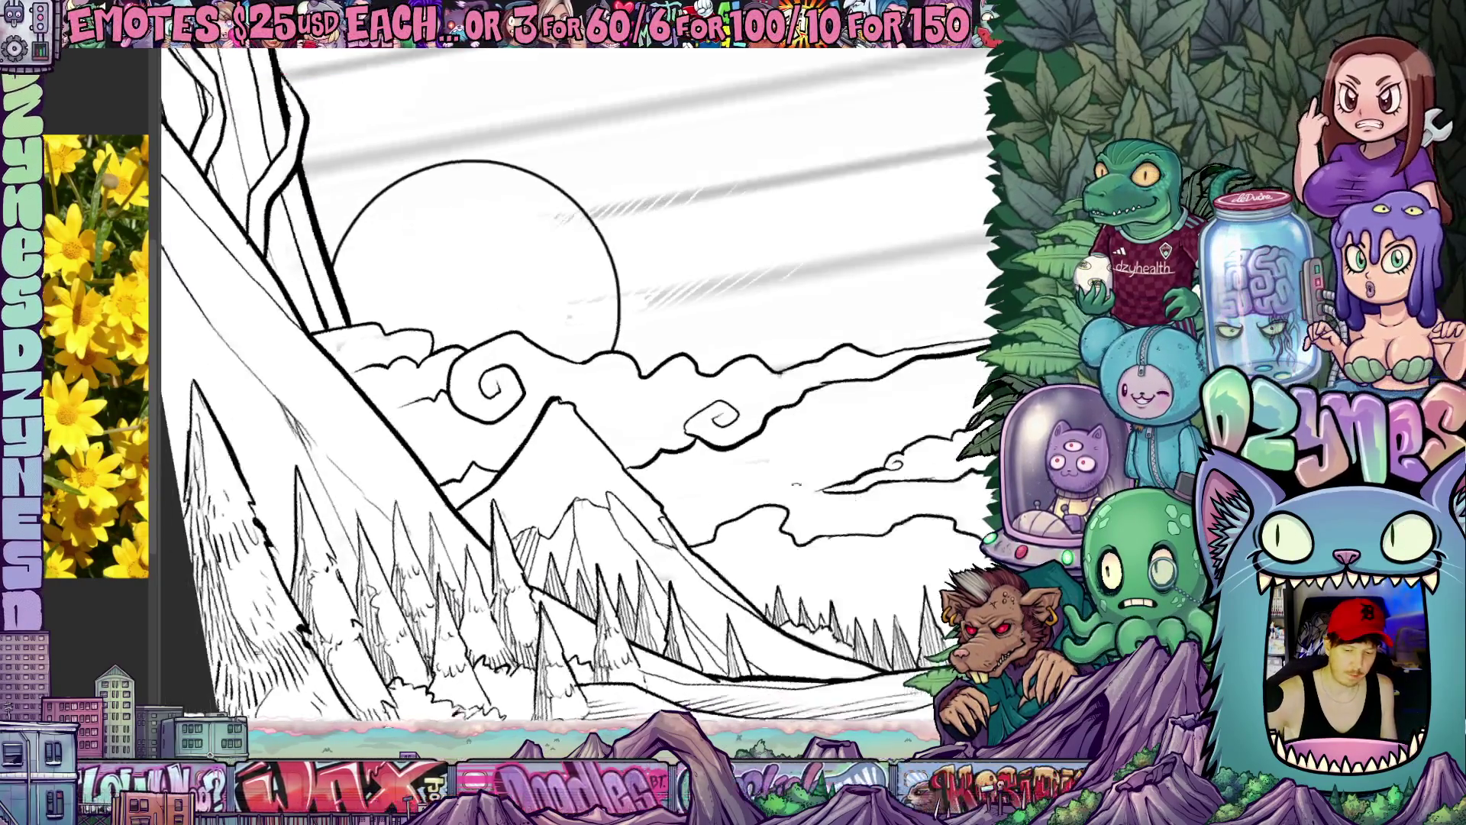
pyautogui.scroll(1, 516, 401)
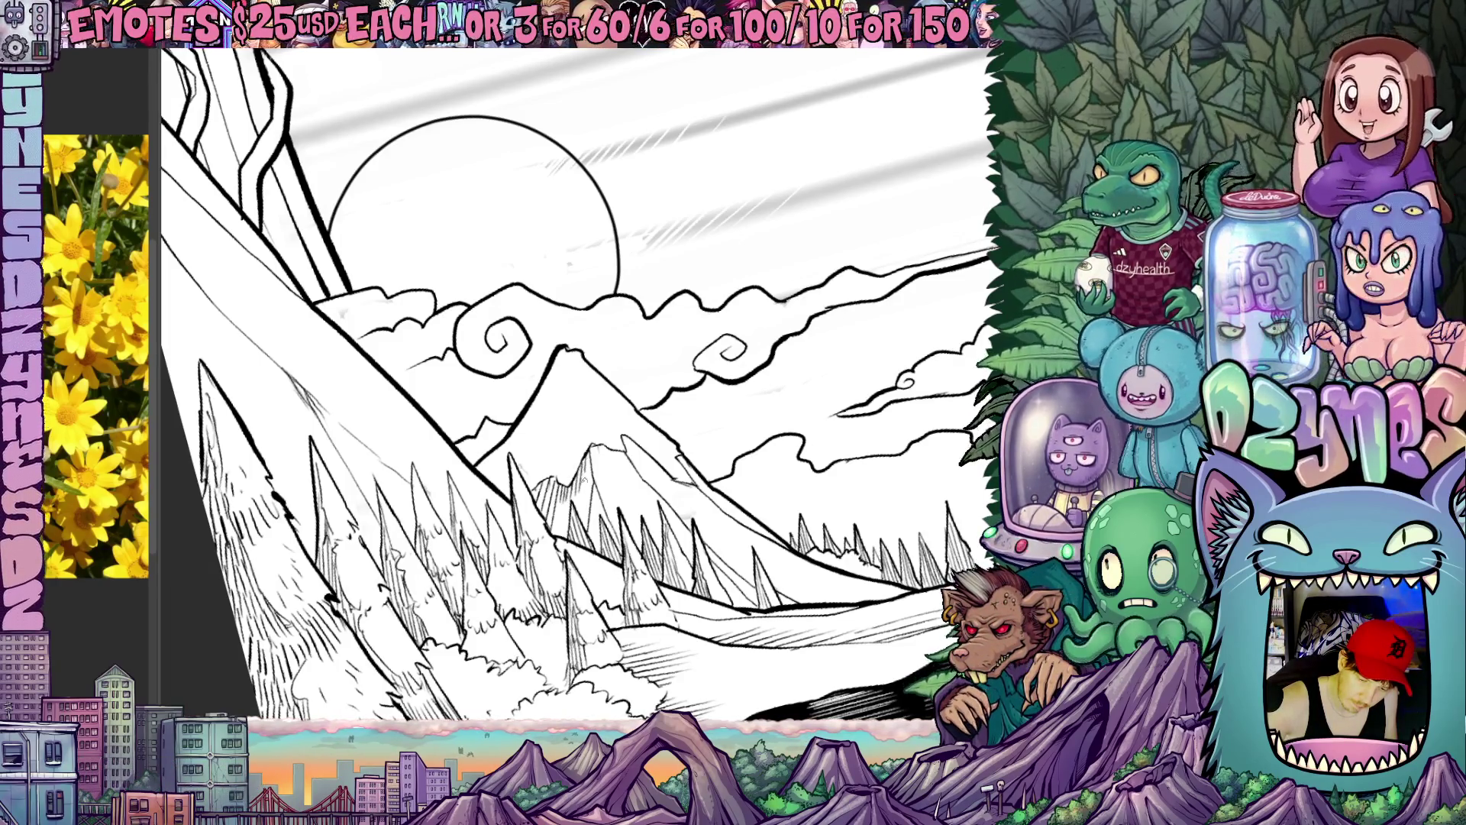
pyautogui.moveTo(630, 494); pyautogui.dragTo(628, 524)
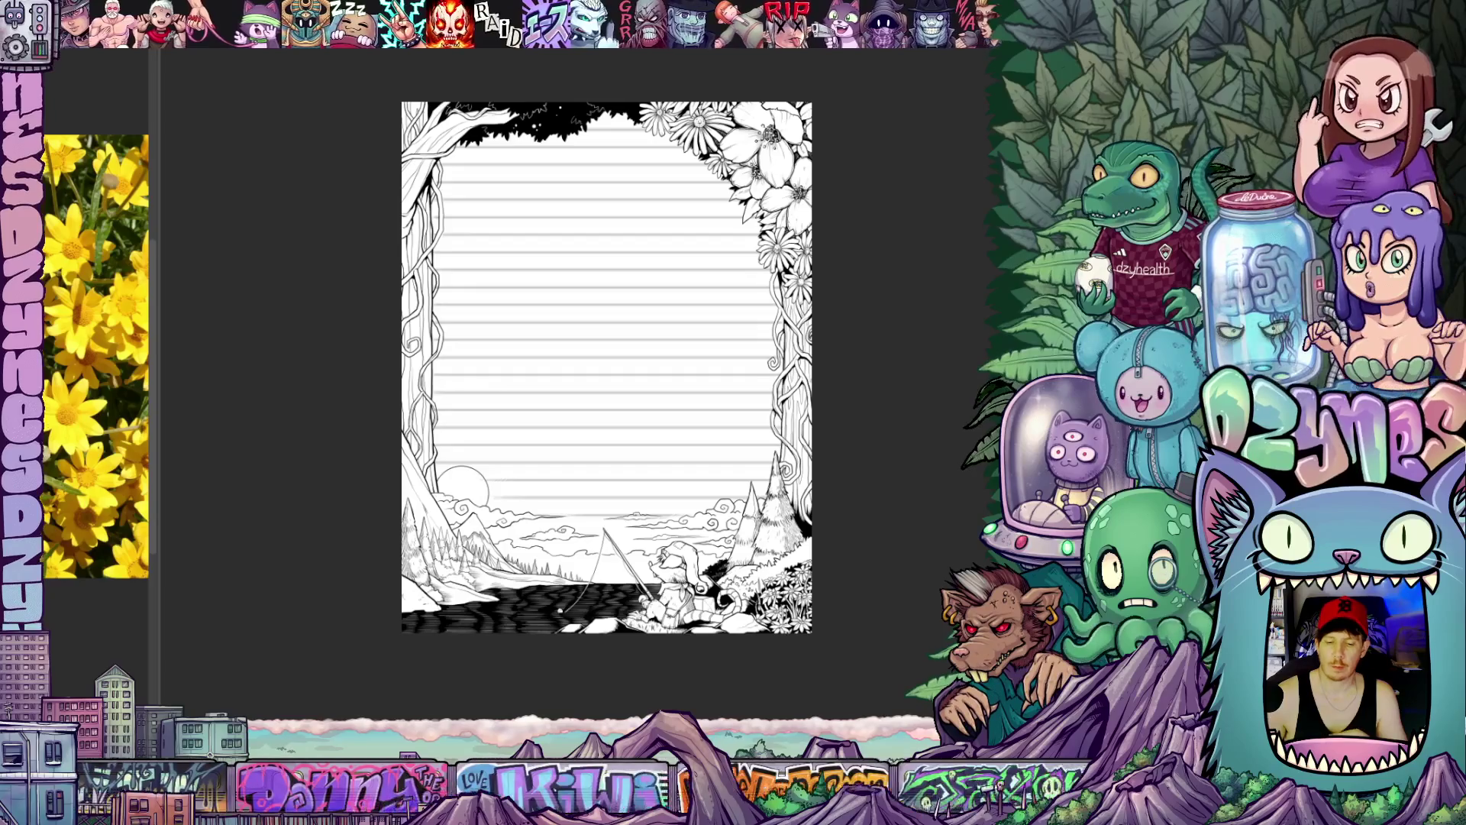
pyautogui.scroll(1, 869, 486)
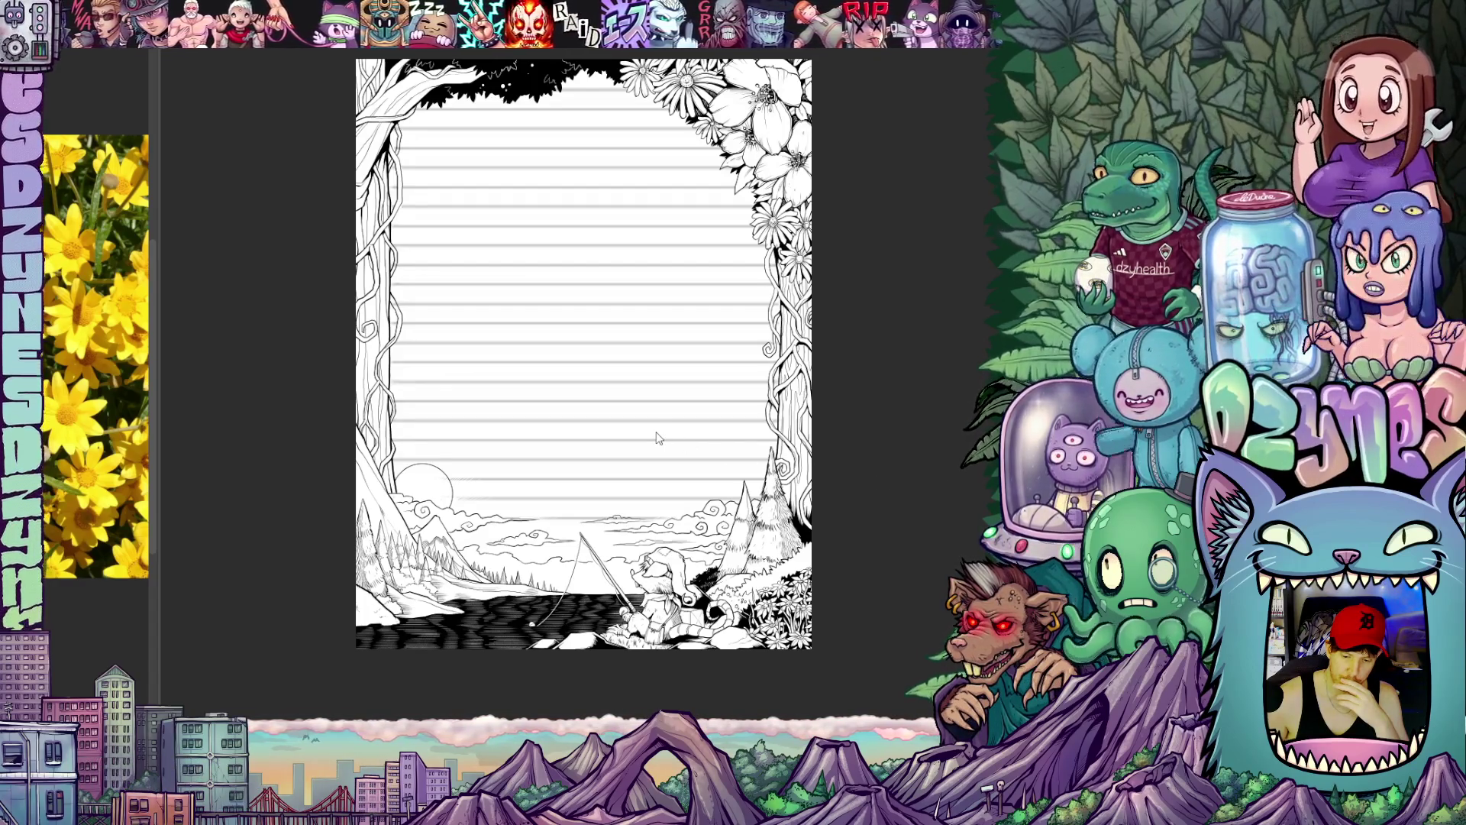
pyautogui.scroll(2, 659, 439)
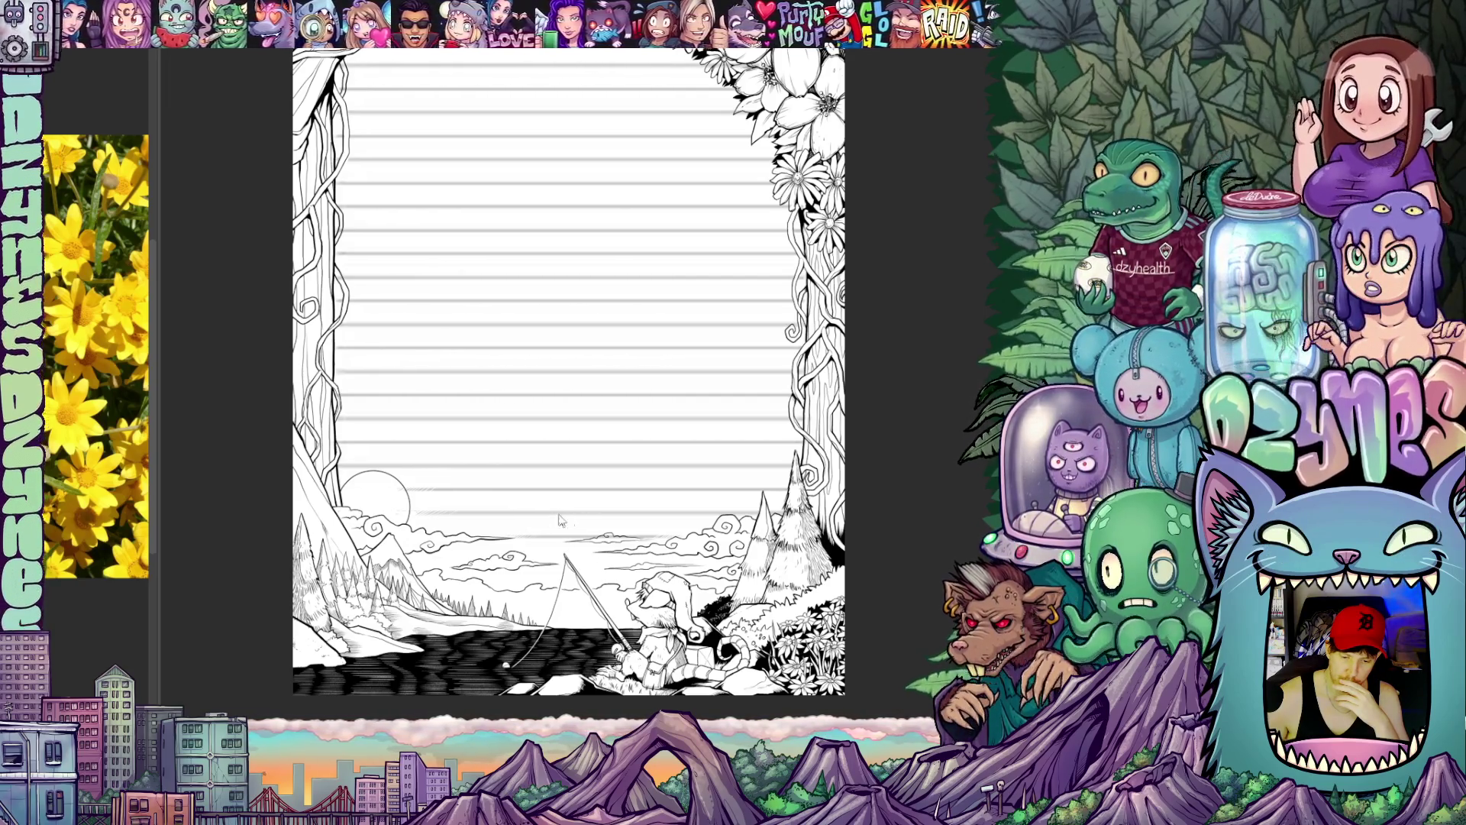
pyautogui.scroll(1, 878, 628)
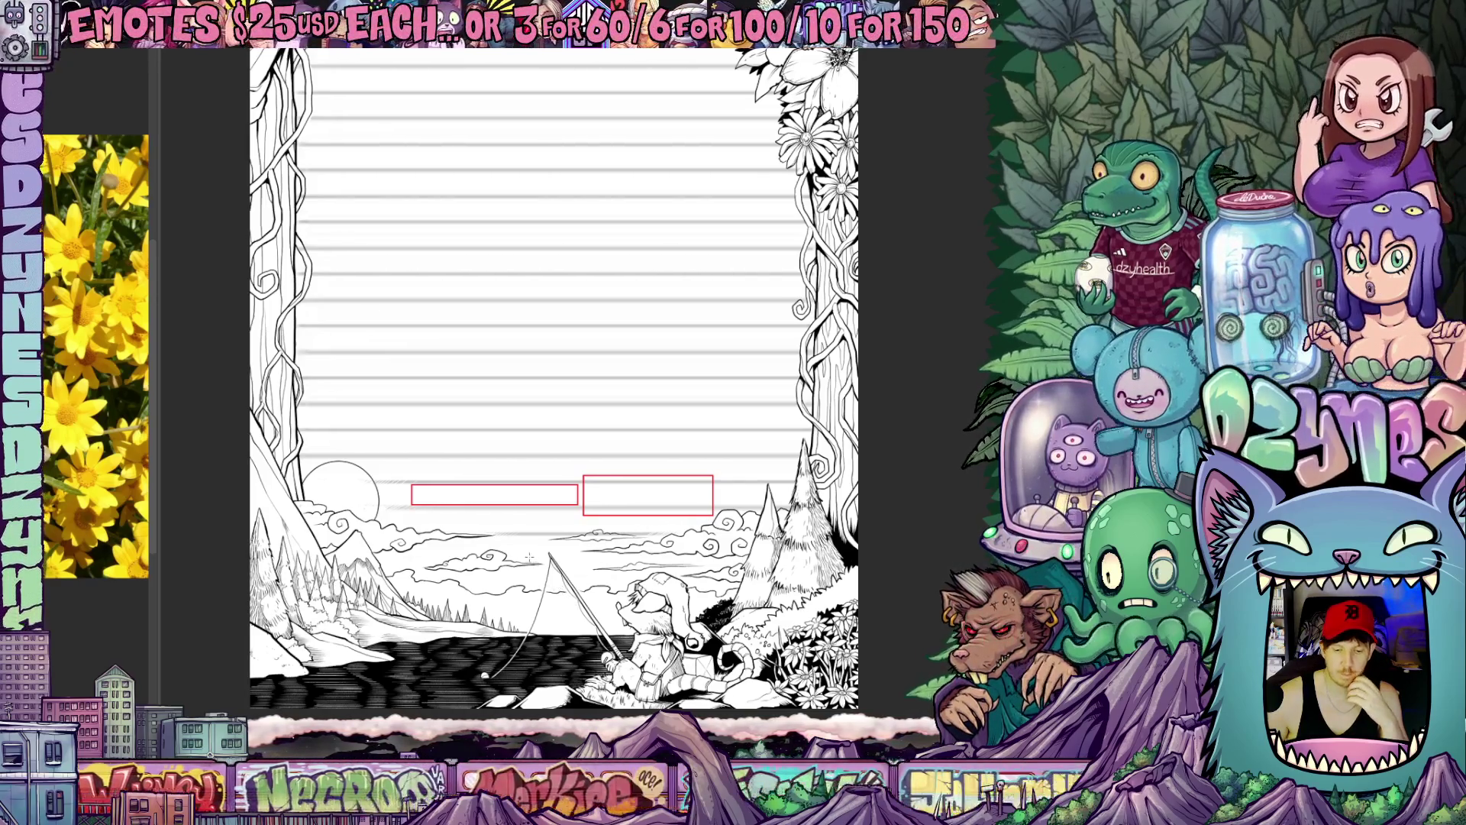
pyautogui.scroll(3, 627, 529)
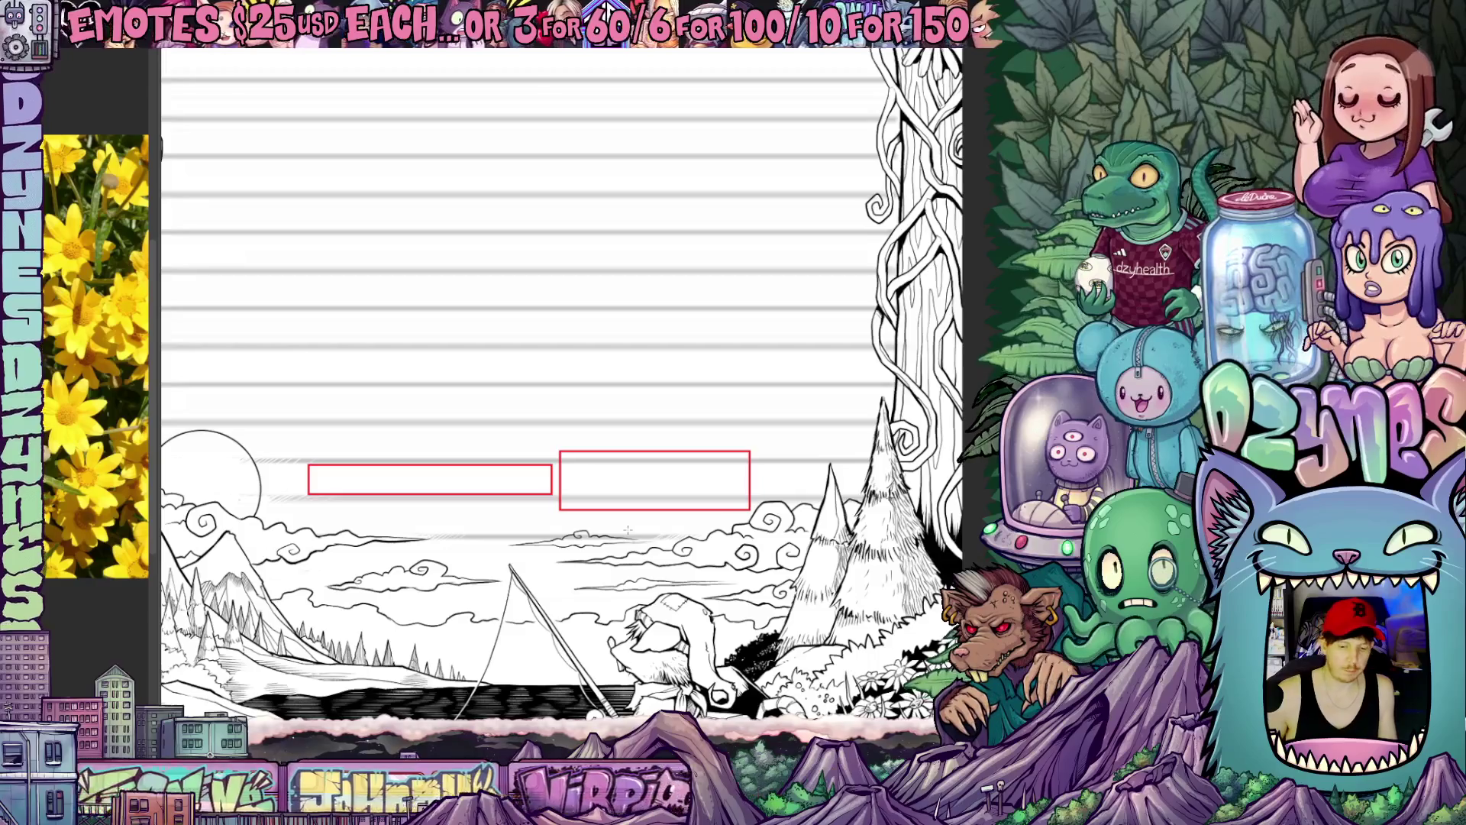
# Step: Letter SIGN OFF and SIG in red inside the boxes on a tilted view, then return upright
pyautogui.press('h')
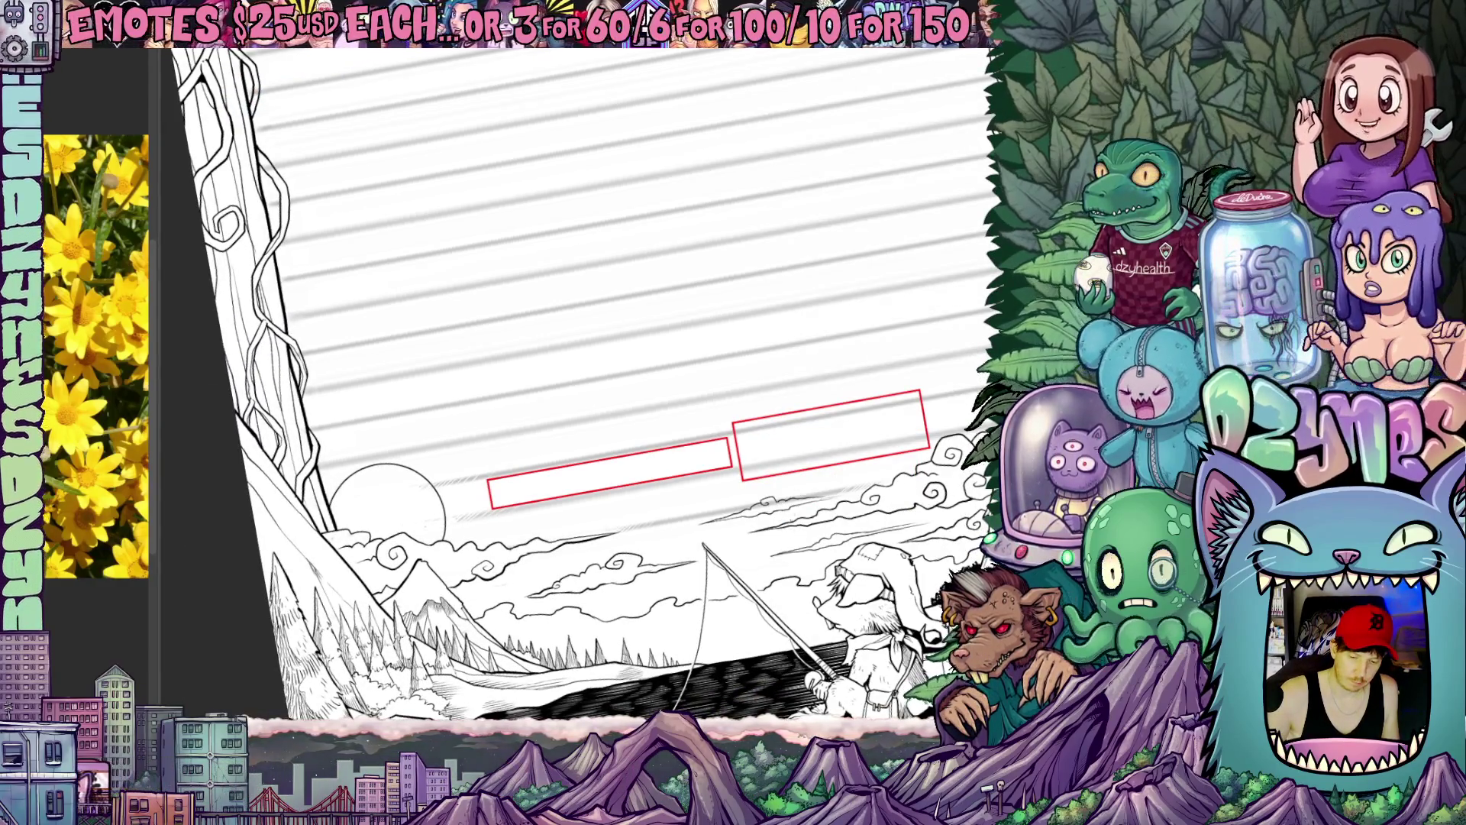
pyautogui.moveTo(628, 458); pyautogui.dragTo(680, 487)
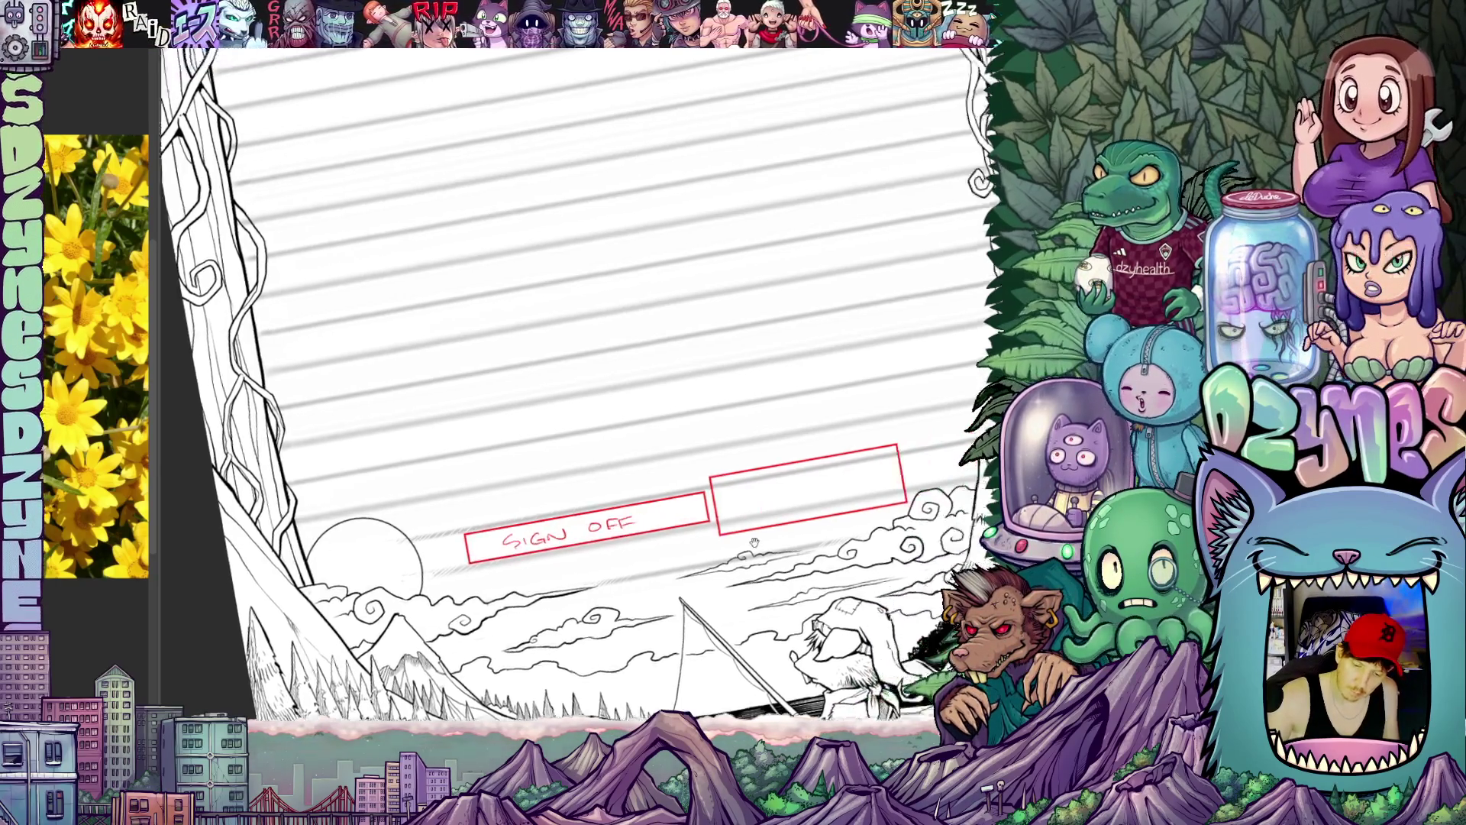
pyautogui.moveTo(801, 458); pyautogui.dragTo(619, 505)
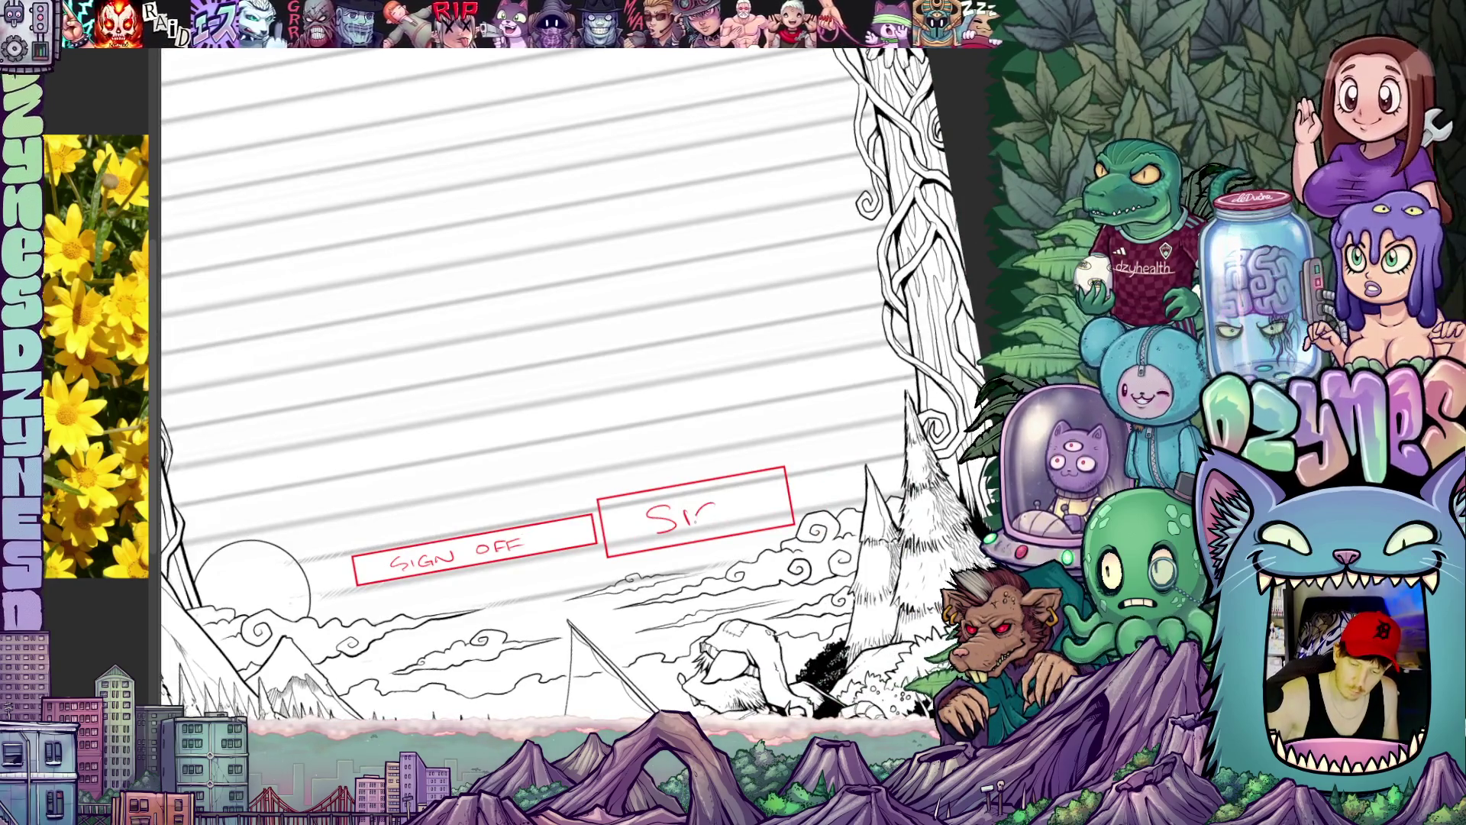
pyautogui.scroll(-5, 572, 389)
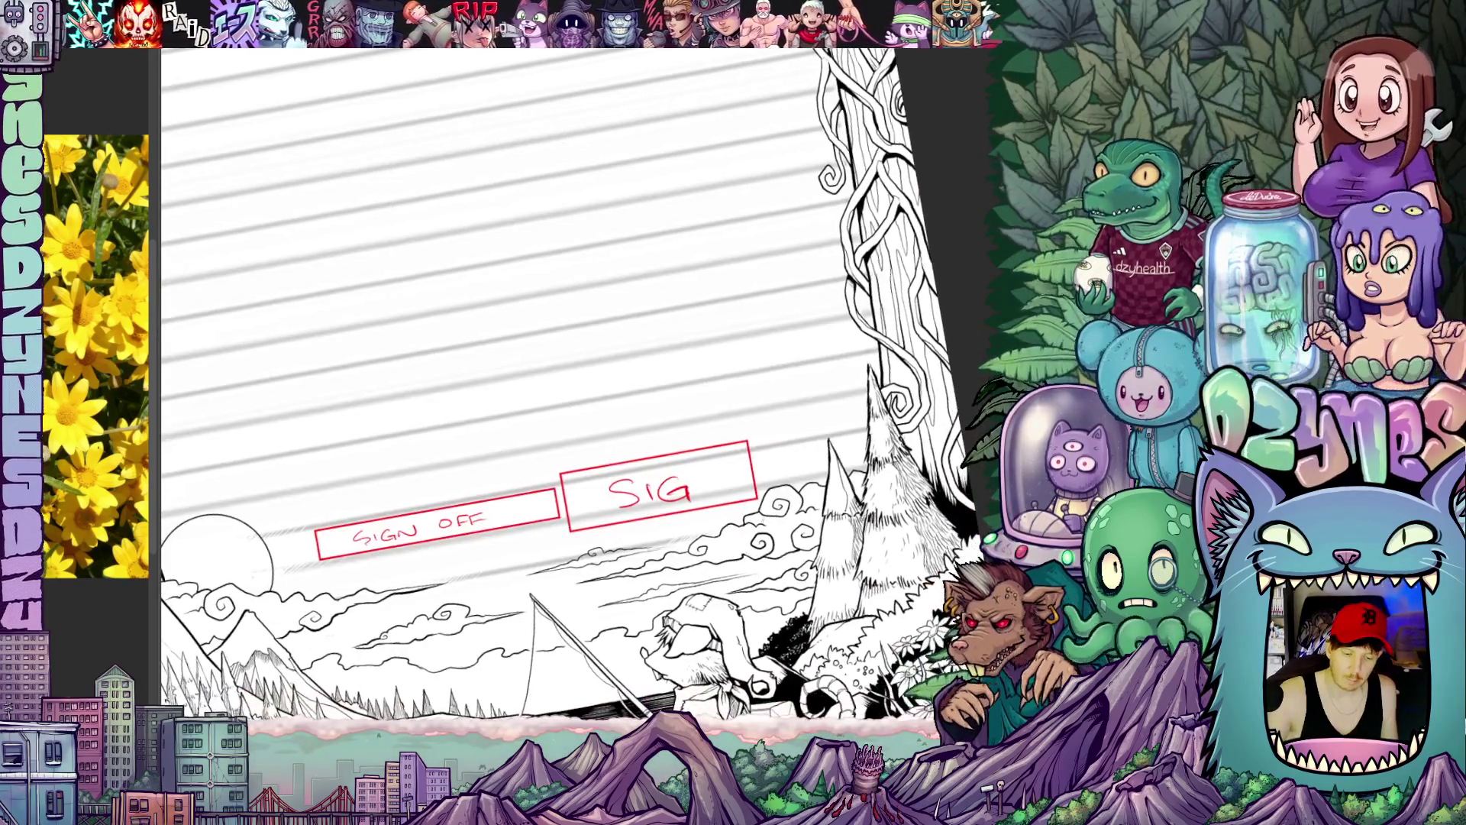
pyautogui.hotkey('shift', 'r')
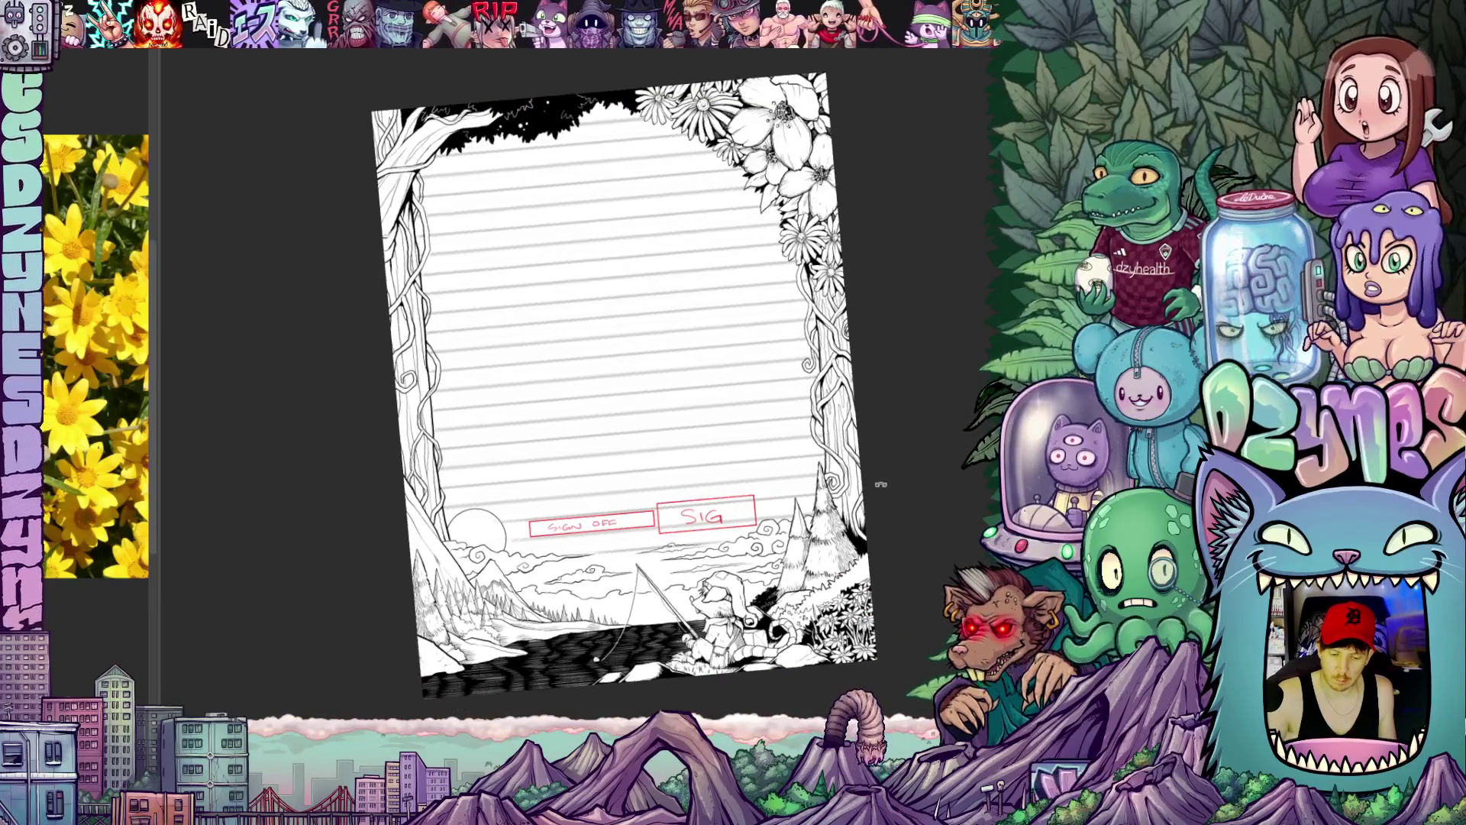
pyautogui.moveTo(865, 529); pyautogui.dragTo(847, 538)
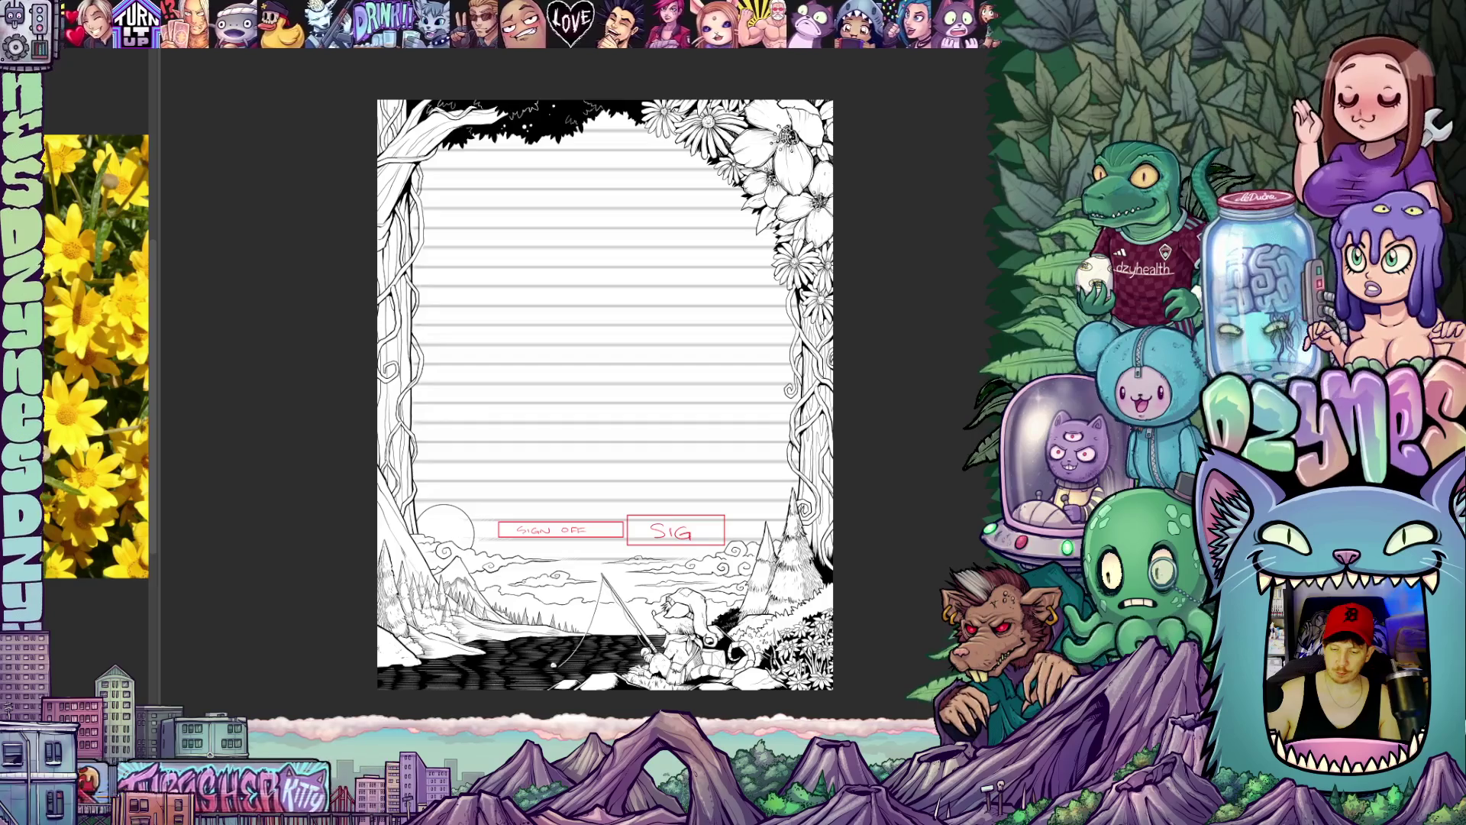
pyautogui.scroll(2, 608, 516)
pyautogui.scroll(2, 607, 515)
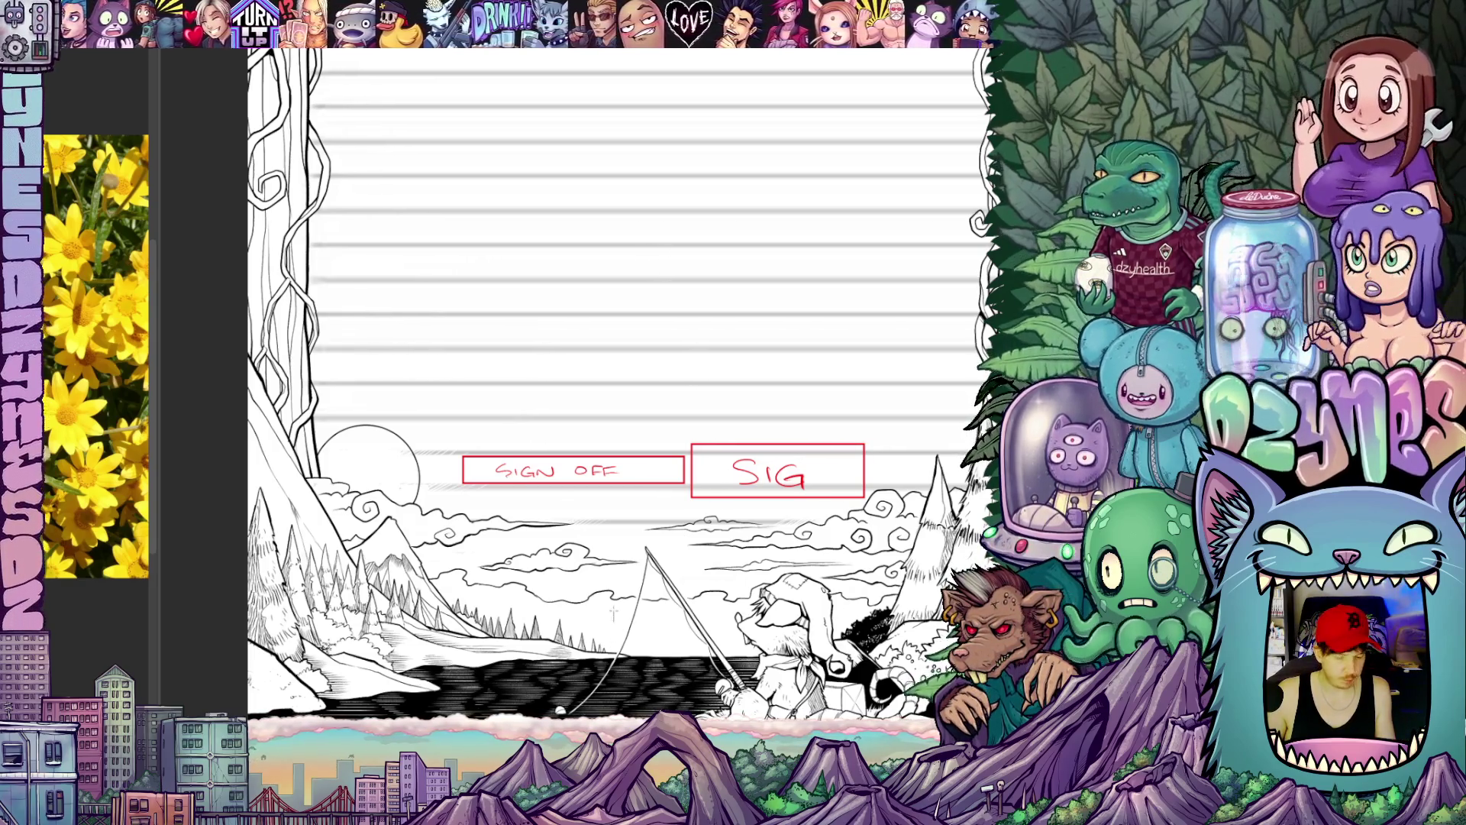
# Step: Place a vertical parallel ruler and bring the moon and mountain slopes into view
pyautogui.click(612, 539)
pyautogui.scroll(6, 573, 469)
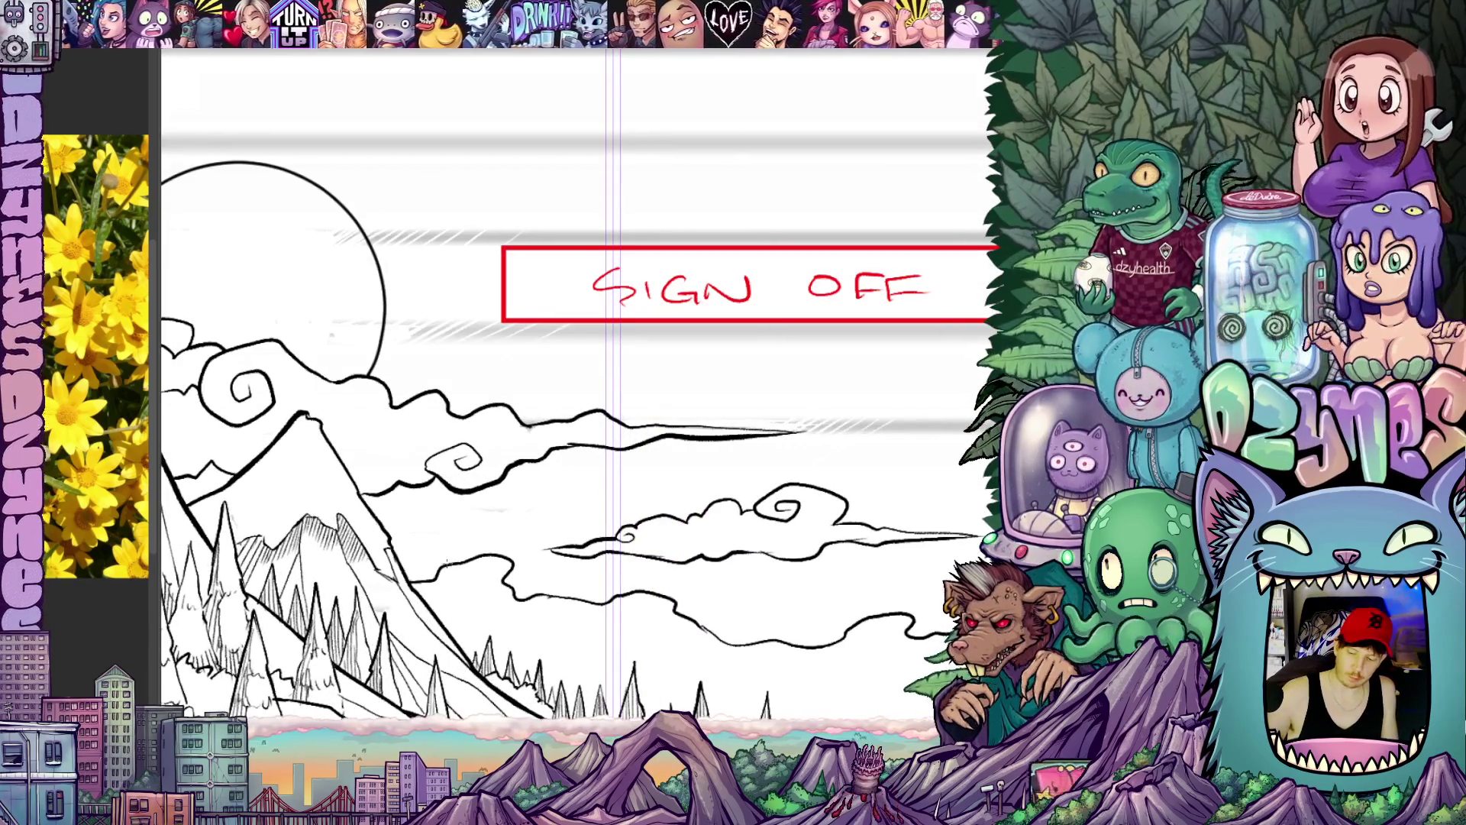
pyautogui.scroll(1, 485, 554)
pyautogui.moveTo(485, 555); pyautogui.dragTo(565, 534)
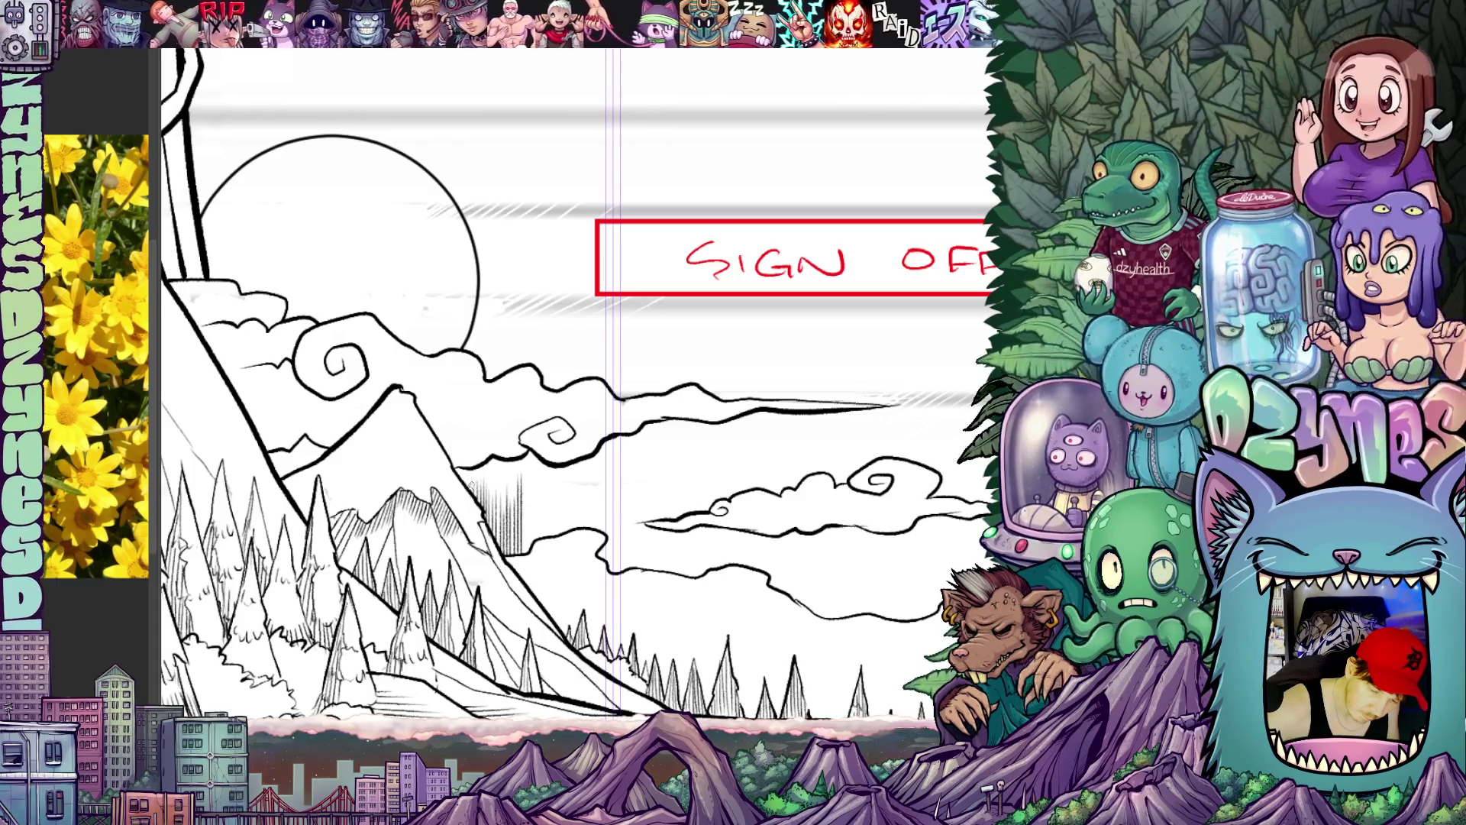
pyautogui.moveTo(668, 612)
pyautogui.mouseDown()
pyautogui.moveTo(663, 564)
pyautogui.moveTo(828, 572)
pyautogui.mouseUp()
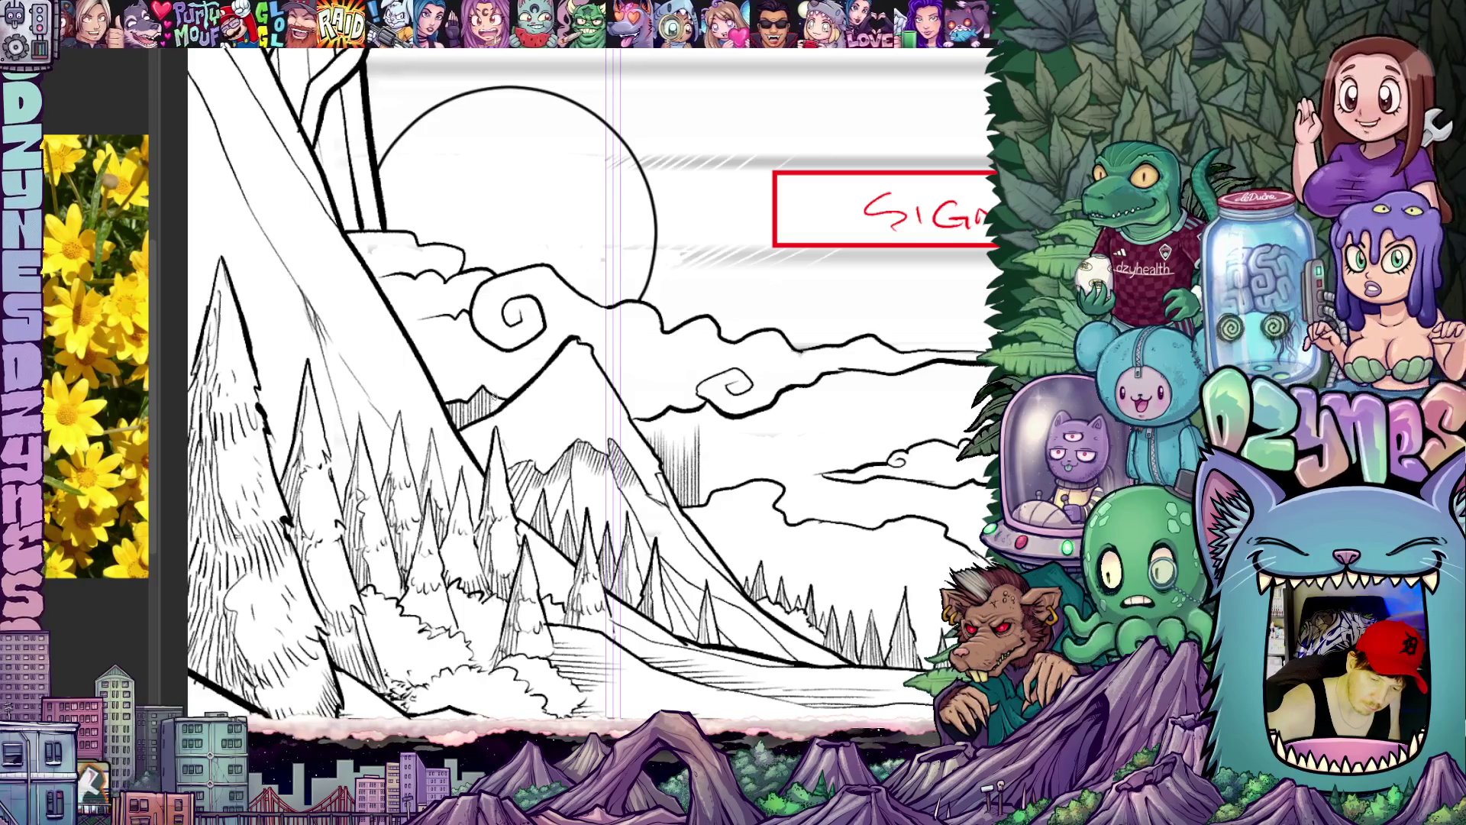
pyautogui.moveTo(696, 550); pyautogui.dragTo(458, 455)
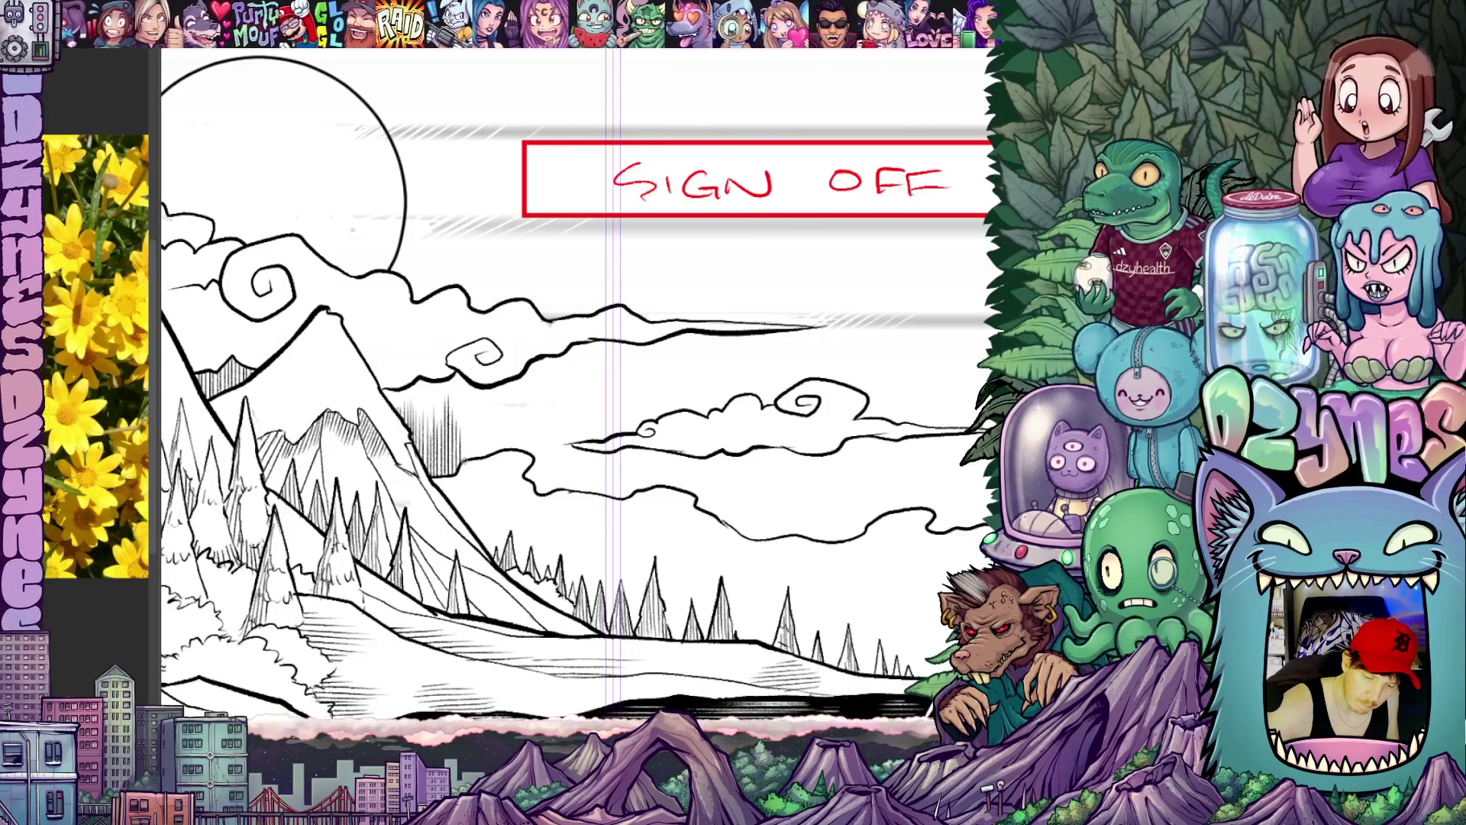
# Step: Shade the distant mountain slopes with vertical hatch lines along the ruler
pyautogui.moveTo(465, 411); pyautogui.dragTo(465, 463)
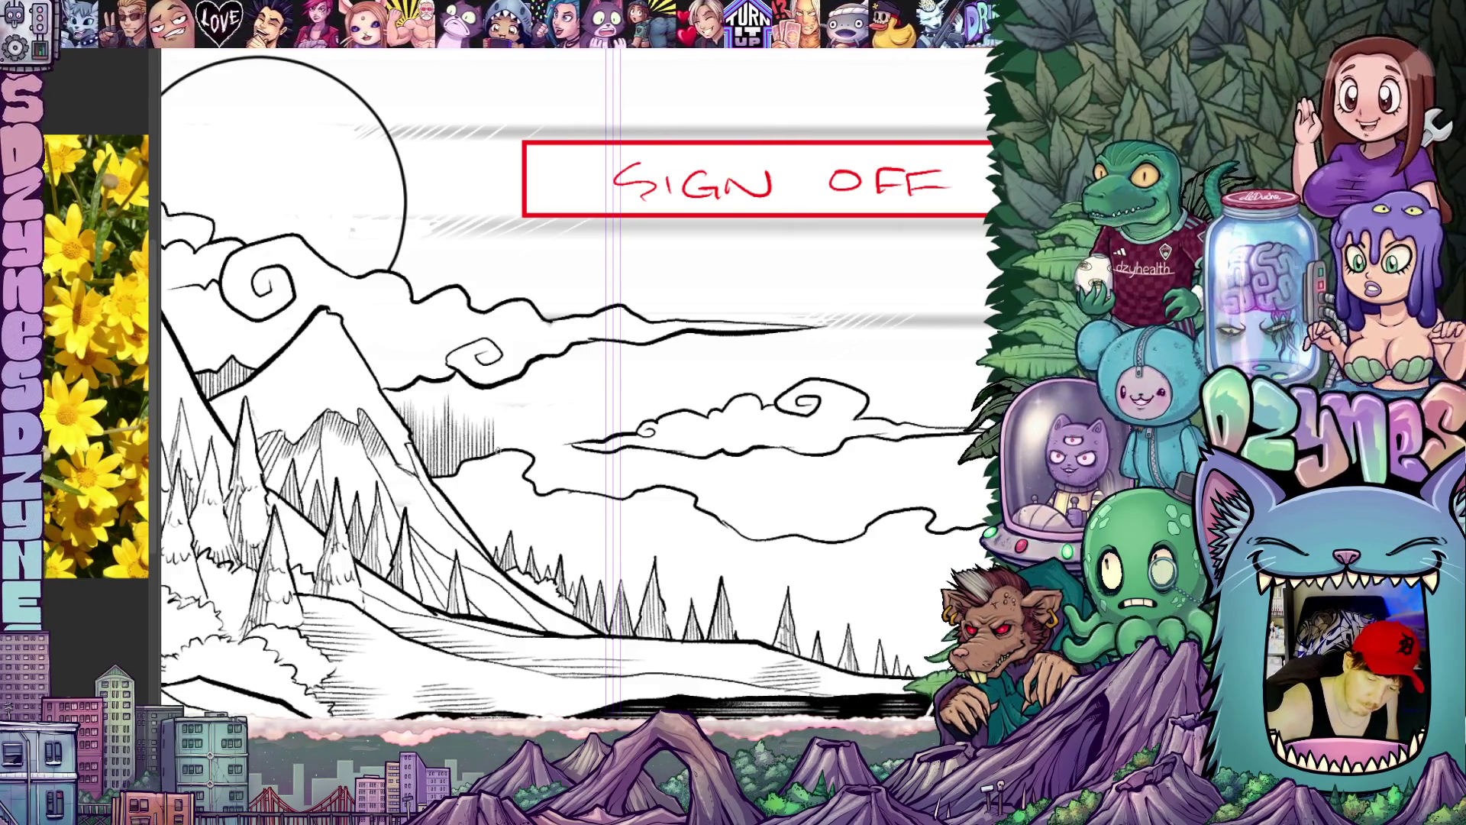
pyautogui.moveTo(512, 441); pyautogui.dragTo(518, 453)
pyautogui.moveTo(522, 411); pyautogui.dragTo(524, 453)
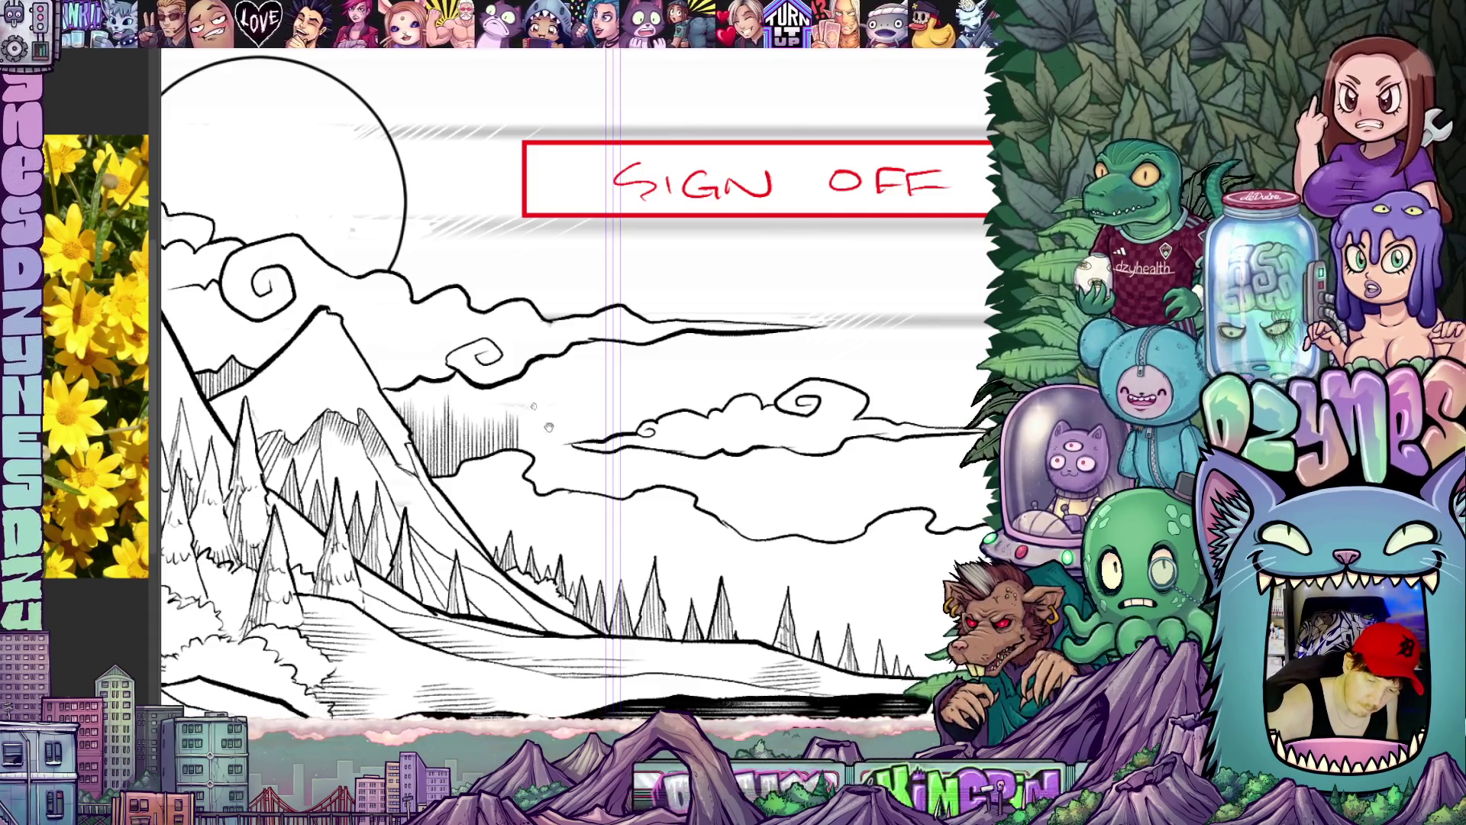
pyautogui.scroll(2, 536, 419)
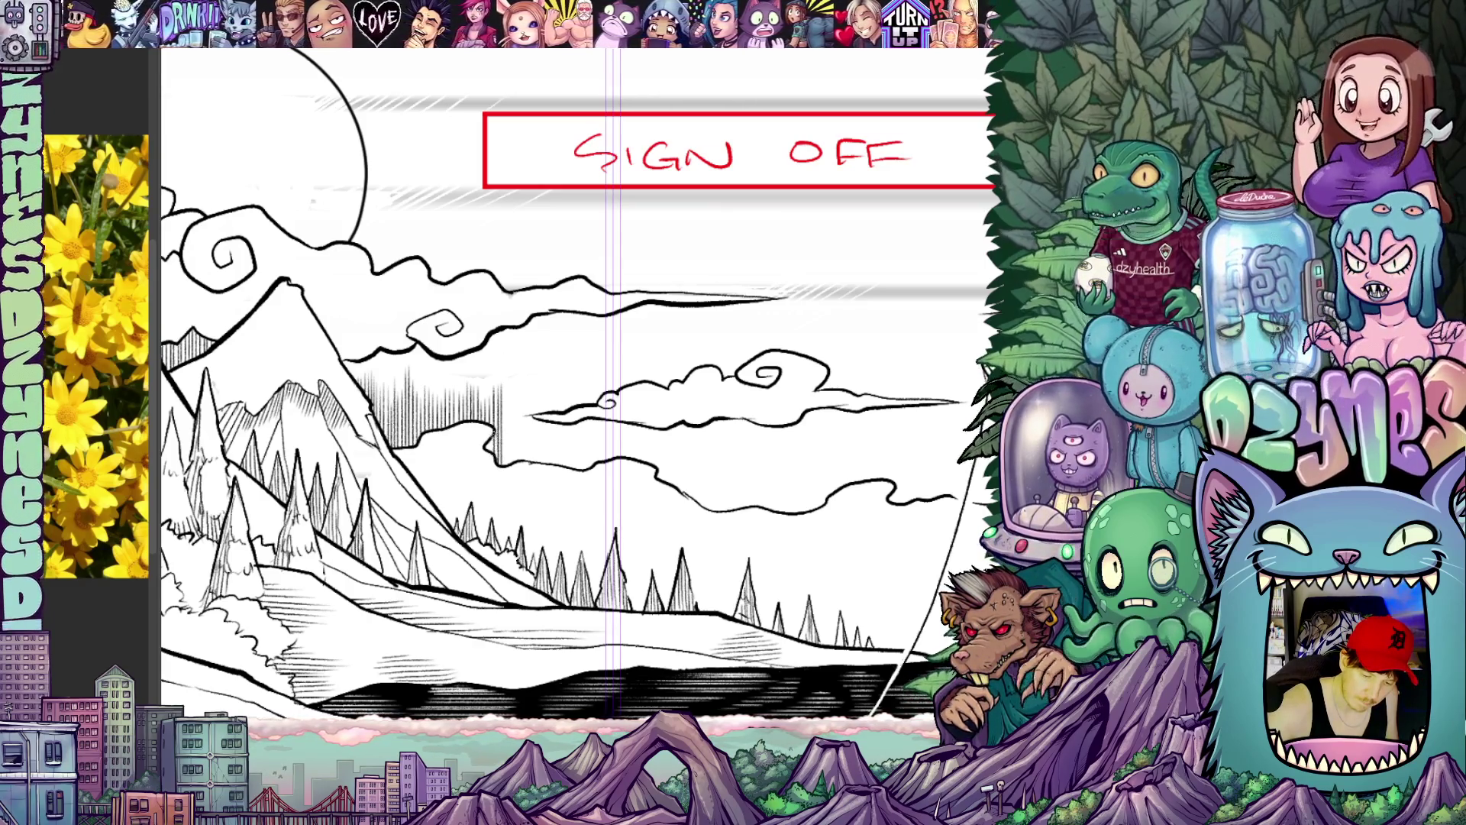
pyautogui.moveTo(625, 506); pyautogui.dragTo(642, 539)
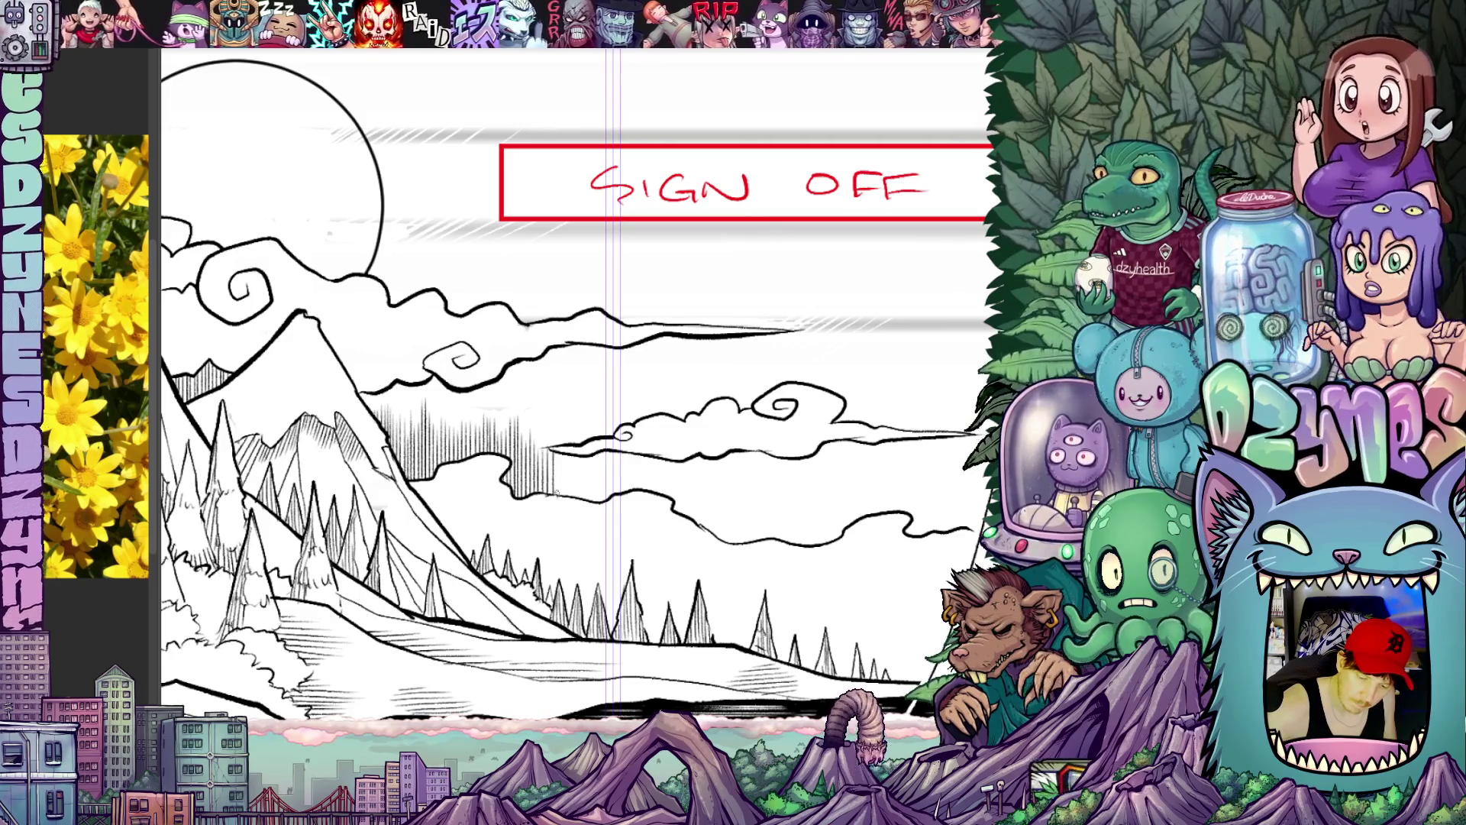
pyautogui.moveTo(639, 550); pyautogui.dragTo(640, 482)
pyautogui.scroll(-3, 639, 481)
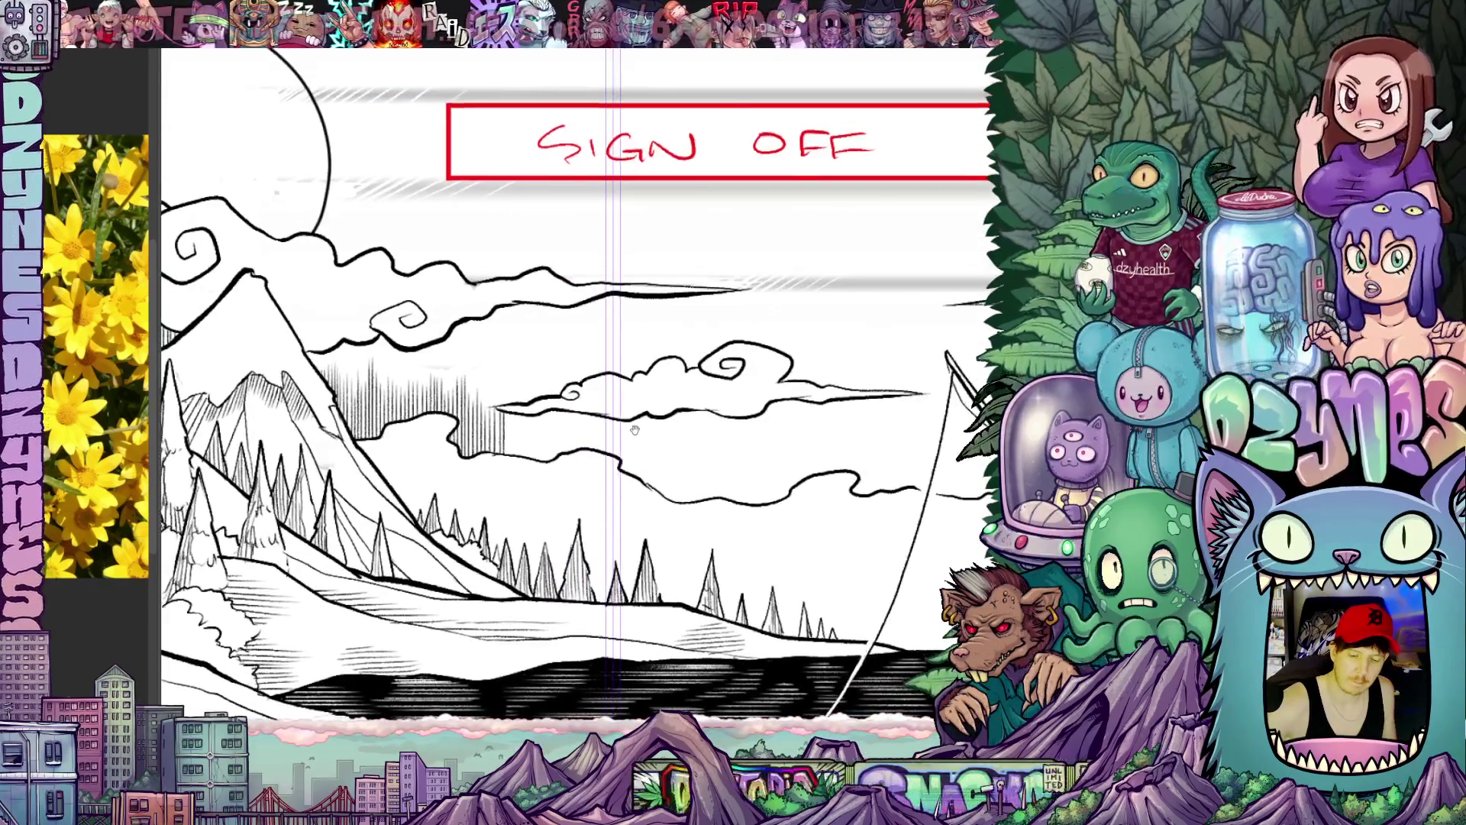
pyautogui.scroll(-3, 688, 499)
pyautogui.scroll(-2, 687, 499)
pyautogui.scroll(3, 641, 345)
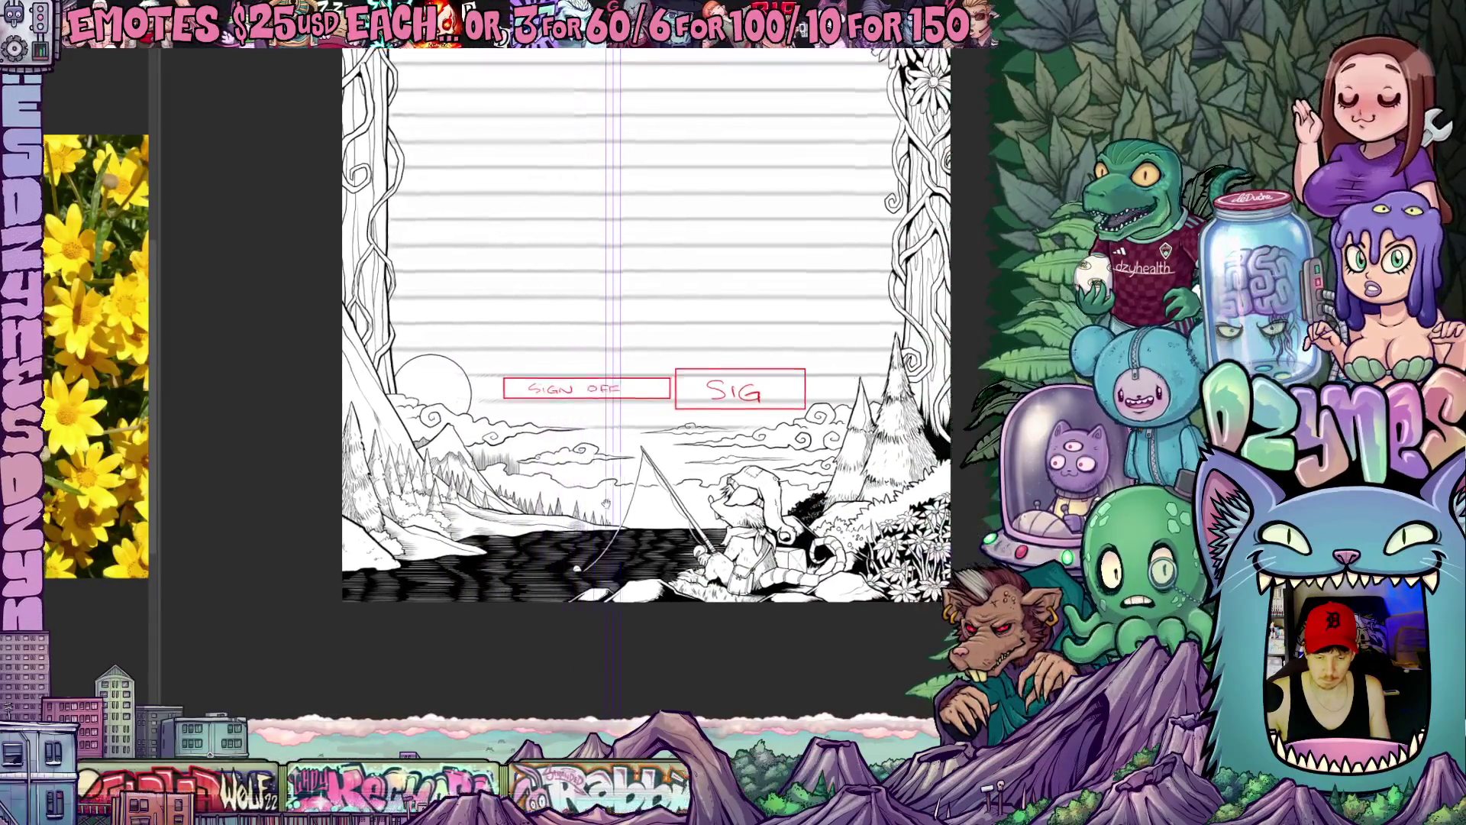
# Step: Ink the long fishing rod and line stretching over the lake, panning across the scene
pyautogui.moveTo(595, 343); pyautogui.dragTo(664, 344)
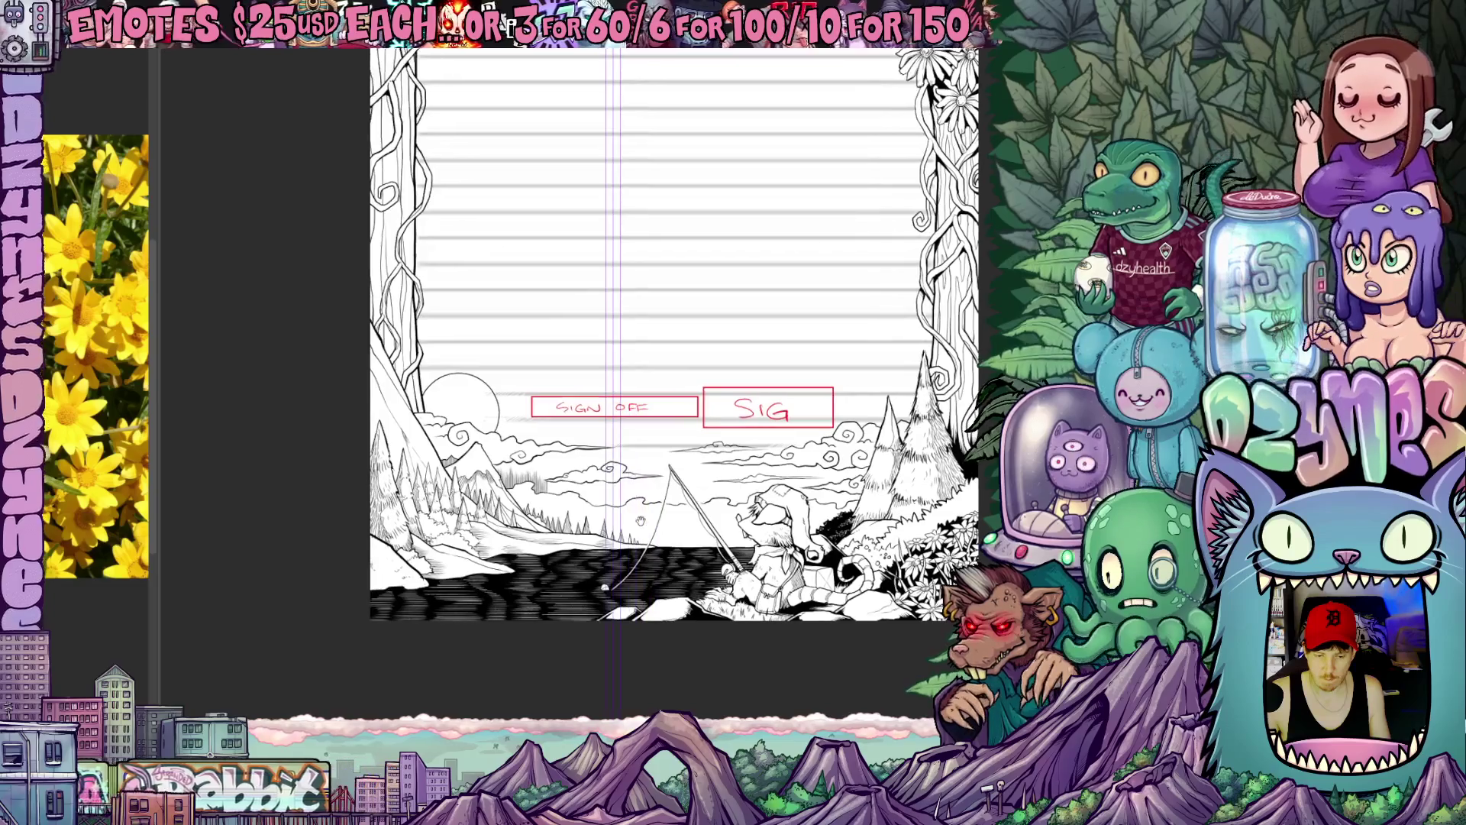
pyautogui.scroll(2, 642, 343)
pyautogui.scroll(3, 642, 436)
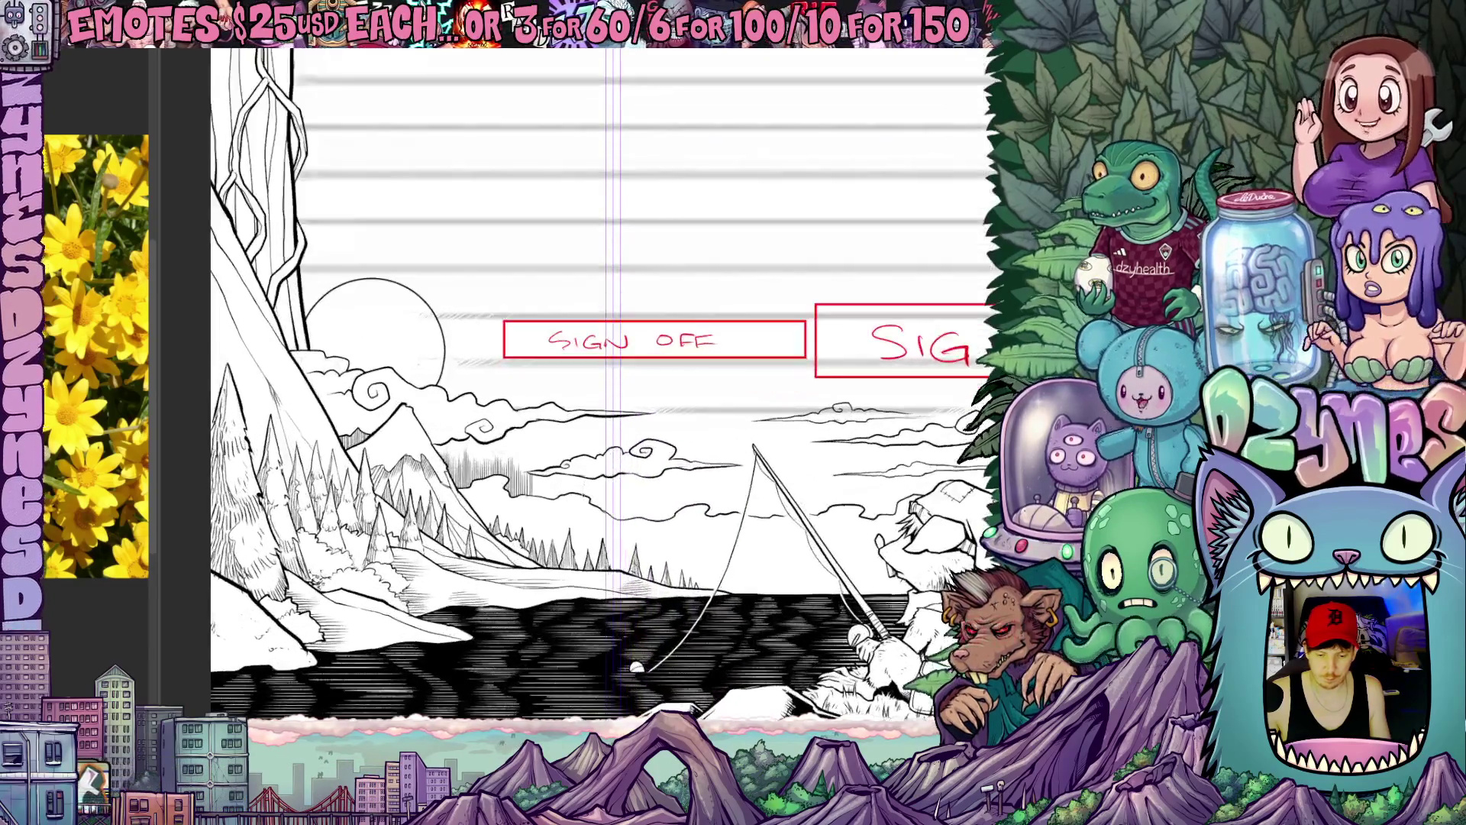
pyautogui.scroll(3, 641, 436)
pyautogui.moveTo(583, 495); pyautogui.dragTo(573, 509)
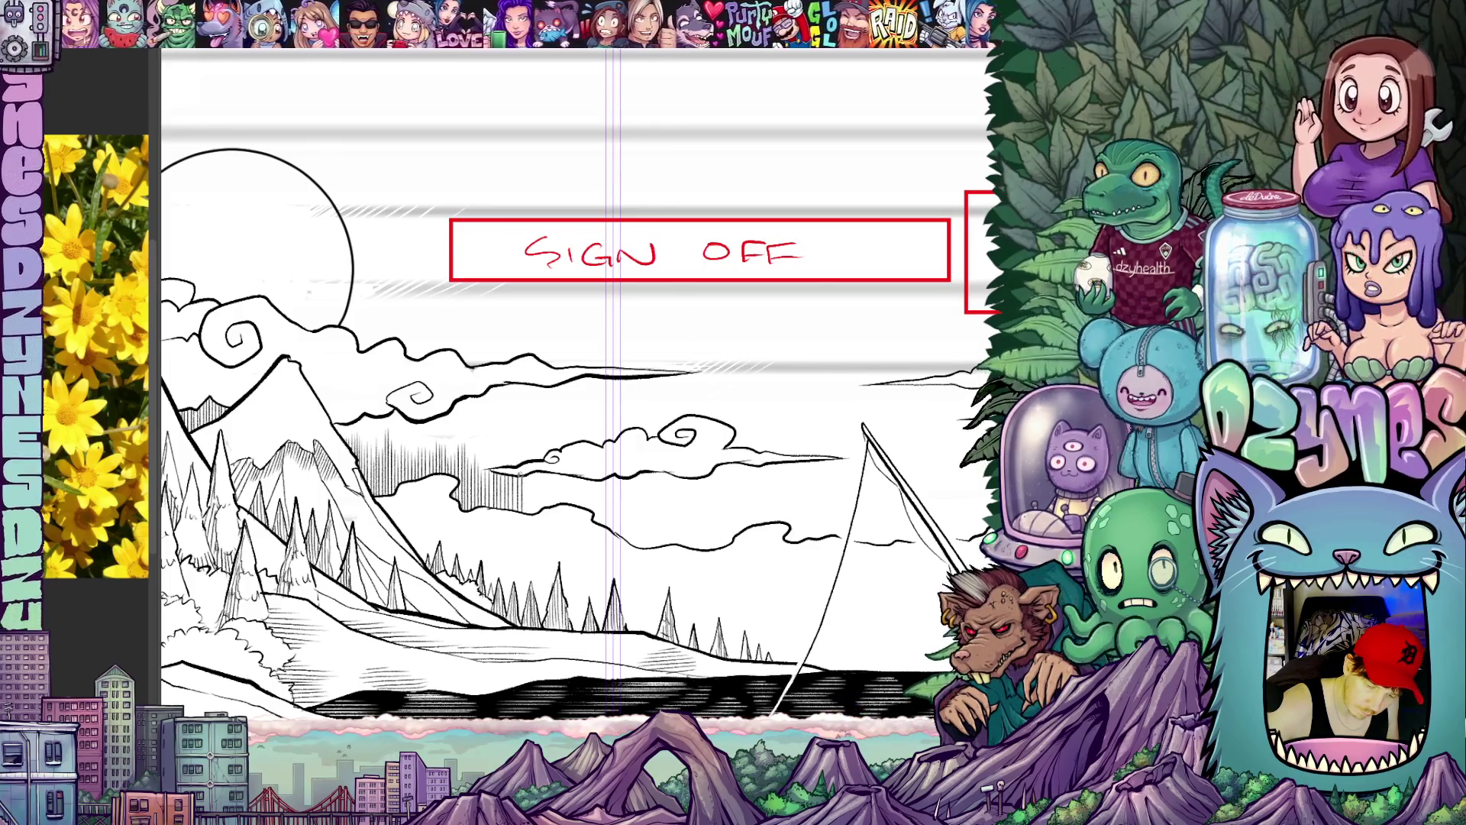
pyautogui.moveTo(584, 523); pyautogui.dragTo(504, 496)
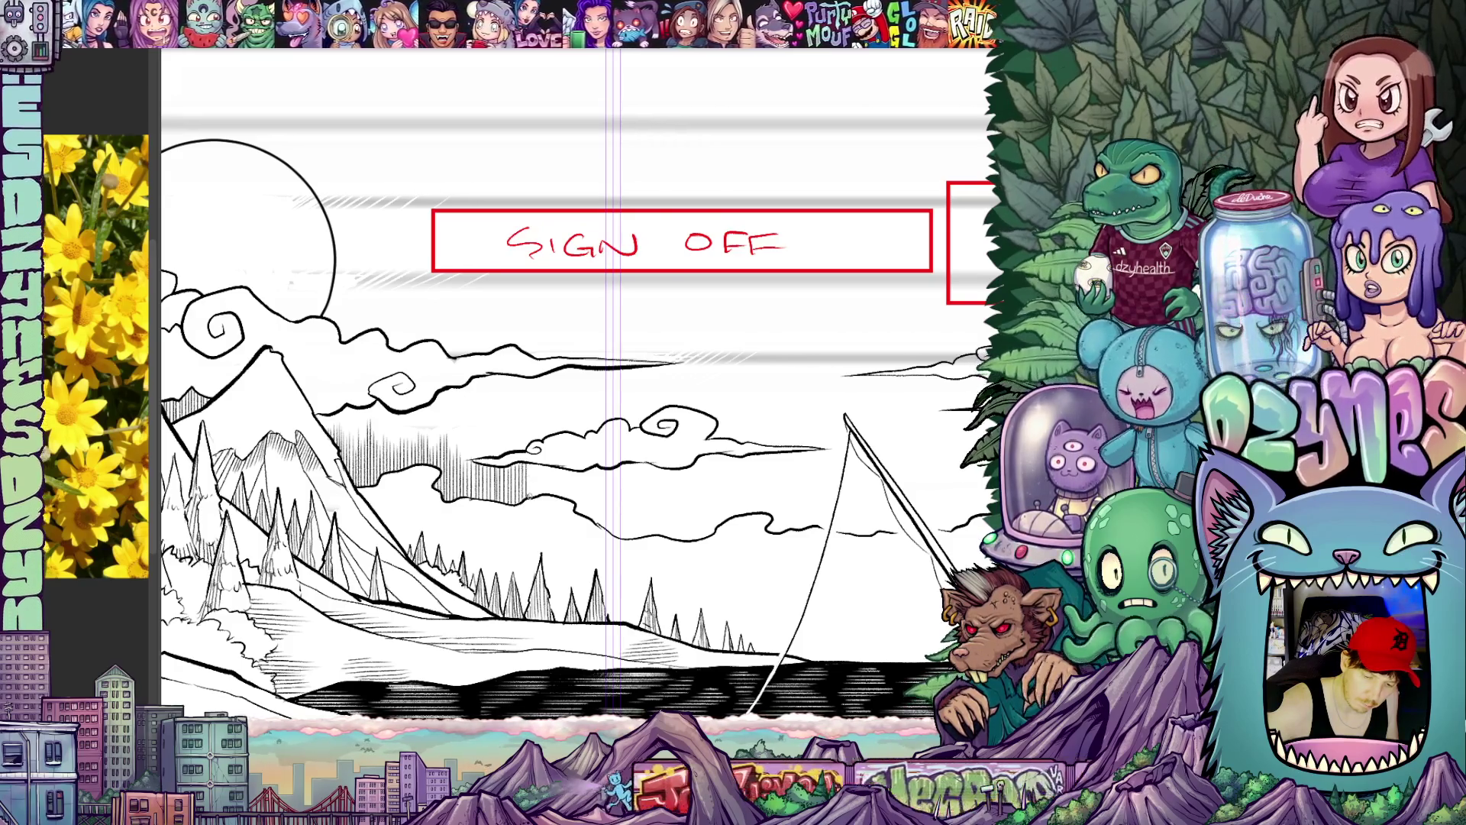
pyautogui.moveTo(635, 521); pyautogui.dragTo(486, 464)
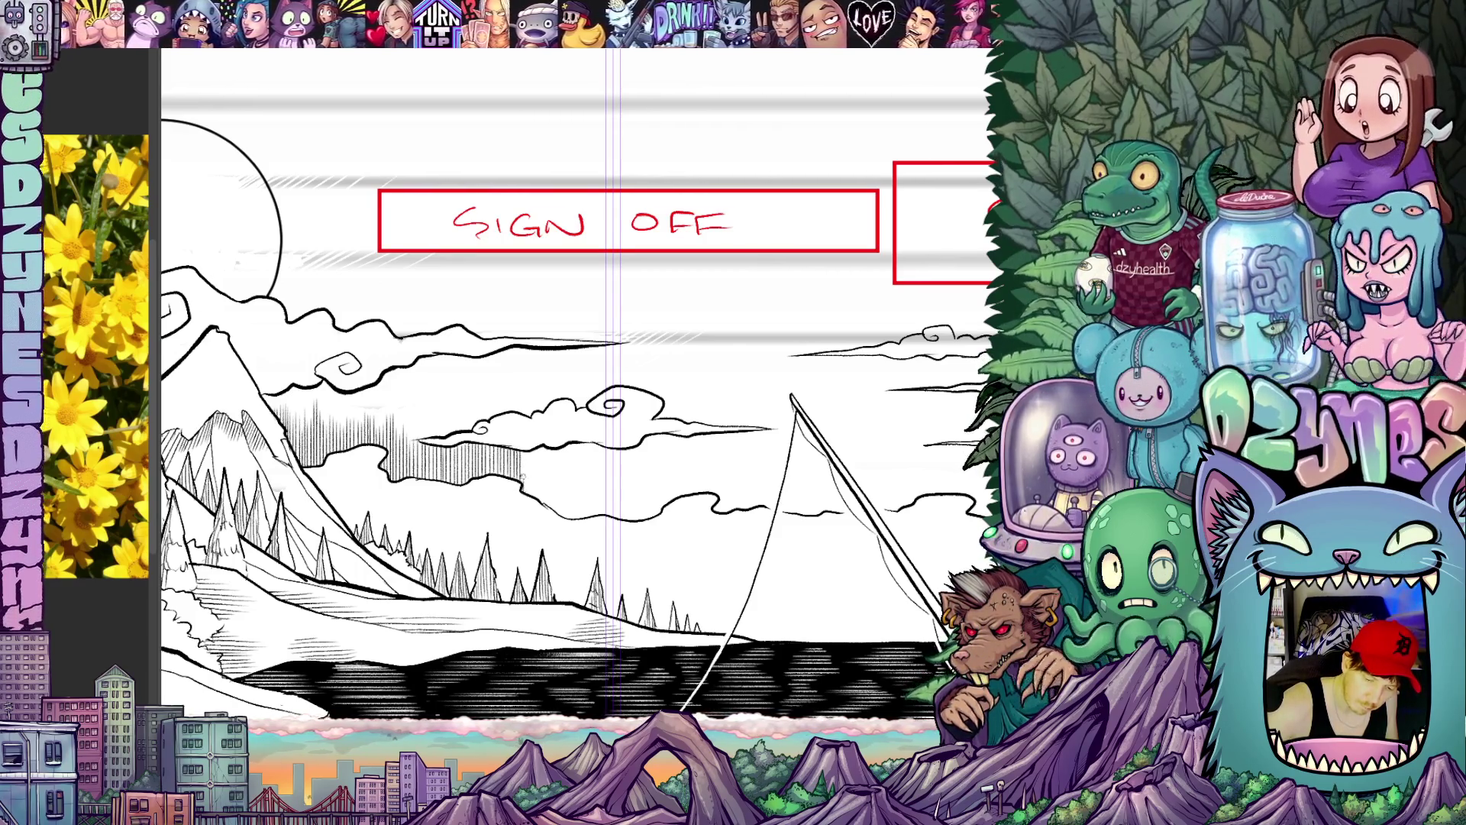
pyautogui.moveTo(666, 536); pyautogui.dragTo(592, 512)
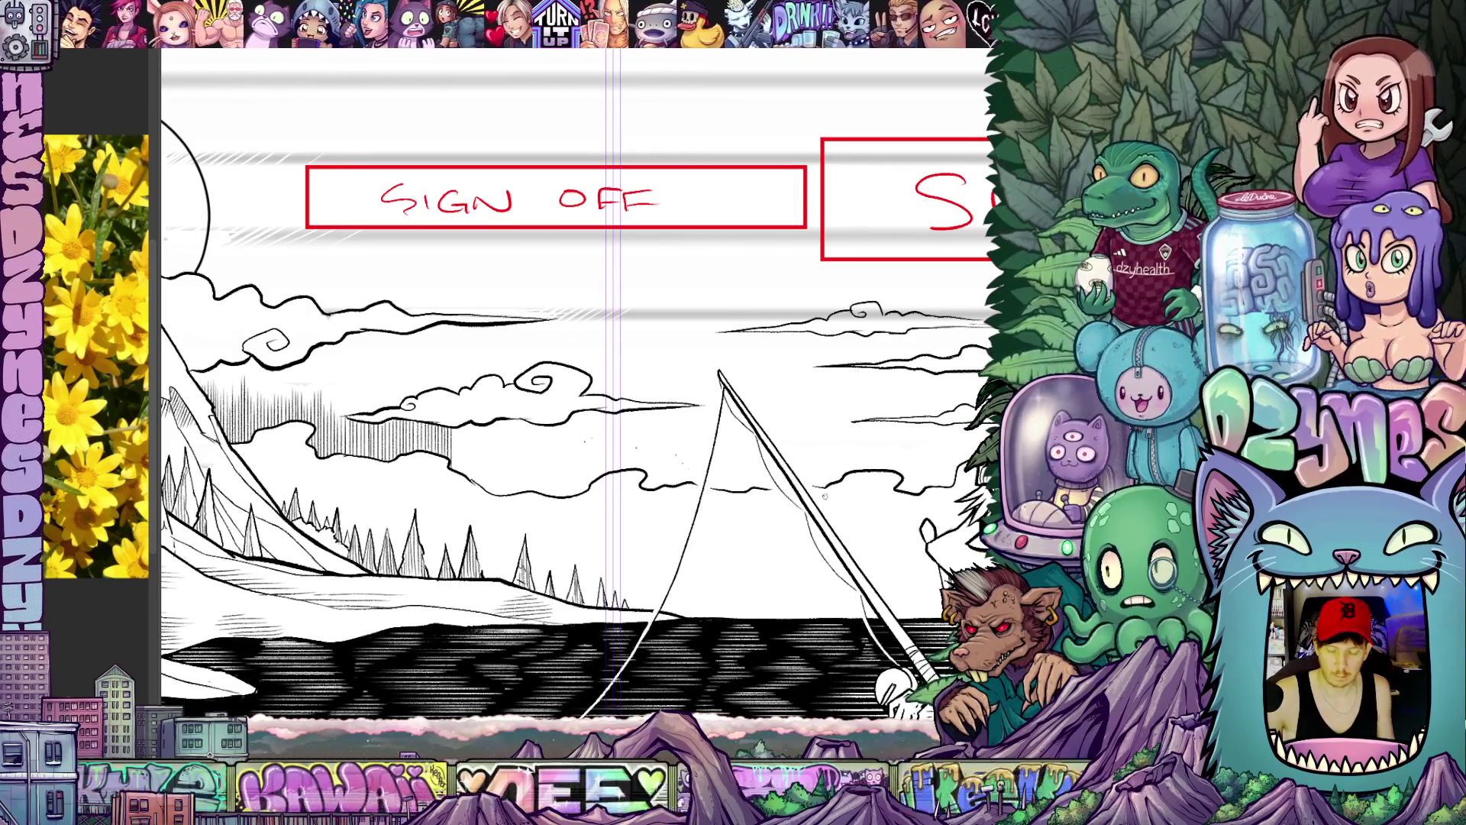
pyautogui.scroll(-2, 573, 401)
pyautogui.scroll(1, 573, 401)
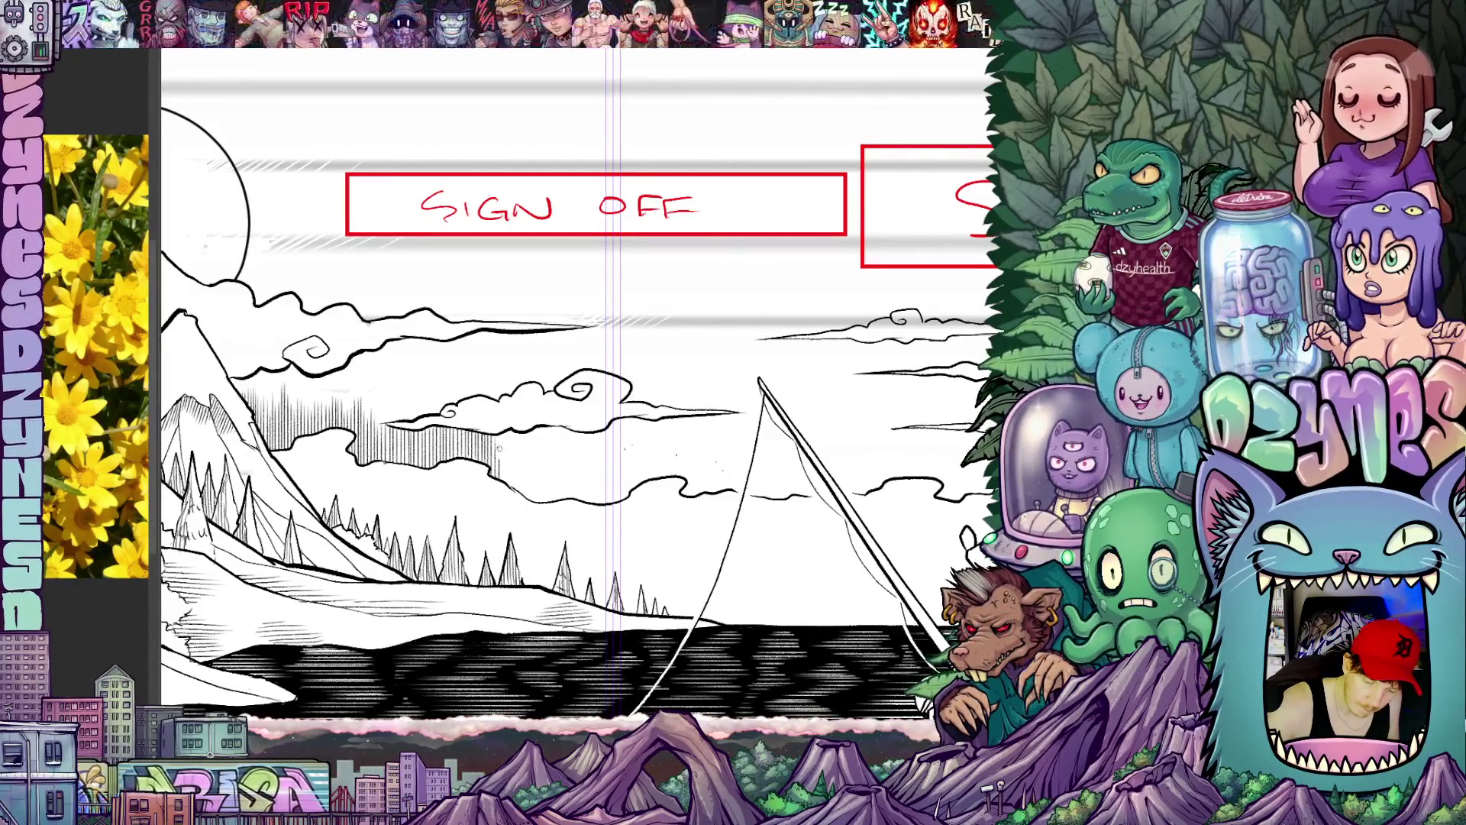
# Step: Add short vertical hatch strokes near the shoreline below the rod
pyautogui.moveTo(503, 463); pyautogui.dragTo(504, 483)
pyautogui.moveTo(505, 440); pyautogui.dragTo(509, 488)
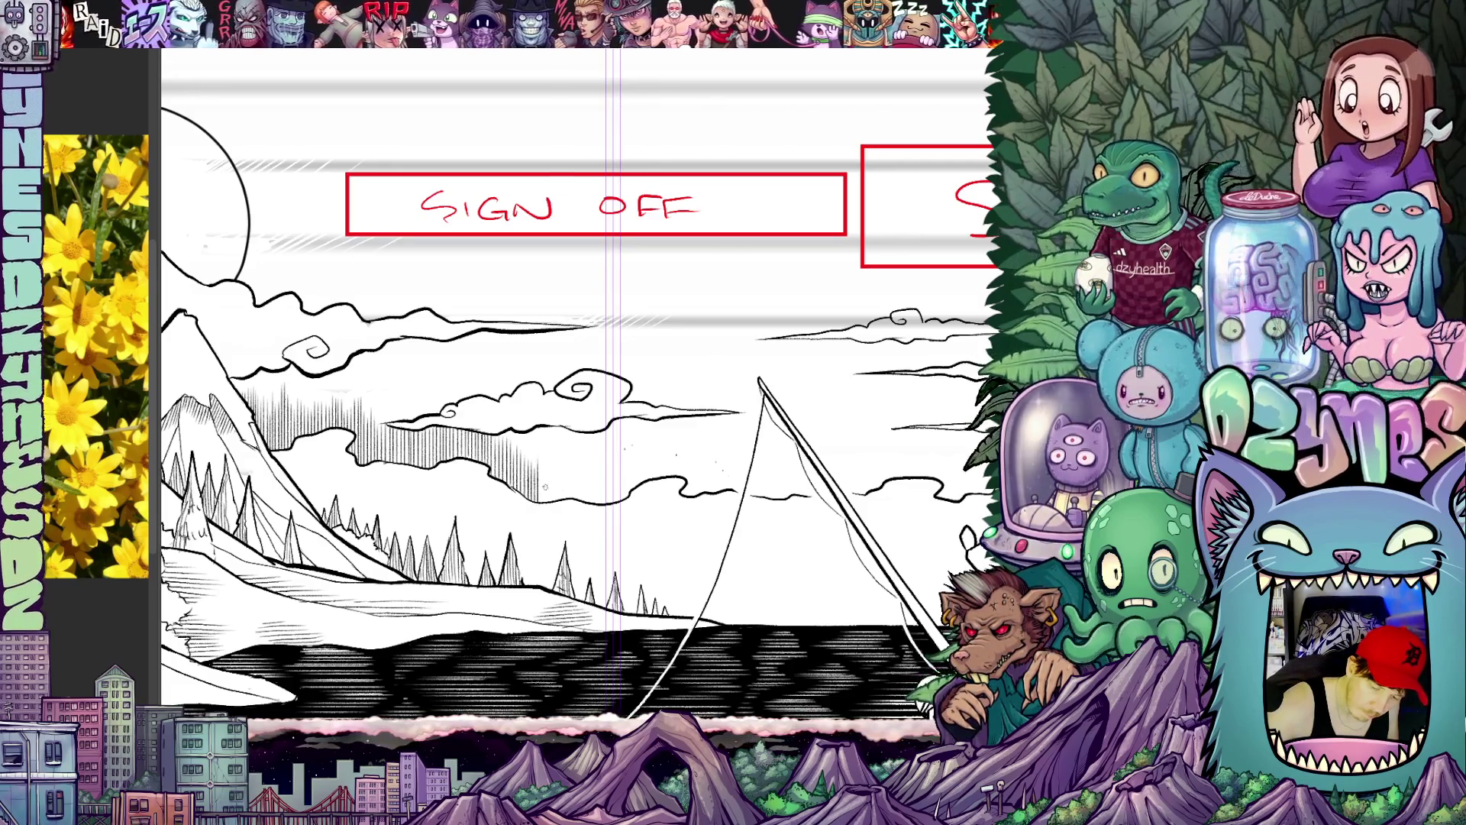
pyautogui.moveTo(710, 459); pyautogui.dragTo(619, 415)
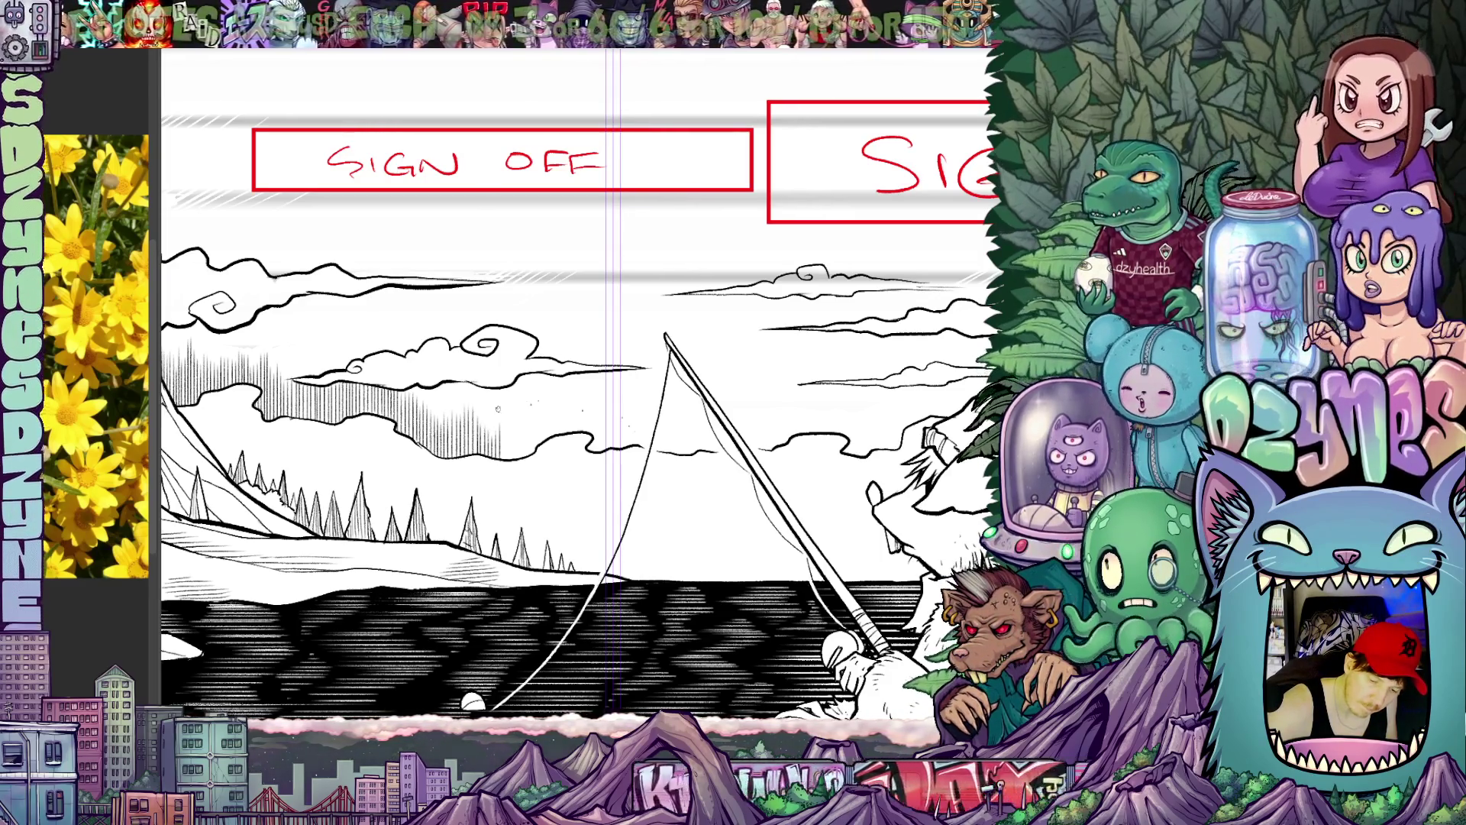
# Step: Add short vertical hatching strokes to the landscape near the fishing line and clouds
pyautogui.moveTo(597, 504)
pyautogui.mouseDown()
pyautogui.moveTo(687, 512)
pyautogui.moveTo(589, 516)
pyautogui.mouseUp()
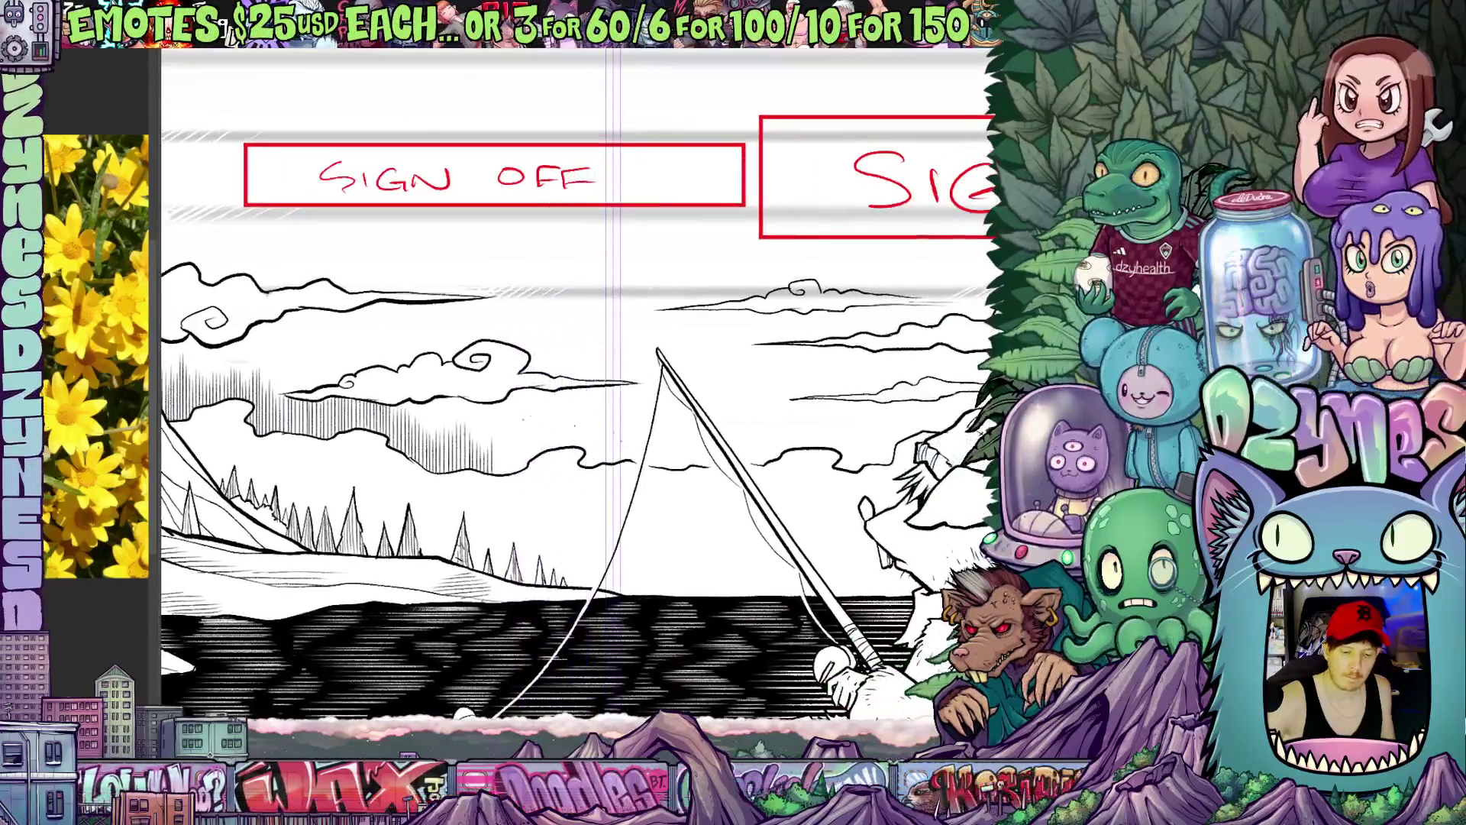
pyautogui.moveTo(497, 449); pyautogui.dragTo(512, 479)
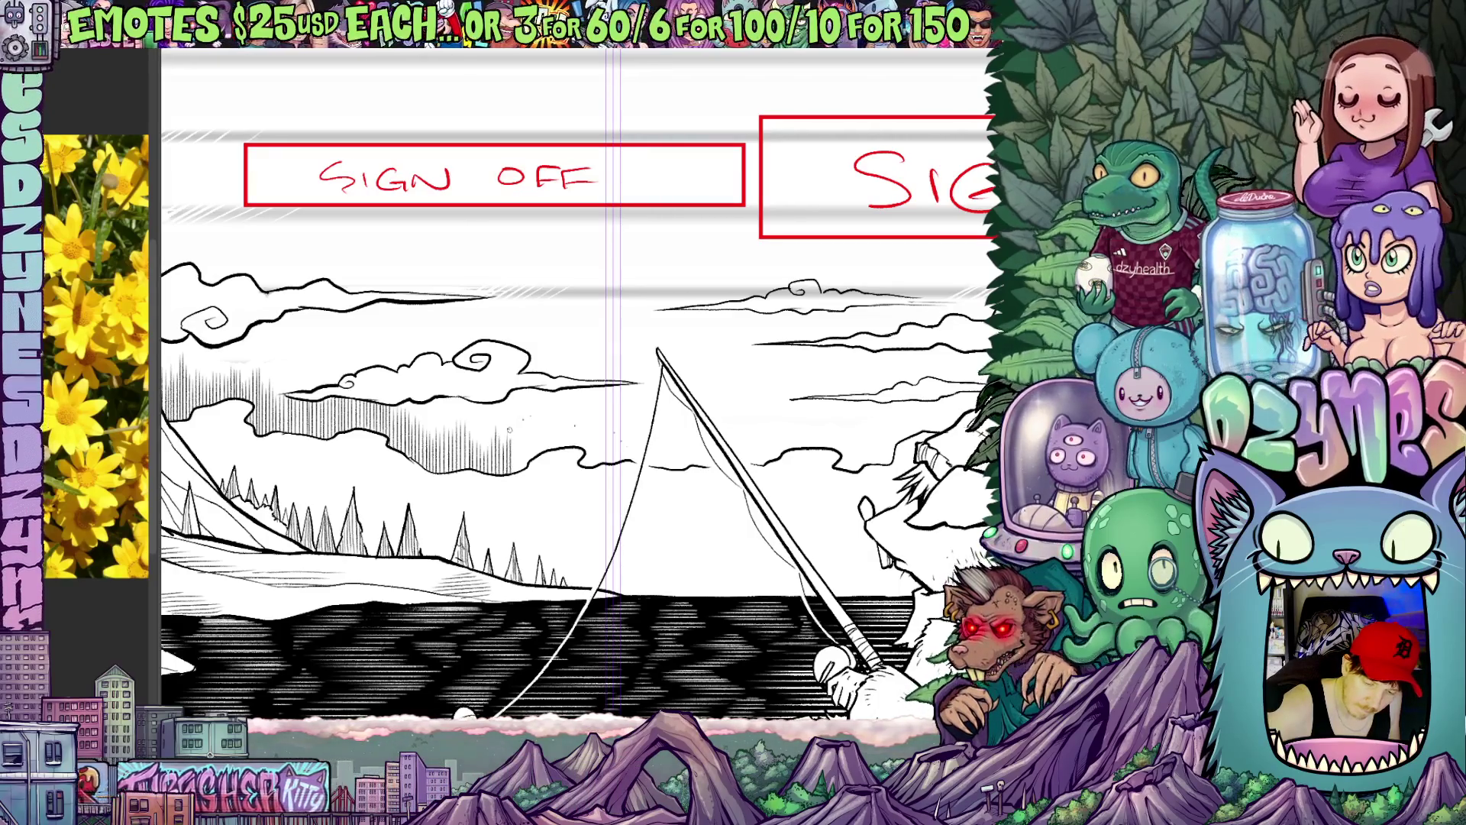
pyautogui.moveTo(515, 424); pyautogui.dragTo(528, 473)
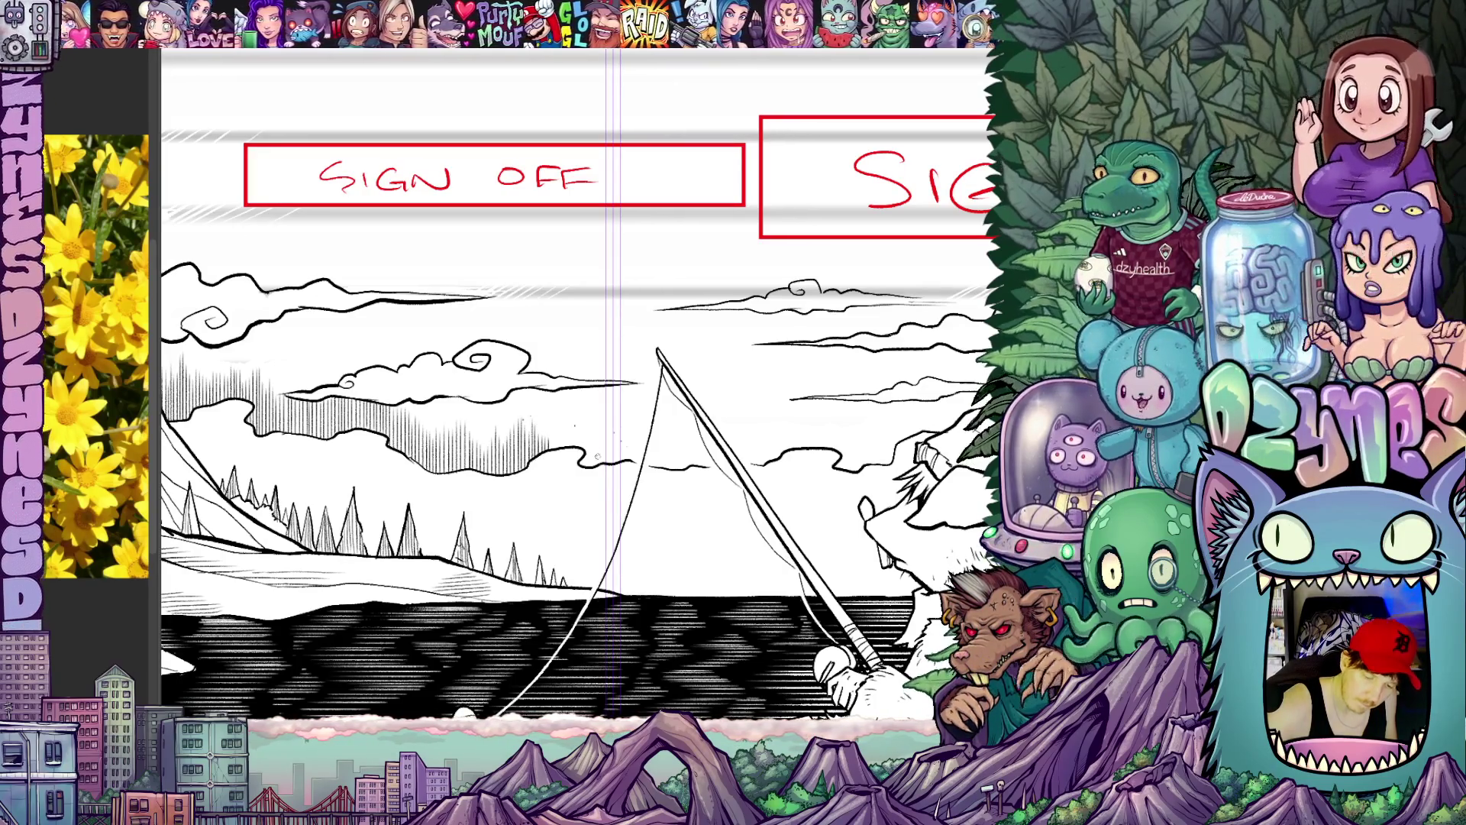
pyautogui.moveTo(667, 542); pyautogui.dragTo(673, 586)
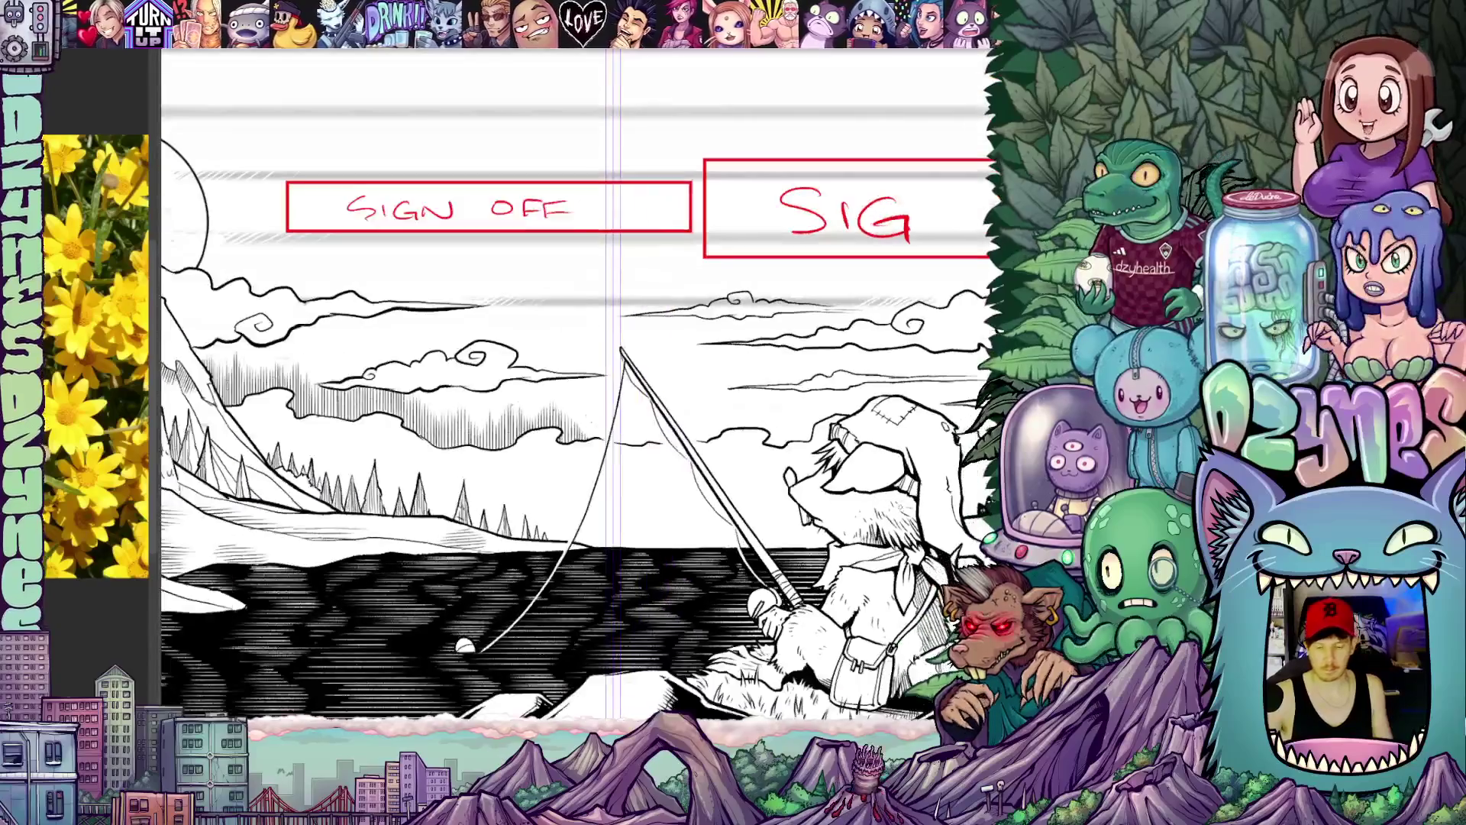
pyautogui.scroll(-5, 574, 401)
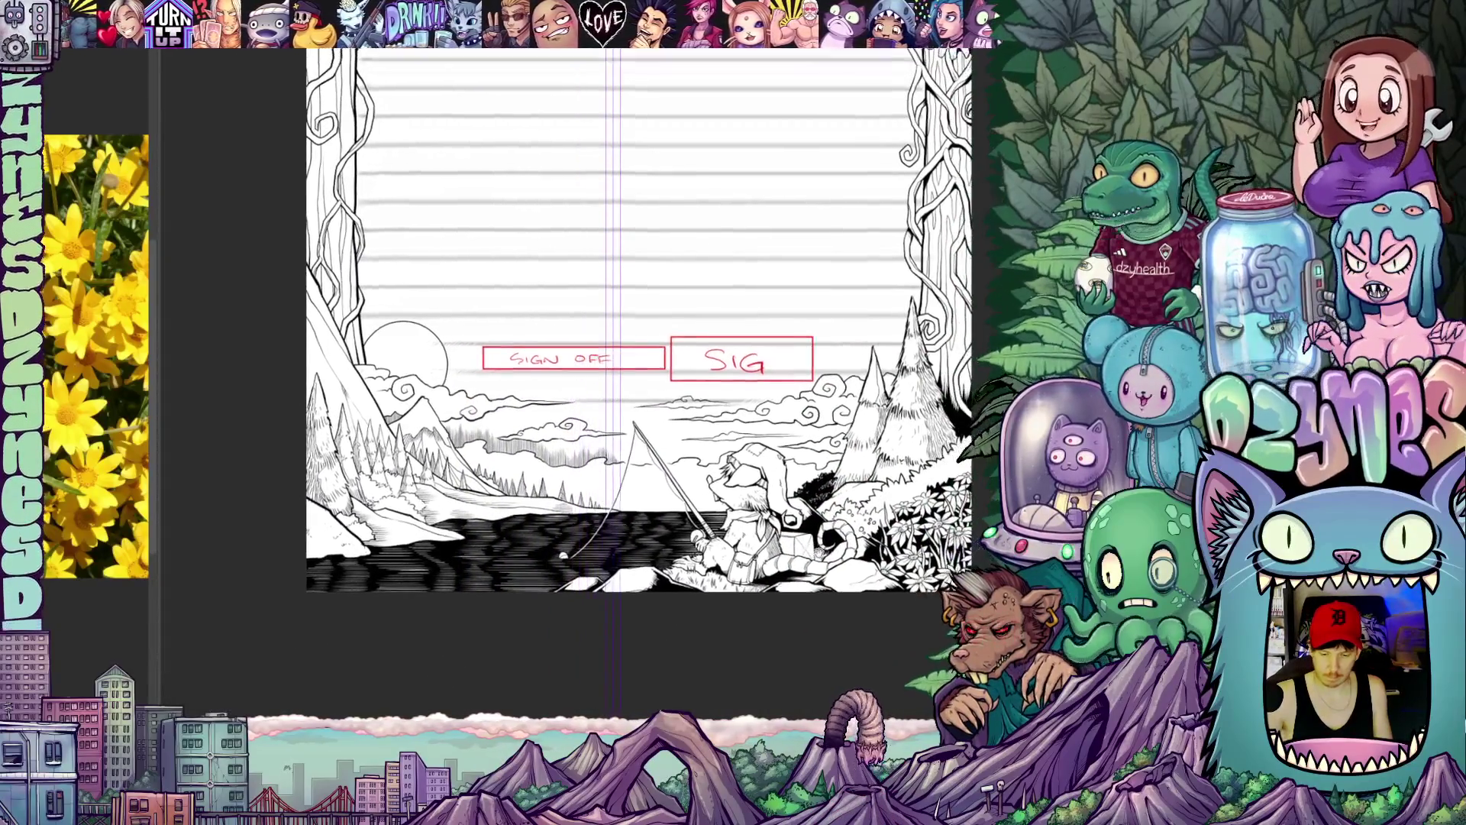
pyautogui.scroll(3, 573, 401)
pyautogui.scroll(5, 573, 401)
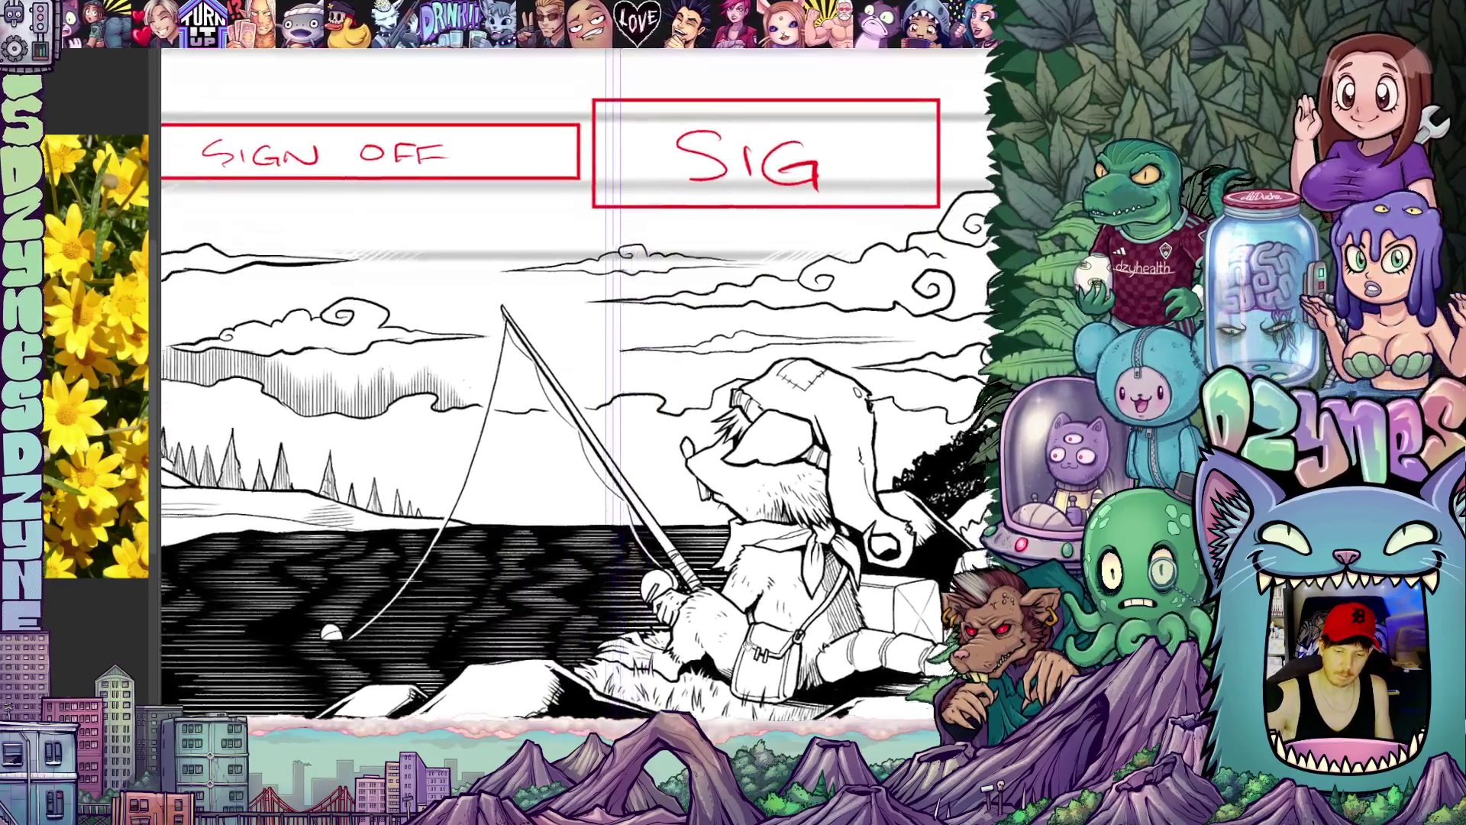
pyautogui.moveTo(573, 344); pyautogui.dragTo(630, 400)
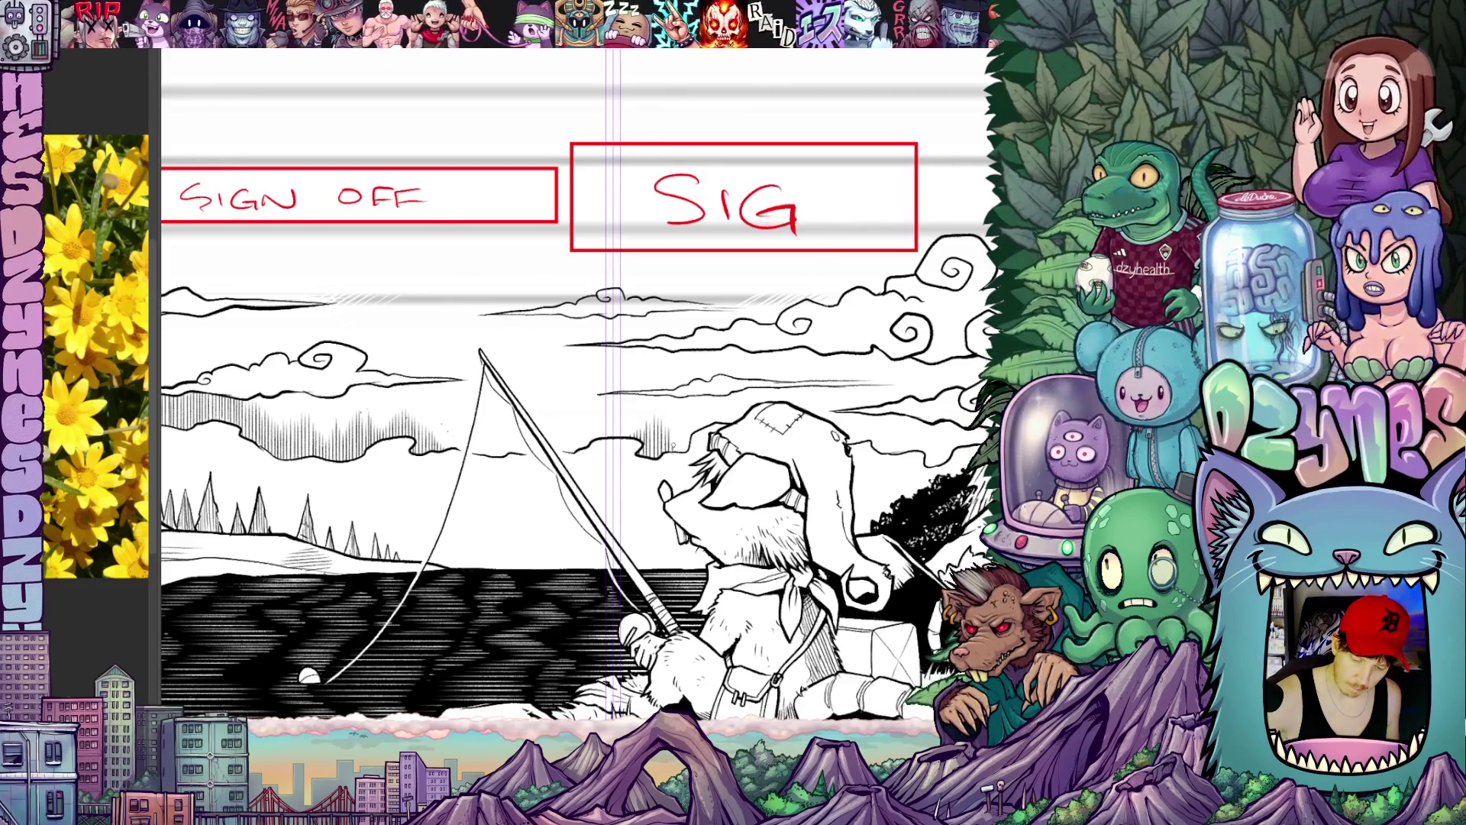
pyautogui.hscroll(3, 572, 458)
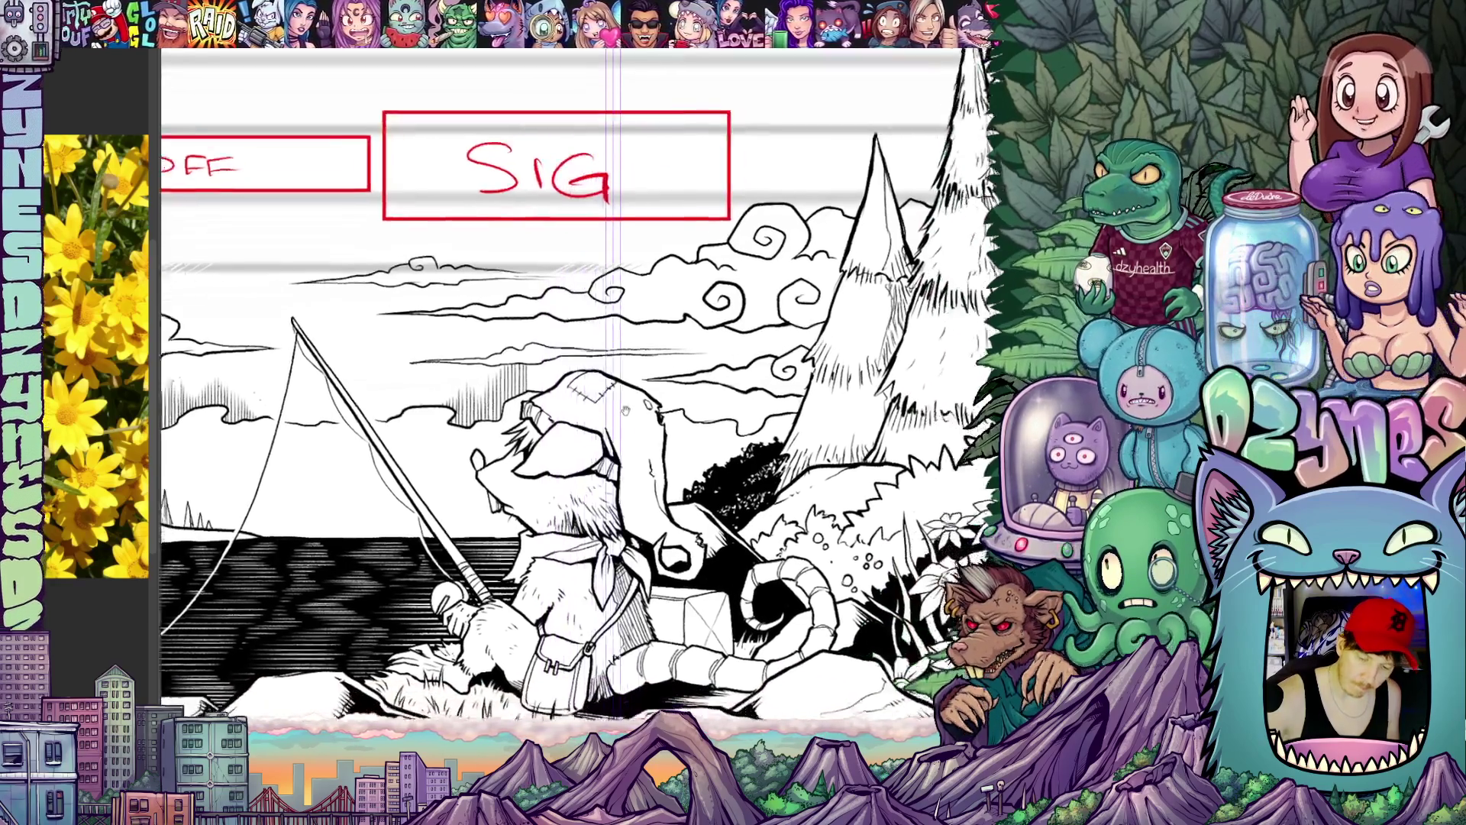
pyautogui.moveTo(687, 446); pyautogui.dragTo(550, 423)
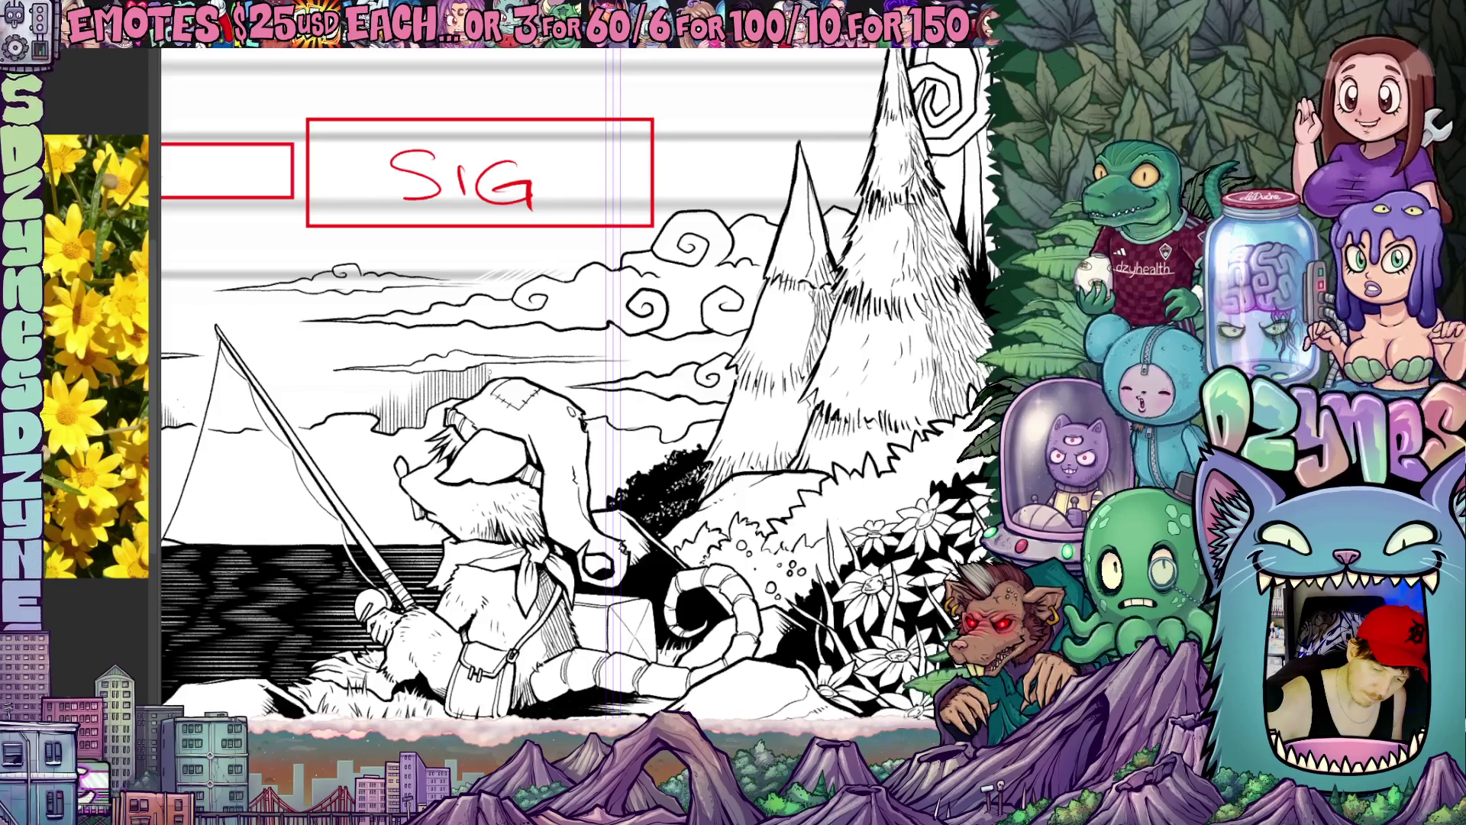
pyautogui.scroll(-3, 573, 401)
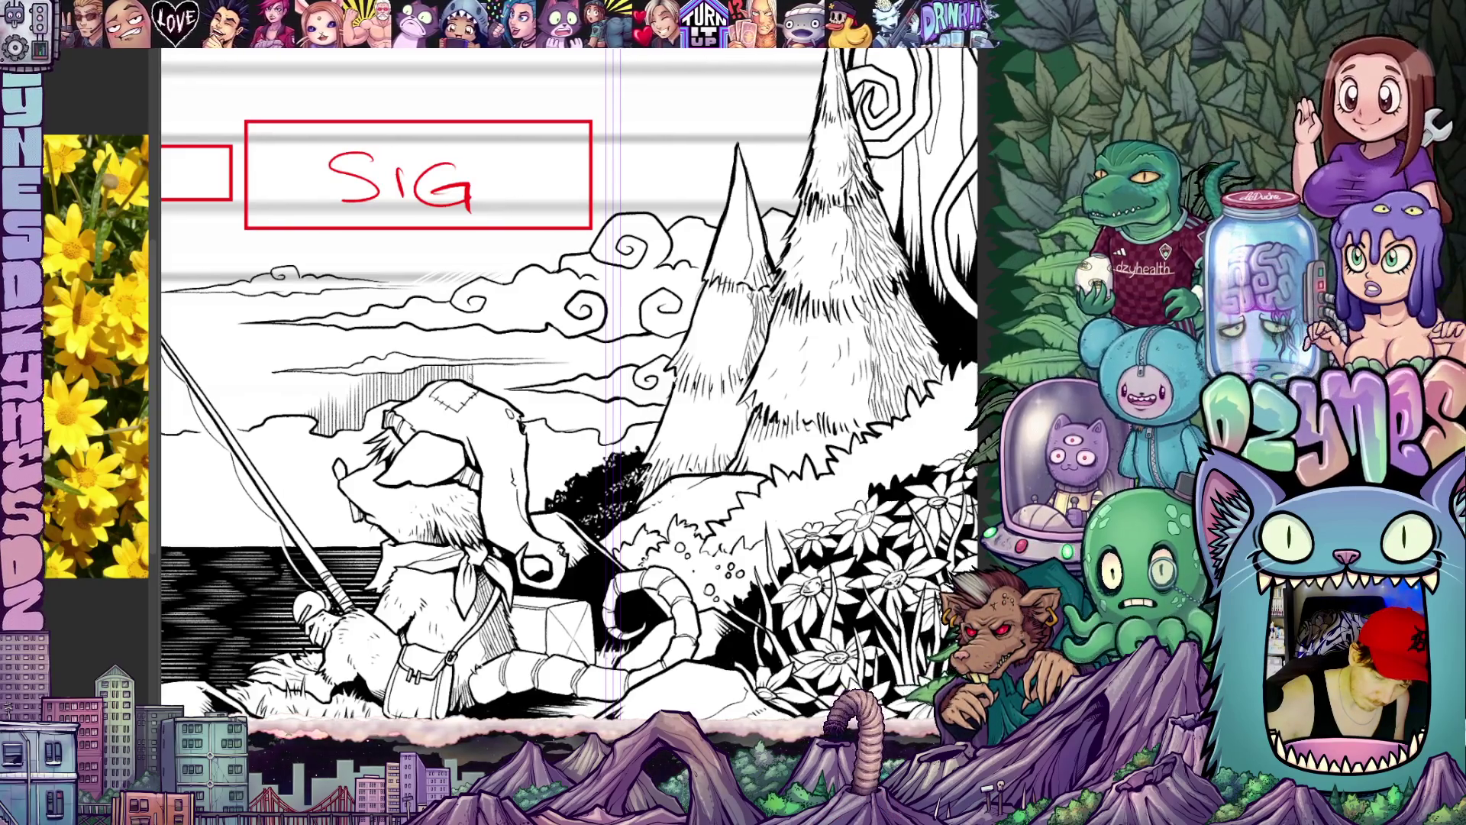
pyautogui.hscroll(1, 550, 391)
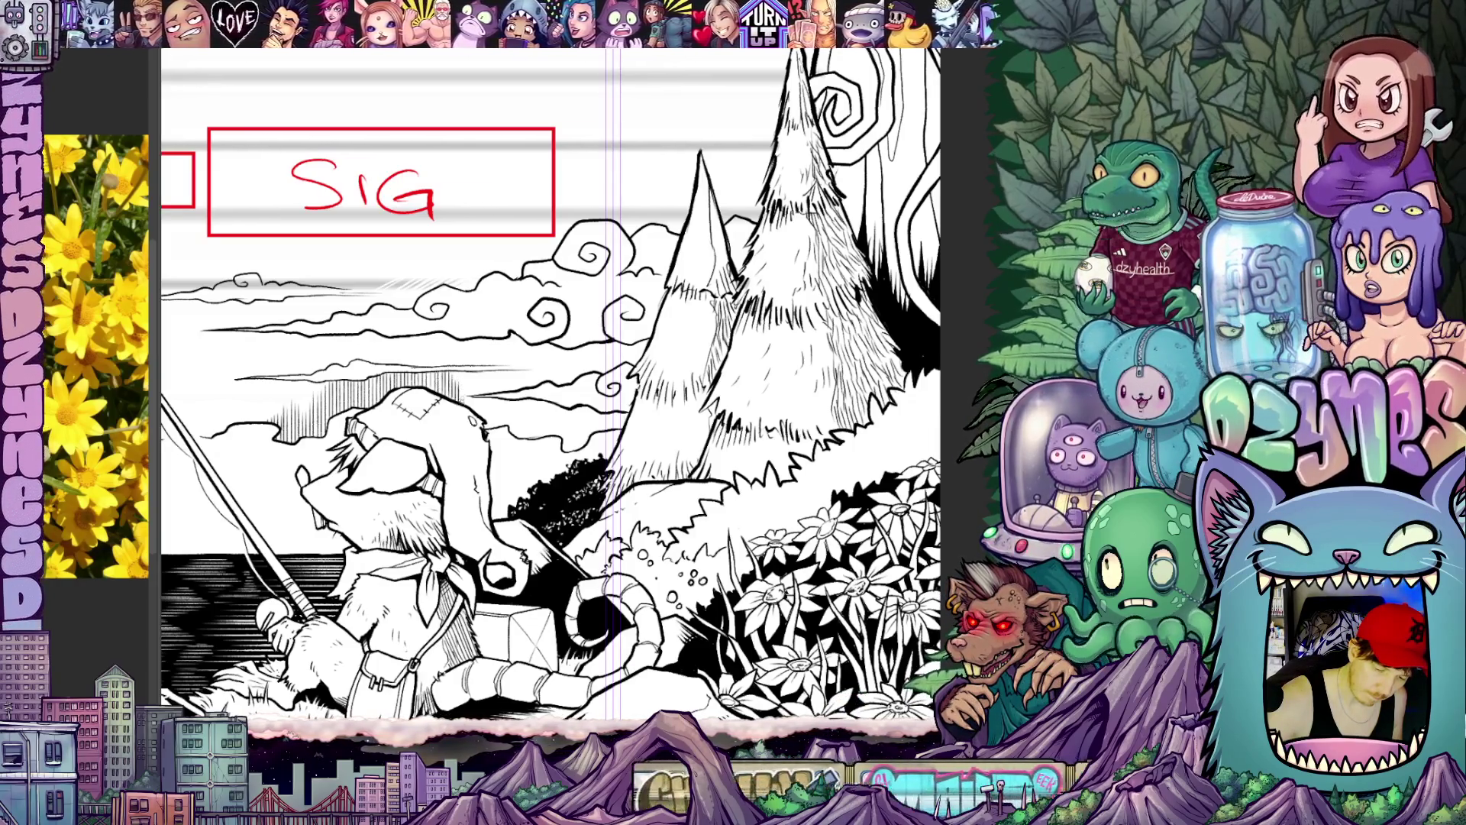
pyautogui.scroll(-1, 550, 390)
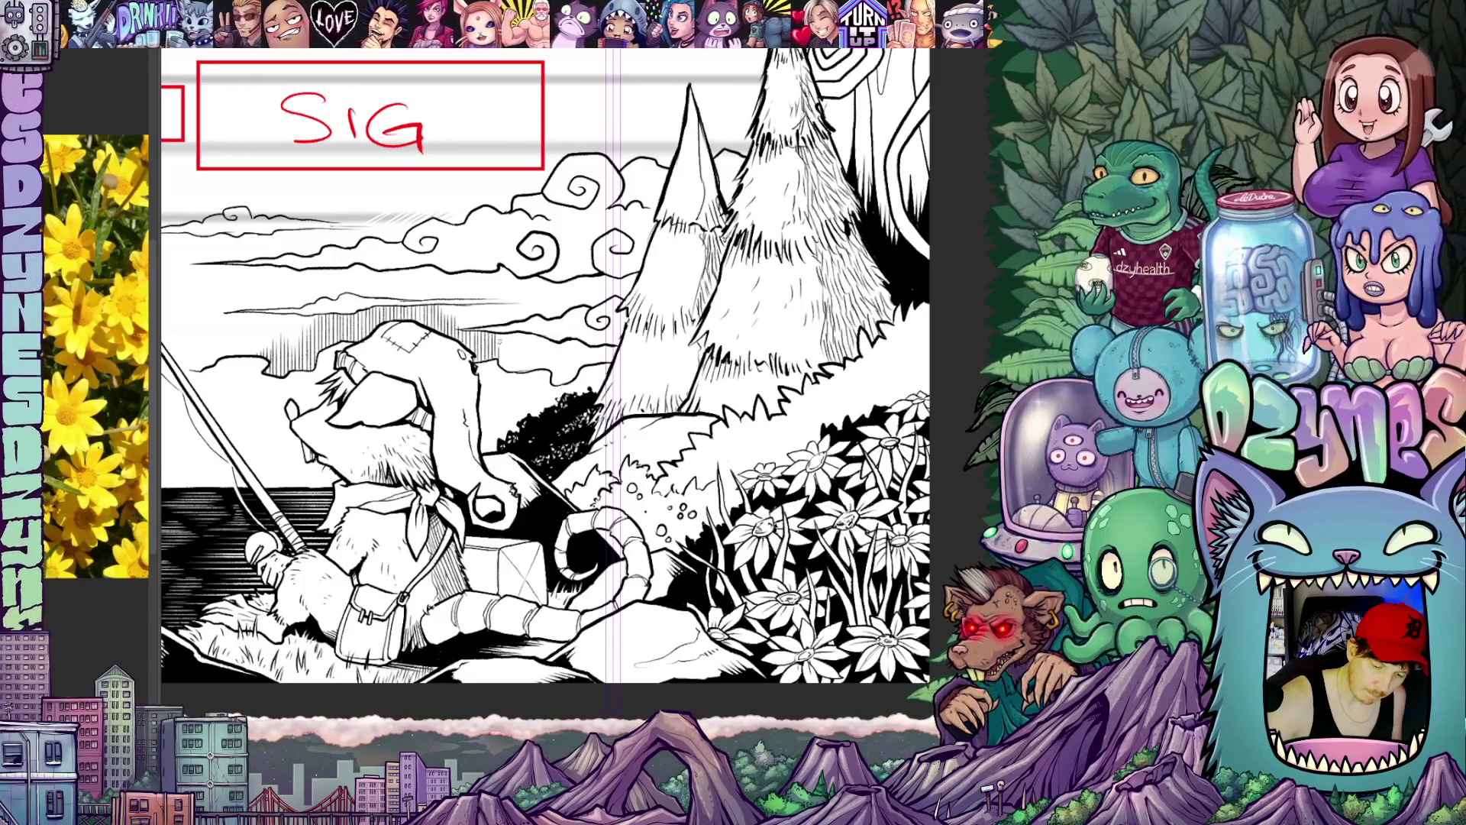
pyautogui.moveTo(554, 383); pyautogui.dragTo(510, 383)
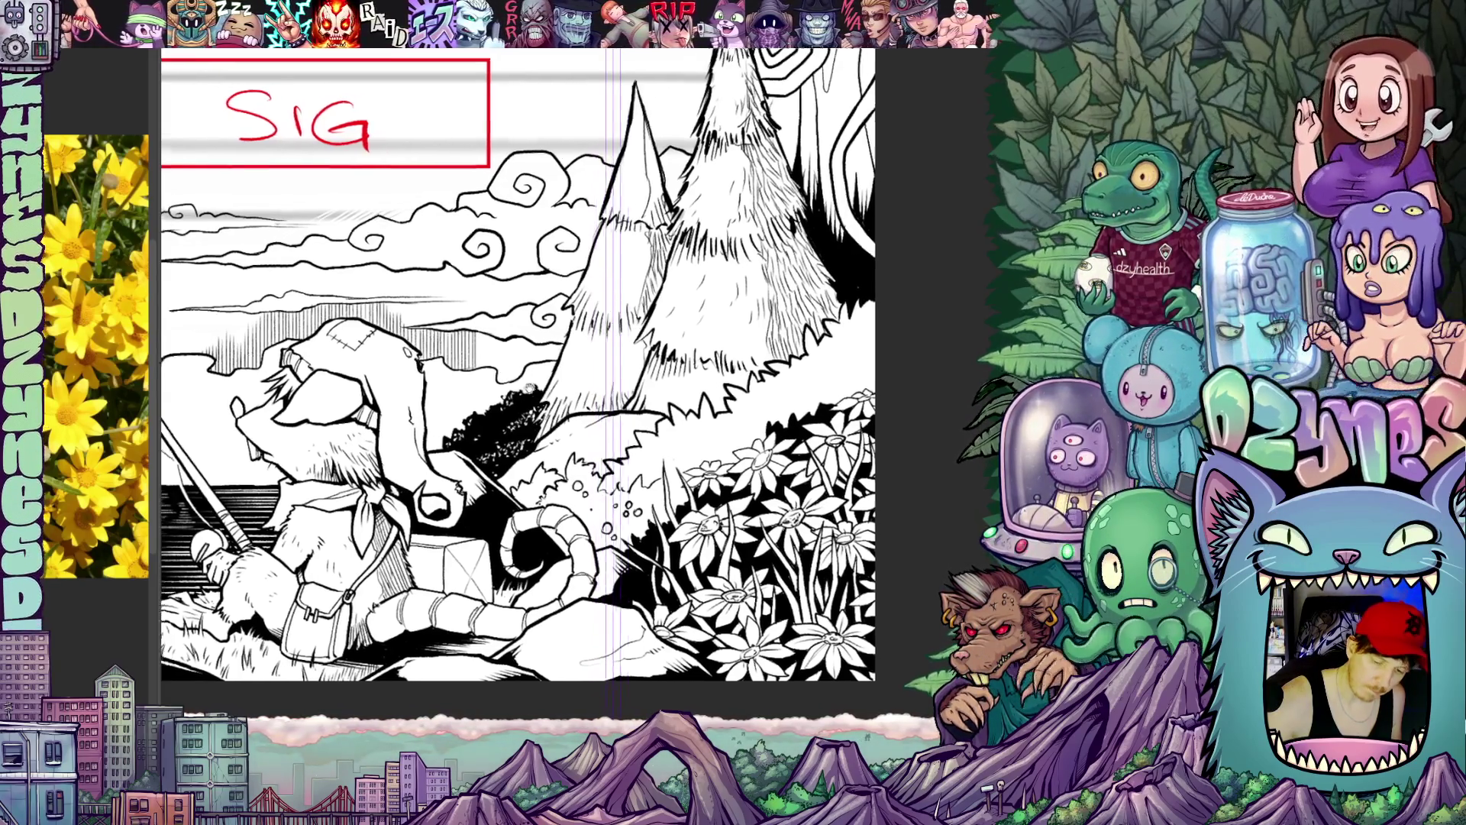
pyautogui.moveTo(538, 378); pyautogui.dragTo(500, 374)
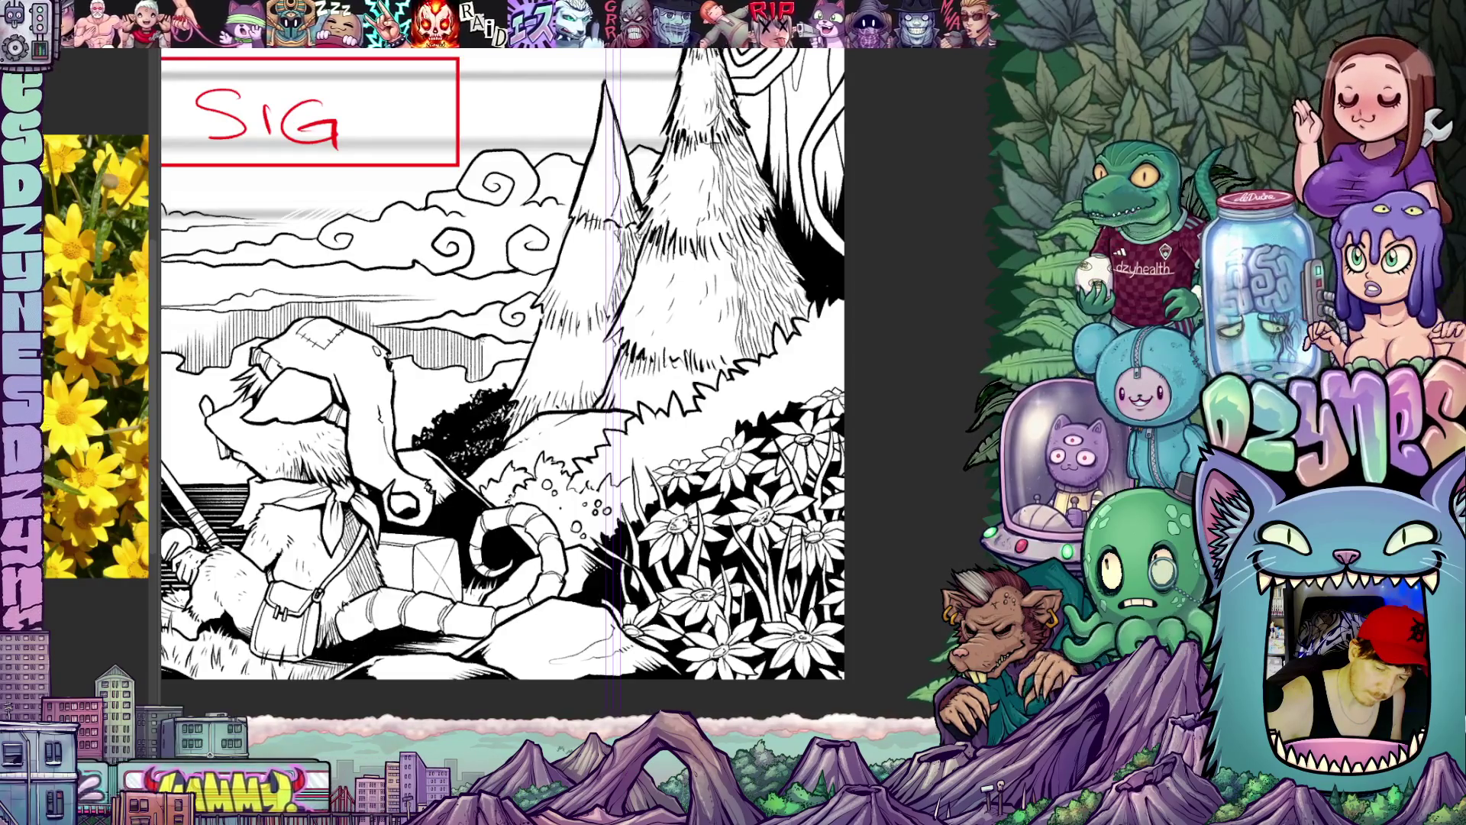
pyautogui.scroll(2, 504, 366)
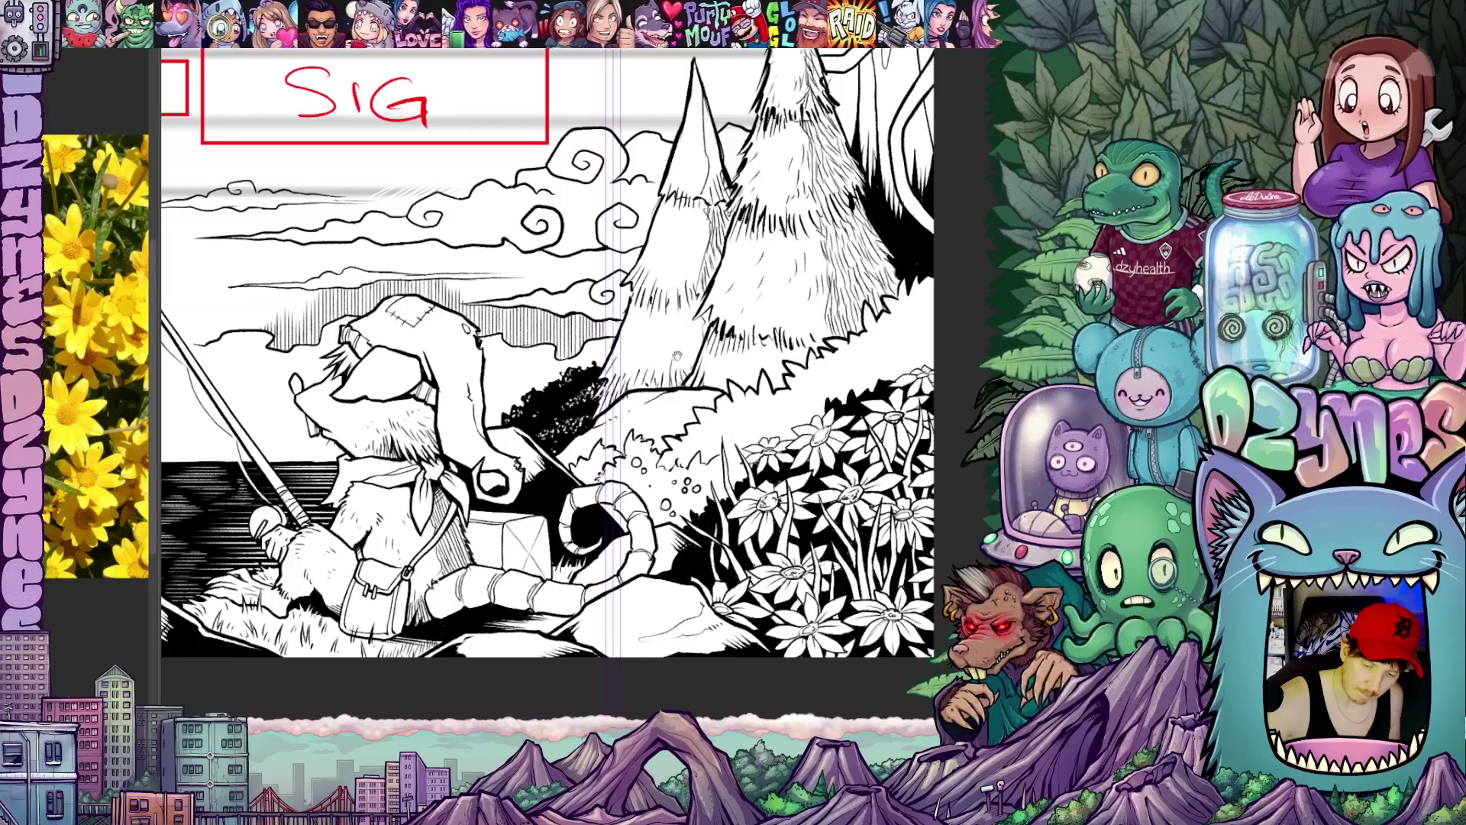
pyautogui.scroll(2, 667, 349)
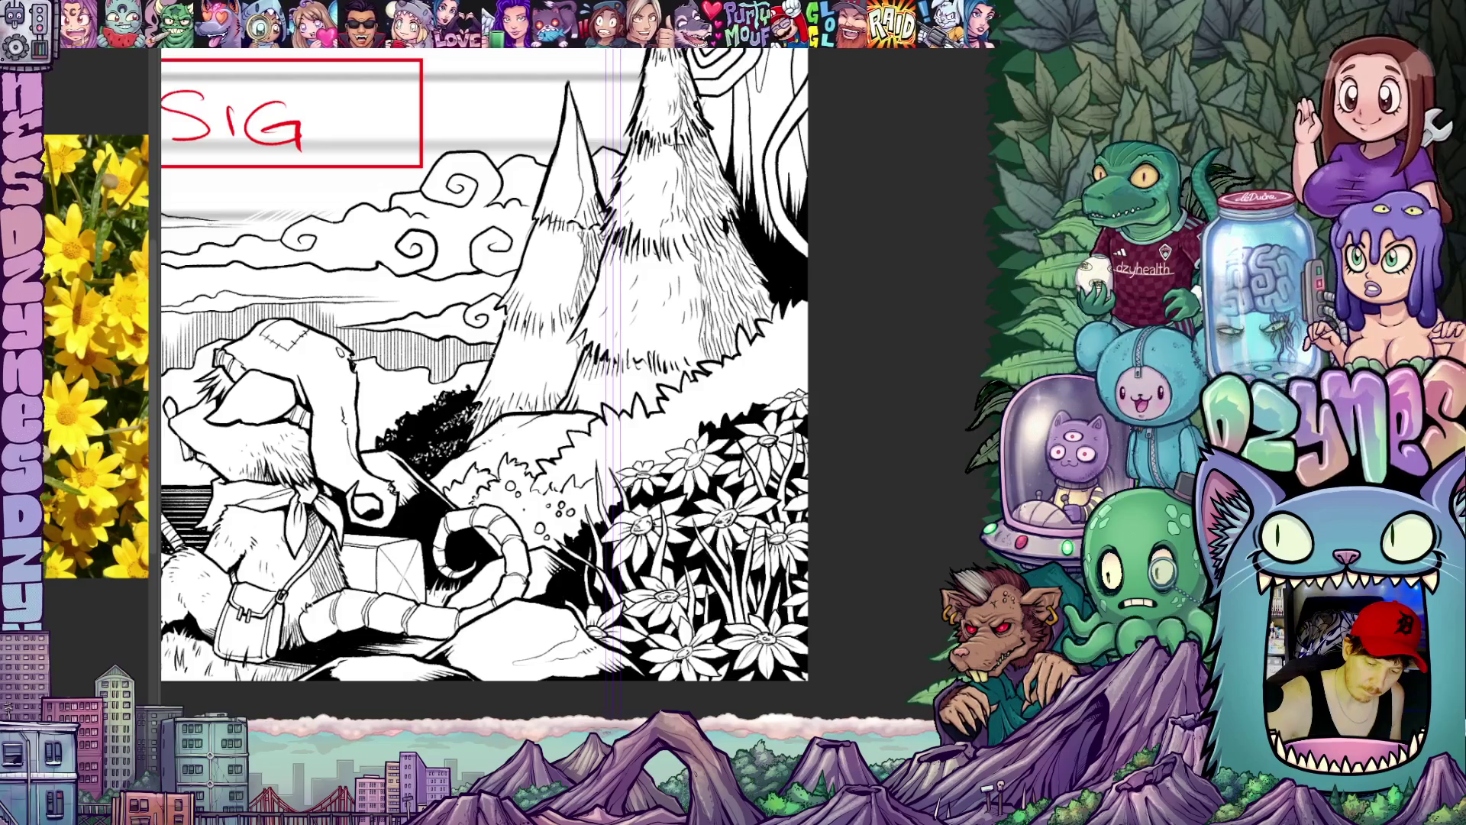
pyautogui.moveTo(515, 379); pyautogui.dragTo(636, 401)
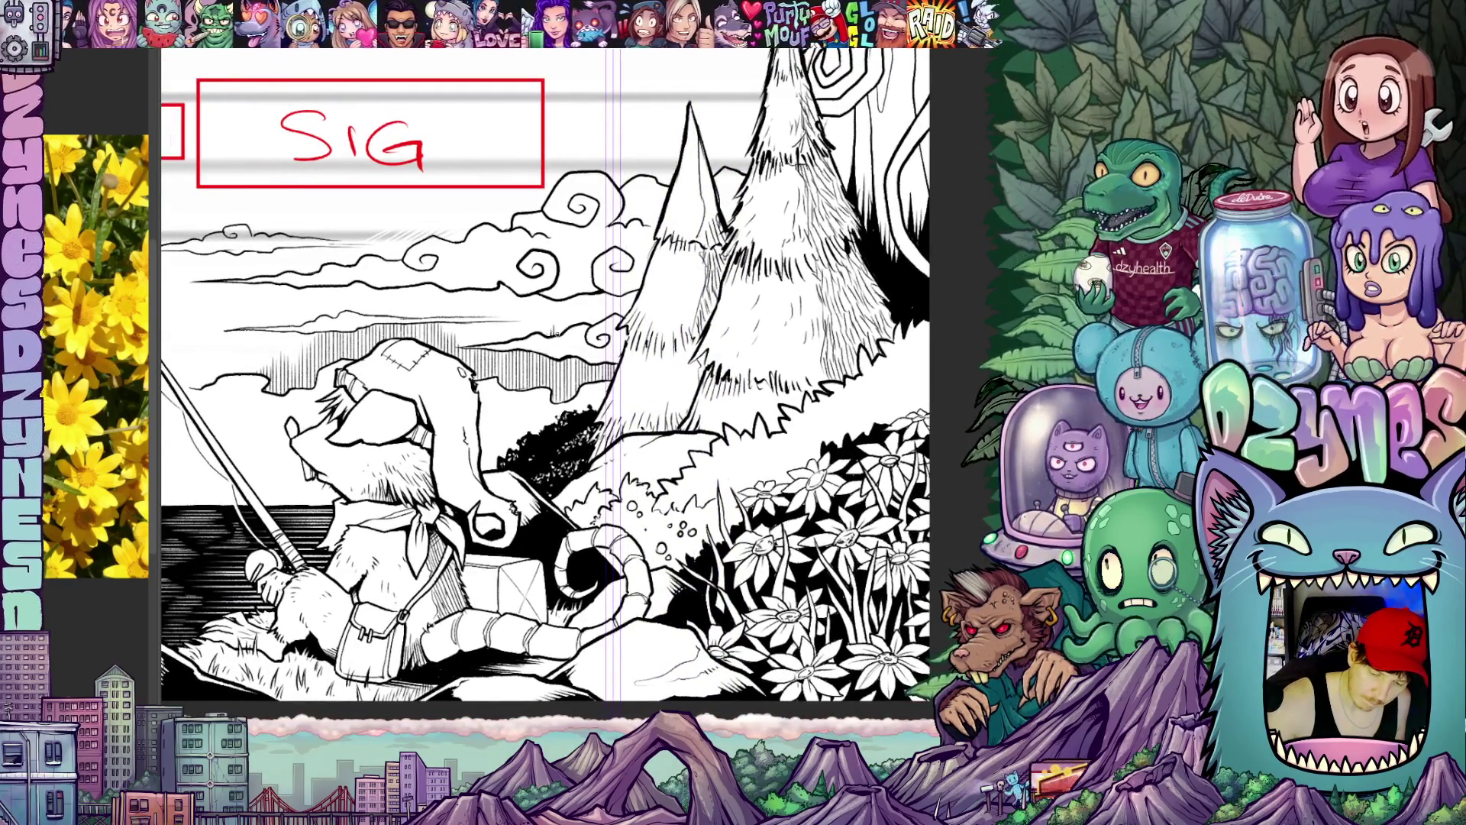
pyautogui.scroll(2, 588, 313)
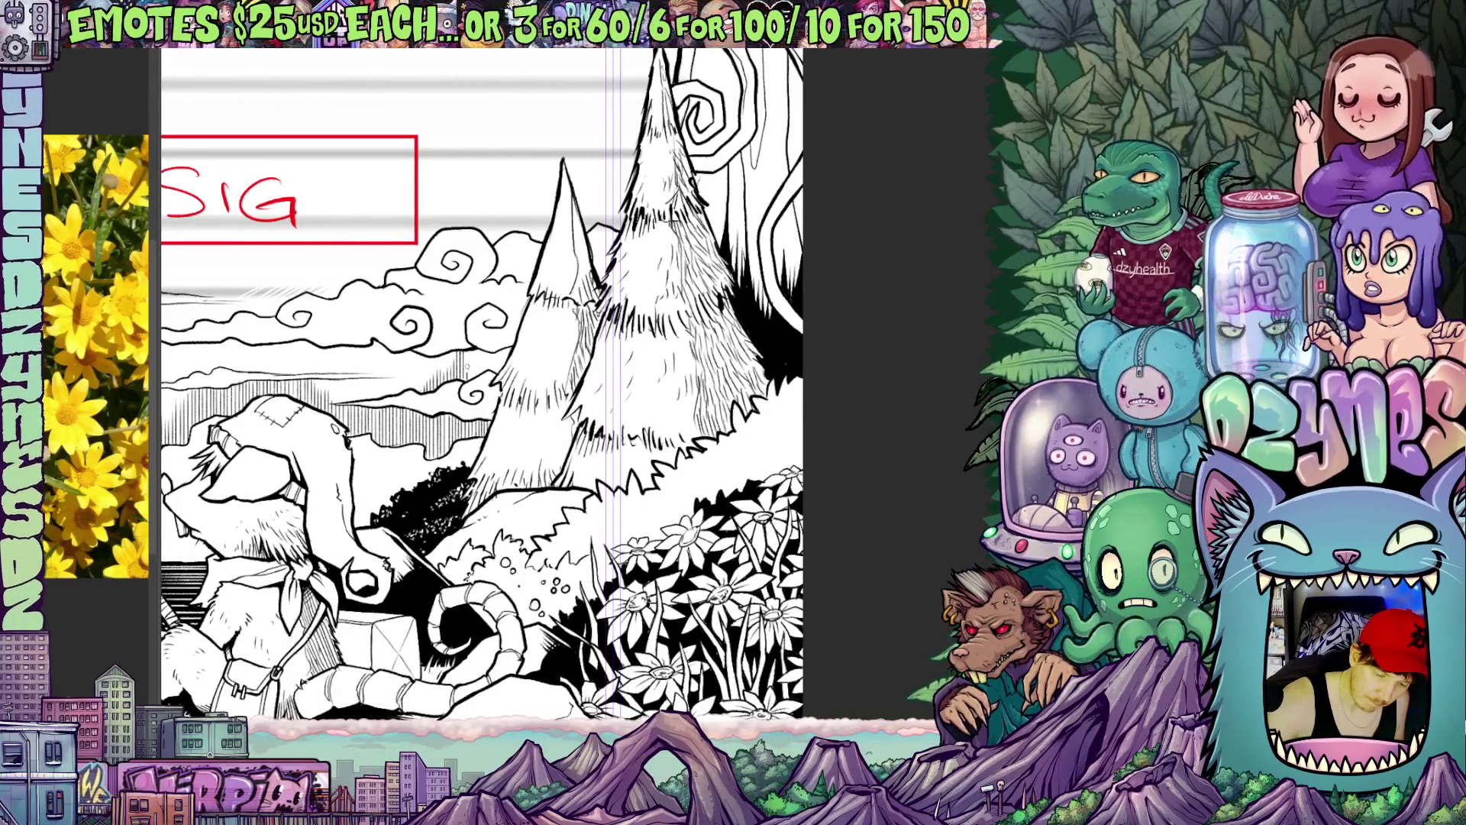
pyautogui.scroll(1, 502, 420)
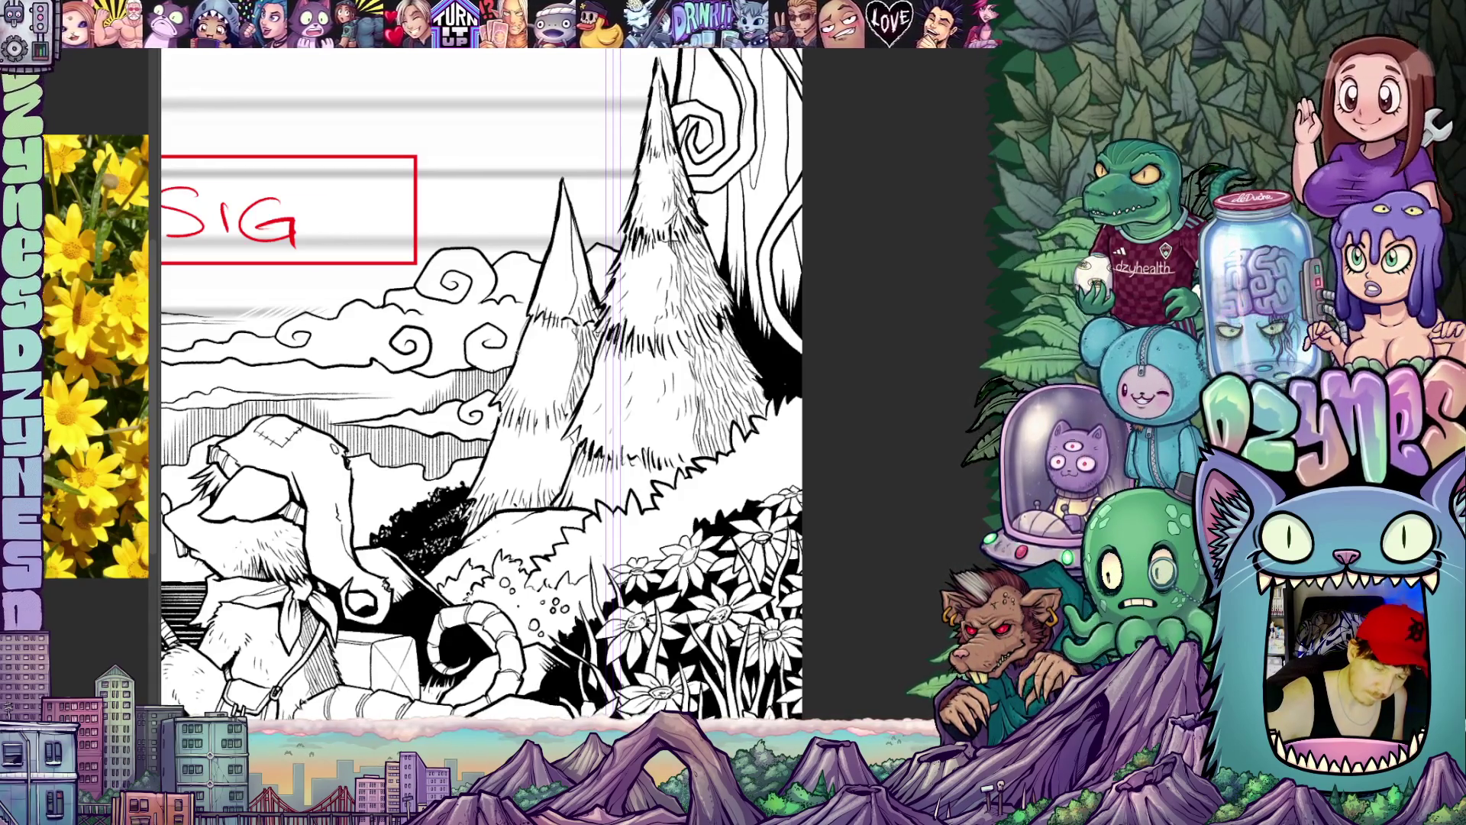
pyautogui.scroll(-5, 482, 389)
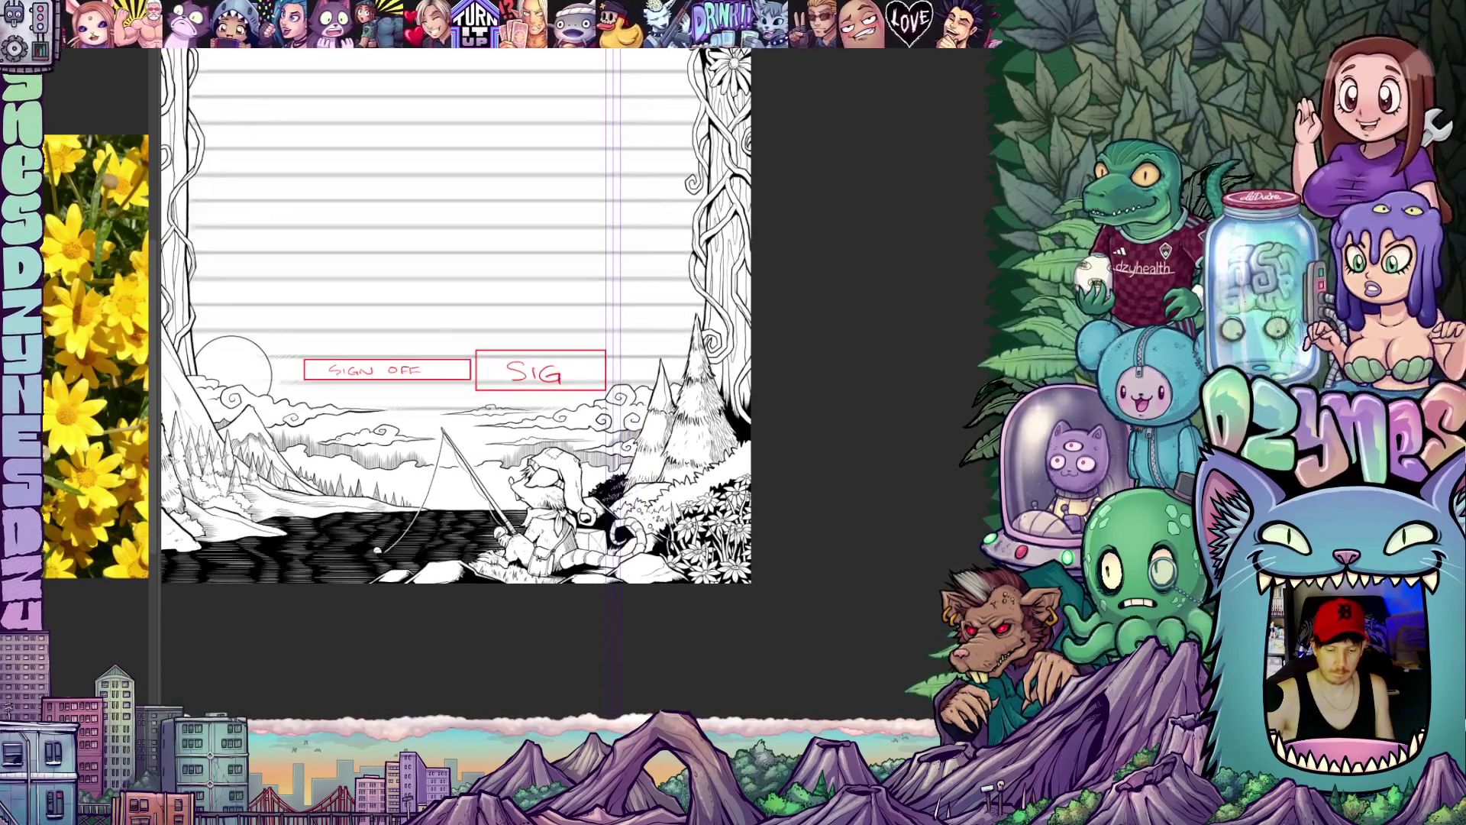
pyautogui.scroll(3, 504, 344)
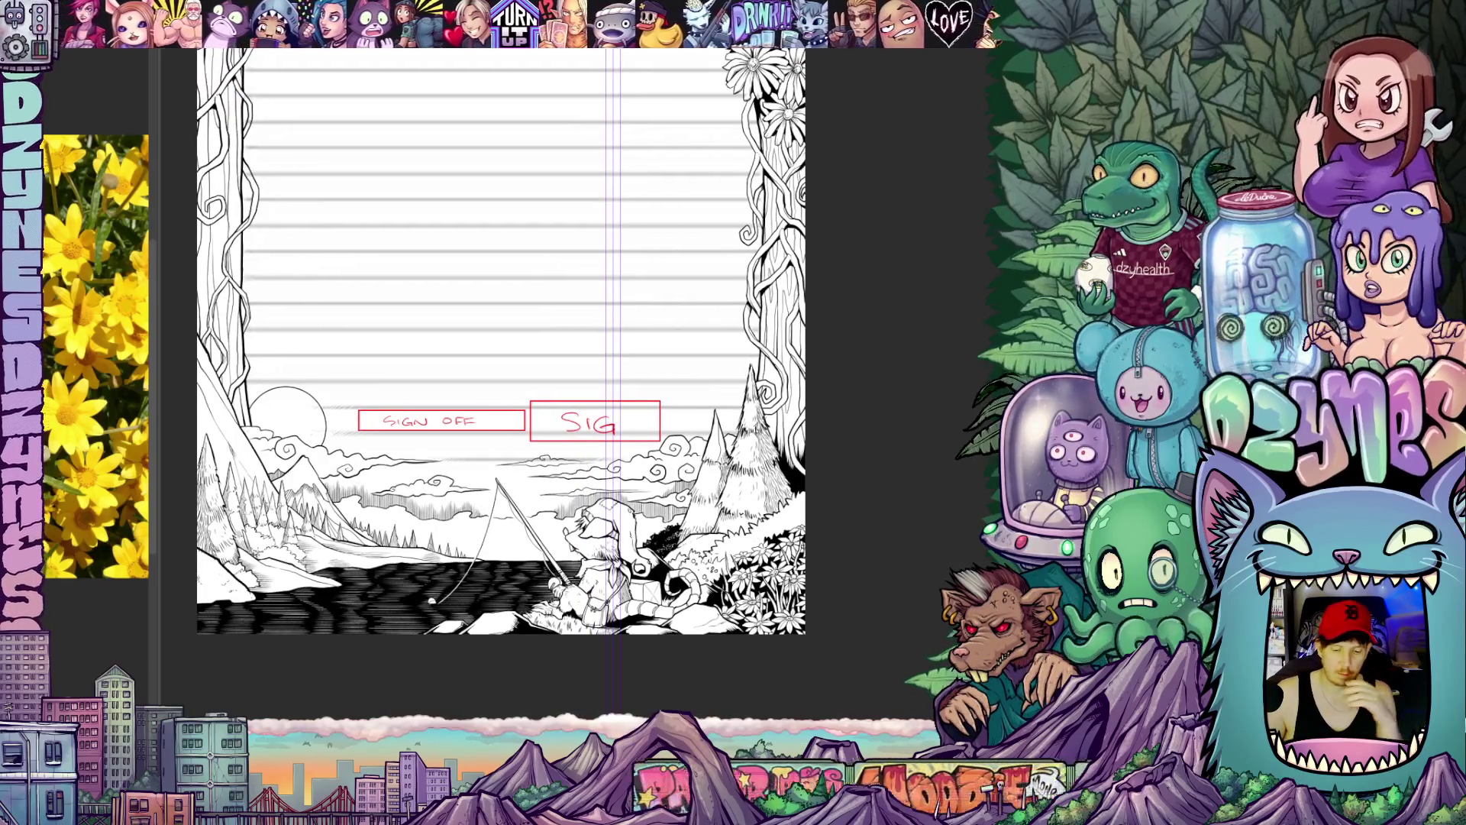
pyautogui.scroll(-1, 504, 344)
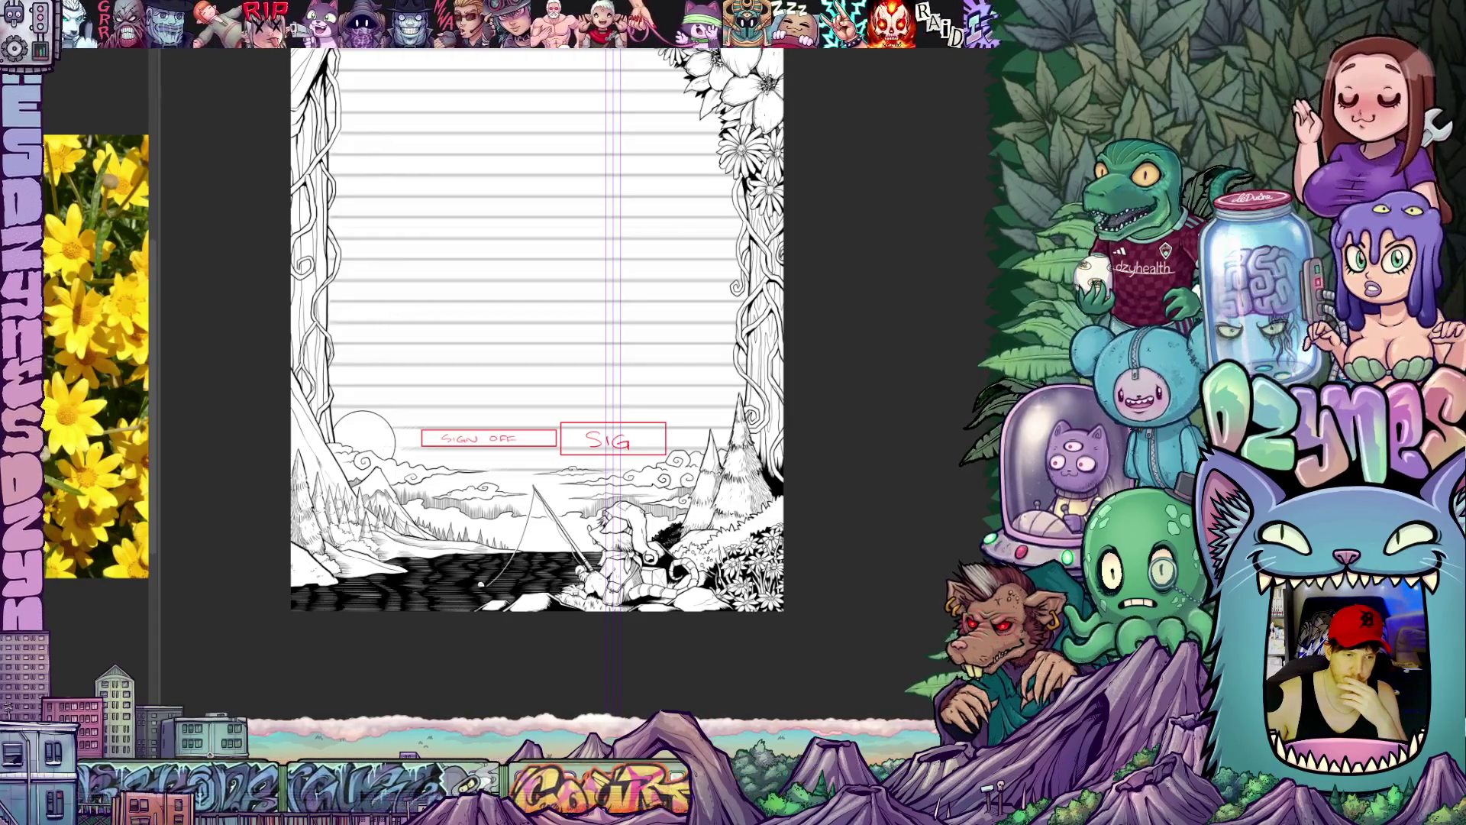
pyautogui.press('Tab')
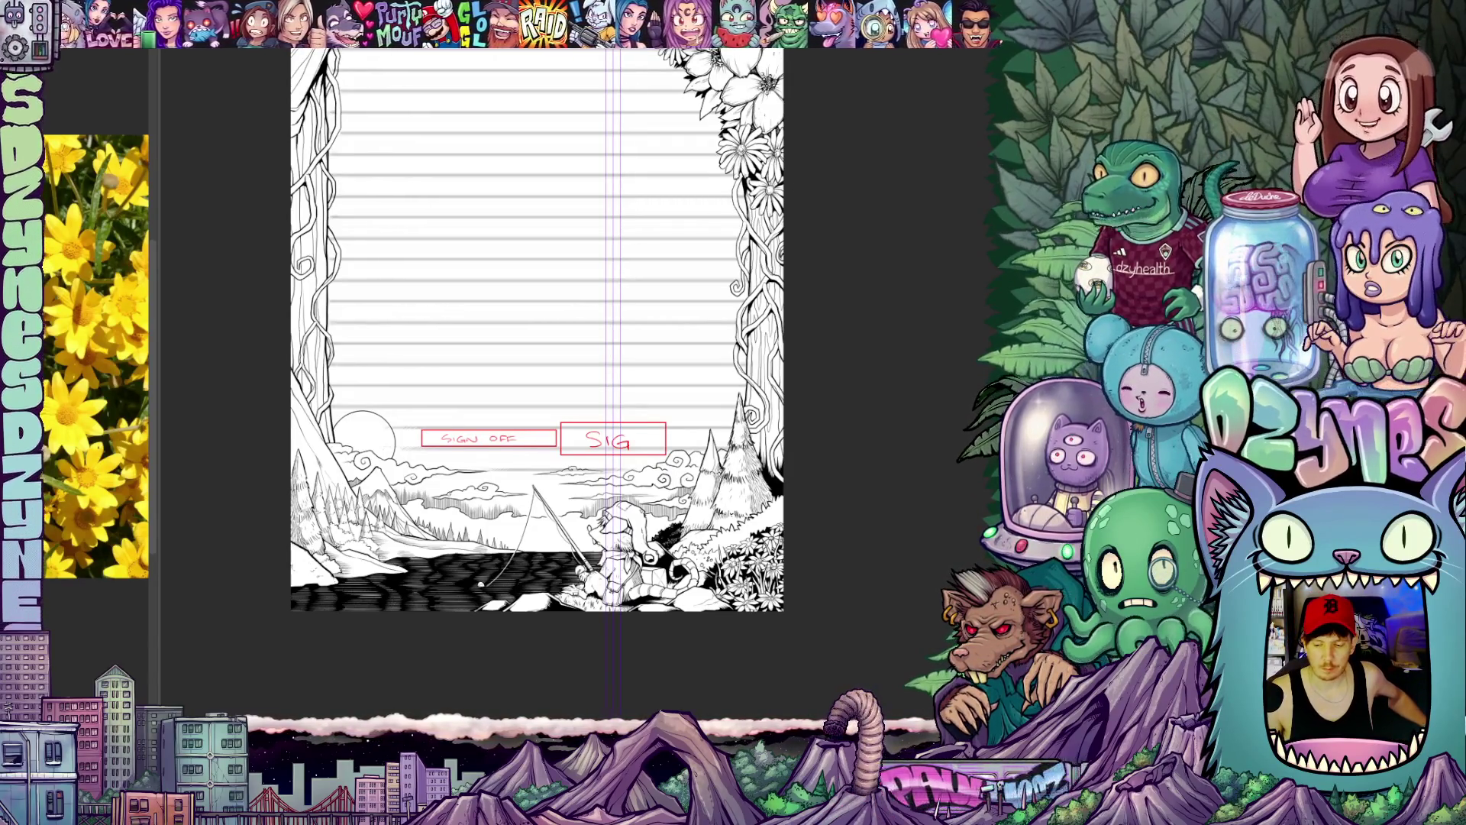
pyautogui.scroll(3, 537, 343)
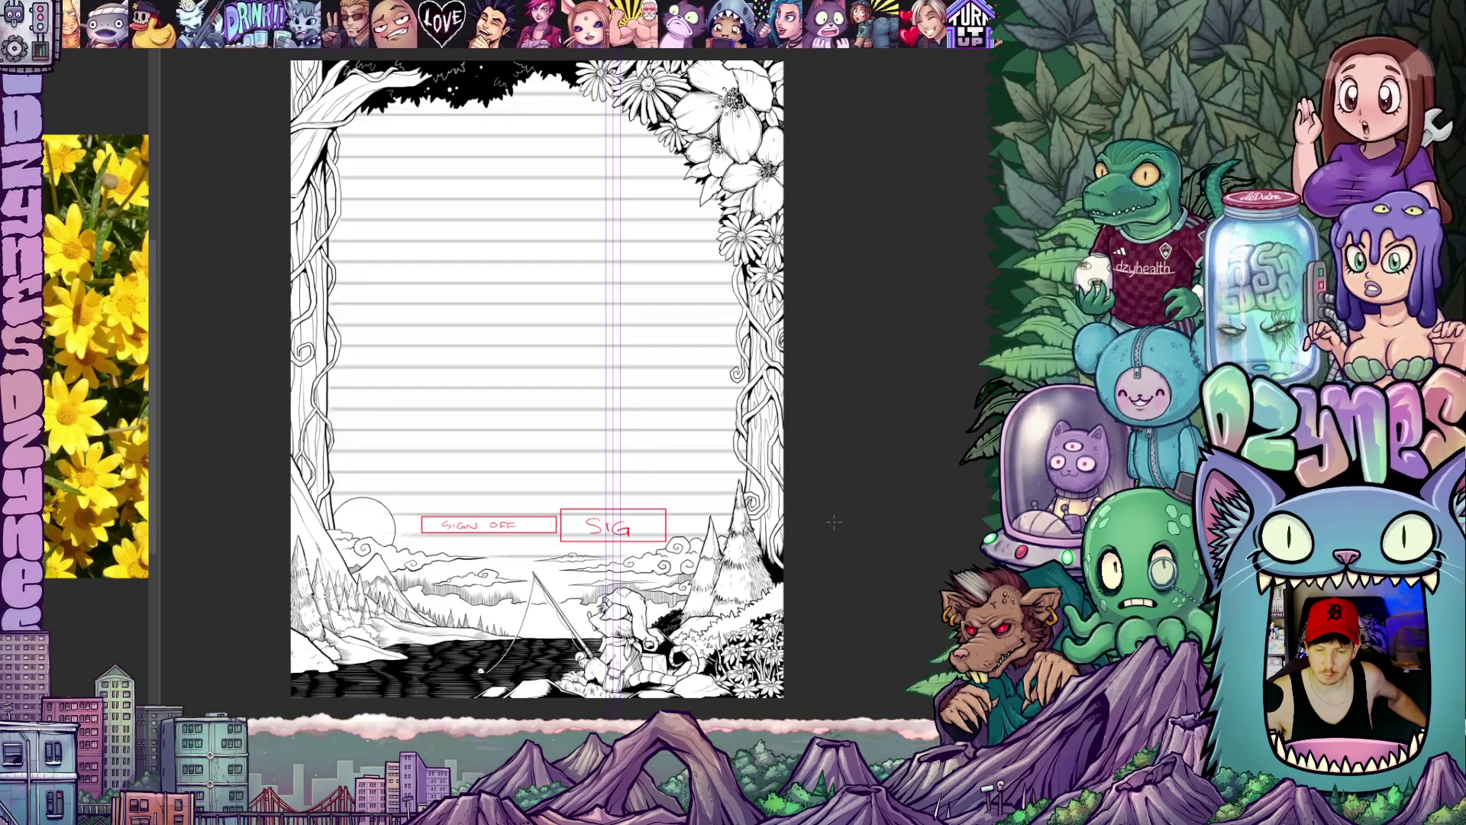
pyautogui.scroll(1, 834, 524)
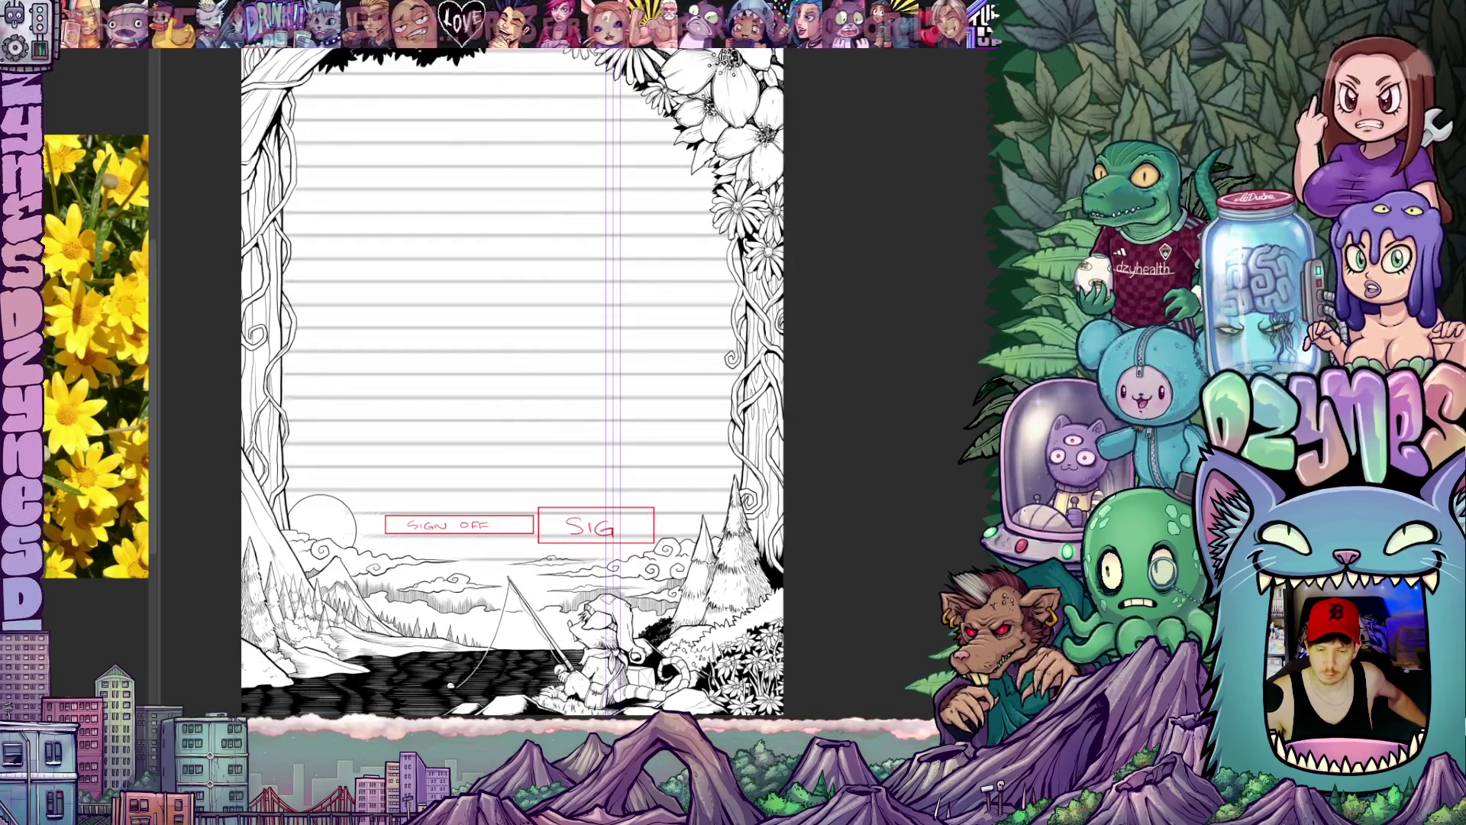
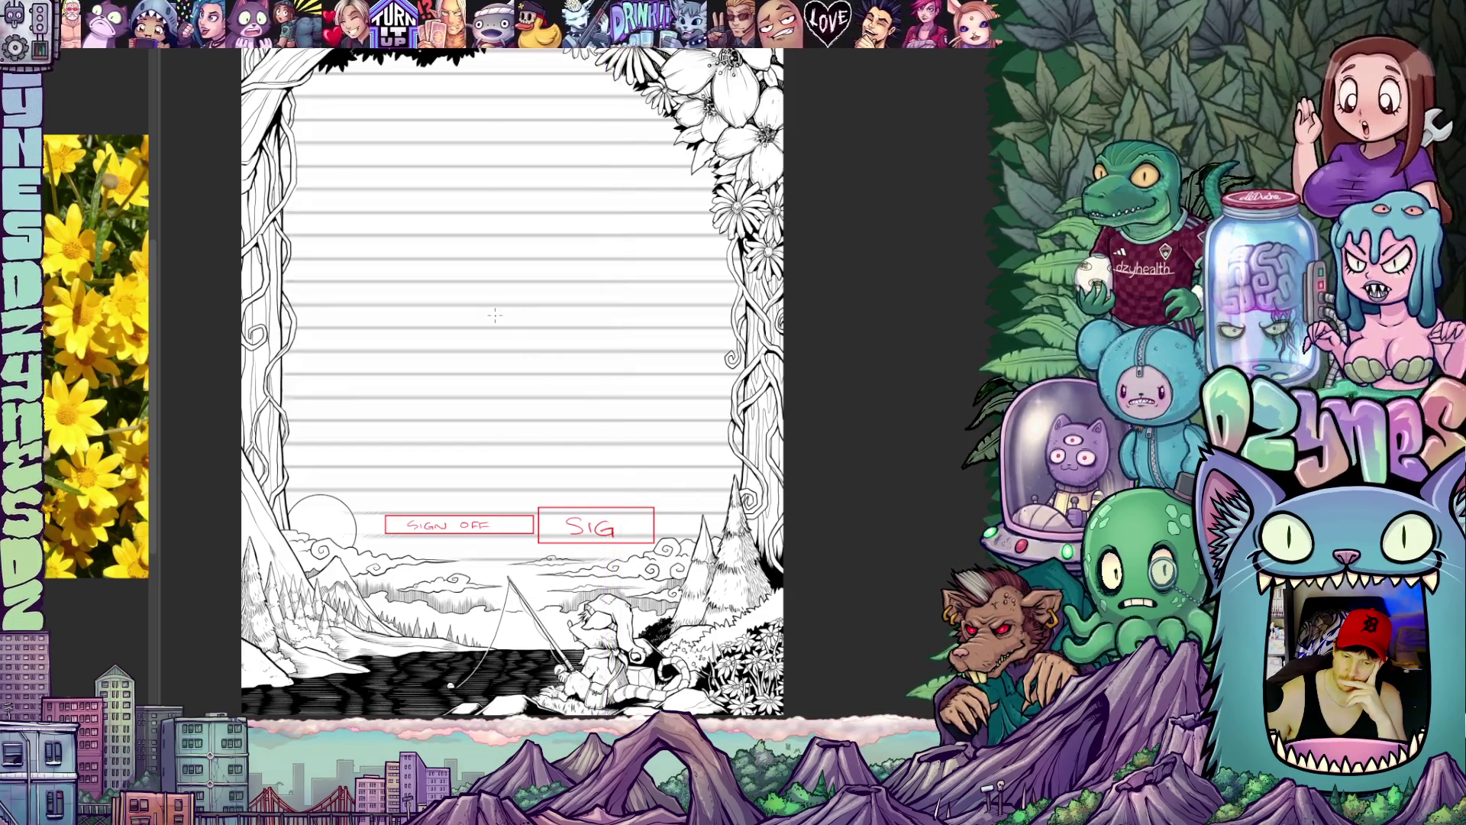
pyautogui.scroll(-2, 494, 315)
pyautogui.scroll(-1, 494, 315)
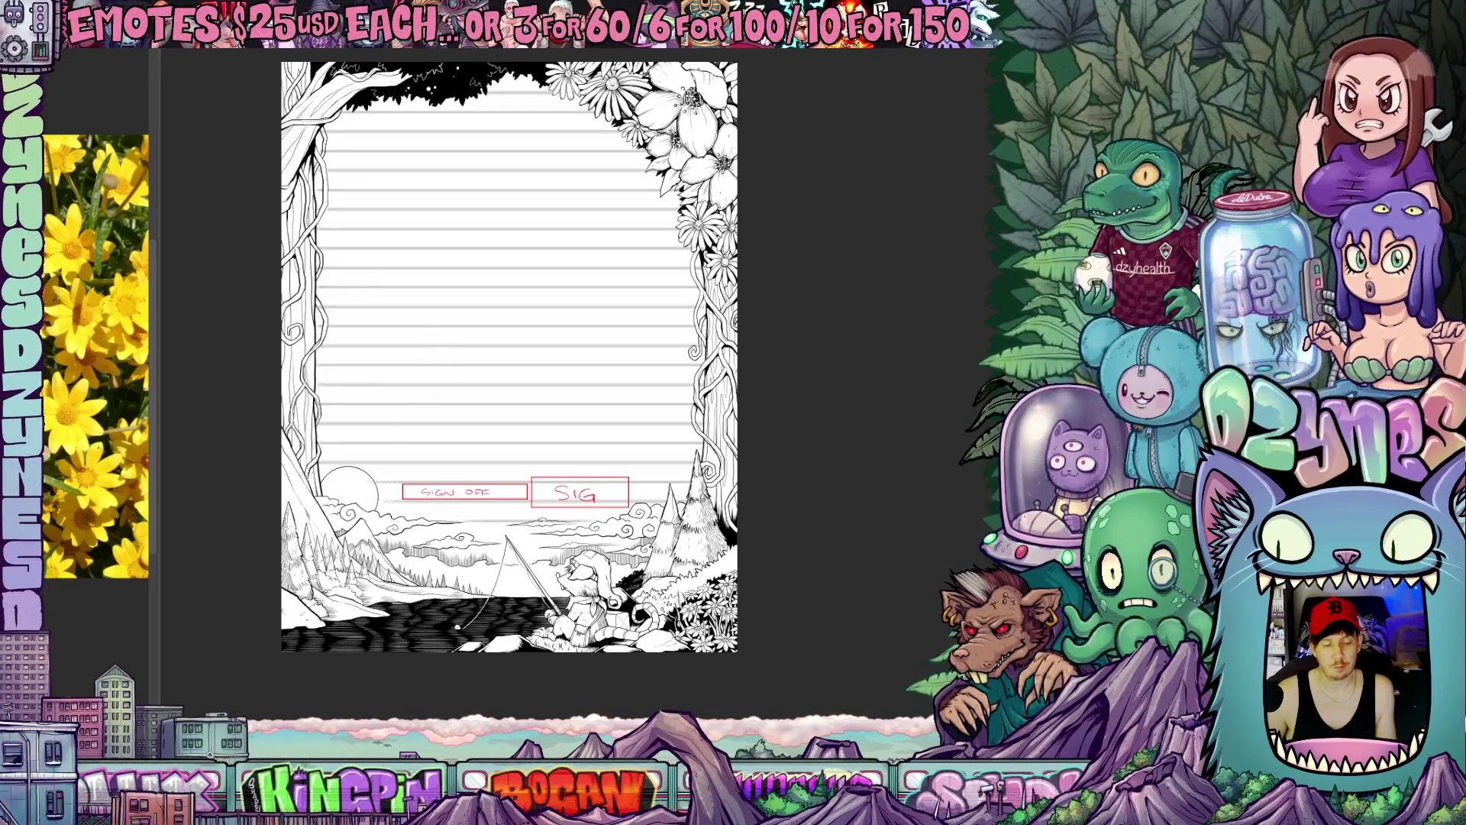
pyautogui.scroll(2, 685, 492)
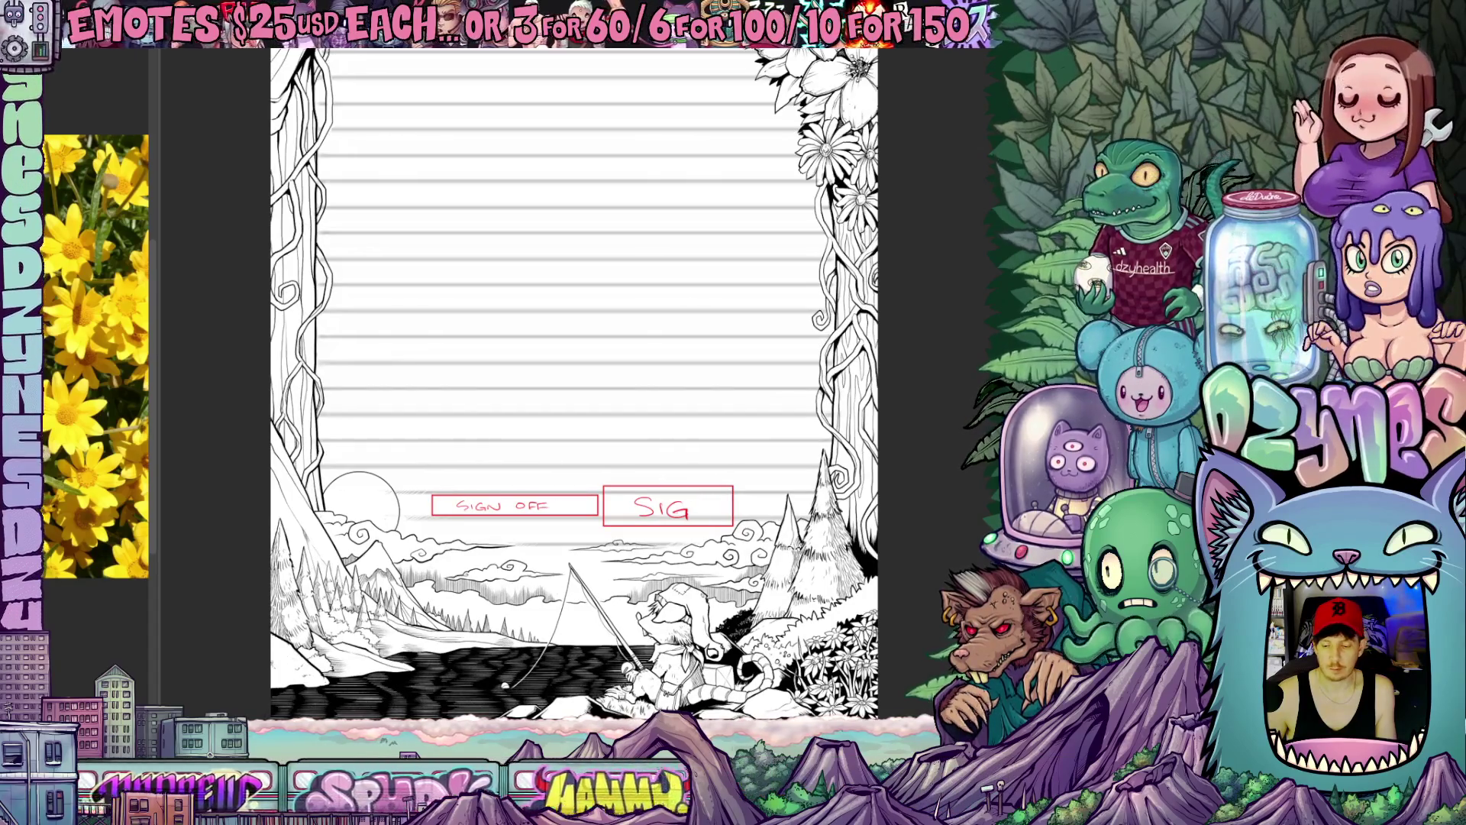
pyautogui.scroll(3, 685, 492)
pyautogui.scroll(3, 685, 458)
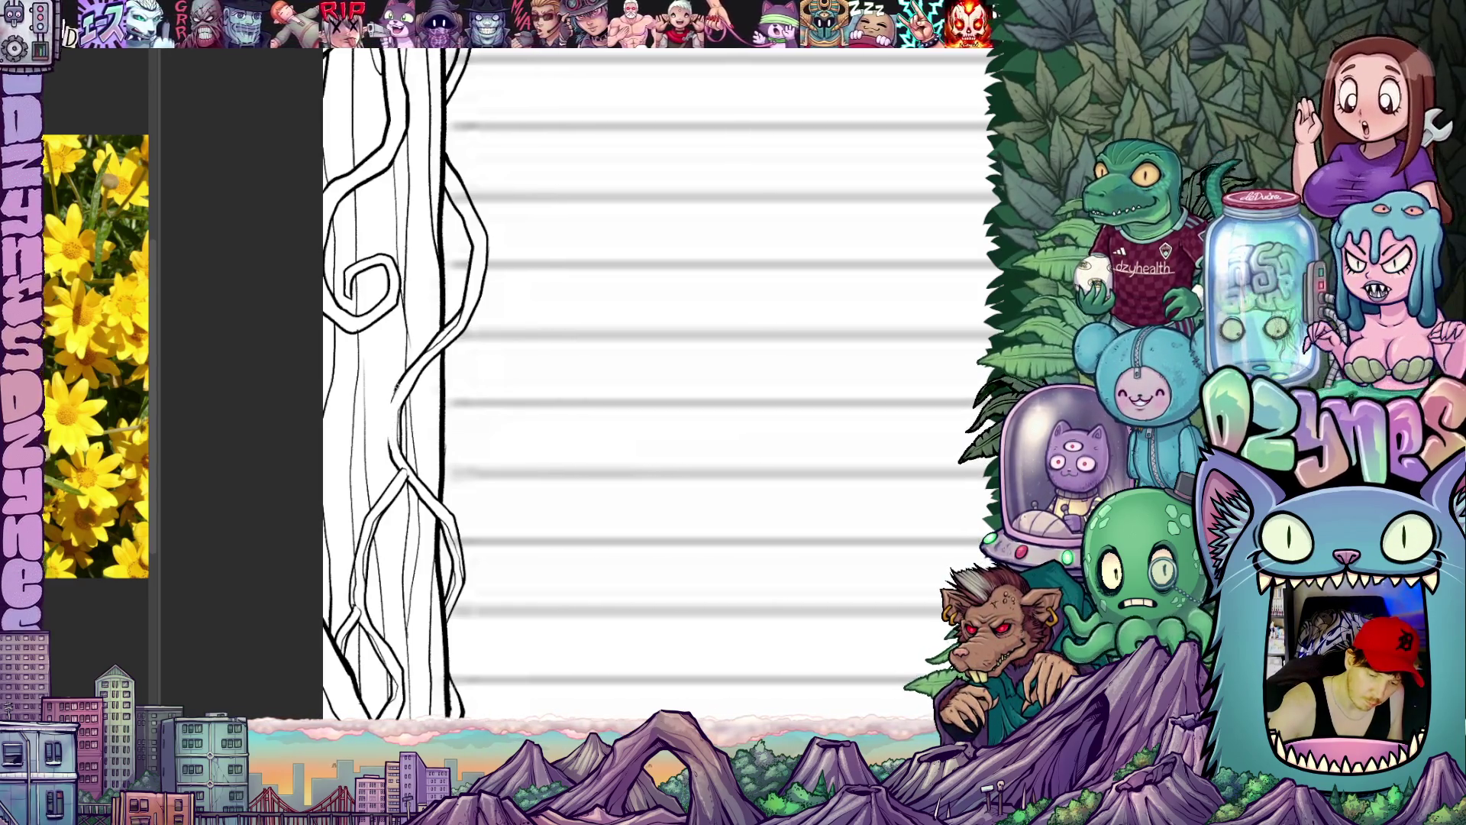
# Step: Tilt, then straighten the view and pan from the lower trunk and sun up along the left trunk
pyautogui.moveTo(470, 538); pyautogui.dragTo(642, 482)
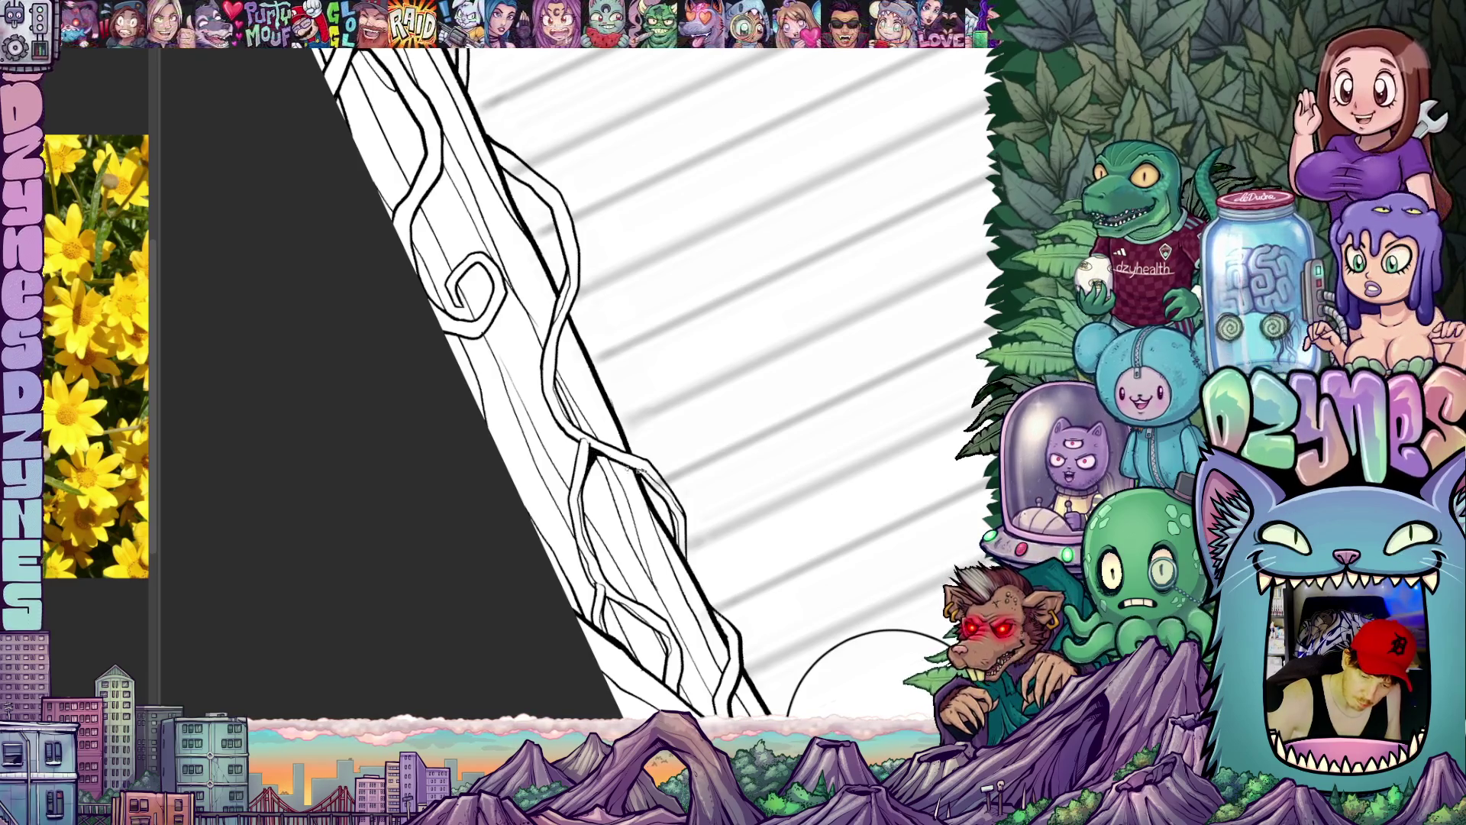
pyautogui.press('Escape')
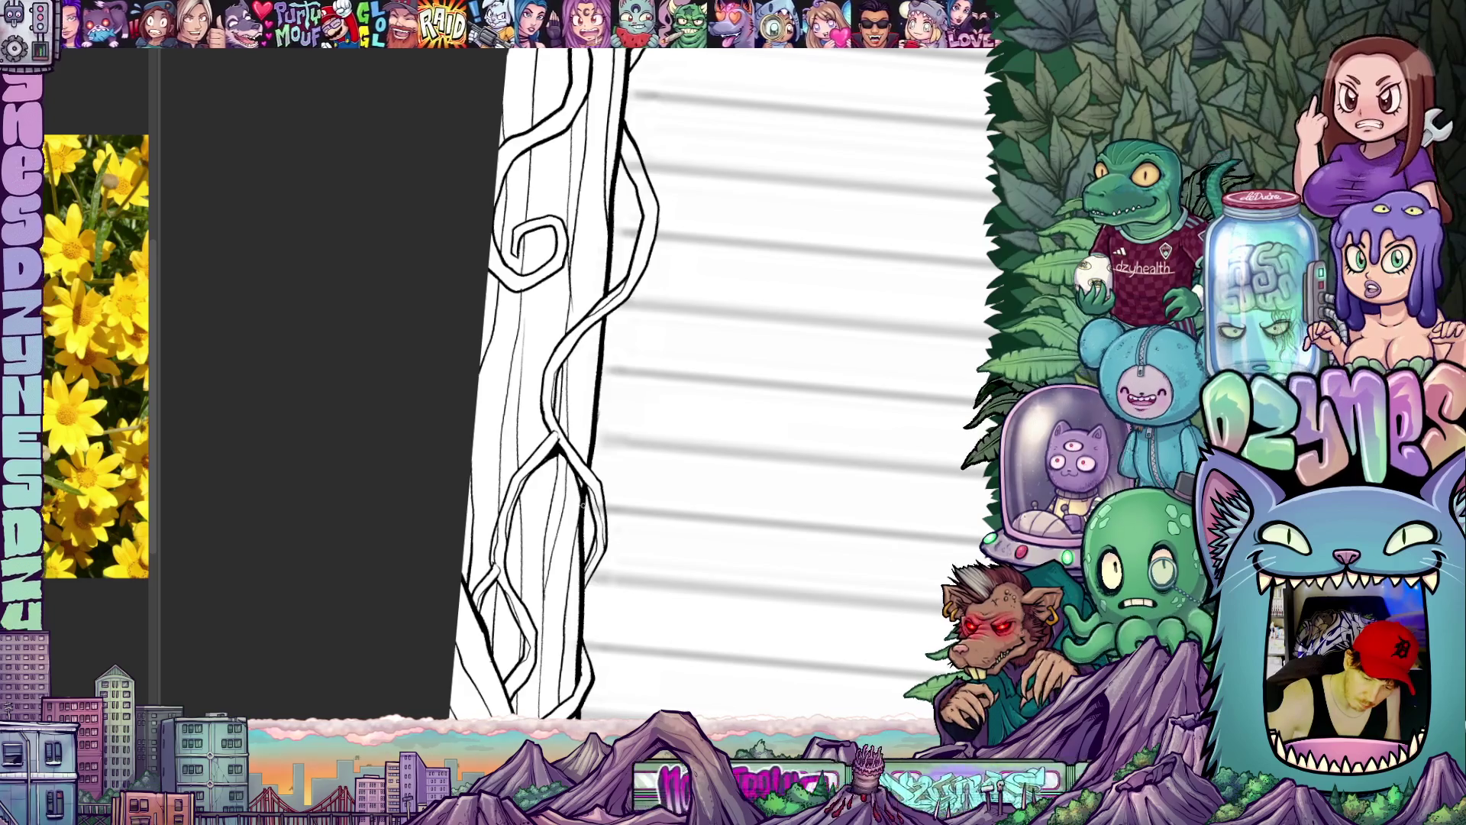
pyautogui.moveTo(574, 458); pyautogui.dragTo(665, 343)
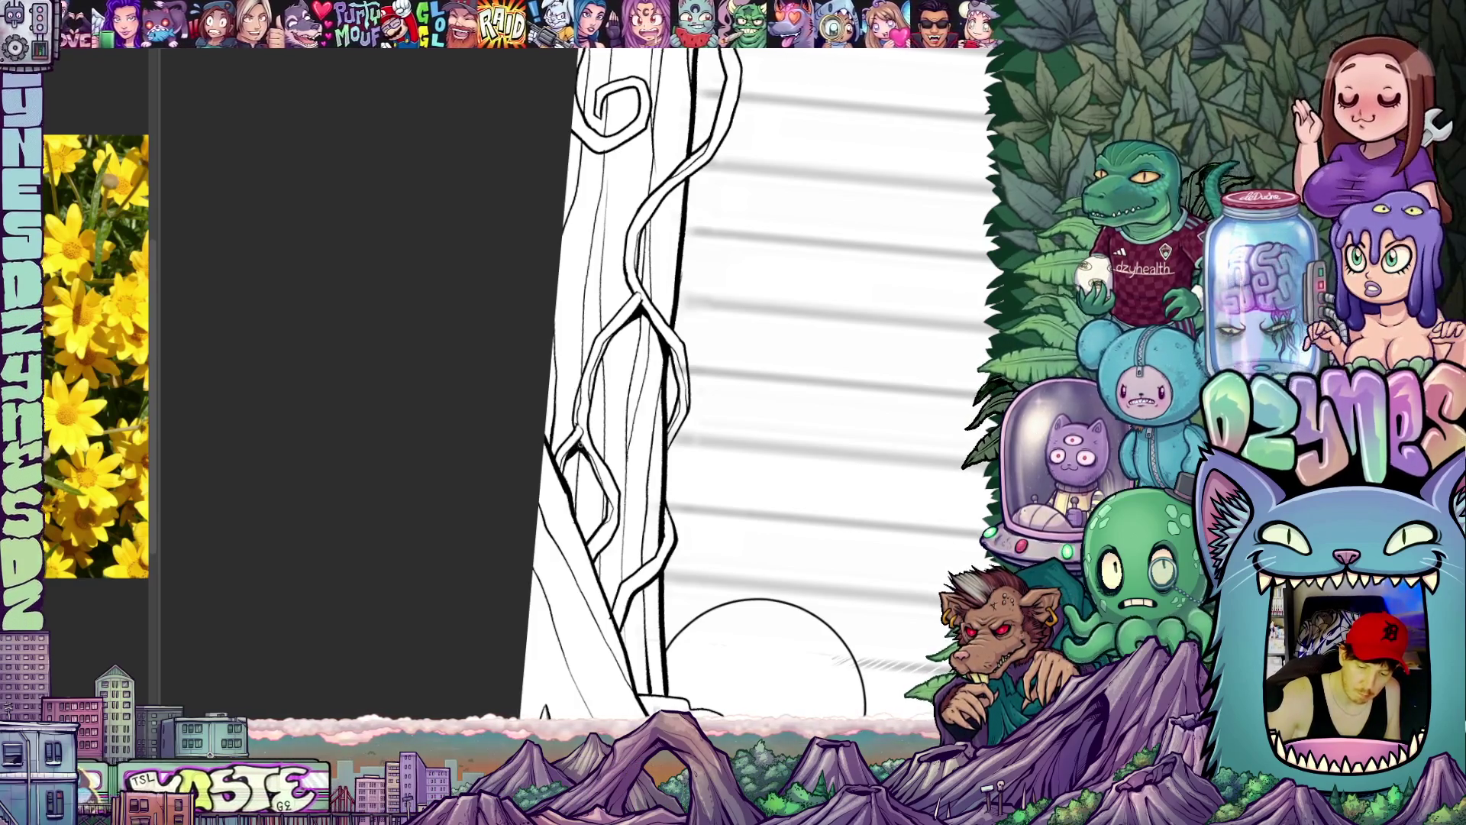
pyautogui.moveTo(677, 493); pyautogui.dragTo(687, 711)
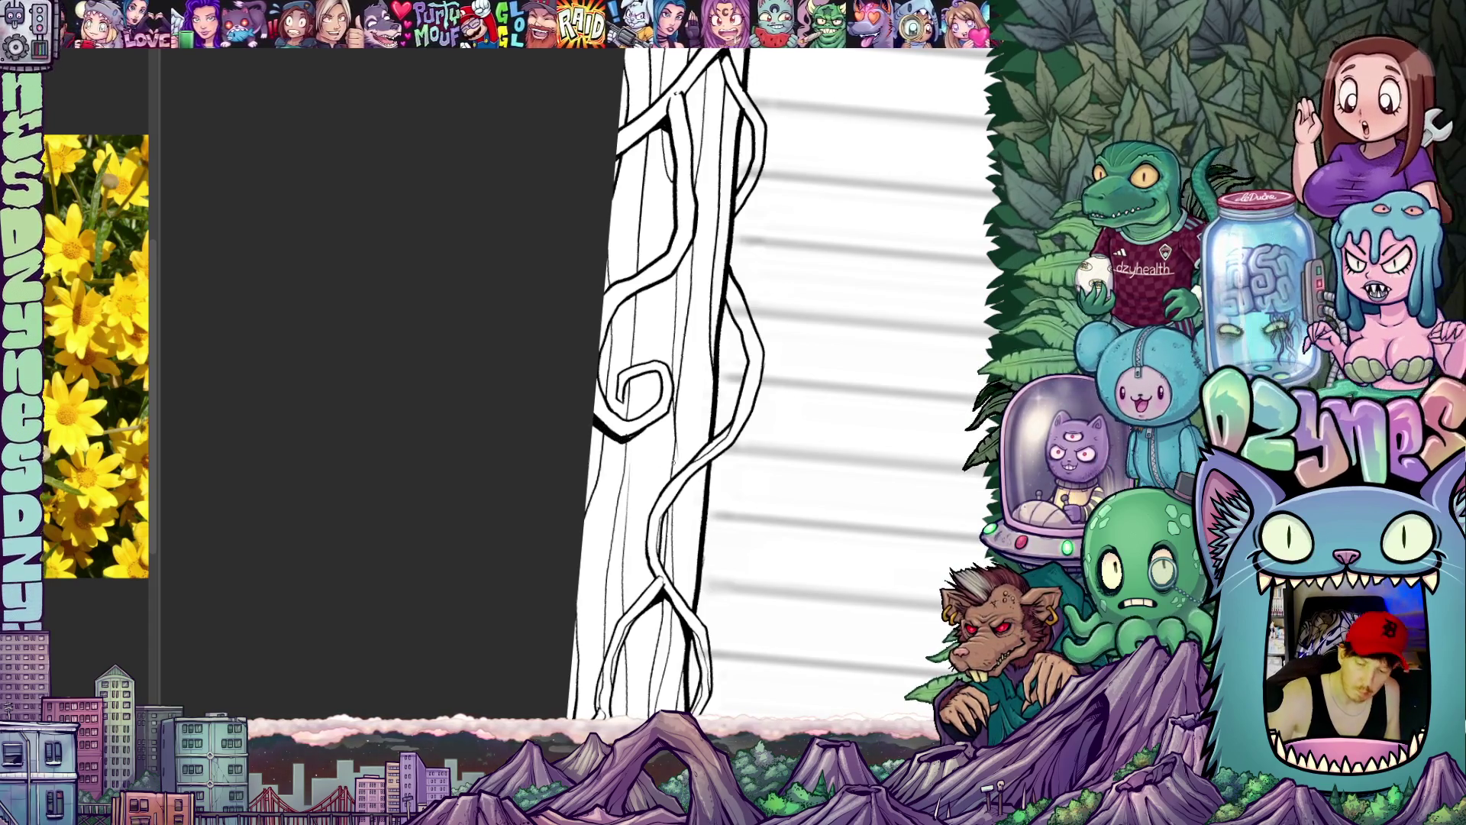
pyautogui.moveTo(687, 459); pyautogui.dragTo(667, 515)
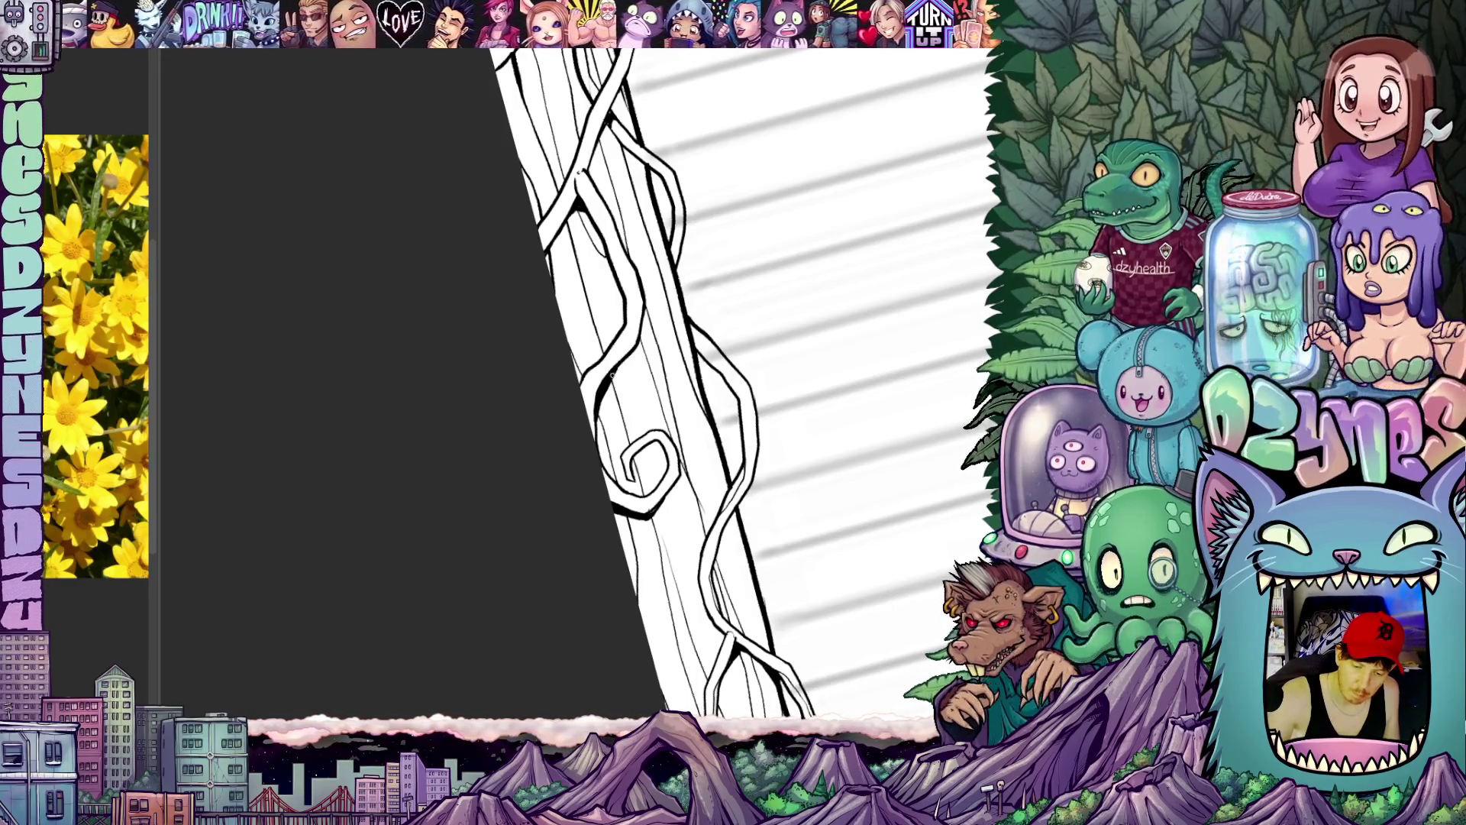
# Step: Pan and tilt further up the left trunk toward where it branches under the canopy
pyautogui.moveTo(668, 510); pyautogui.dragTo(627, 458)
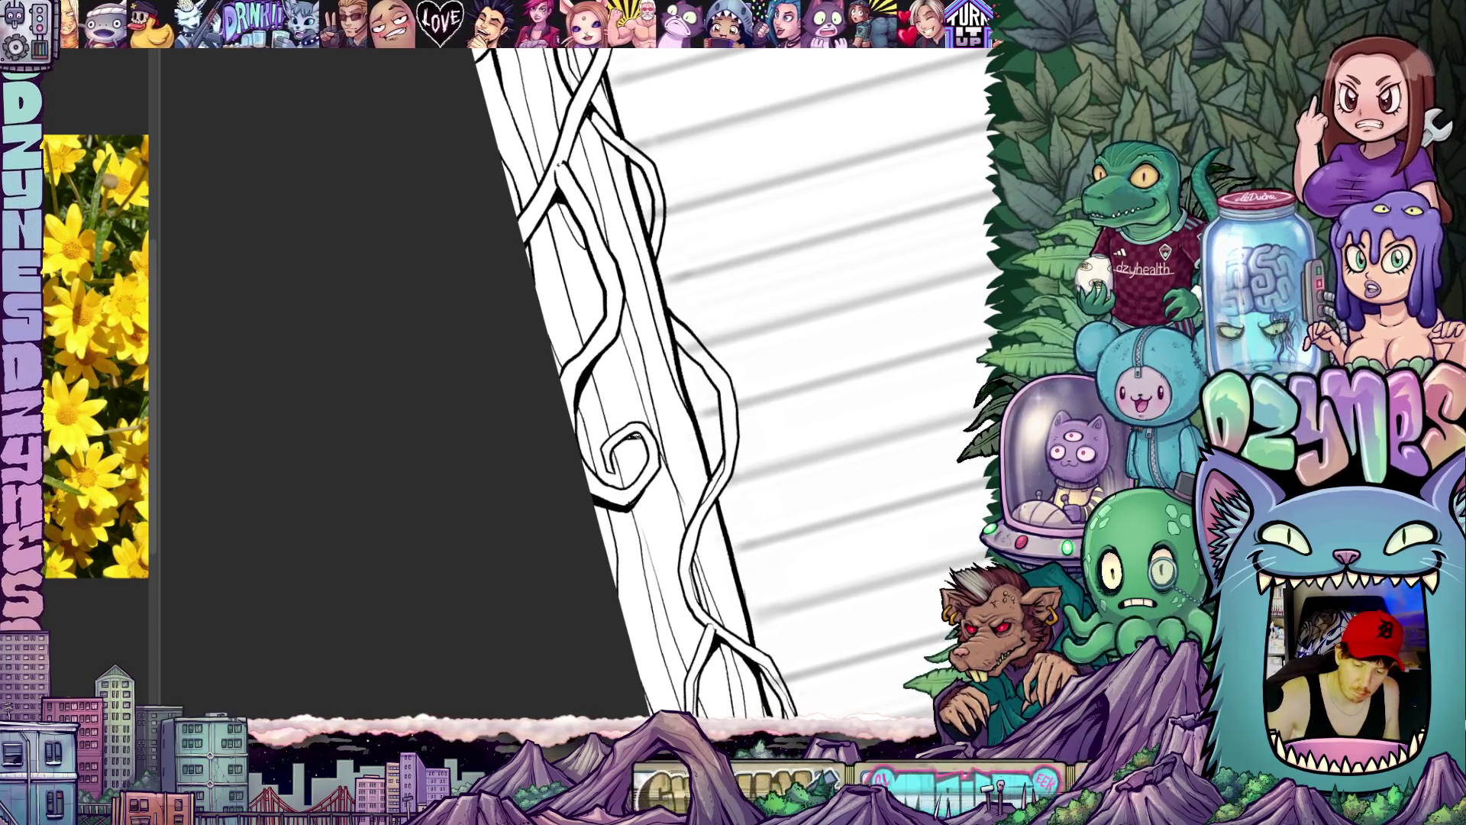
pyautogui.moveTo(686, 505)
pyautogui.mouseDown()
pyautogui.moveTo(716, 589)
pyautogui.moveTo(659, 398)
pyautogui.mouseUp()
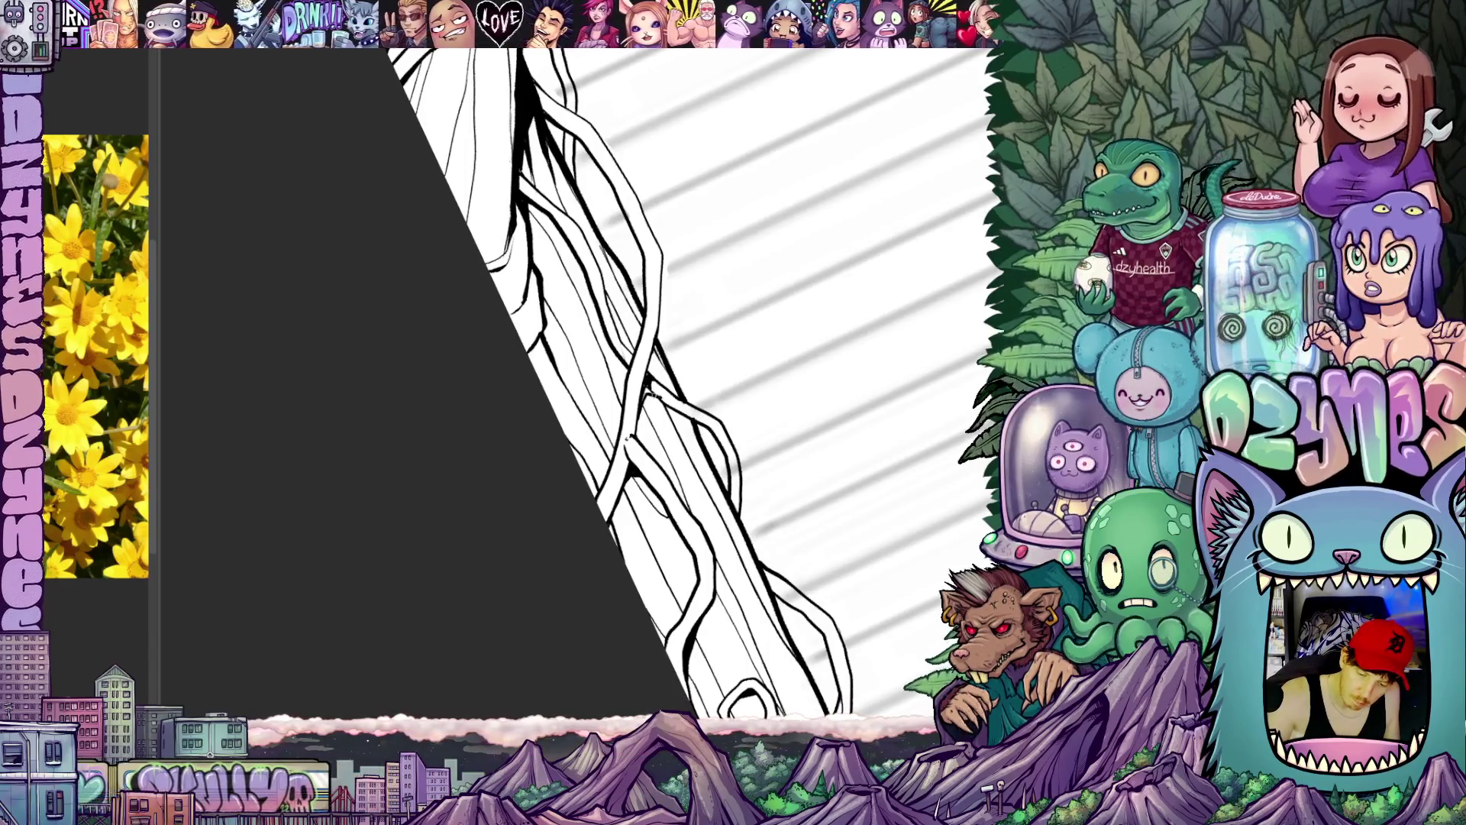
pyautogui.moveTo(650, 395); pyautogui.dragTo(710, 582)
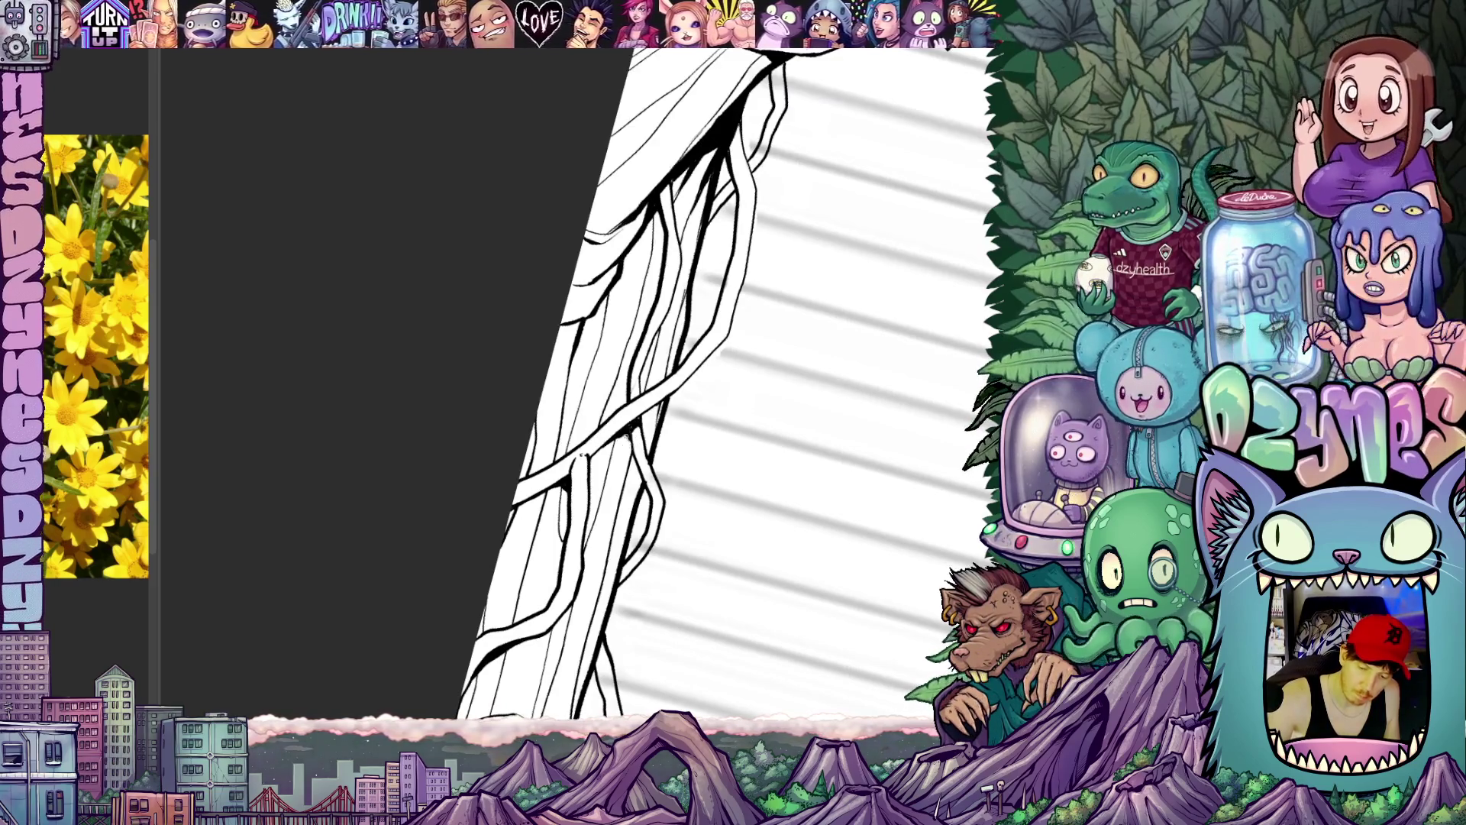
pyautogui.moveTo(711, 458)
pyautogui.mouseDown()
pyautogui.moveTo(642, 343)
pyautogui.moveTo(688, 481)
pyautogui.mouseUp()
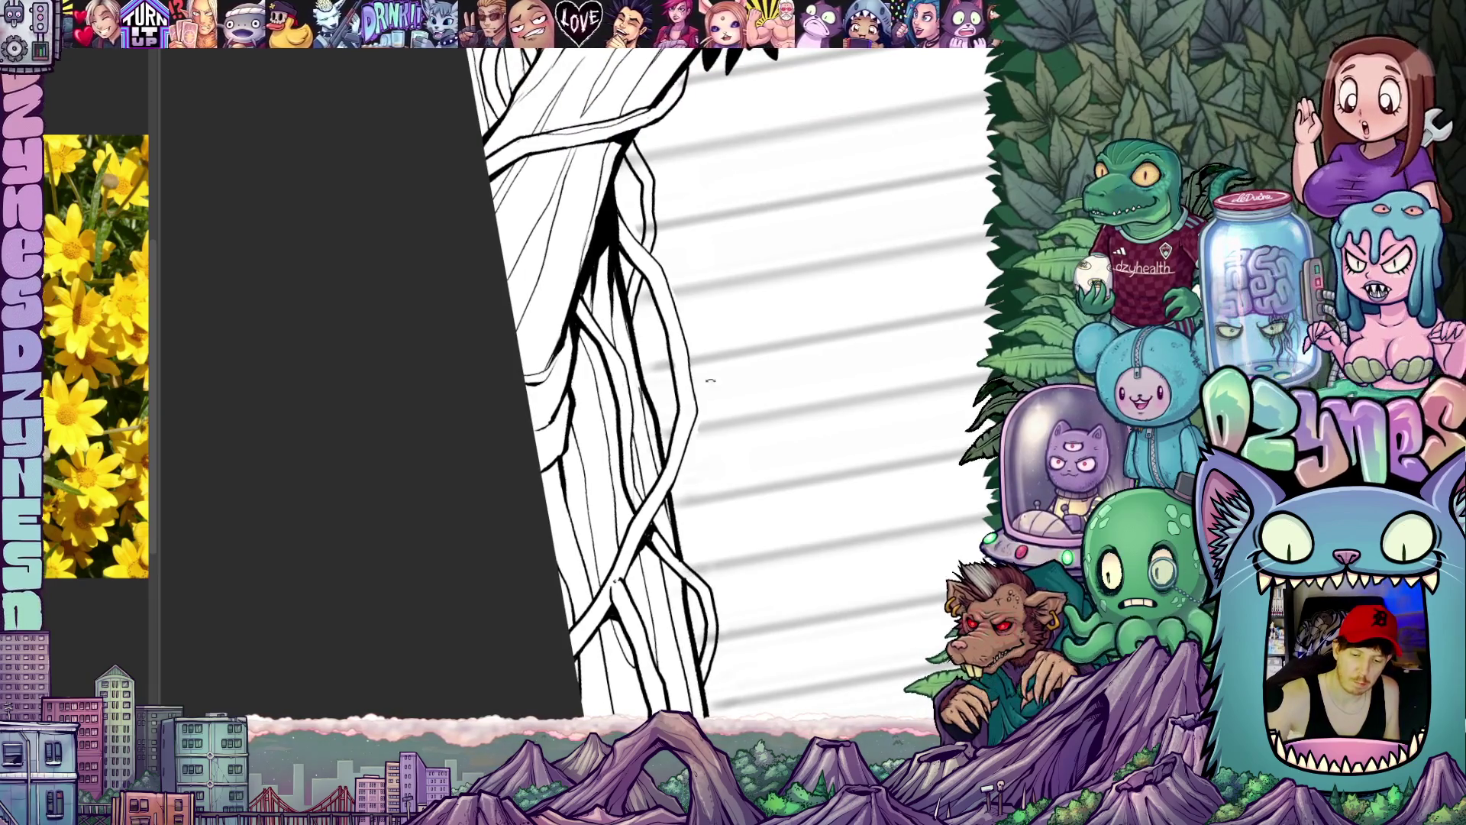
pyautogui.moveTo(699, 379); pyautogui.dragTo(736, 558)
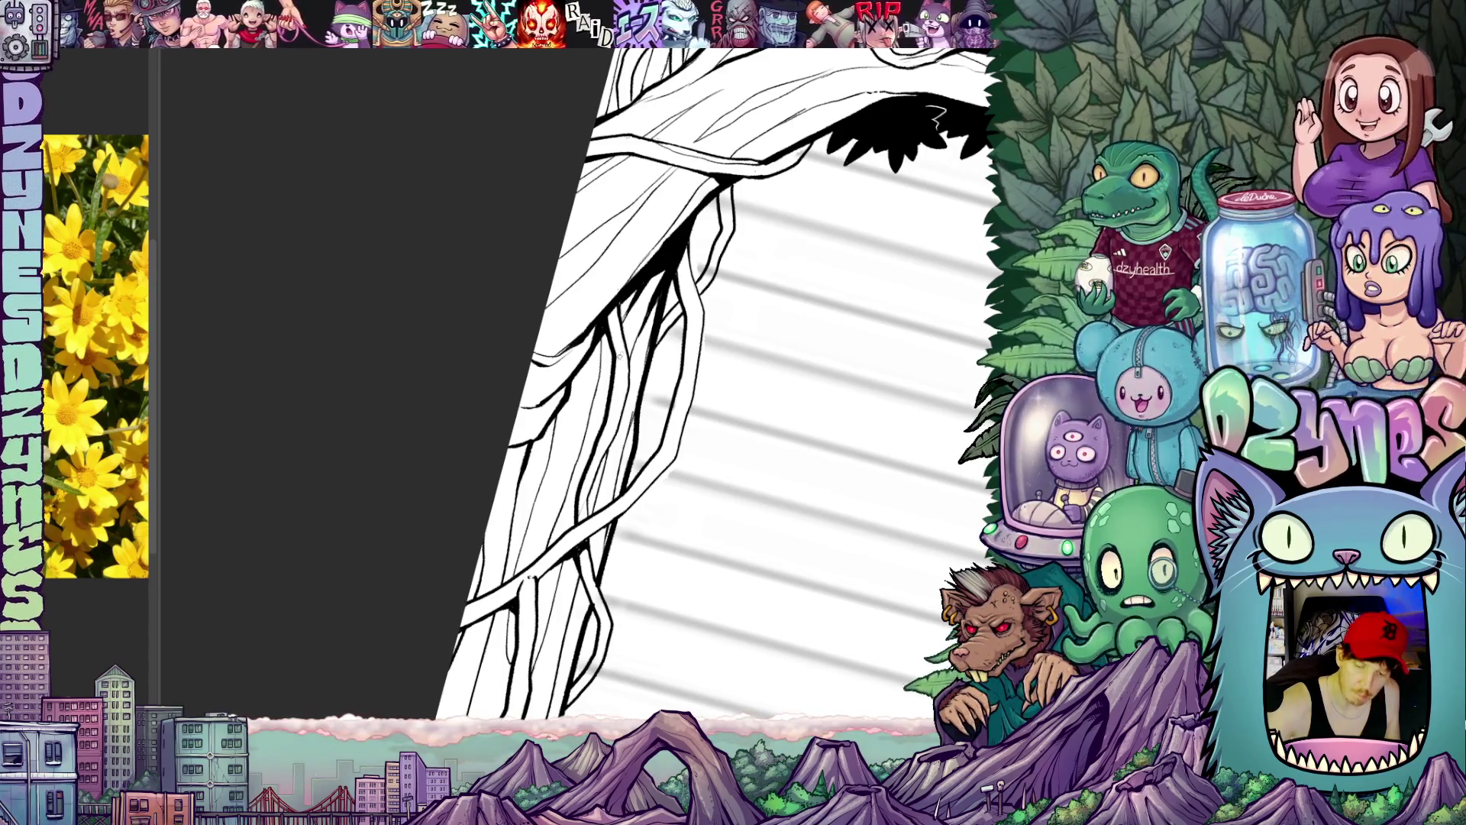
# Step: Pan the view up to the trunk's upper branching and the leaves at the top
pyautogui.moveTo(687, 402); pyautogui.dragTo(642, 287)
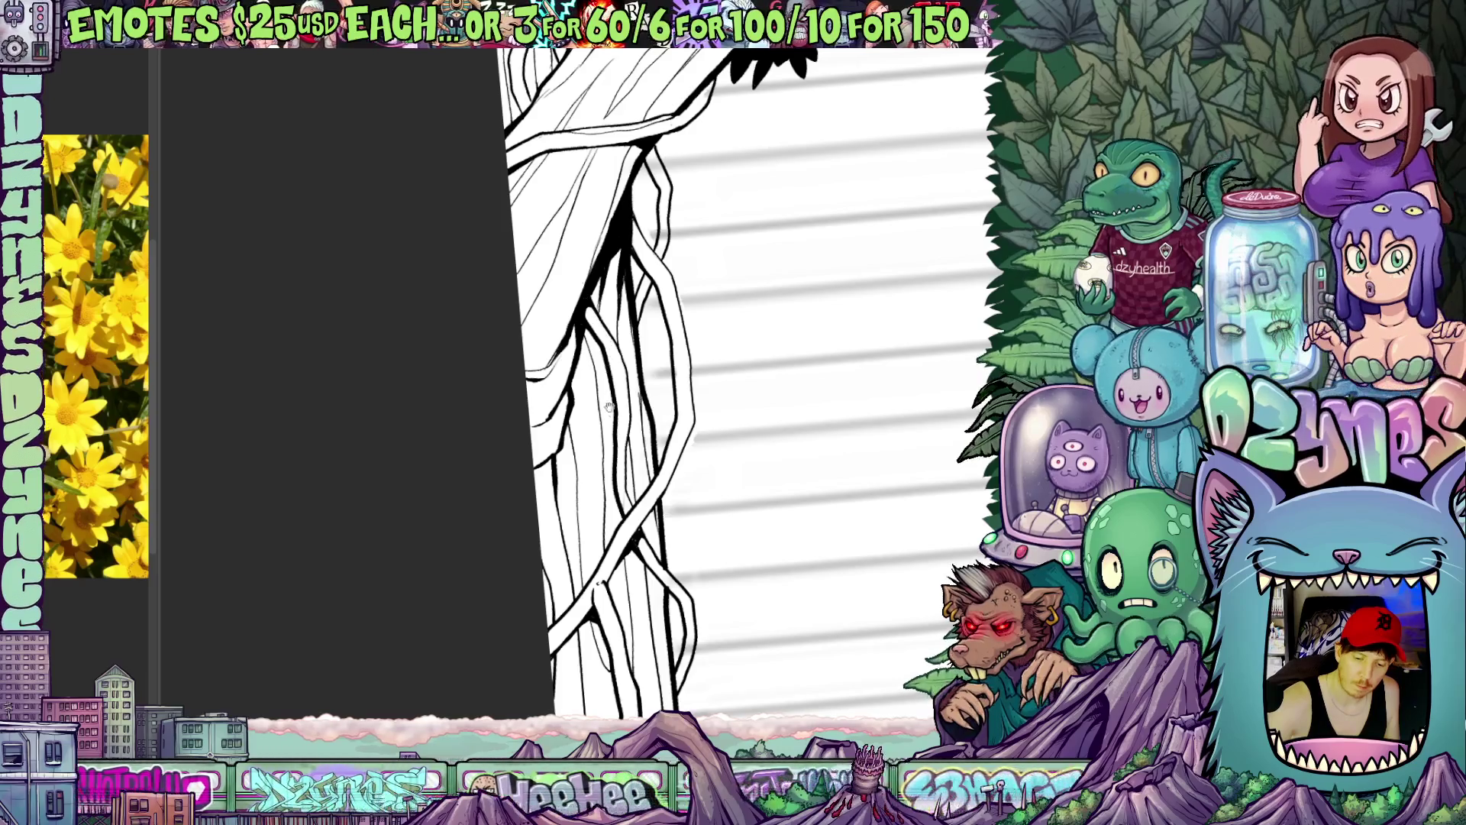
pyautogui.moveTo(687, 401); pyautogui.dragTo(710, 343)
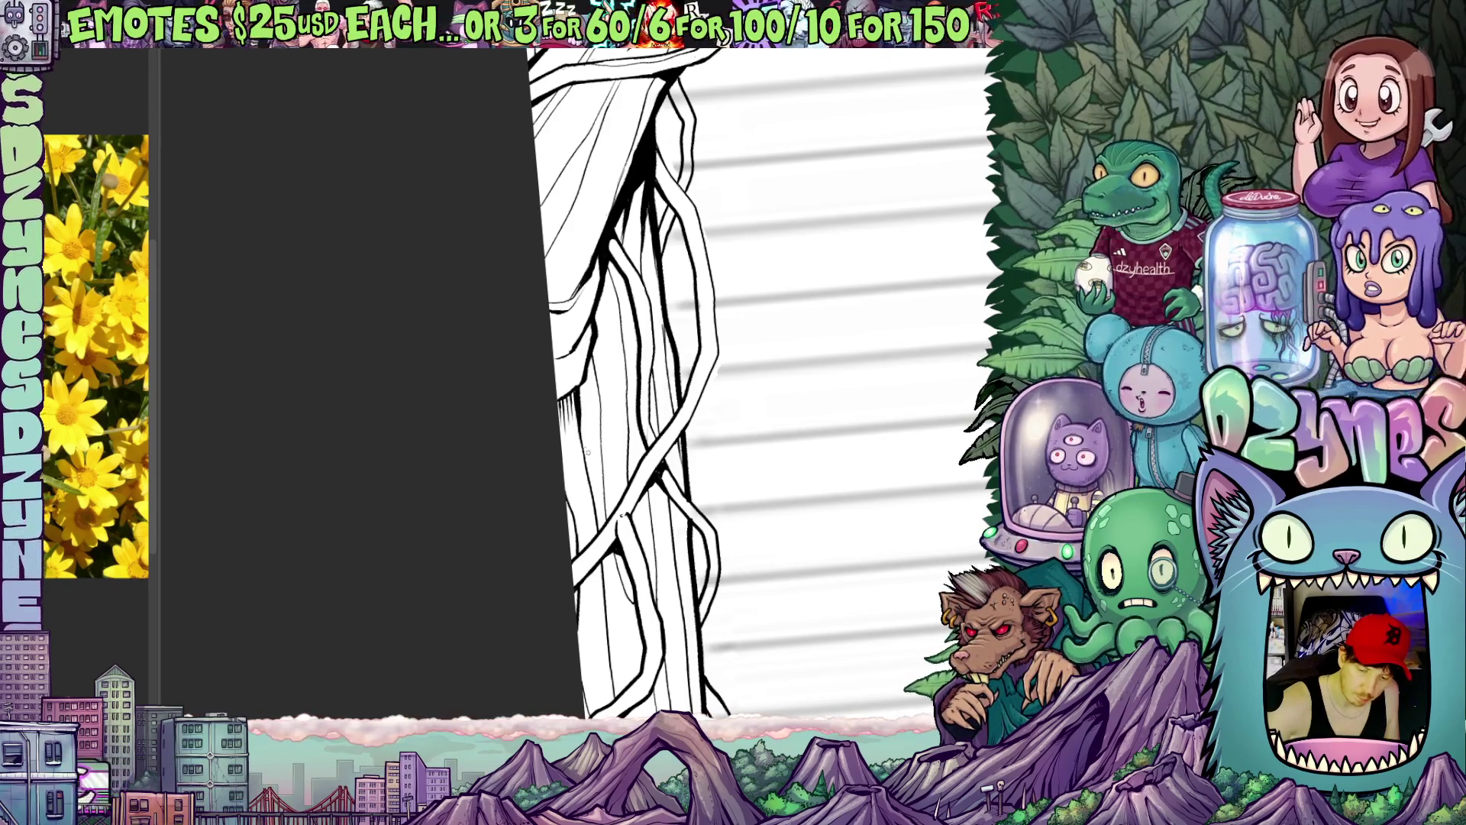
pyautogui.moveTo(710, 287); pyautogui.dragTo(734, 458)
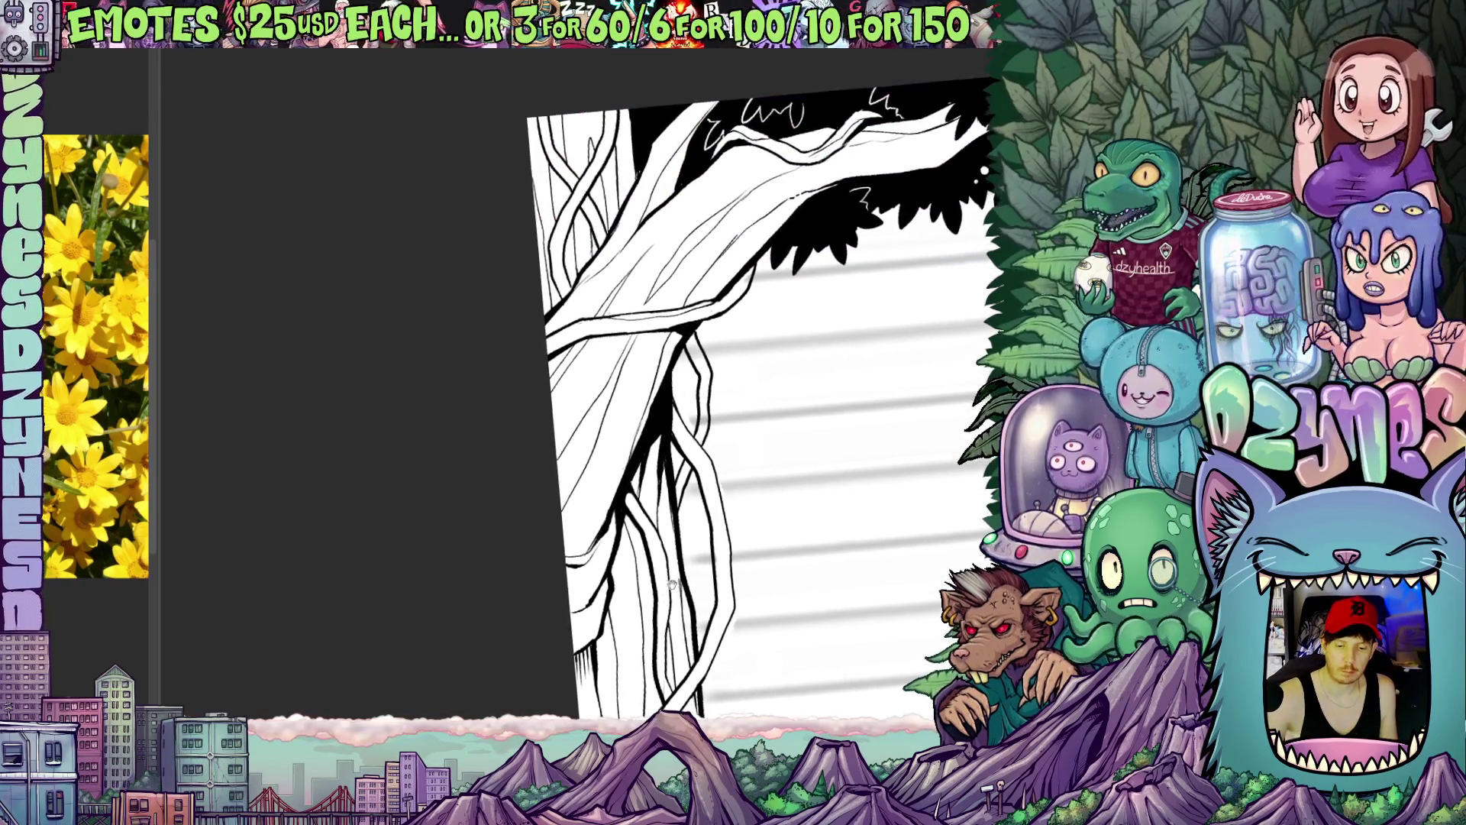
pyautogui.moveTo(607, 274); pyautogui.dragTo(612, 392)
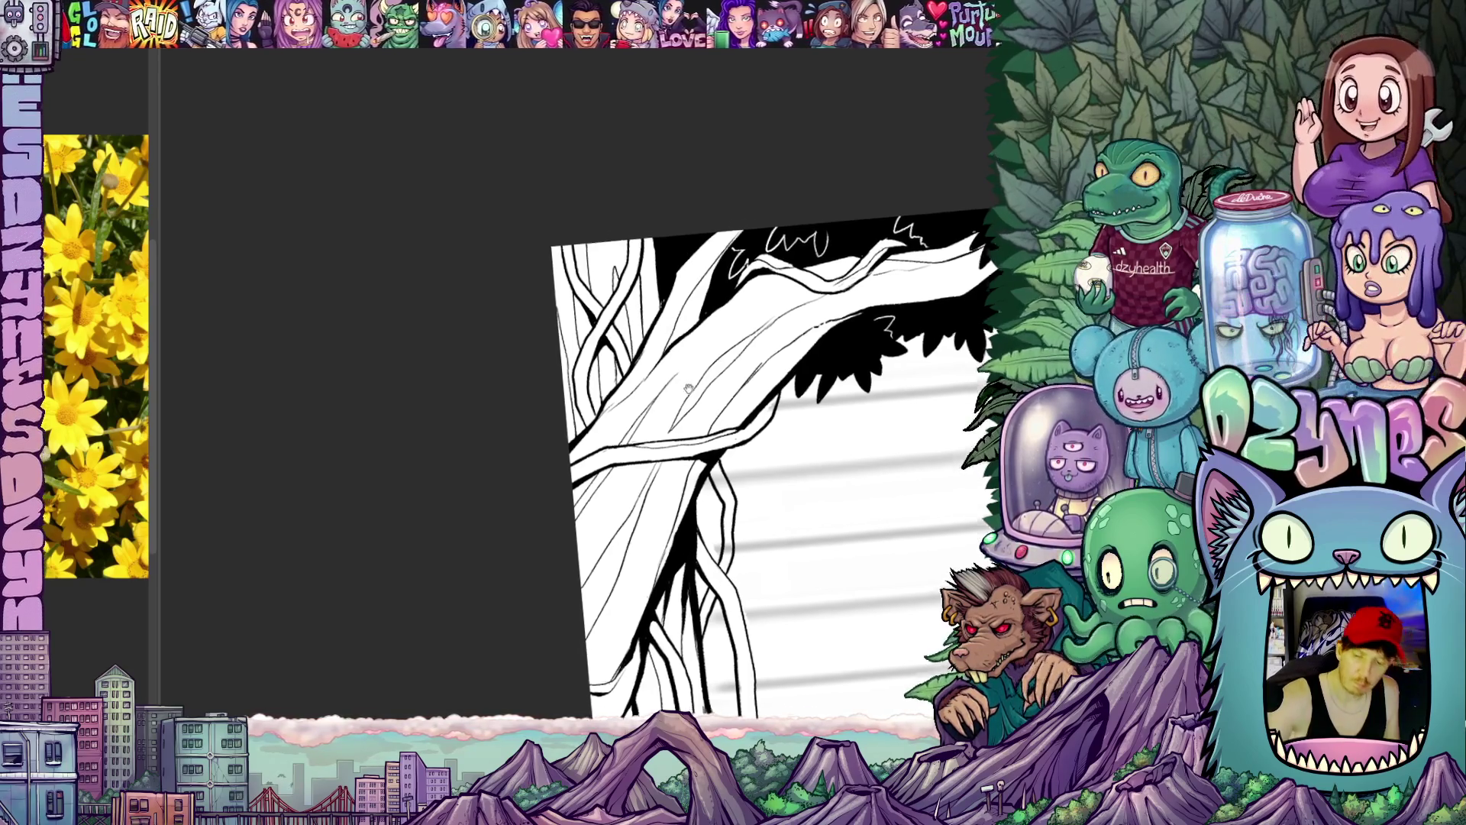
pyautogui.moveTo(733, 527); pyautogui.dragTo(707, 467)
pyautogui.moveTo(768, 568); pyautogui.dragTo(761, 579)
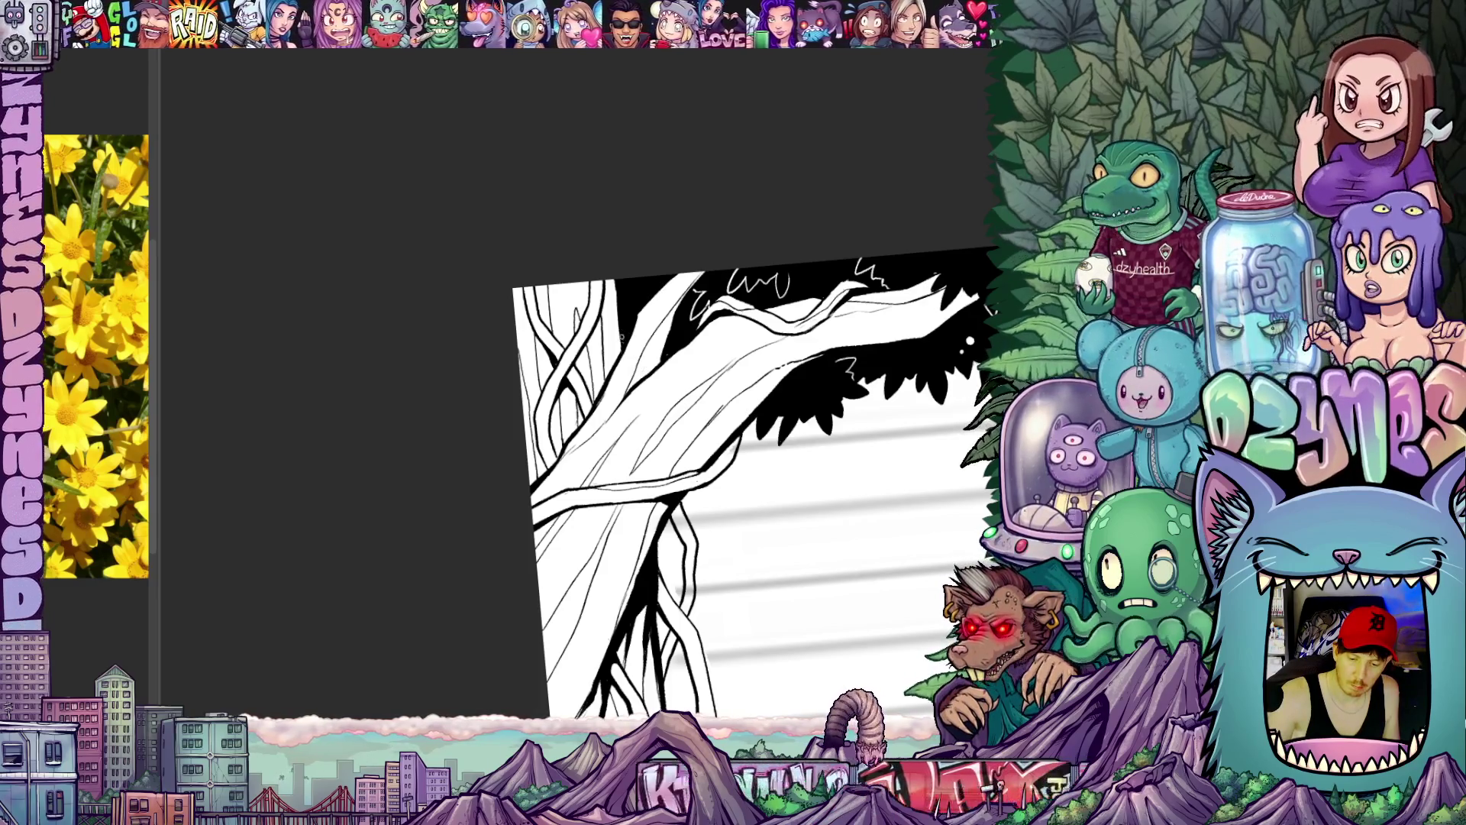
# Step: Frame the branch's far end and dark canopy in a tilted close-up
pyautogui.moveTo(757, 550); pyautogui.dragTo(687, 447)
pyautogui.moveTo(733, 504)
pyautogui.mouseDown()
pyautogui.moveTo(655, 439)
pyautogui.moveTo(745, 452)
pyautogui.mouseUp()
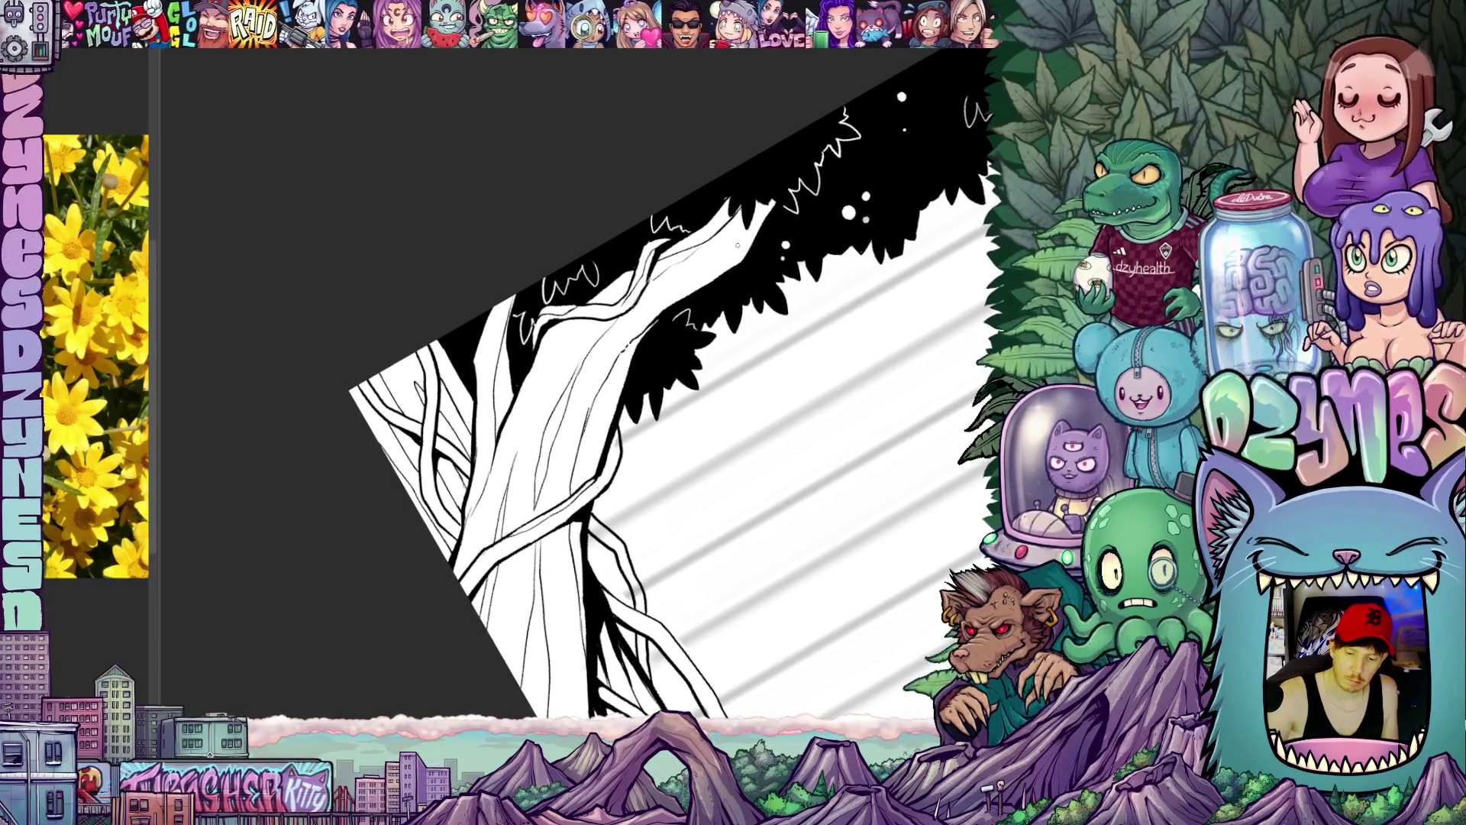
pyautogui.moveTo(731, 250); pyautogui.dragTo(743, 259)
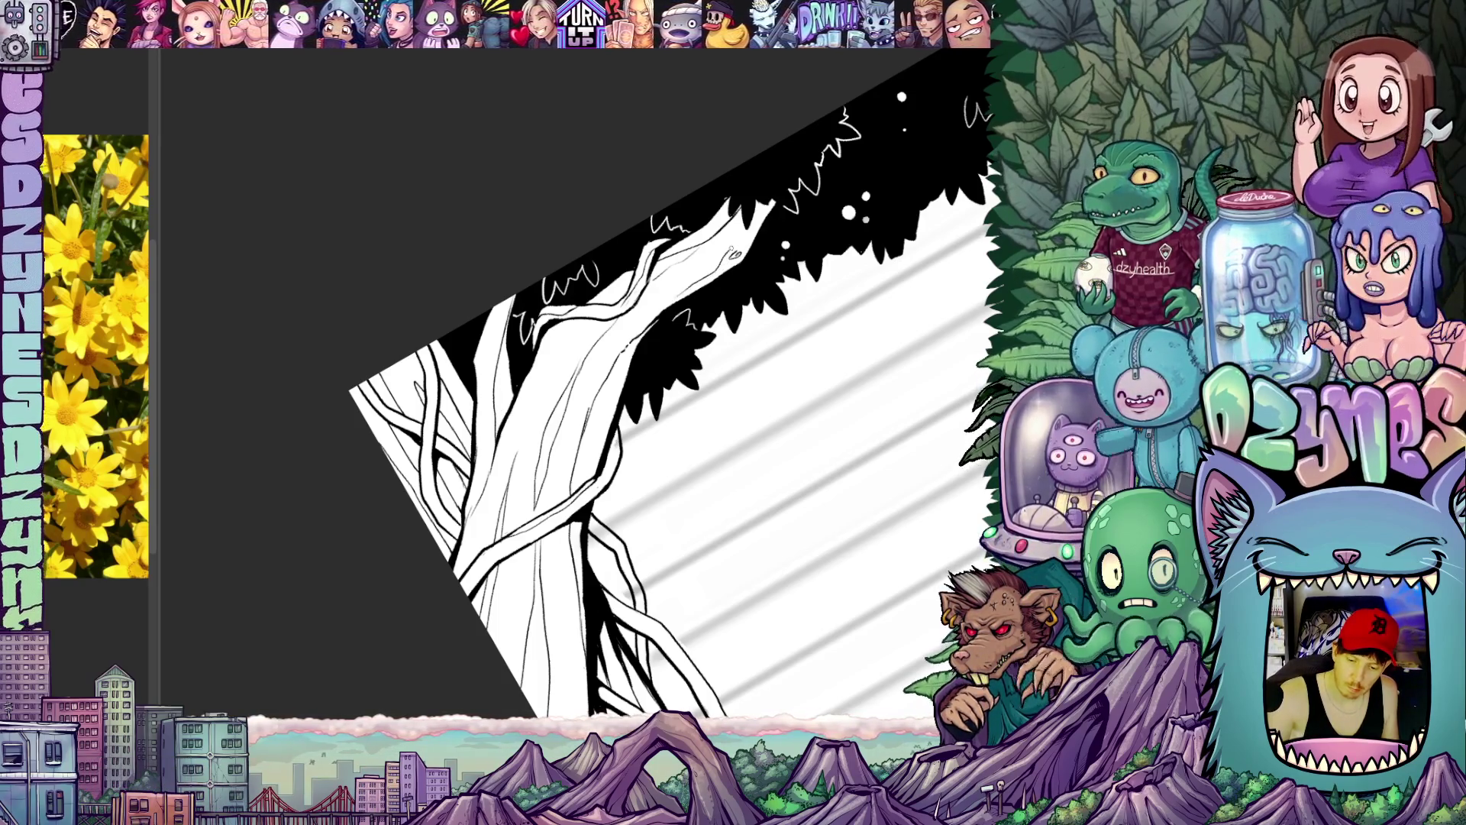
pyautogui.moveTo(745, 304); pyautogui.dragTo(748, 252)
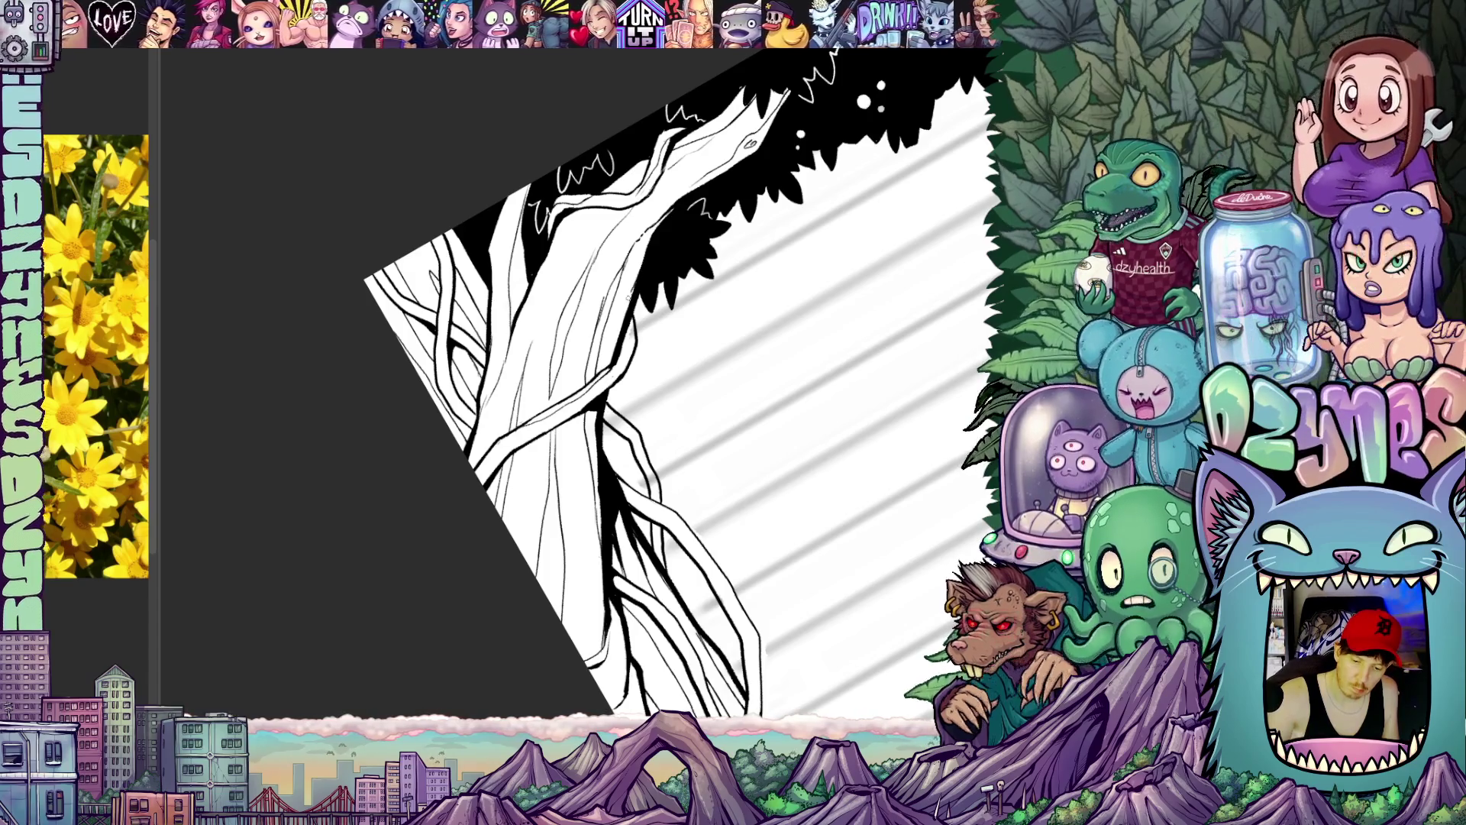
pyautogui.moveTo(677, 393)
pyautogui.mouseDown()
pyautogui.moveTo(710, 343)
pyautogui.moveTo(764, 376)
pyautogui.moveTo(701, 390)
pyautogui.mouseUp()
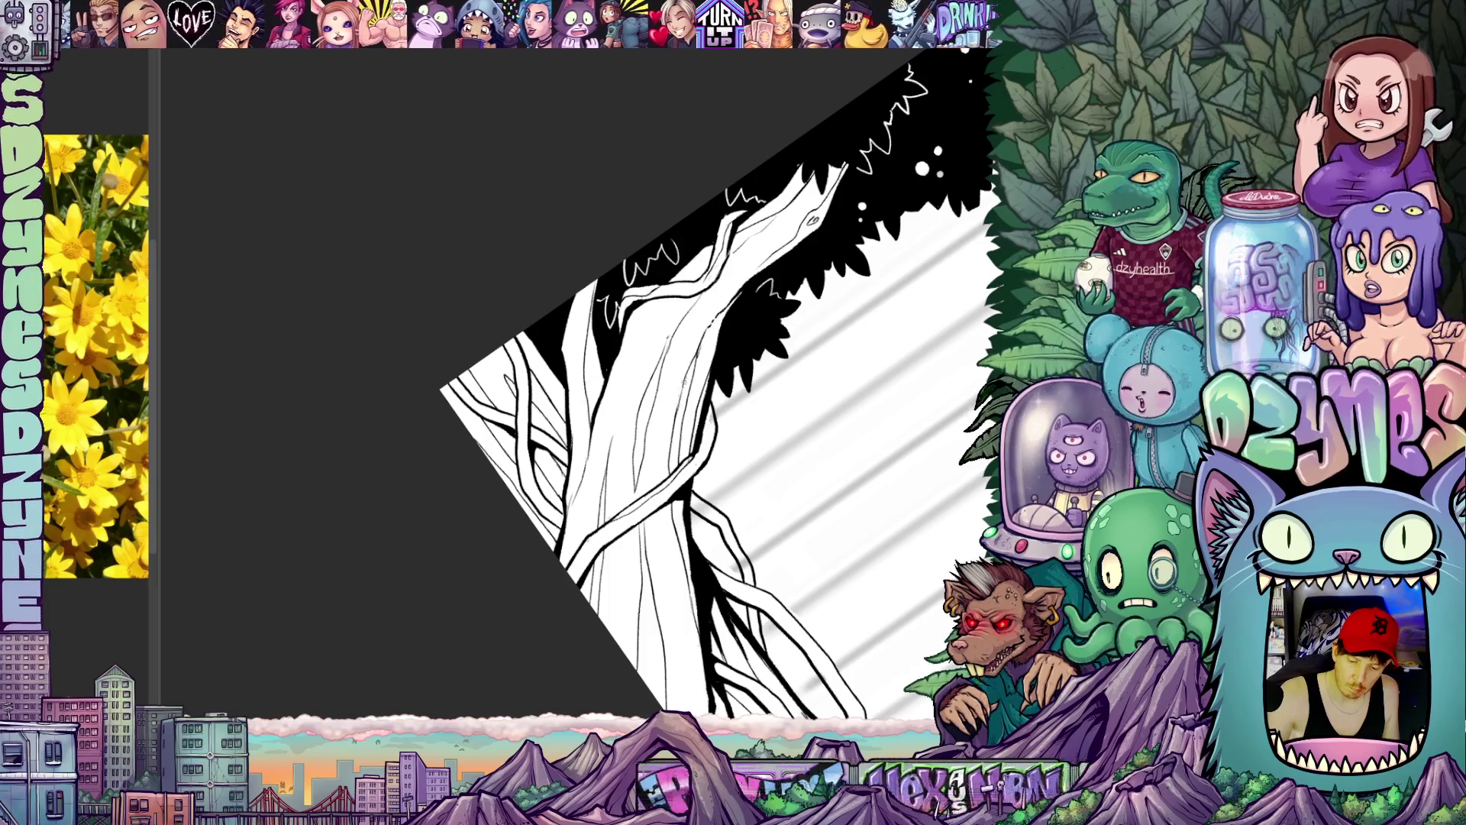
pyautogui.moveTo(777, 377); pyautogui.dragTo(845, 463)
pyautogui.scroll(-3, 848, 463)
pyautogui.scroll(4, 733, 504)
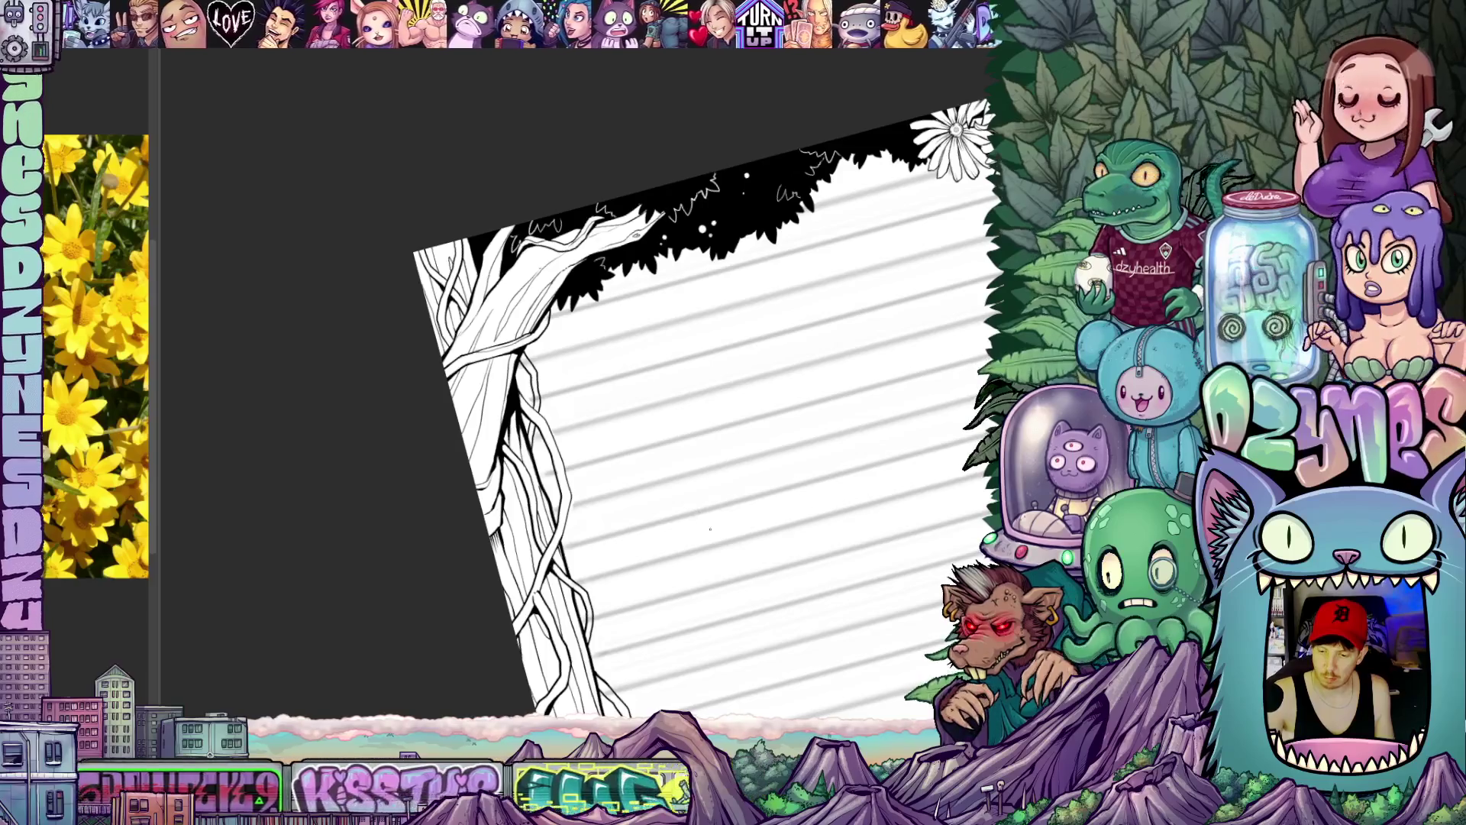
pyautogui.scroll(-2, 709, 529)
pyautogui.scroll(3, 708, 538)
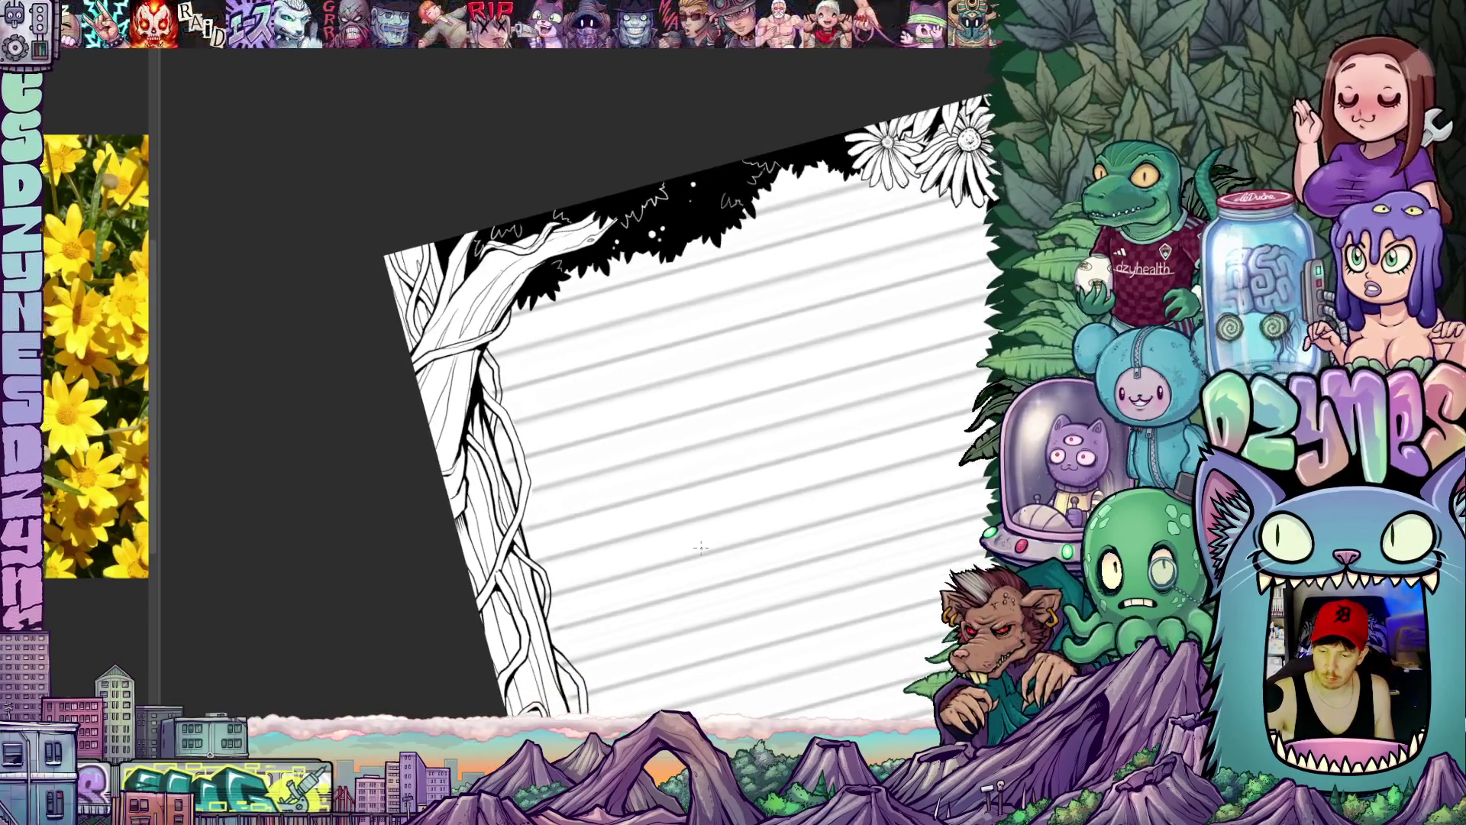
pyautogui.scroll(3, 705, 539)
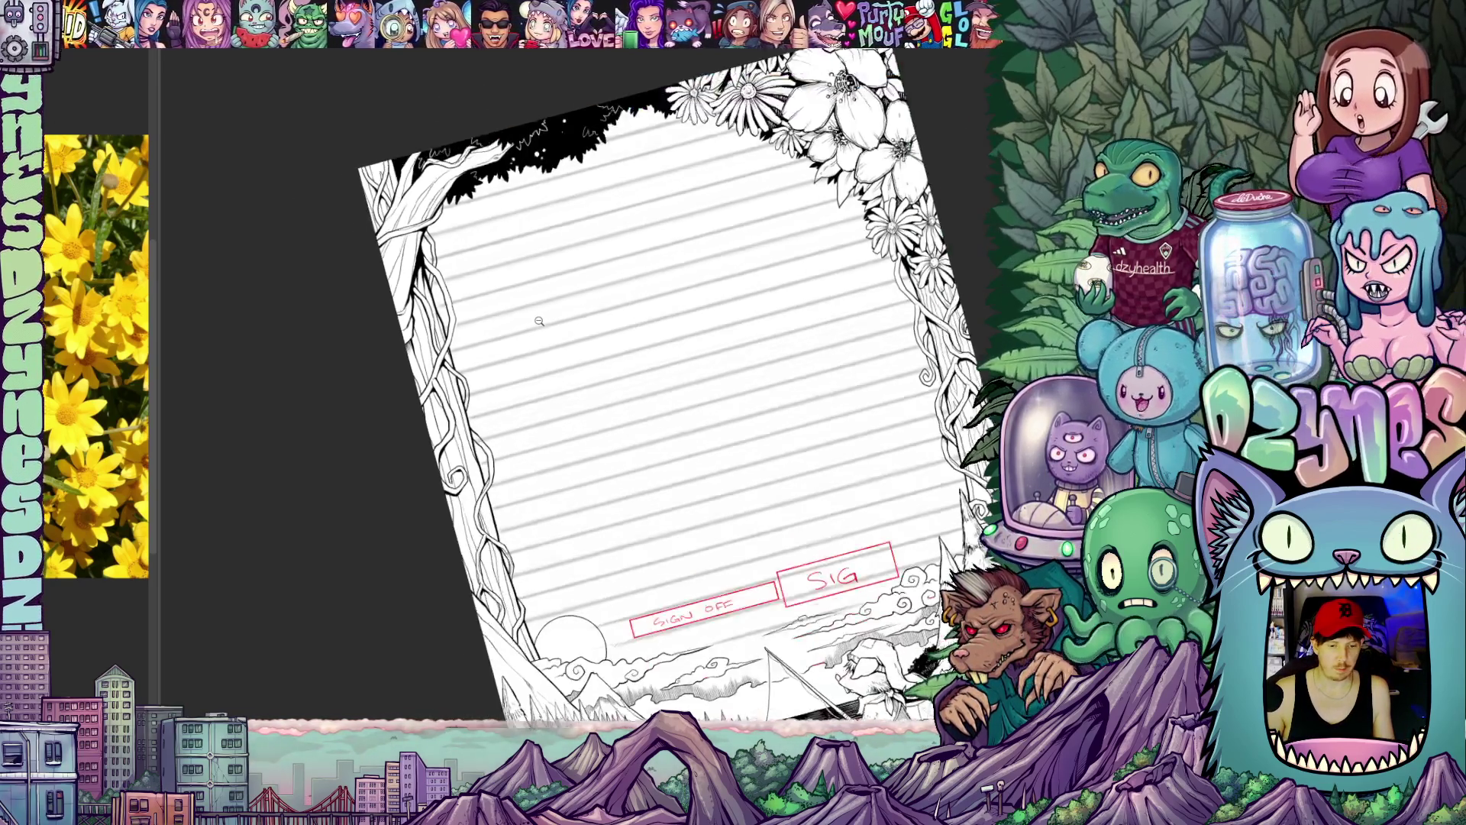
pyautogui.scroll(-5, 573, 378)
# Step: Zoom out, straighten the view upright and center the whole bordered page
pyautogui.moveTo(549, 378); pyautogui.dragTo(462, 419)
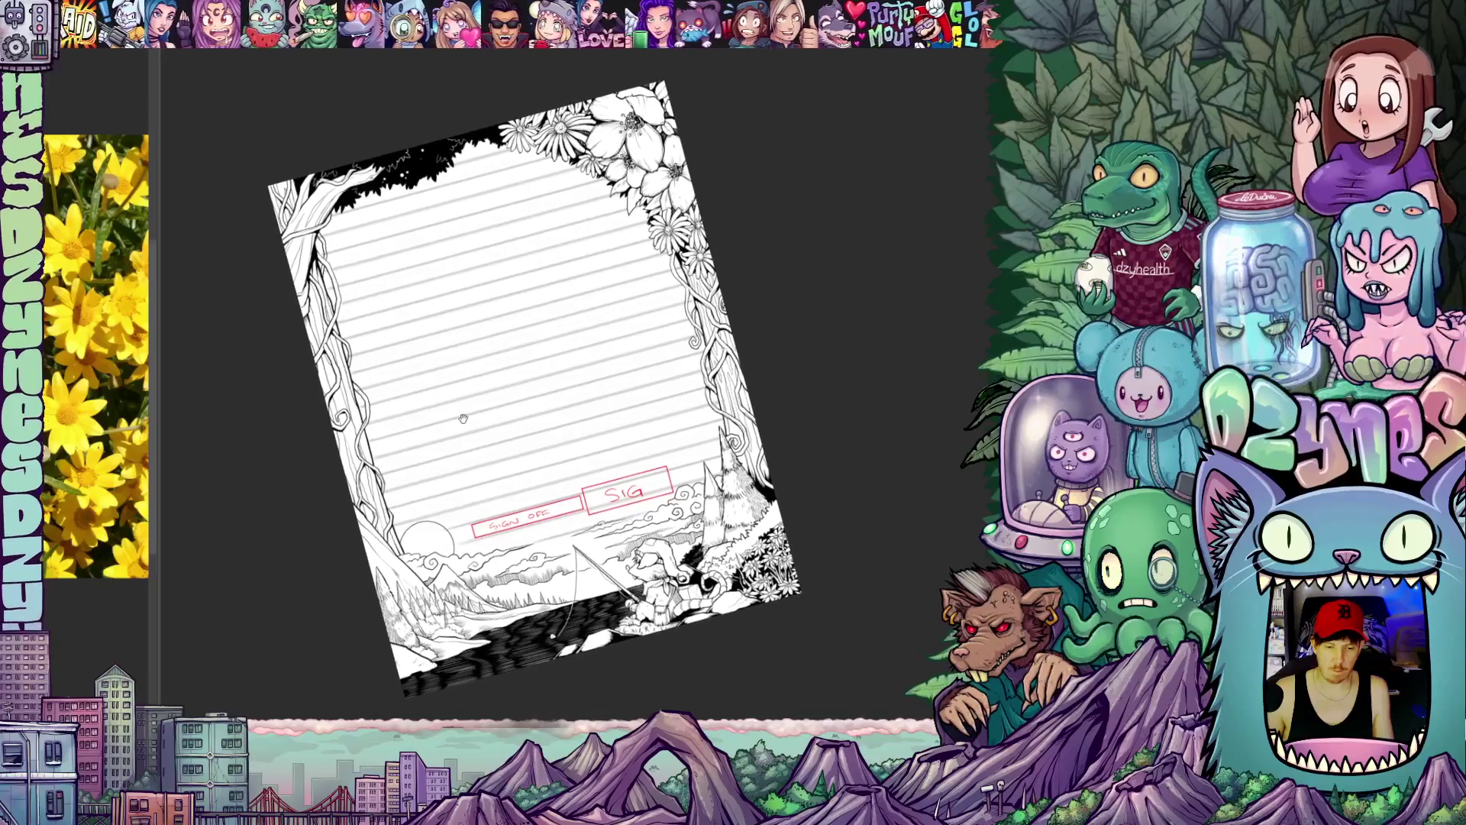
pyautogui.press('Escape')
pyautogui.scroll(2, 710, 378)
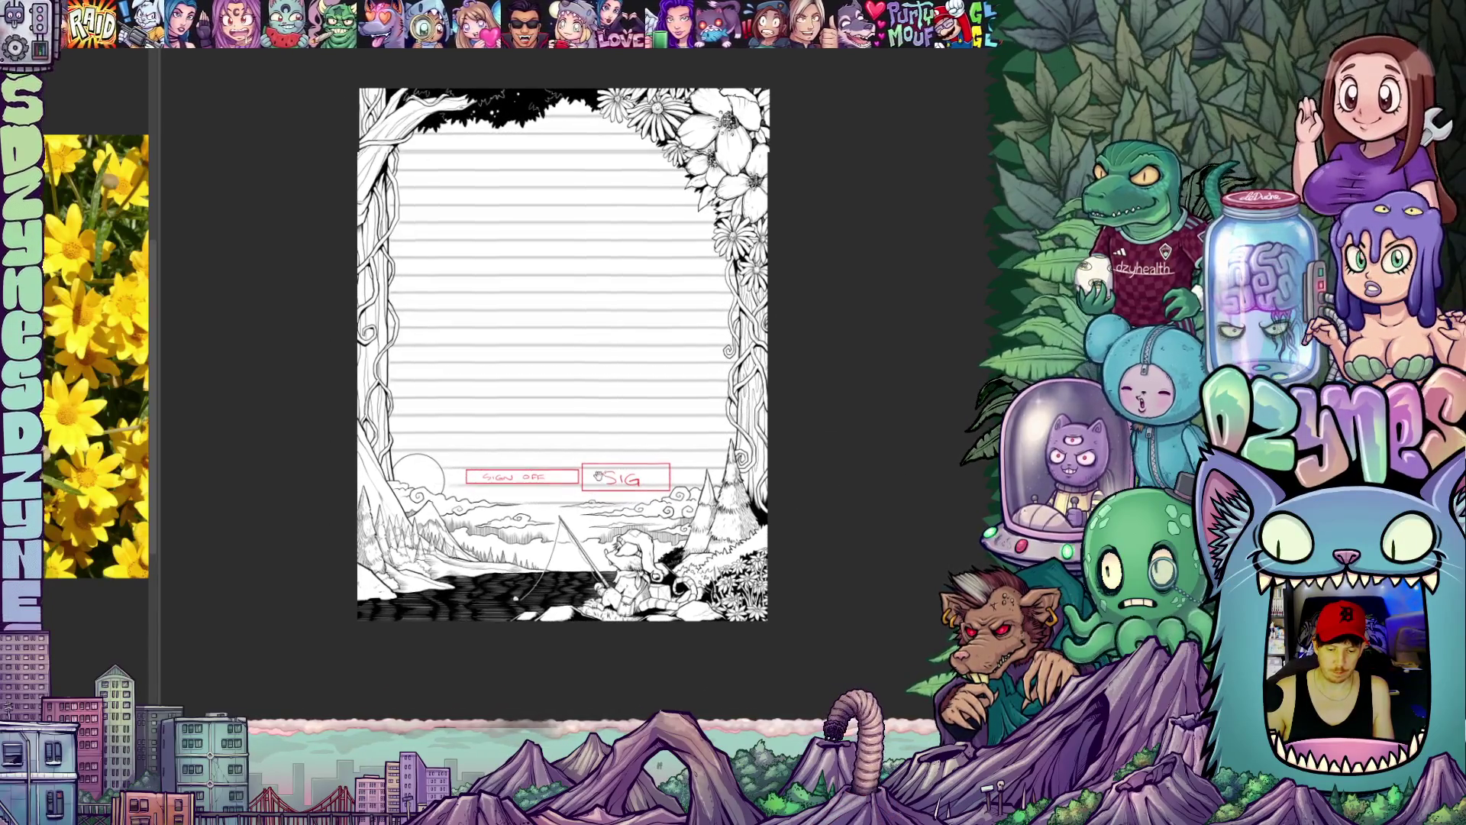
pyautogui.moveTo(688, 378); pyautogui.dragTo(627, 436)
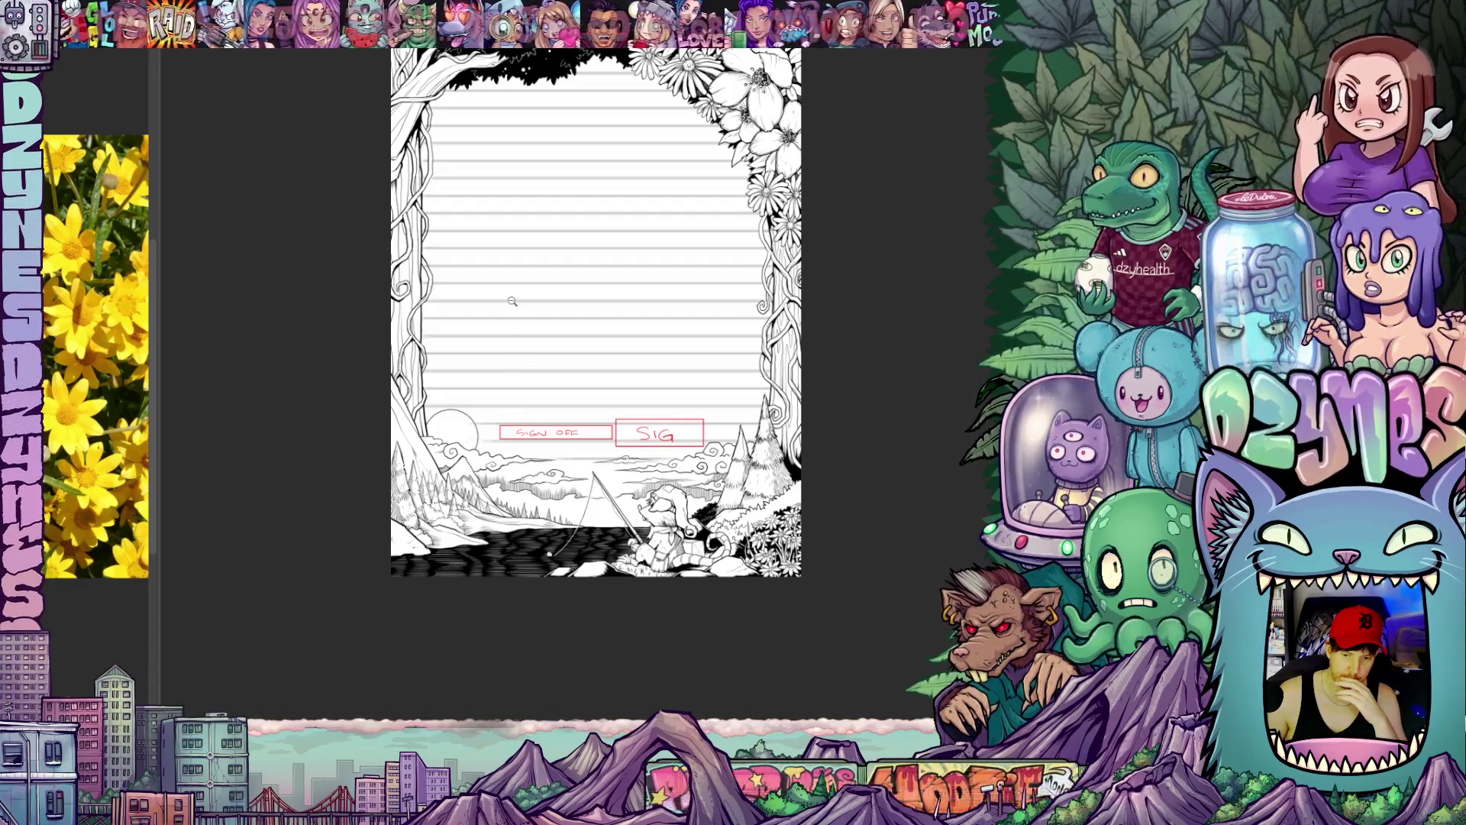
pyautogui.scroll(1, 512, 301)
pyautogui.scroll(1, 687, 401)
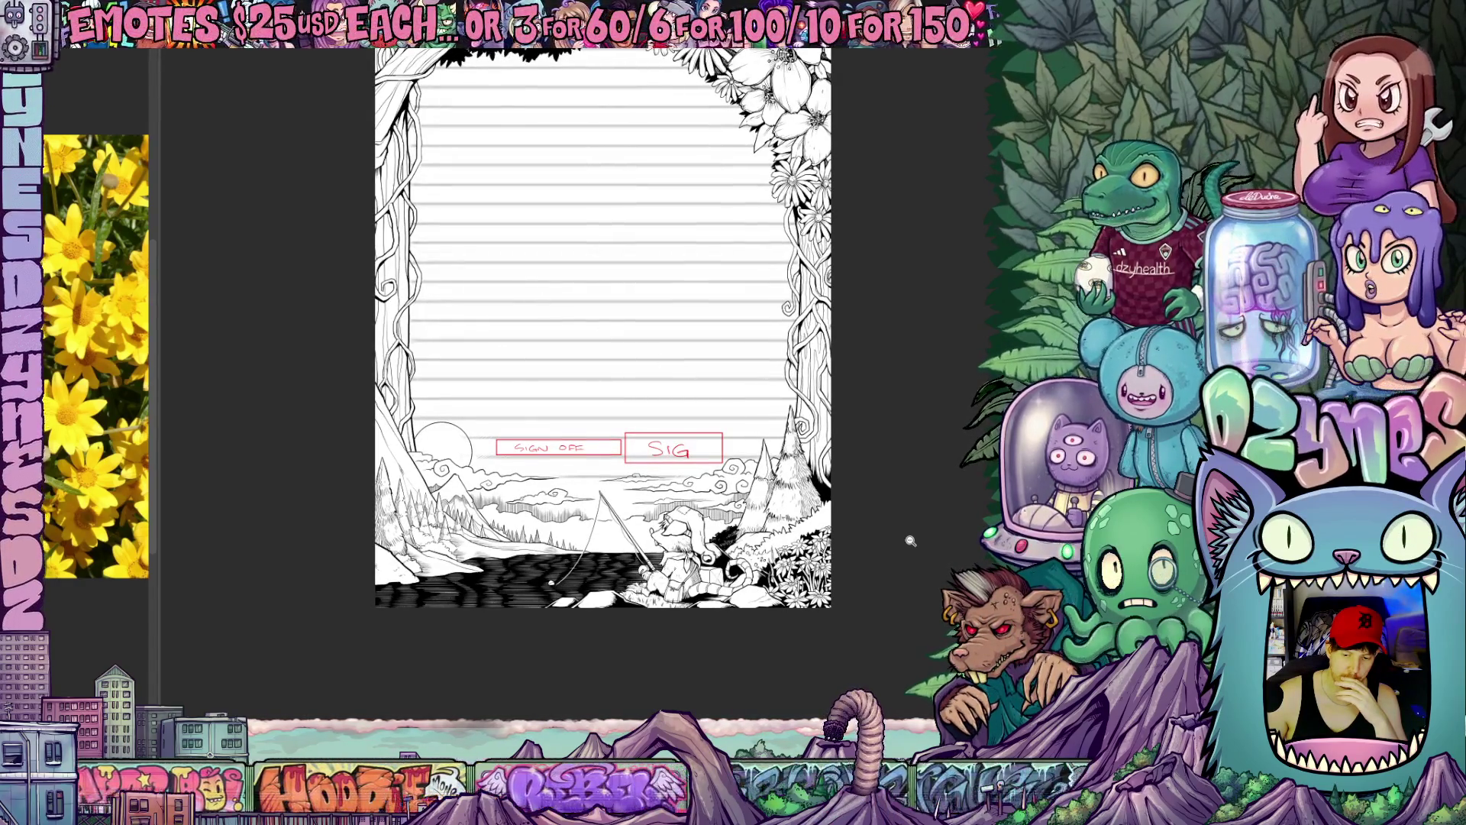
pyautogui.scroll(1, 909, 541)
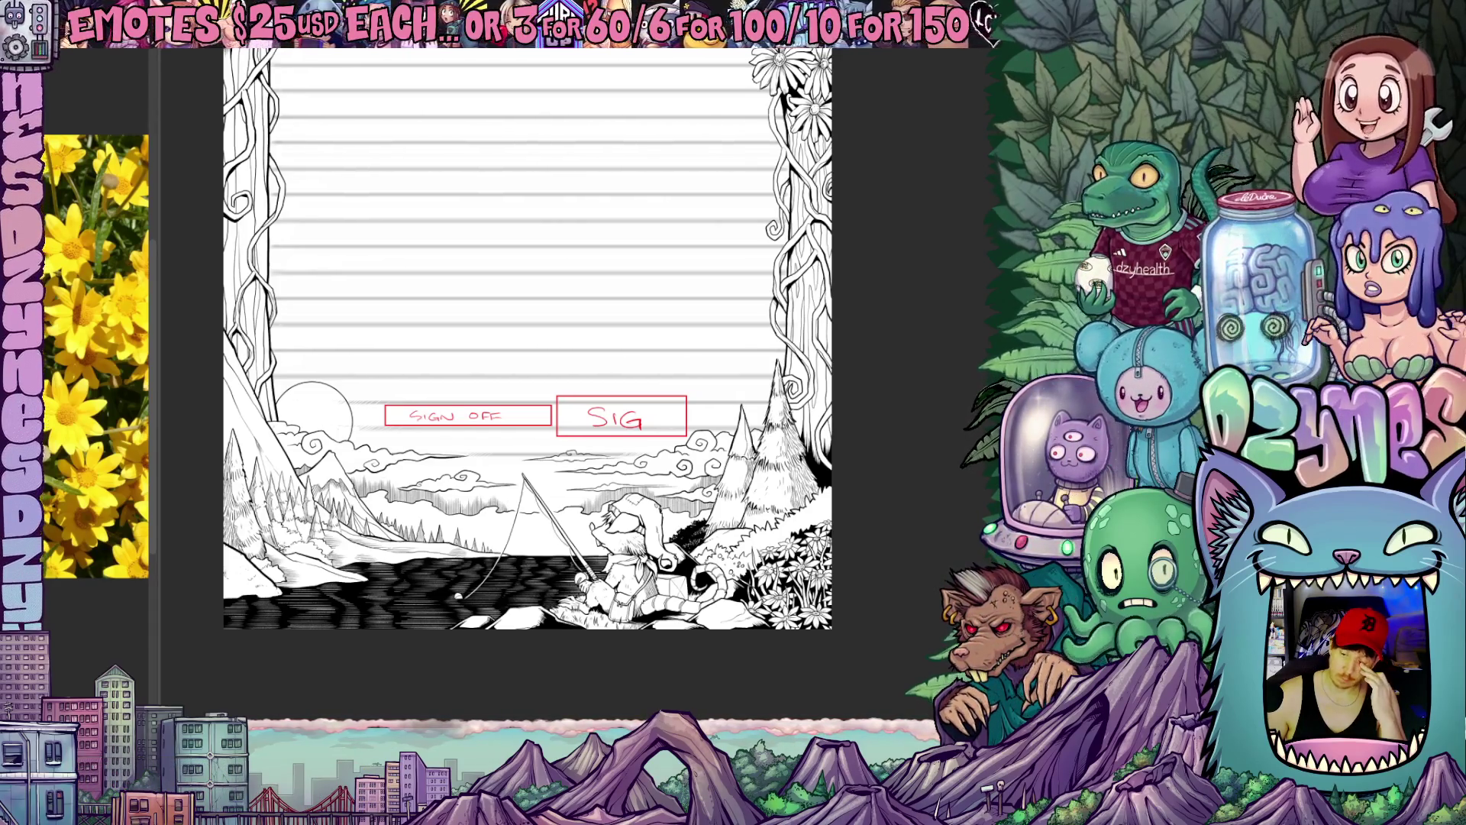
pyautogui.scroll(3, 527, 343)
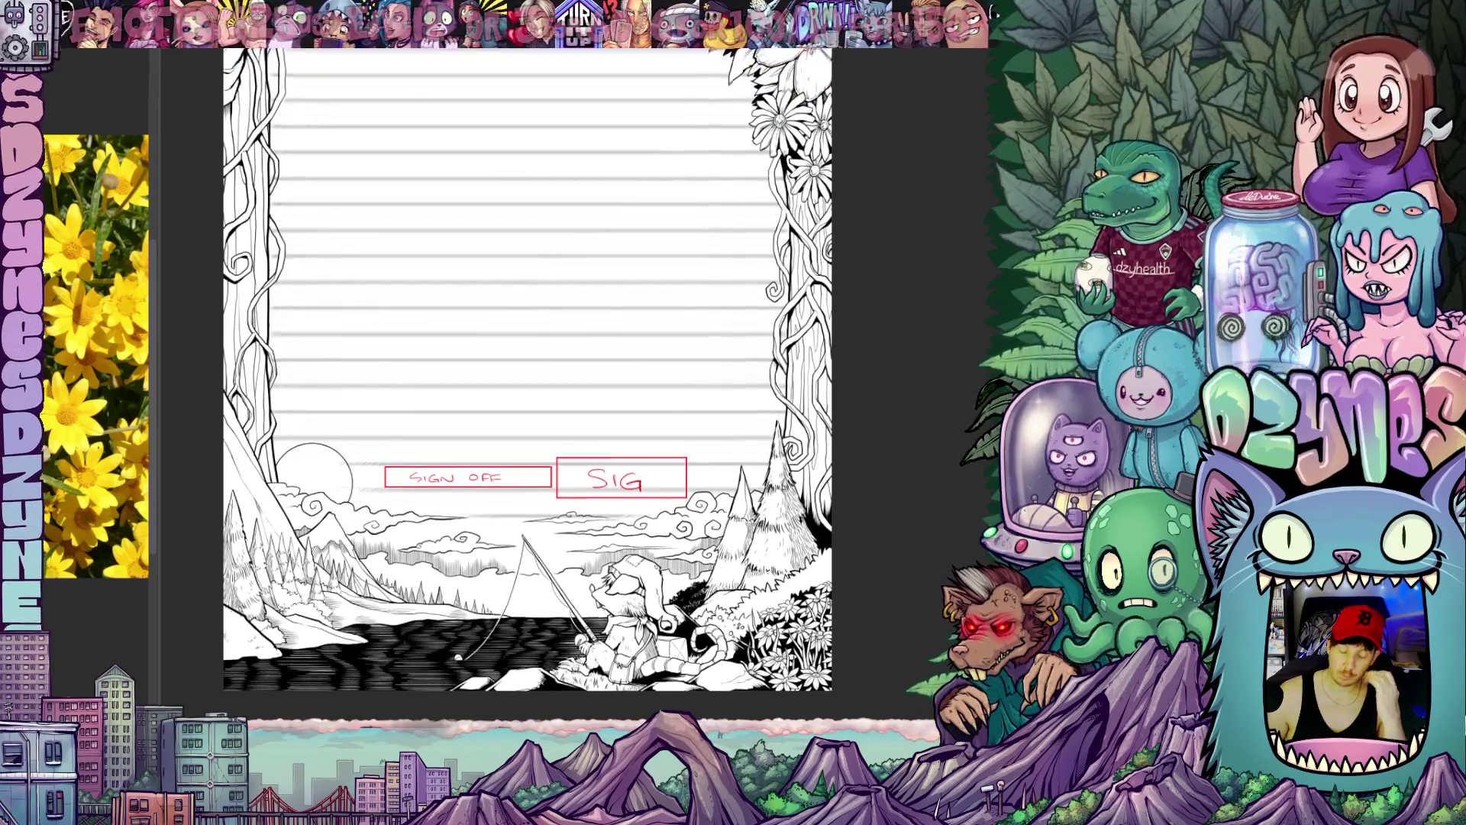
pyautogui.scroll(1, 526, 344)
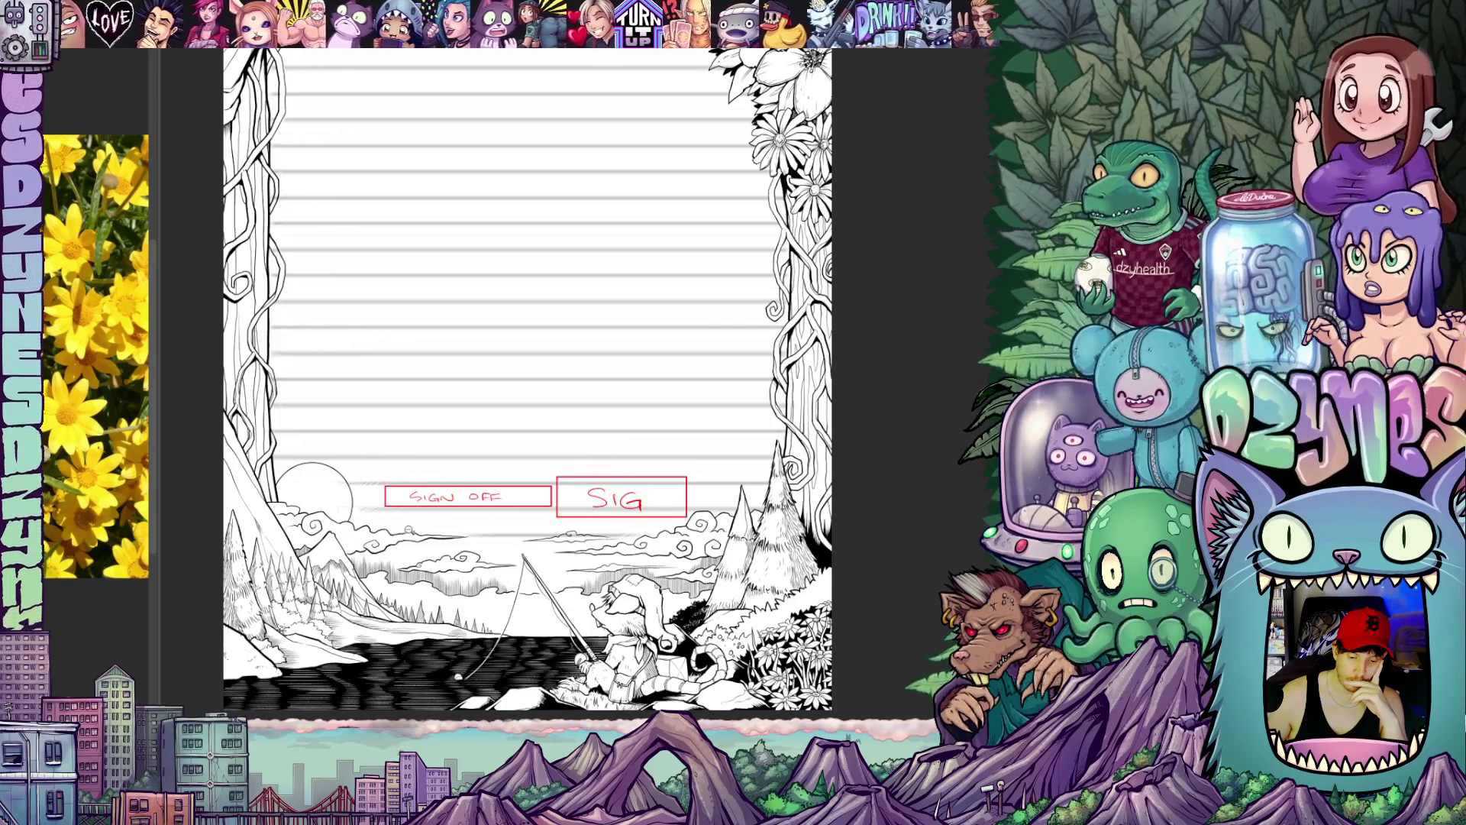
pyautogui.scroll(-2, 574, 511)
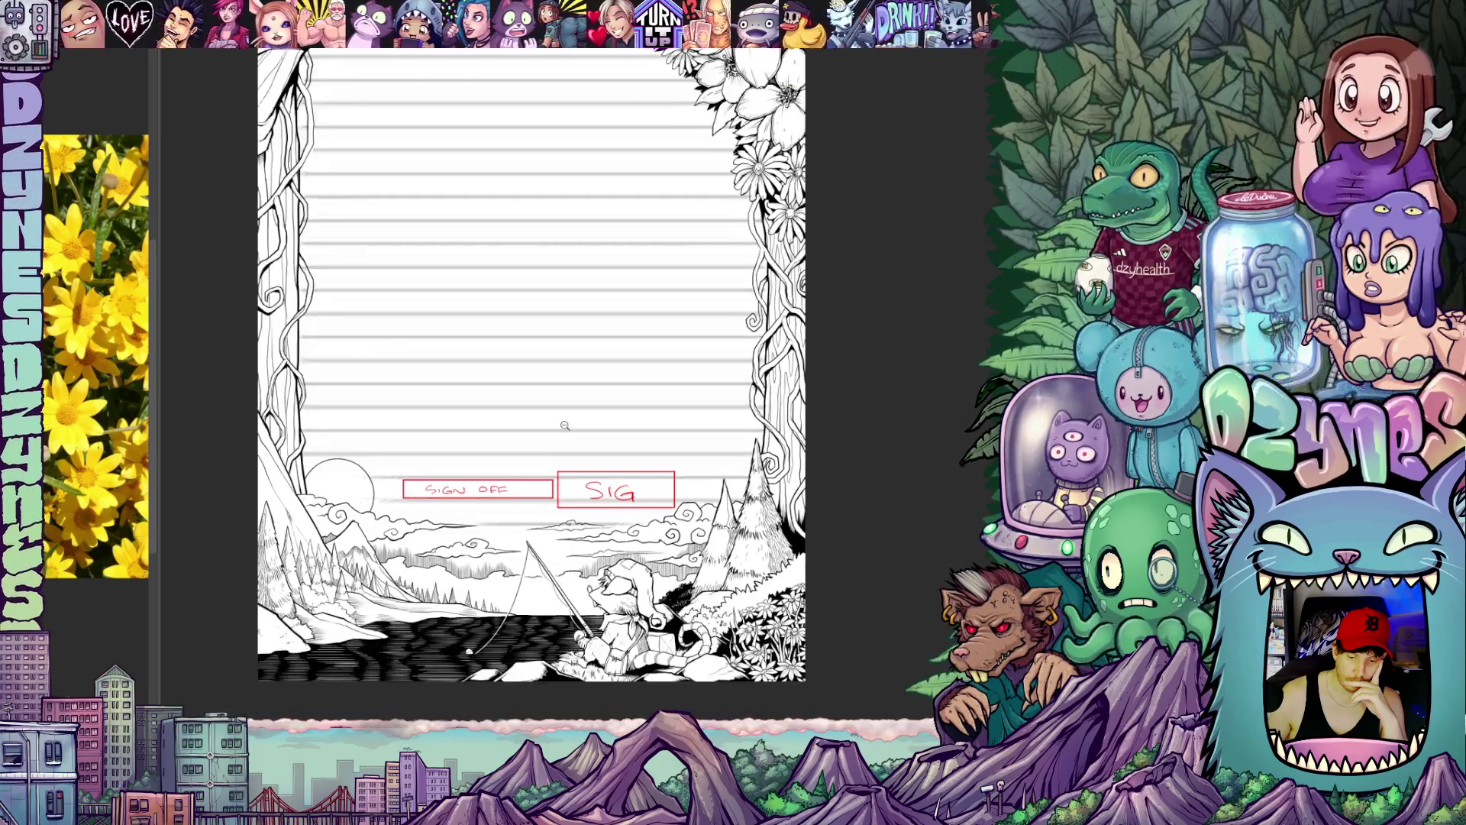
pyautogui.scroll(1, 855, 230)
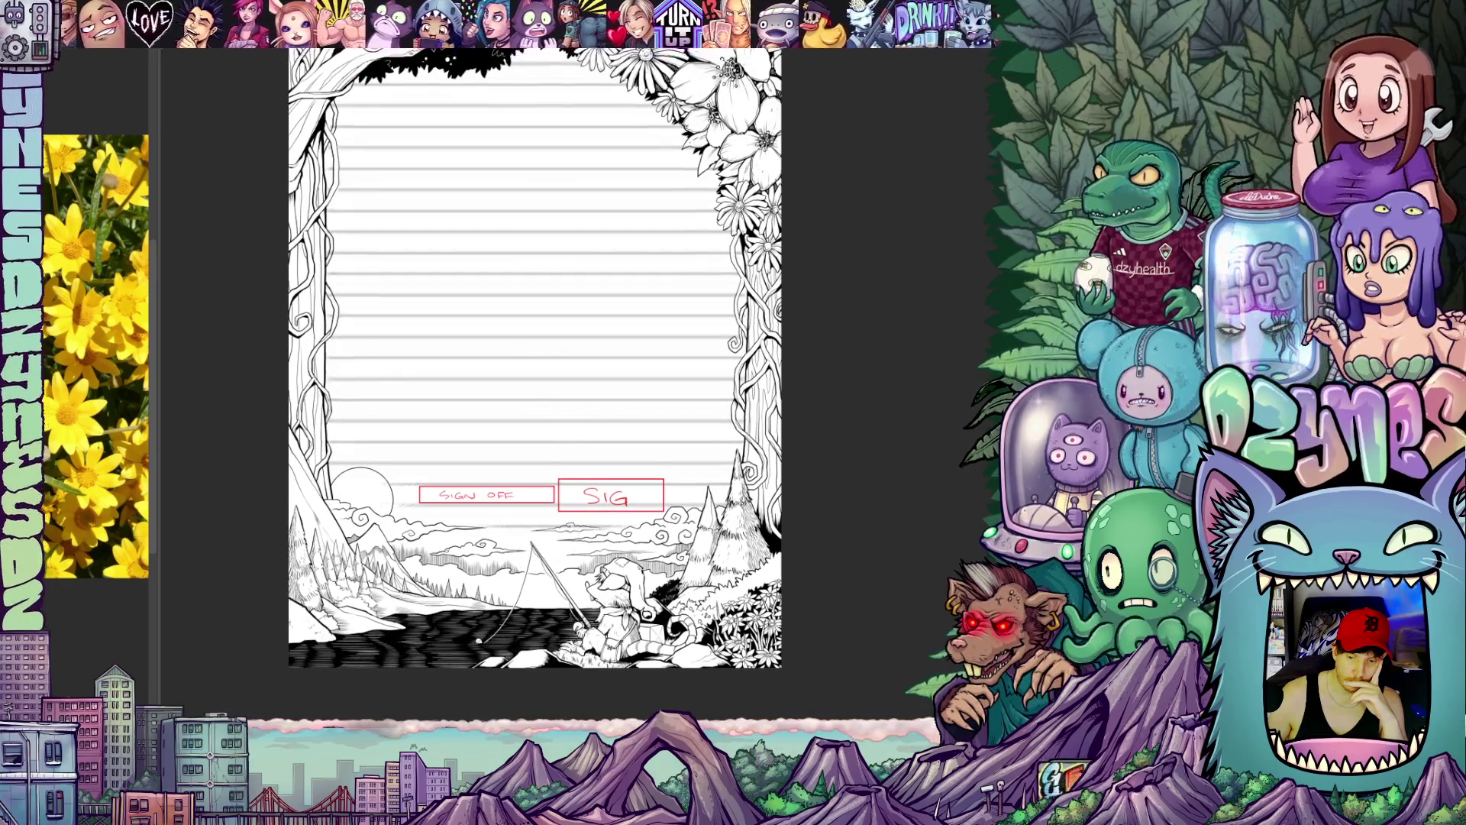
pyautogui.scroll(1, 854, 230)
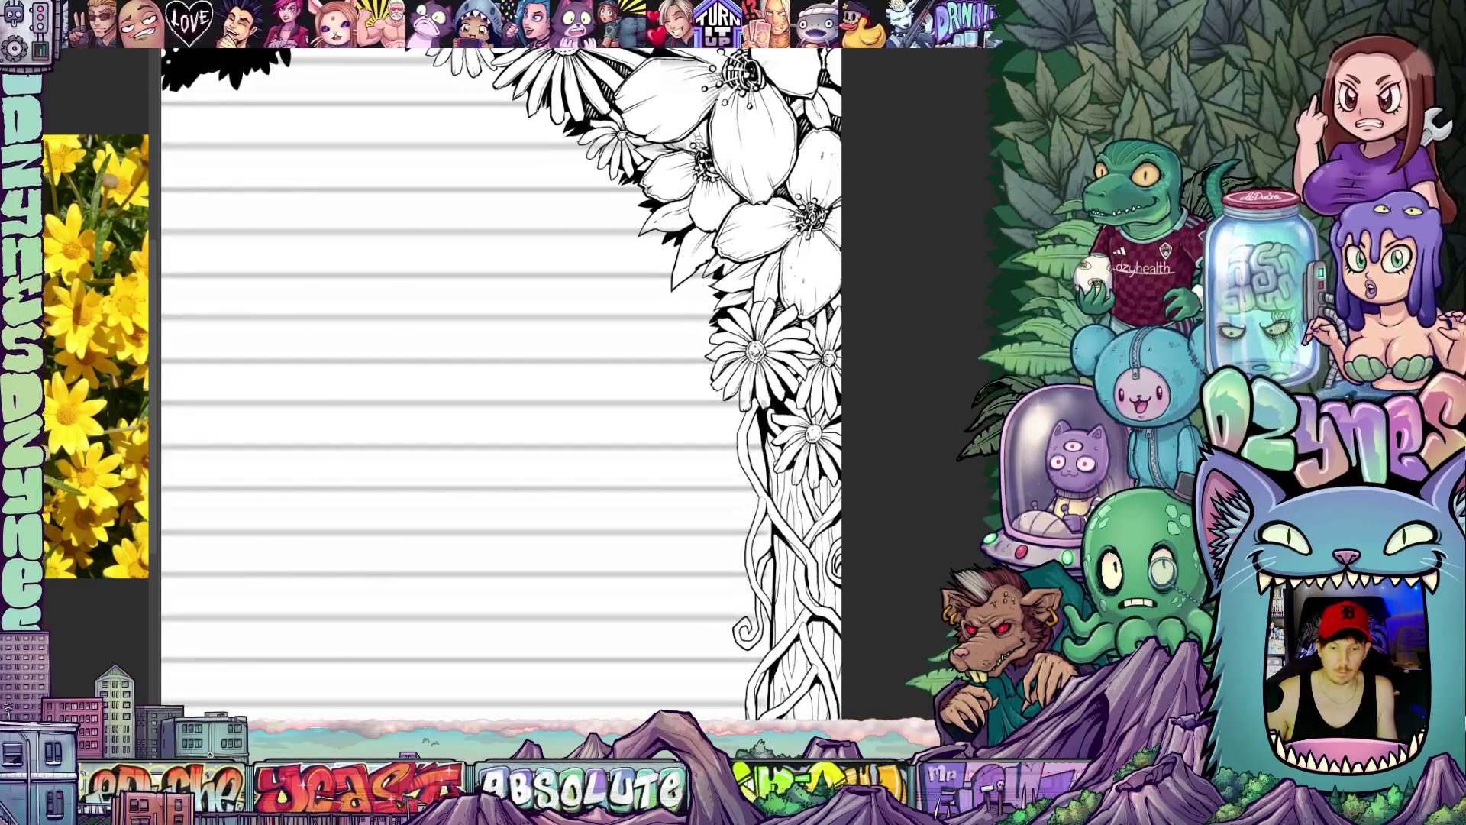
pyautogui.scroll(-3, 516, 401)
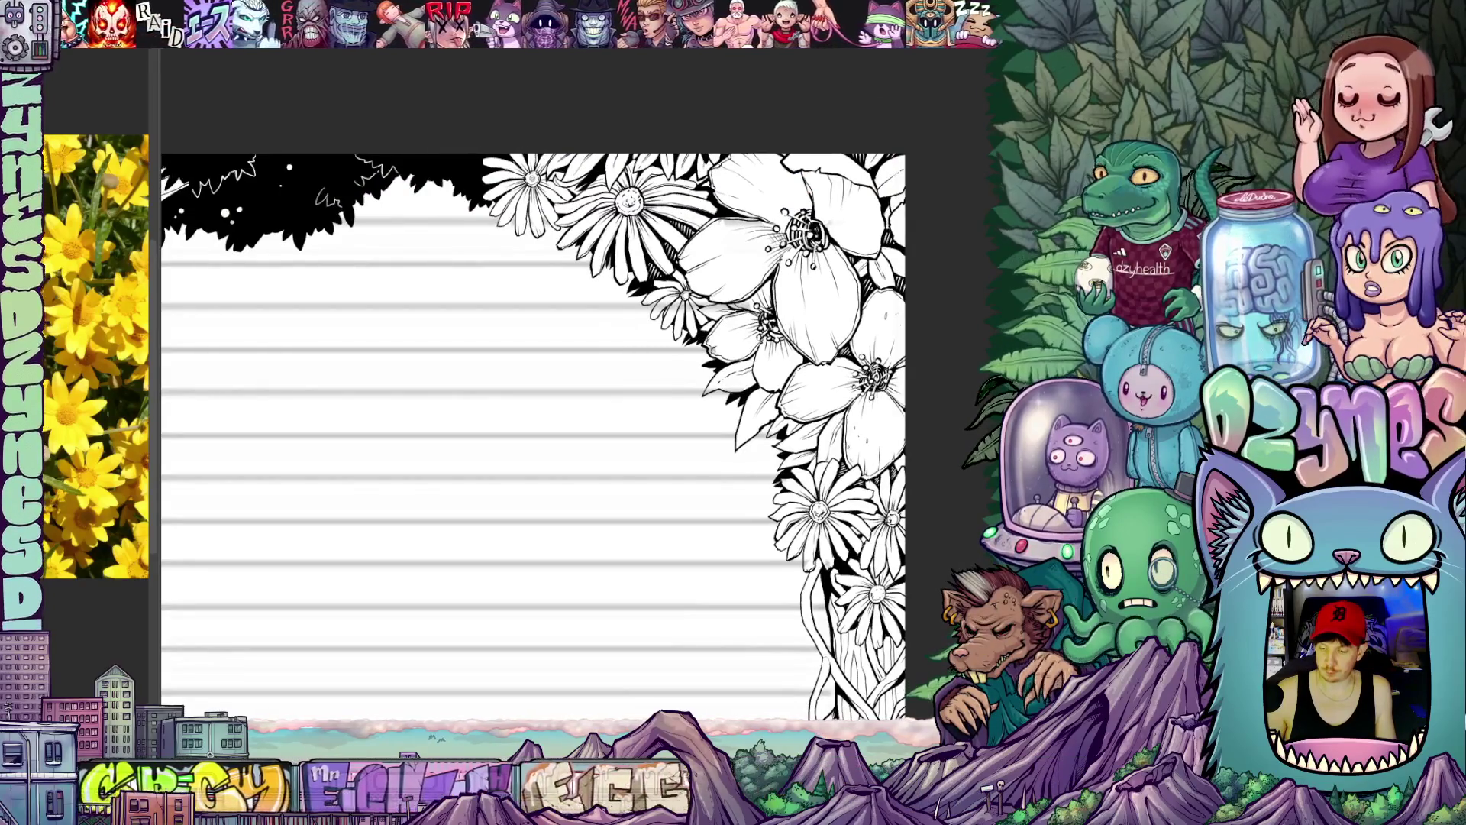
pyautogui.scroll(2, 516, 401)
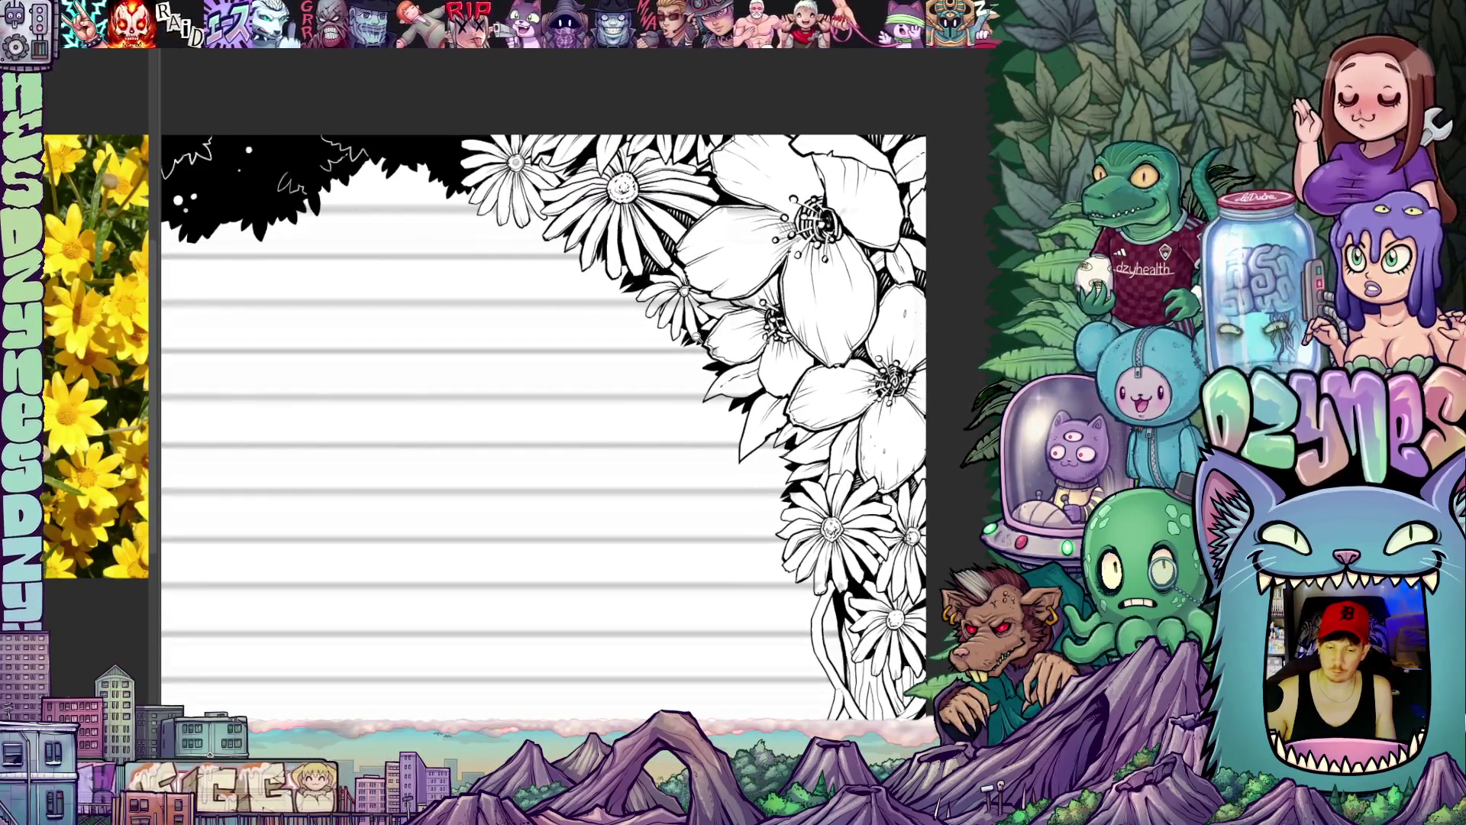
pyautogui.scroll(1, 516, 401)
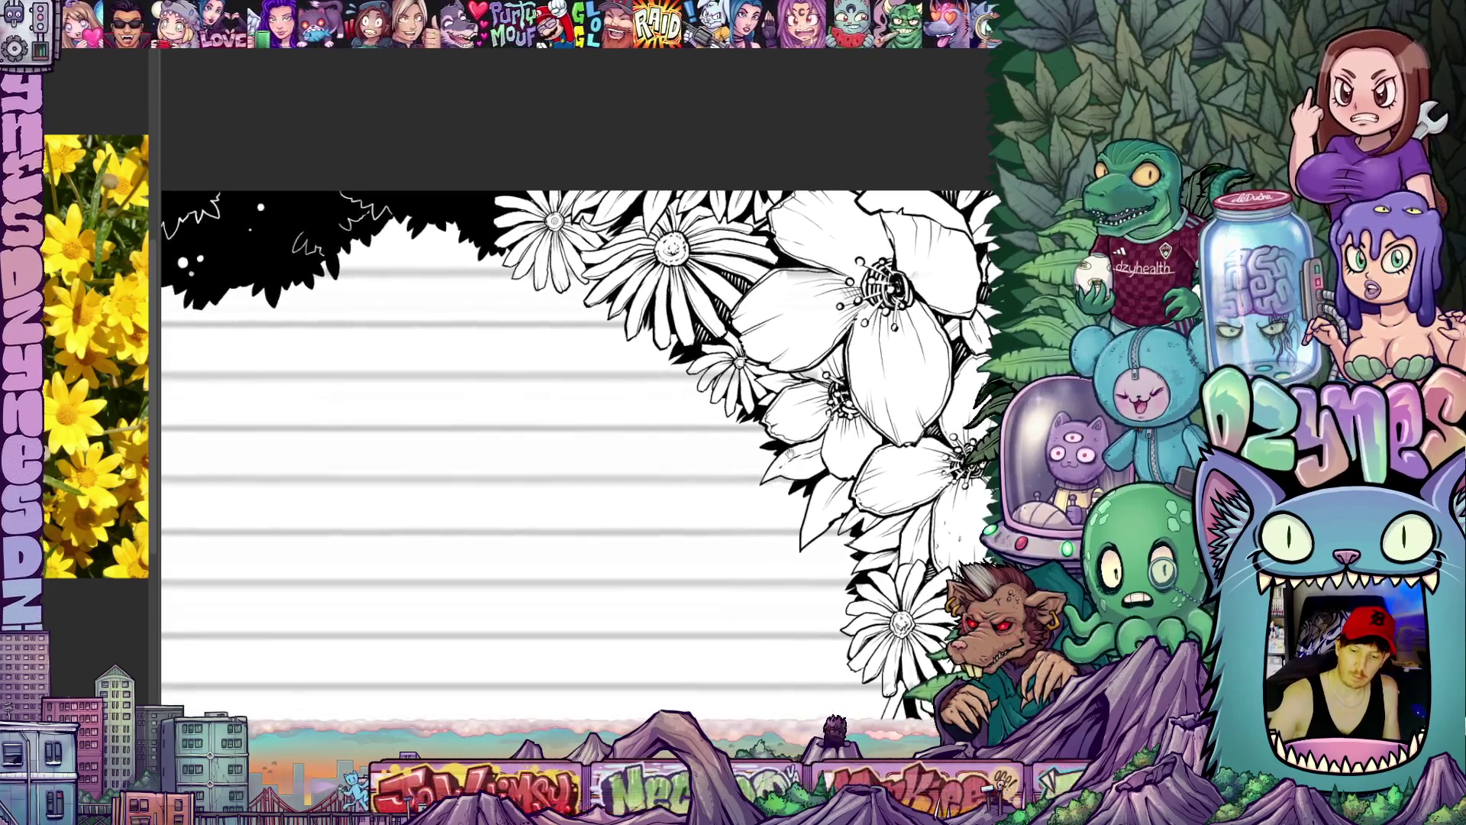
pyautogui.moveTo(515, 401); pyautogui.dragTo(572, 475)
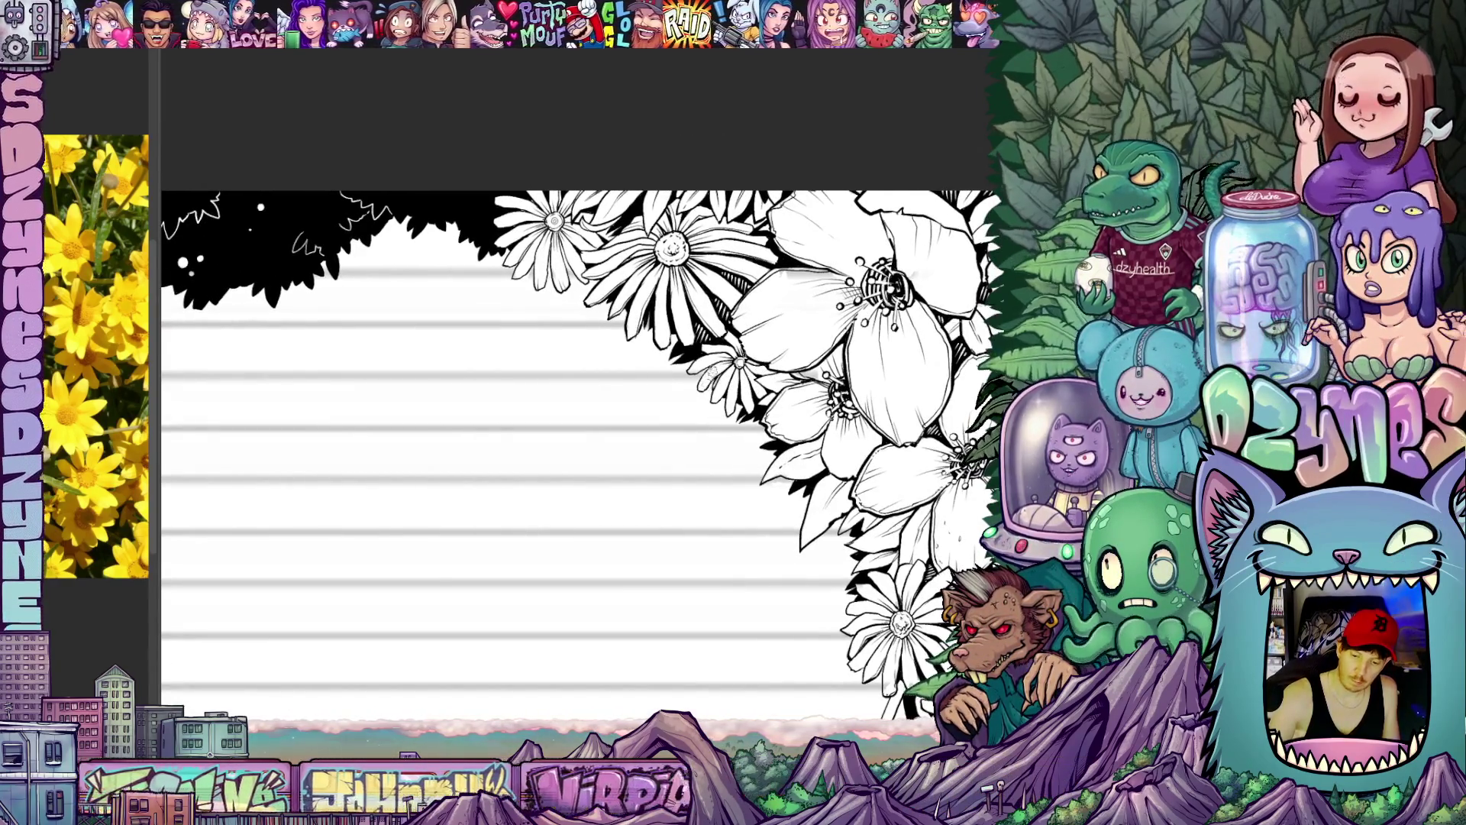
pyautogui.moveTo(687, 372)
pyautogui.mouseDown()
pyautogui.moveTo(717, 470)
pyautogui.moveTo(739, 490)
pyautogui.mouseUp()
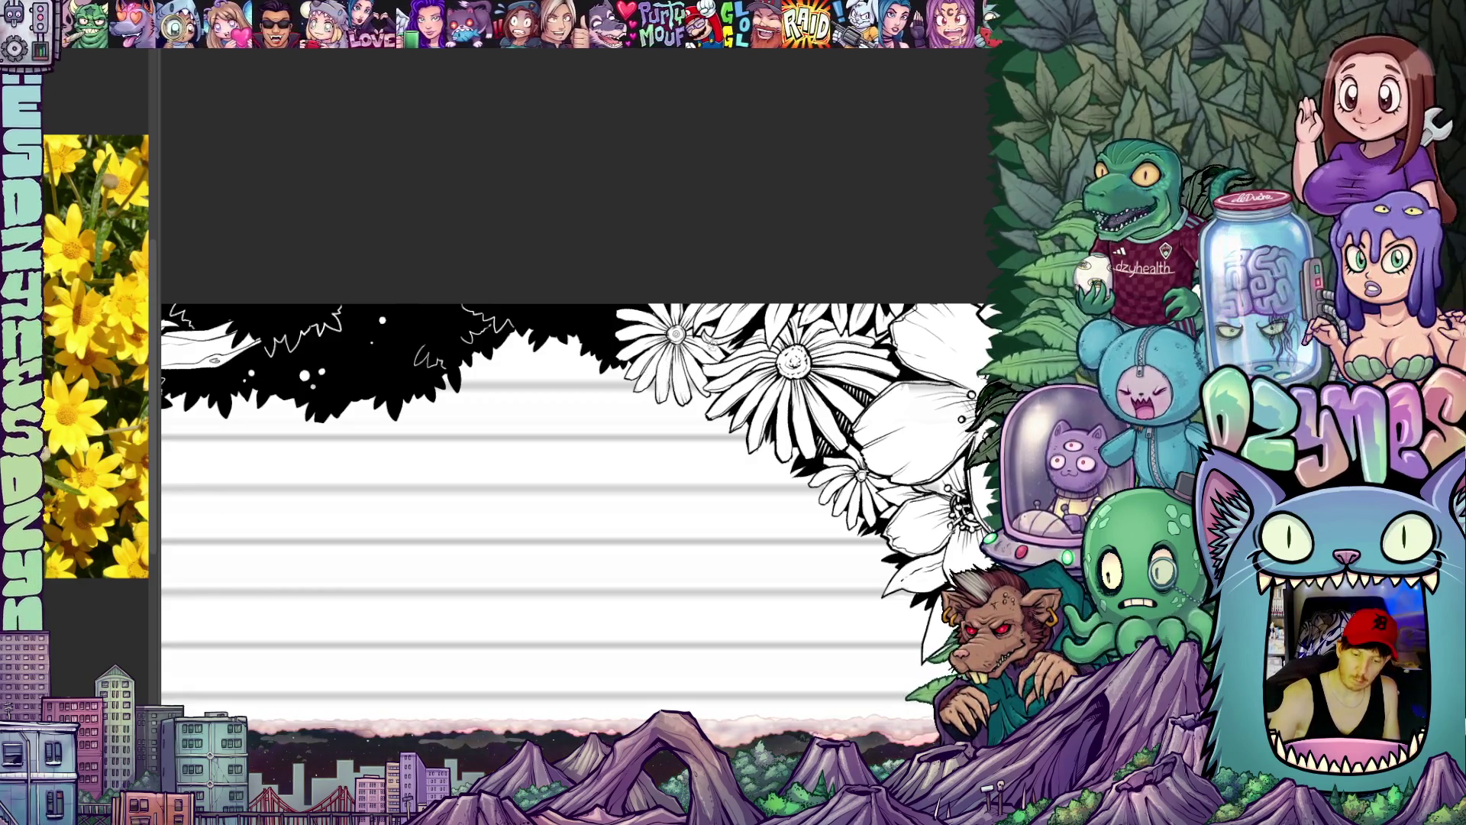
pyautogui.scroll(-5, 801, 439)
pyautogui.moveTo(848, 481)
pyautogui.mouseDown()
pyautogui.moveTo(835, 435)
pyautogui.moveTo(856, 419)
pyautogui.moveTo(832, 493)
pyautogui.moveTo(802, 355)
pyautogui.mouseUp()
pyautogui.scroll(2, 831, 493)
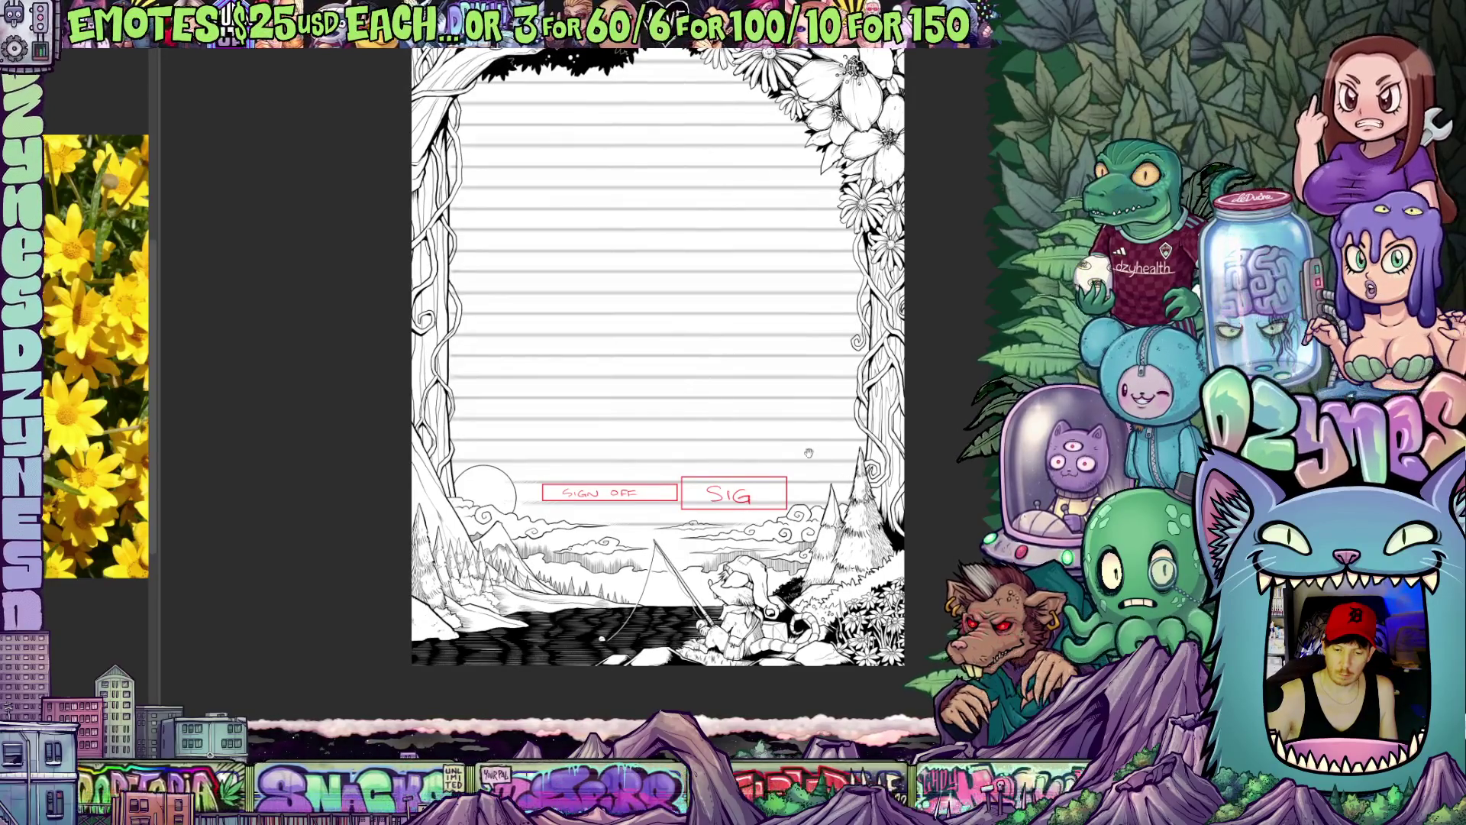
# Step: Nudge the full-page view up and left toward the top-right flower cluster
pyautogui.moveTo(802, 459); pyautogui.dragTo(828, 527)
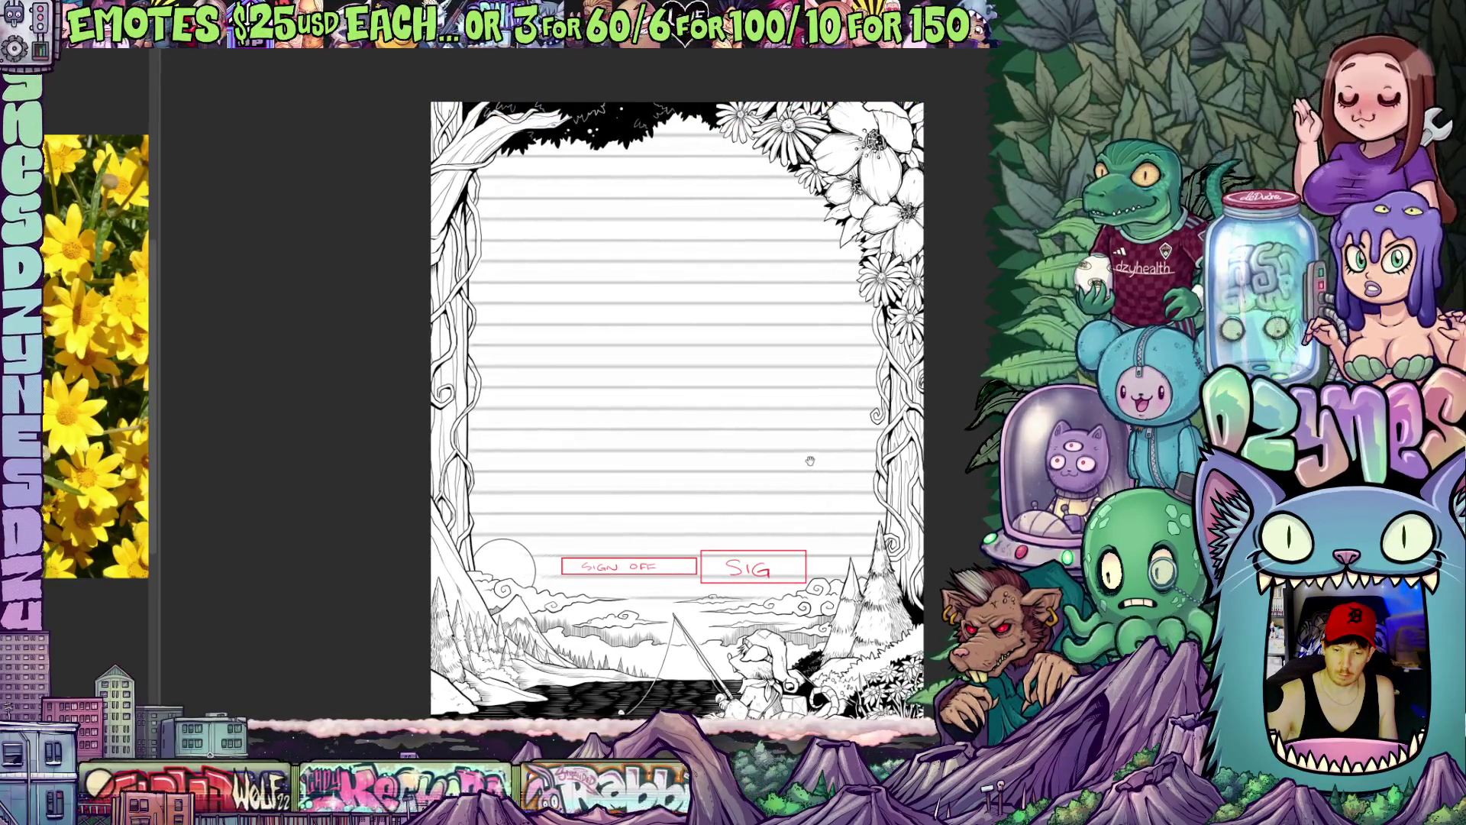
pyautogui.moveTo(812, 445); pyautogui.dragTo(807, 407)
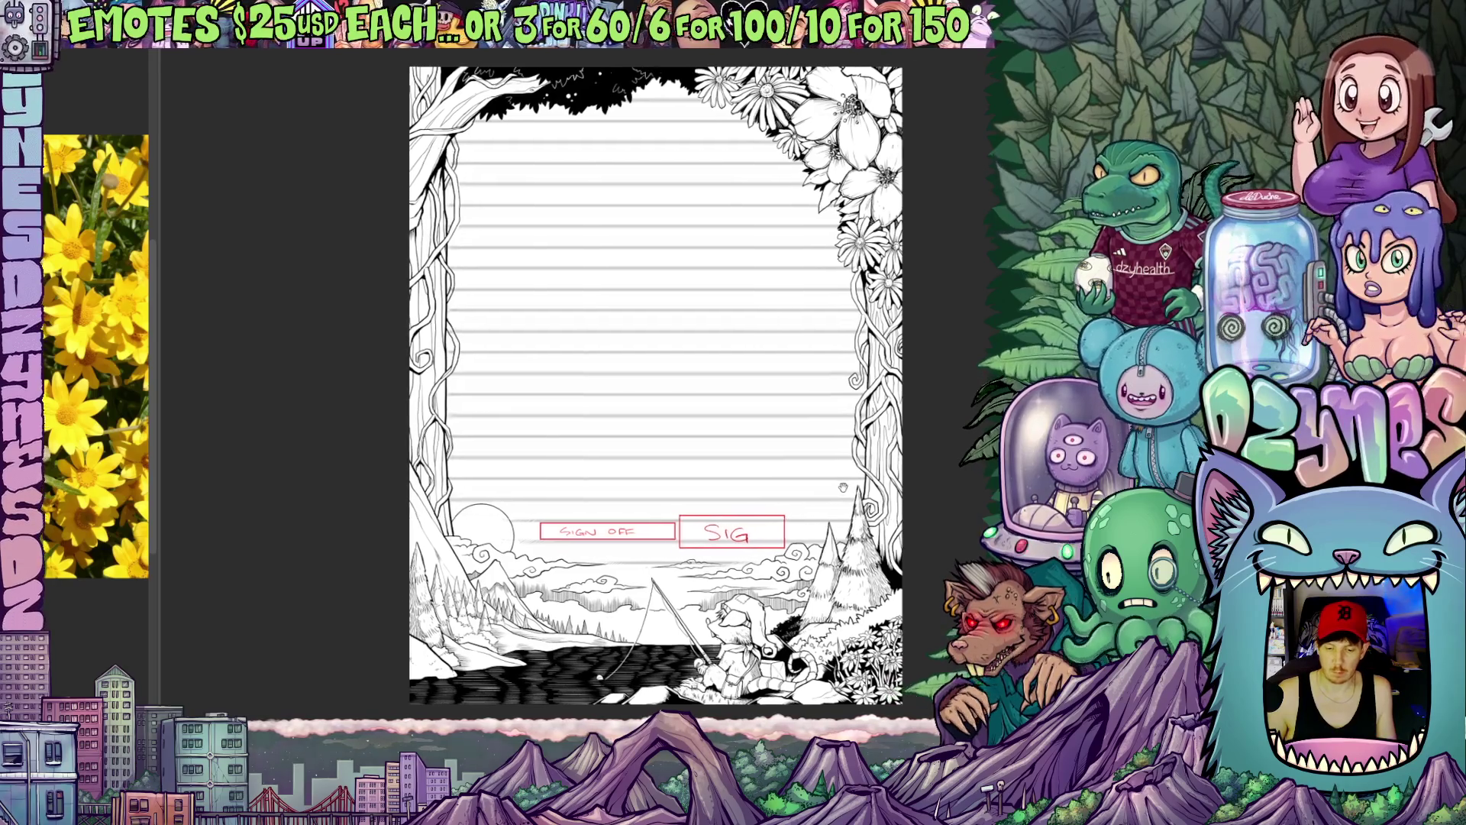
pyautogui.moveTo(861, 483); pyautogui.dragTo(789, 490)
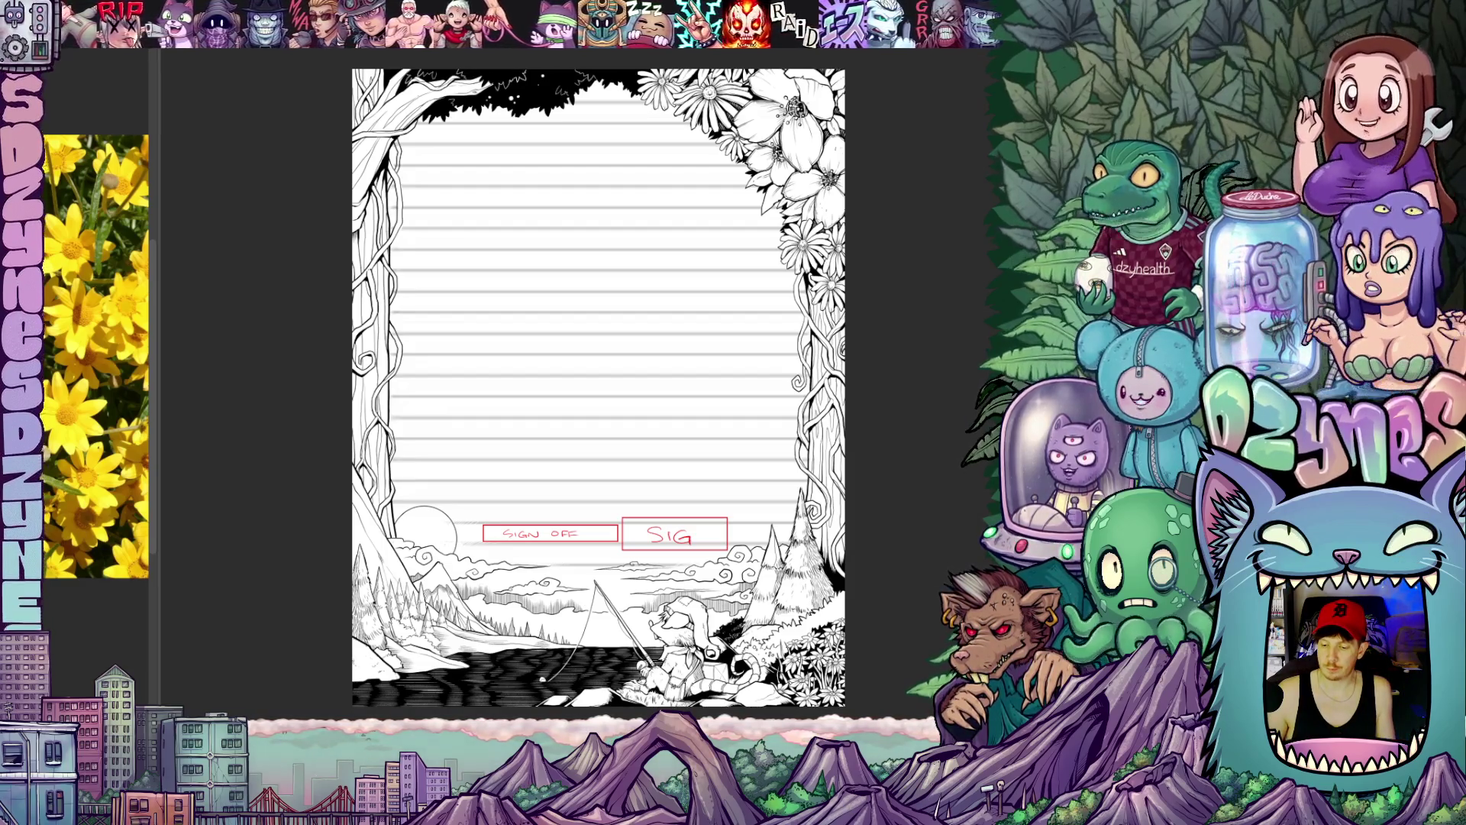
pyautogui.scroll(4, 595, 378)
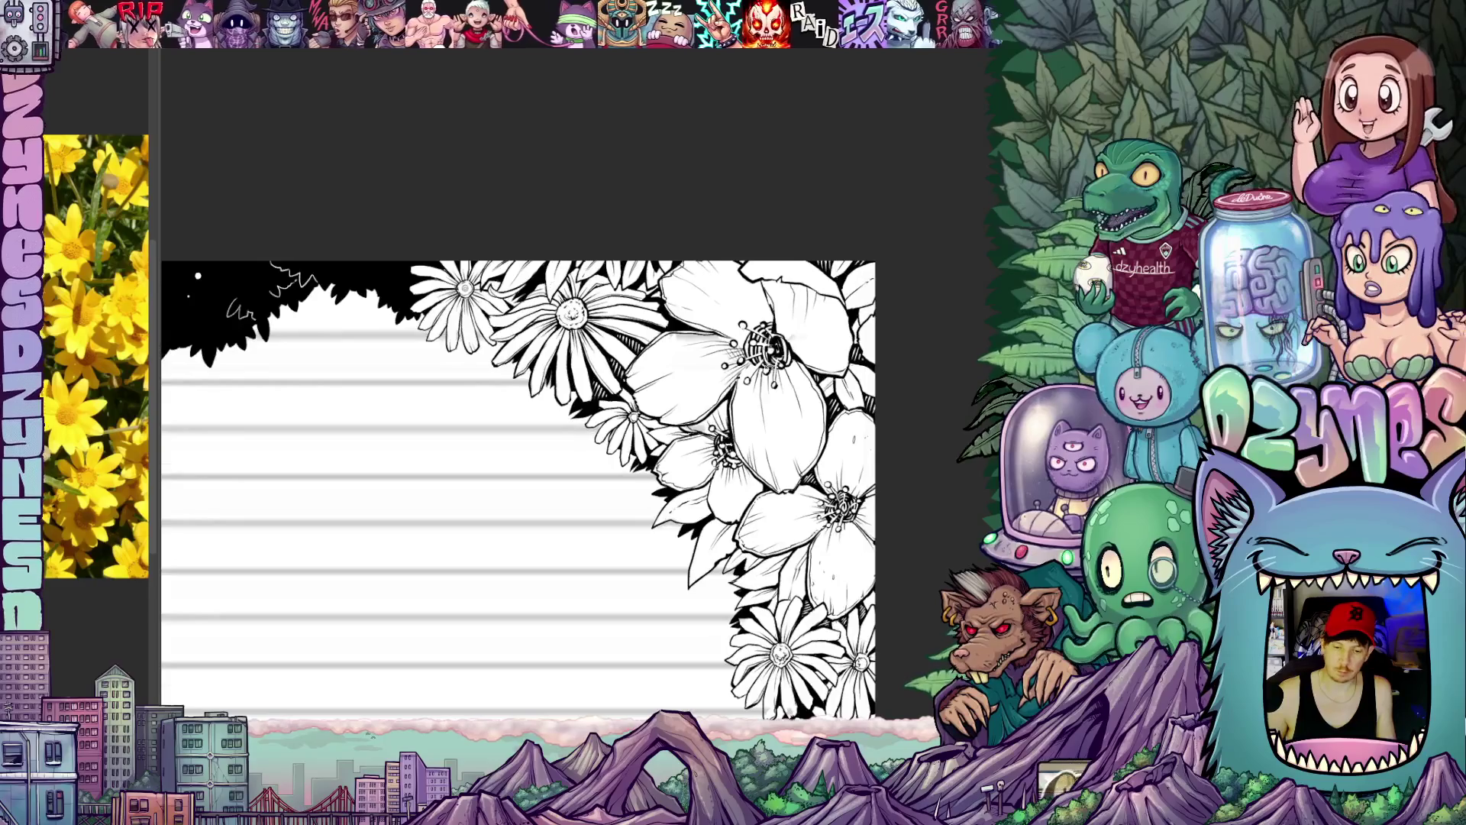
# Step: Rotate the flower-corner view with the R shortcut and tilt it back and forth
pyautogui.press('r')
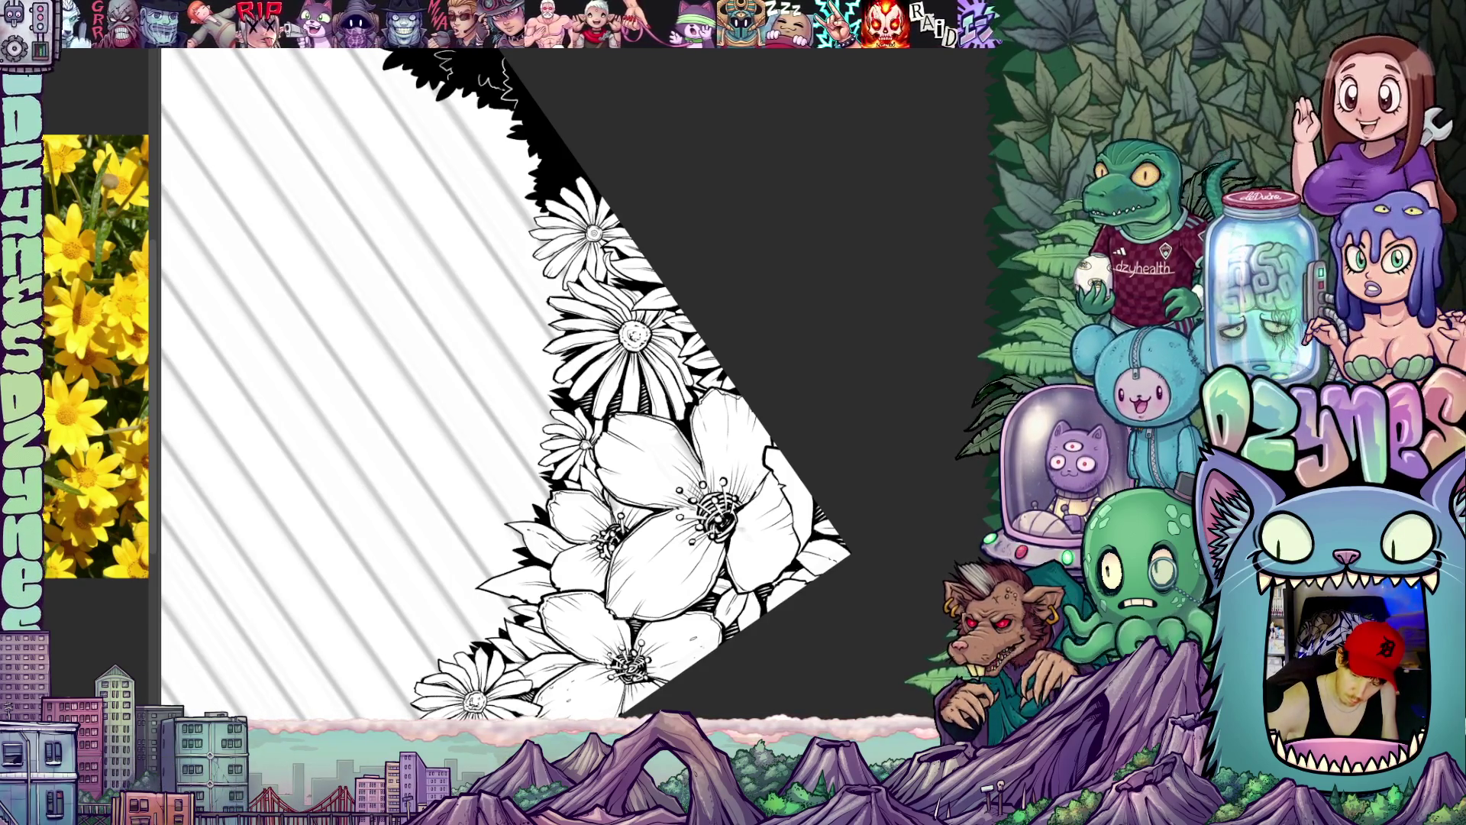
pyautogui.press('r')
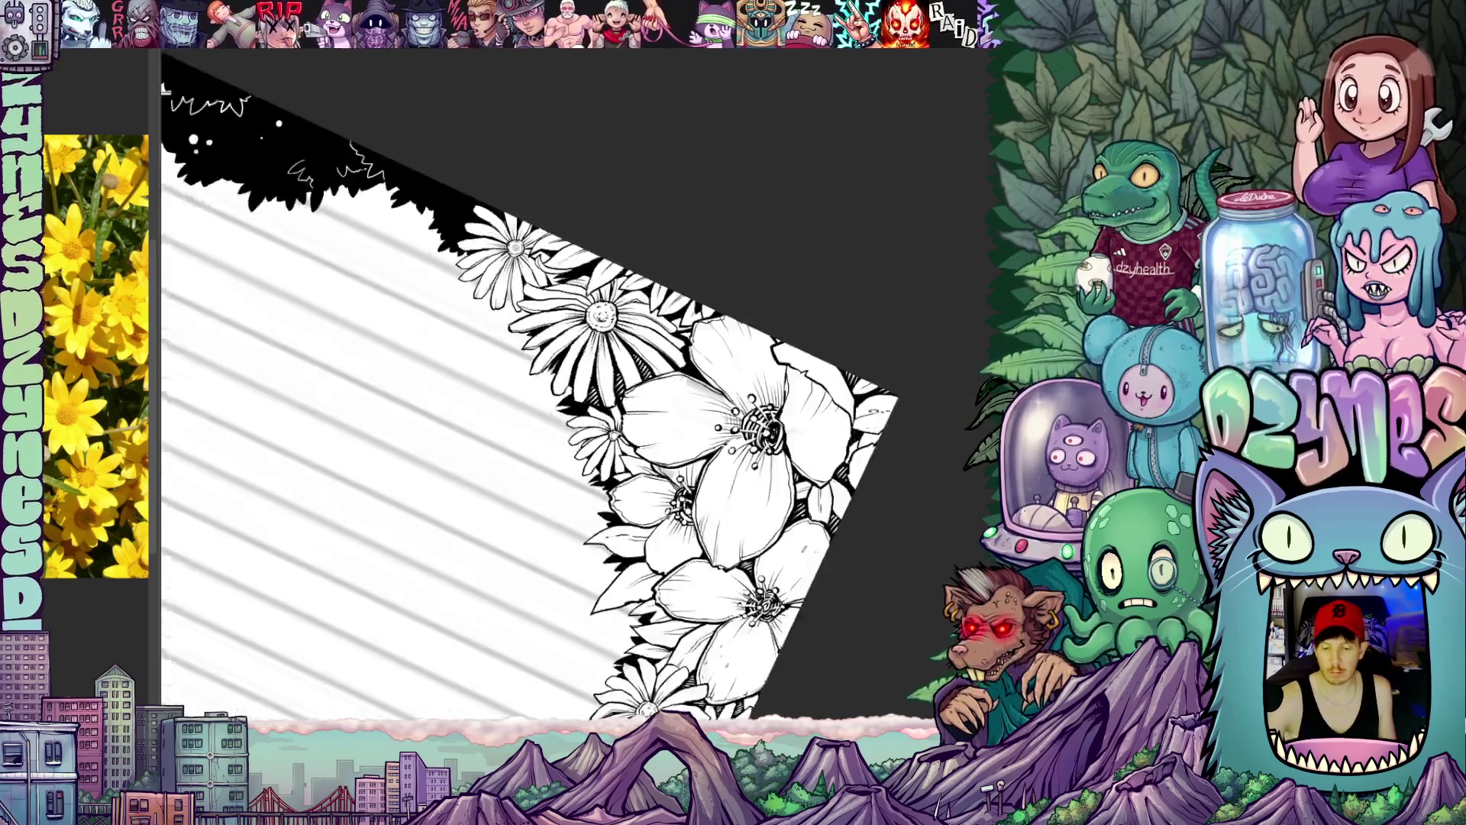
pyautogui.moveTo(515, 401); pyautogui.dragTo(498, 465)
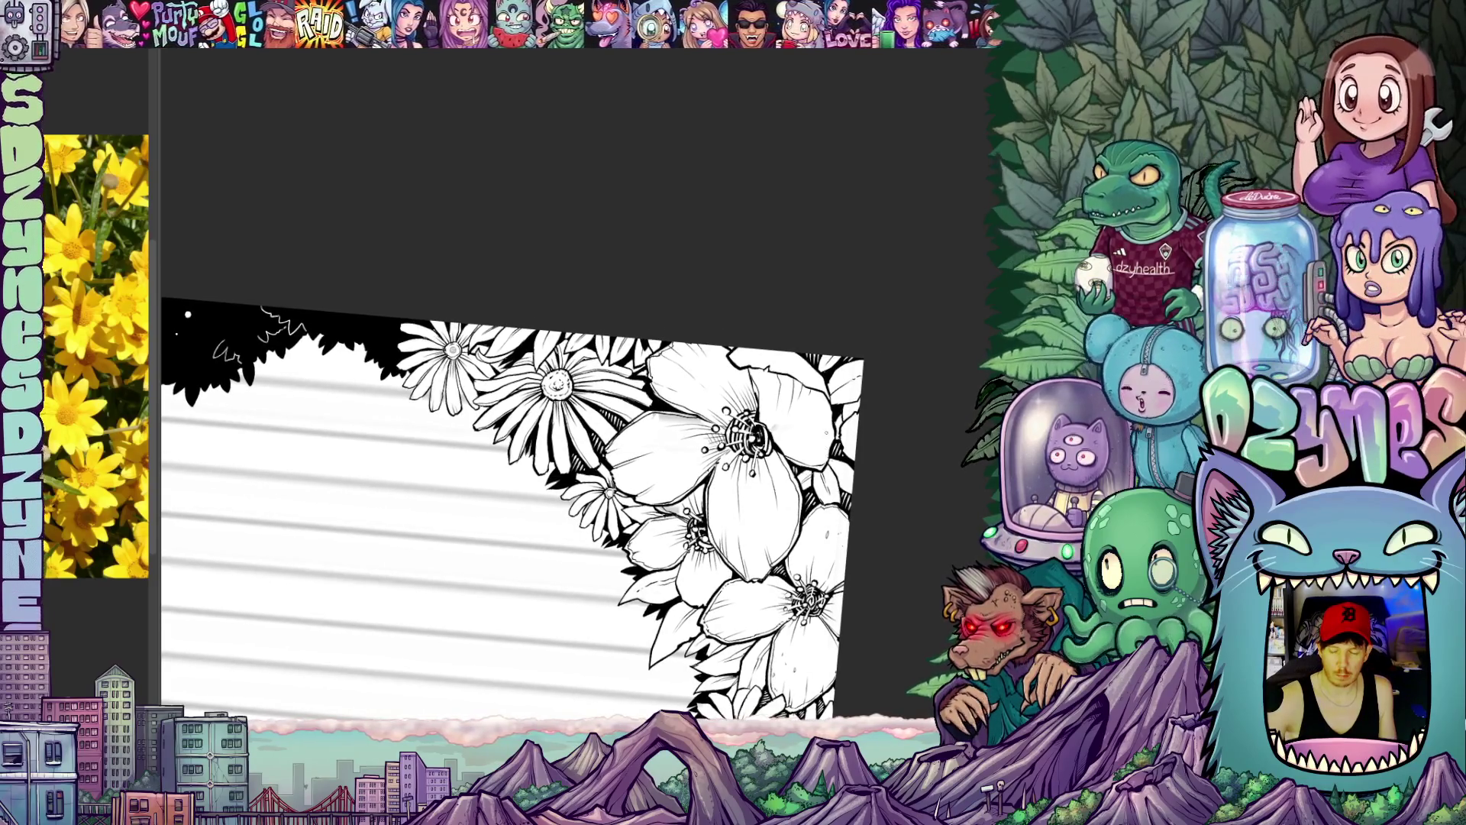
pyautogui.moveTo(515, 458)
pyautogui.mouseDown()
pyautogui.moveTo(538, 527)
pyautogui.moveTo(516, 551)
pyautogui.mouseUp()
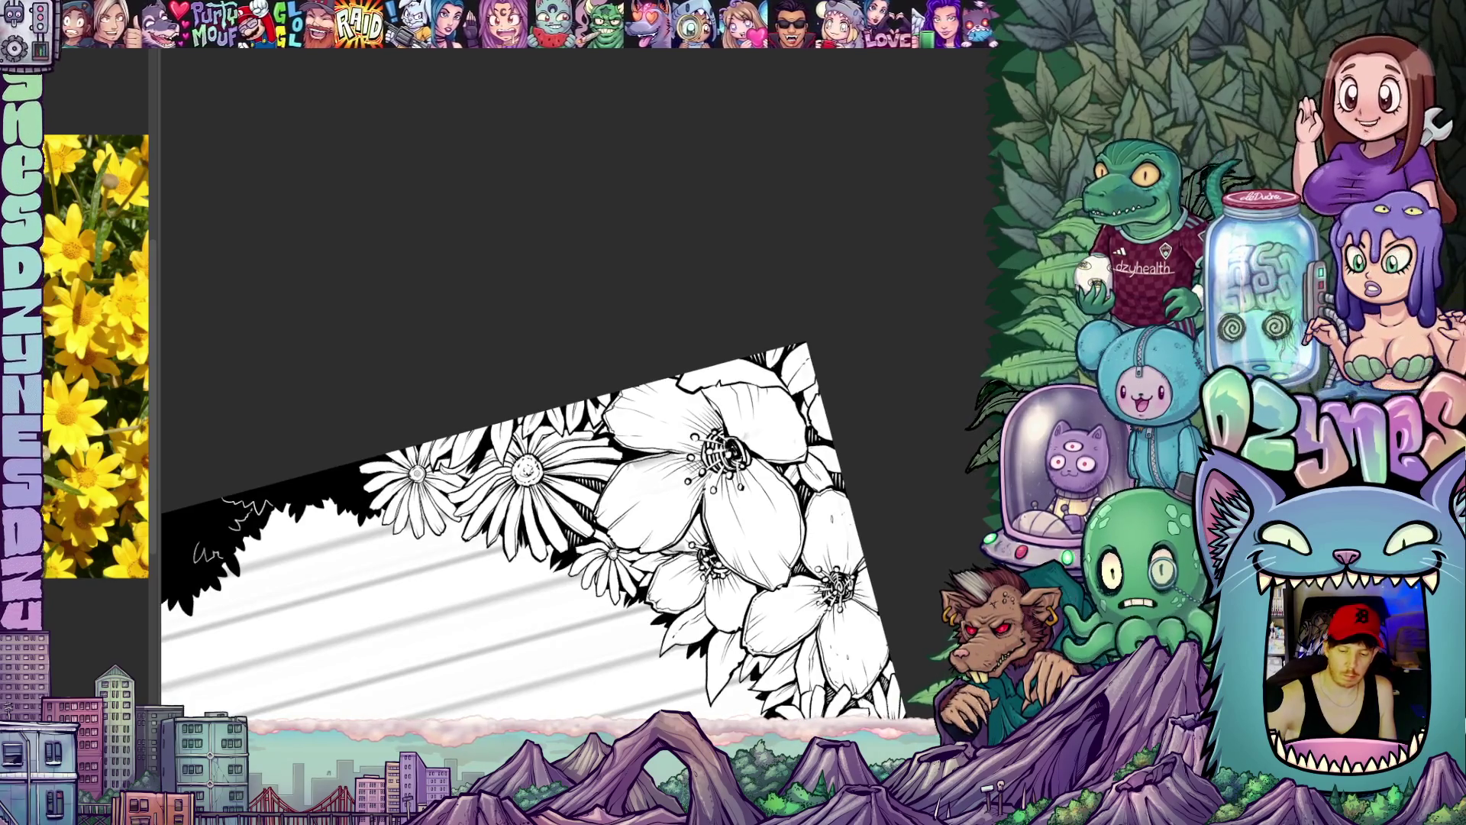
pyautogui.moveTo(745, 515); pyautogui.dragTo(799, 590)
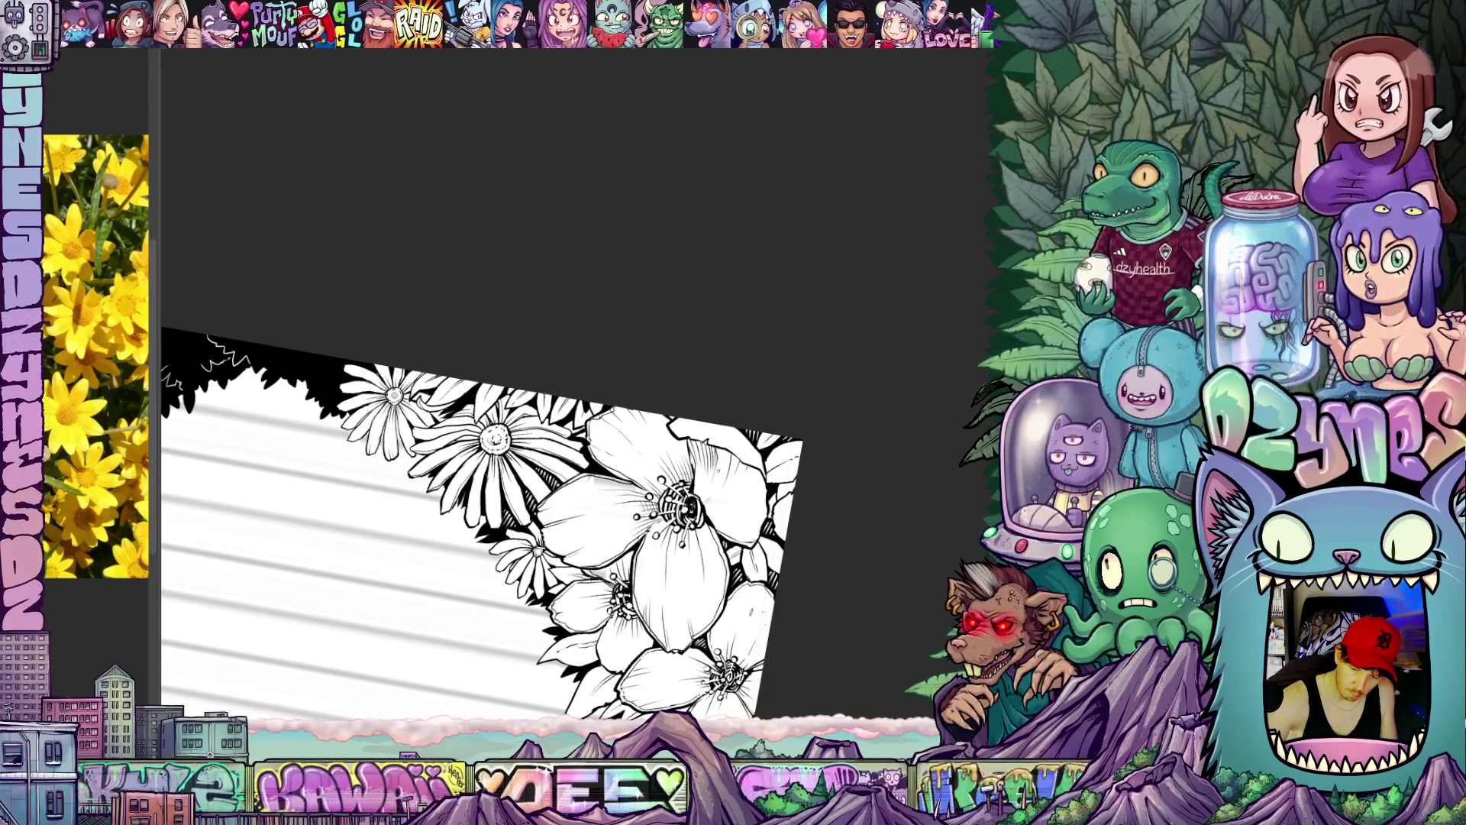
# Step: Reposition the tilted flowers, bring the full page back, then look closer at the right-side flowers and vines
pyautogui.moveTo(824, 532); pyautogui.dragTo(849, 567)
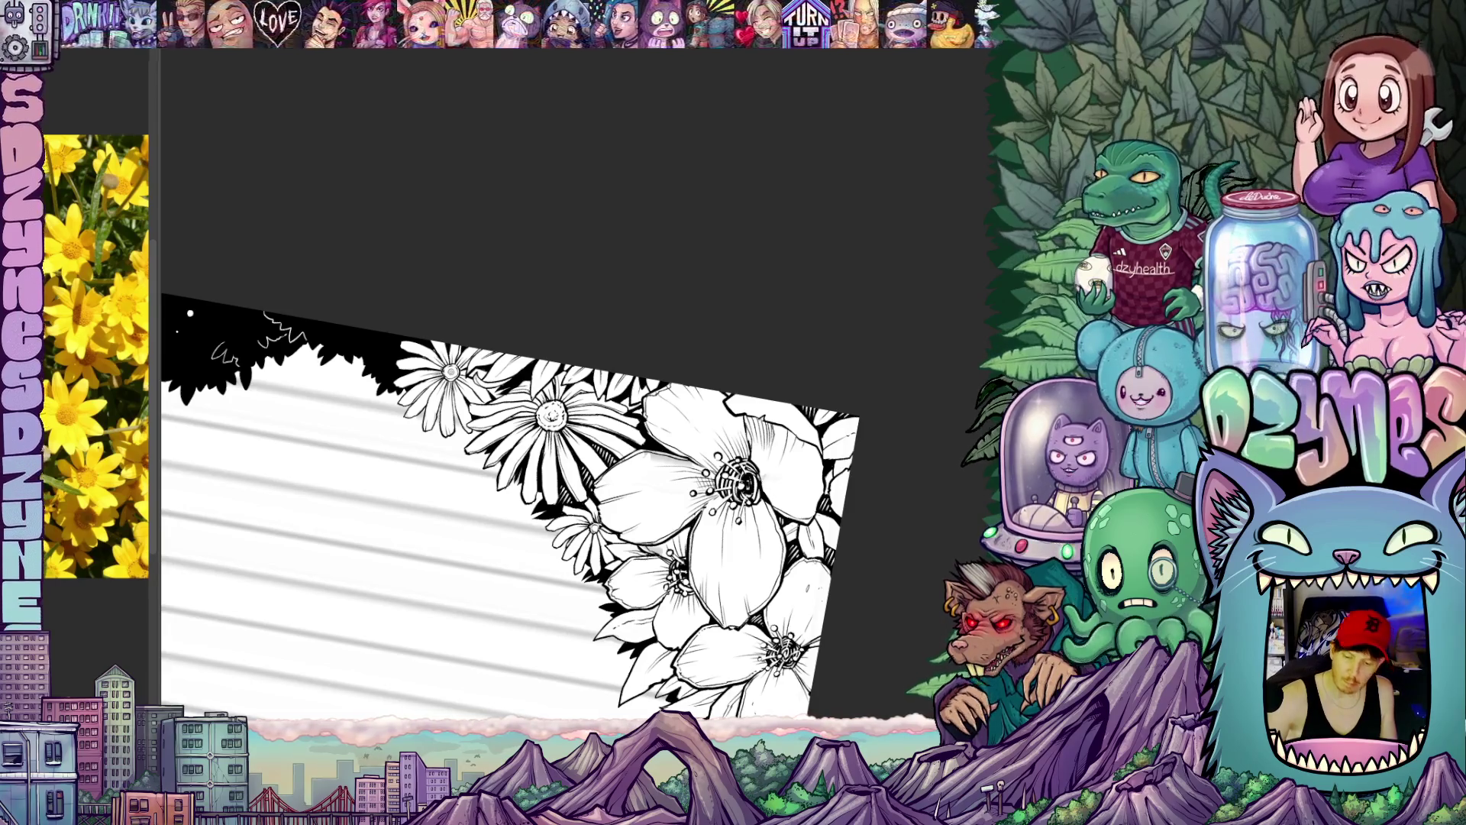
pyautogui.moveTo(687, 516); pyautogui.dragTo(687, 287)
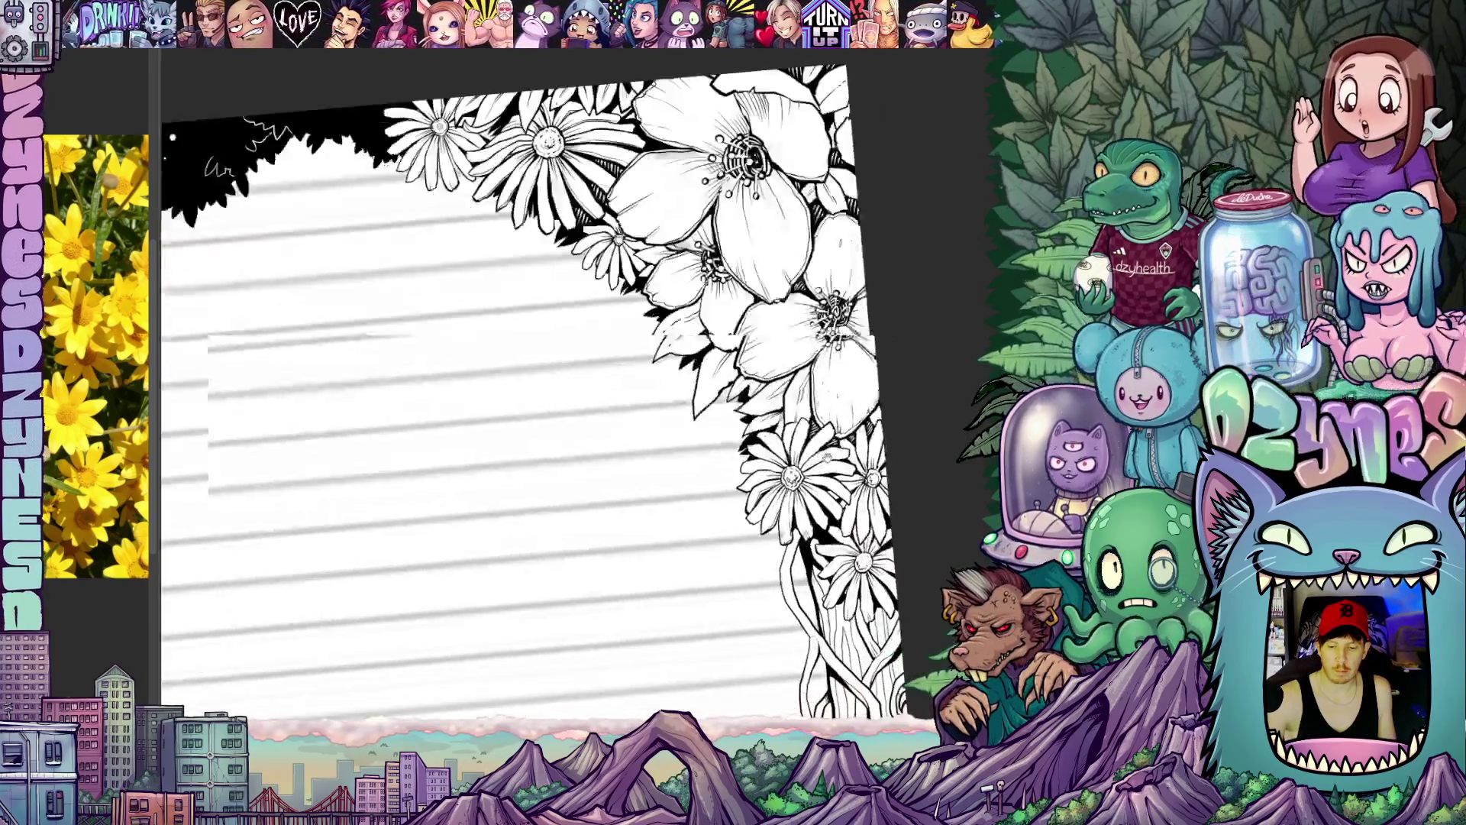
pyautogui.moveTo(687, 343); pyautogui.dragTo(630, 401)
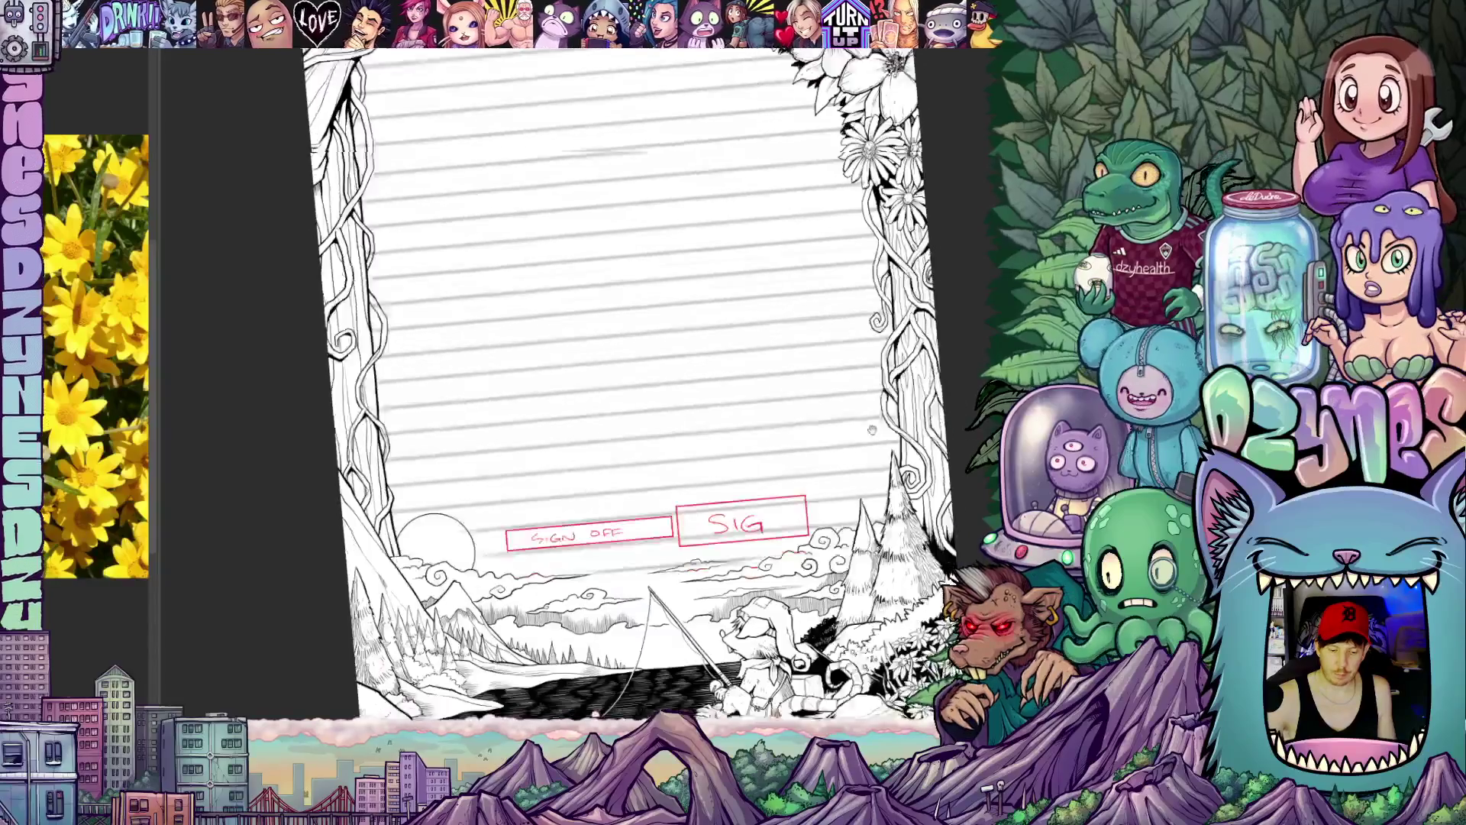
pyautogui.moveTo(688, 343)
pyautogui.mouseDown()
pyautogui.moveTo(918, 504)
pyautogui.moveTo(930, 598)
pyautogui.moveTo(934, 512)
pyautogui.mouseUp()
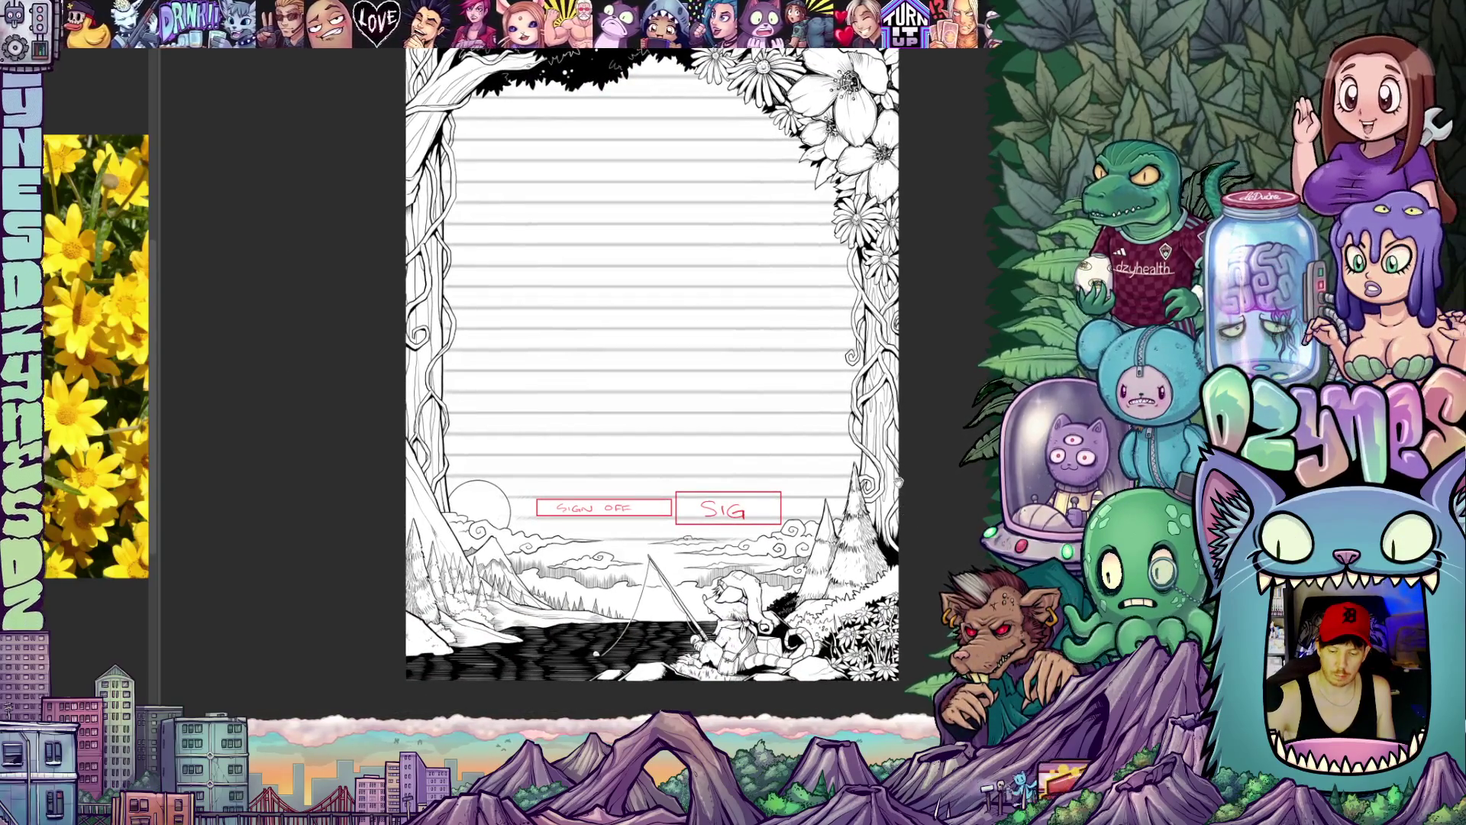
pyautogui.moveTo(934, 513)
pyautogui.mouseDown()
pyautogui.moveTo(868, 527)
pyautogui.moveTo(899, 520)
pyautogui.moveTo(905, 566)
pyautogui.mouseUp()
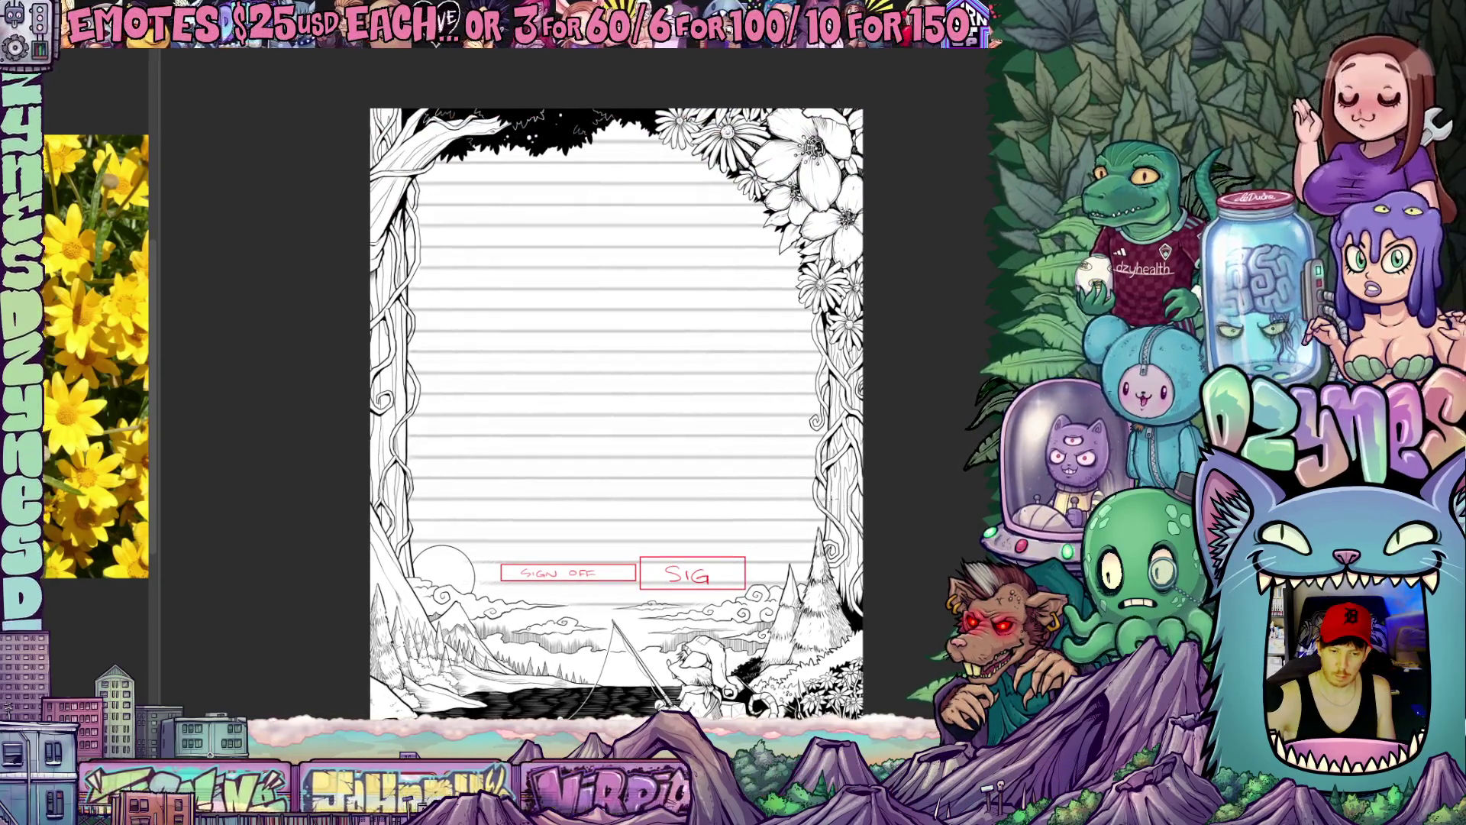
pyautogui.scroll(3, 773, 521)
pyautogui.moveTo(762, 533)
pyautogui.mouseDown()
pyautogui.moveTo(786, 536)
pyautogui.moveTo(814, 573)
pyautogui.moveTo(821, 557)
pyautogui.mouseUp()
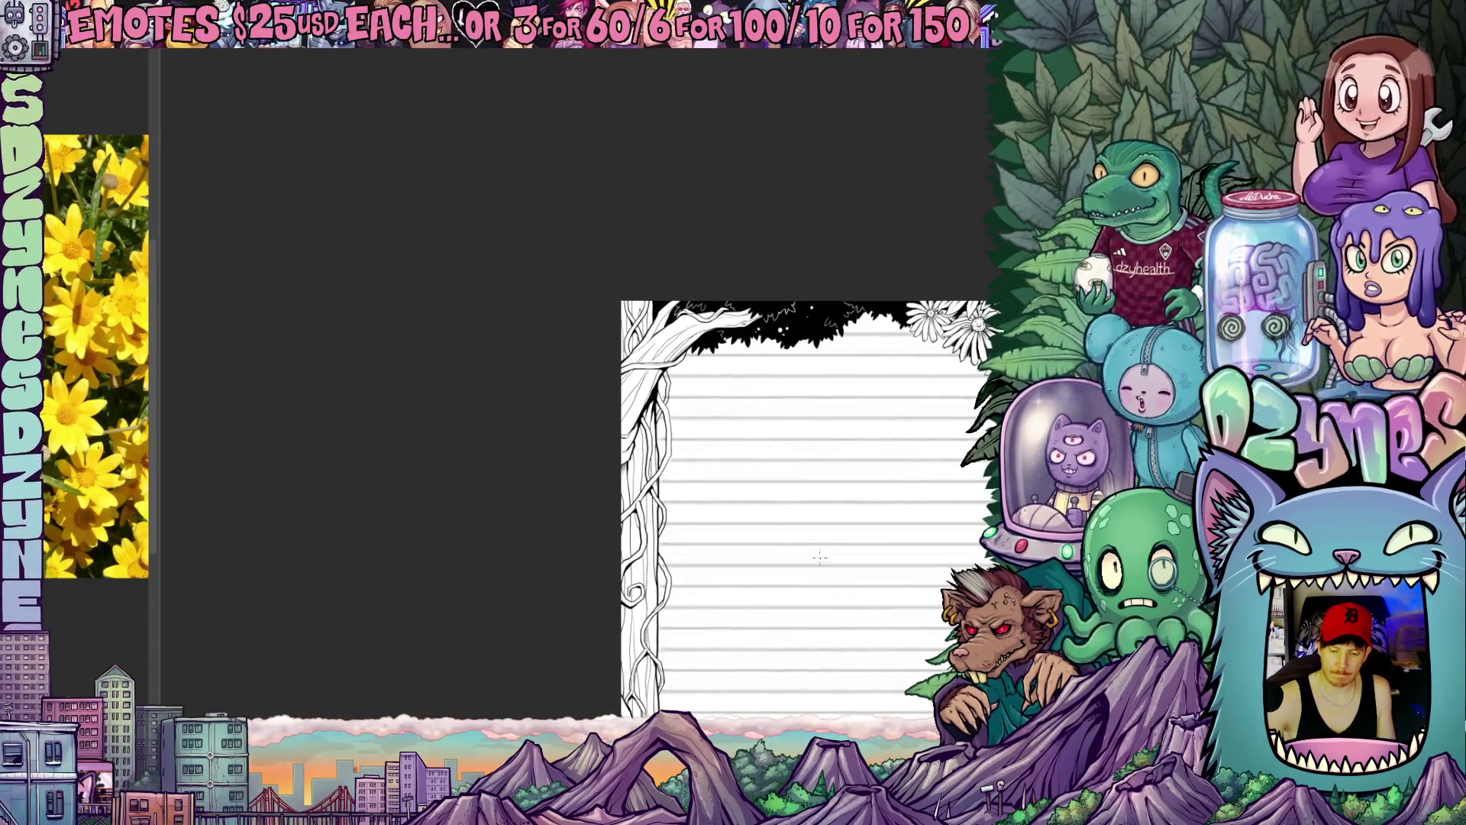
pyautogui.scroll(3, 949, 387)
pyautogui.scroll(2, 949, 387)
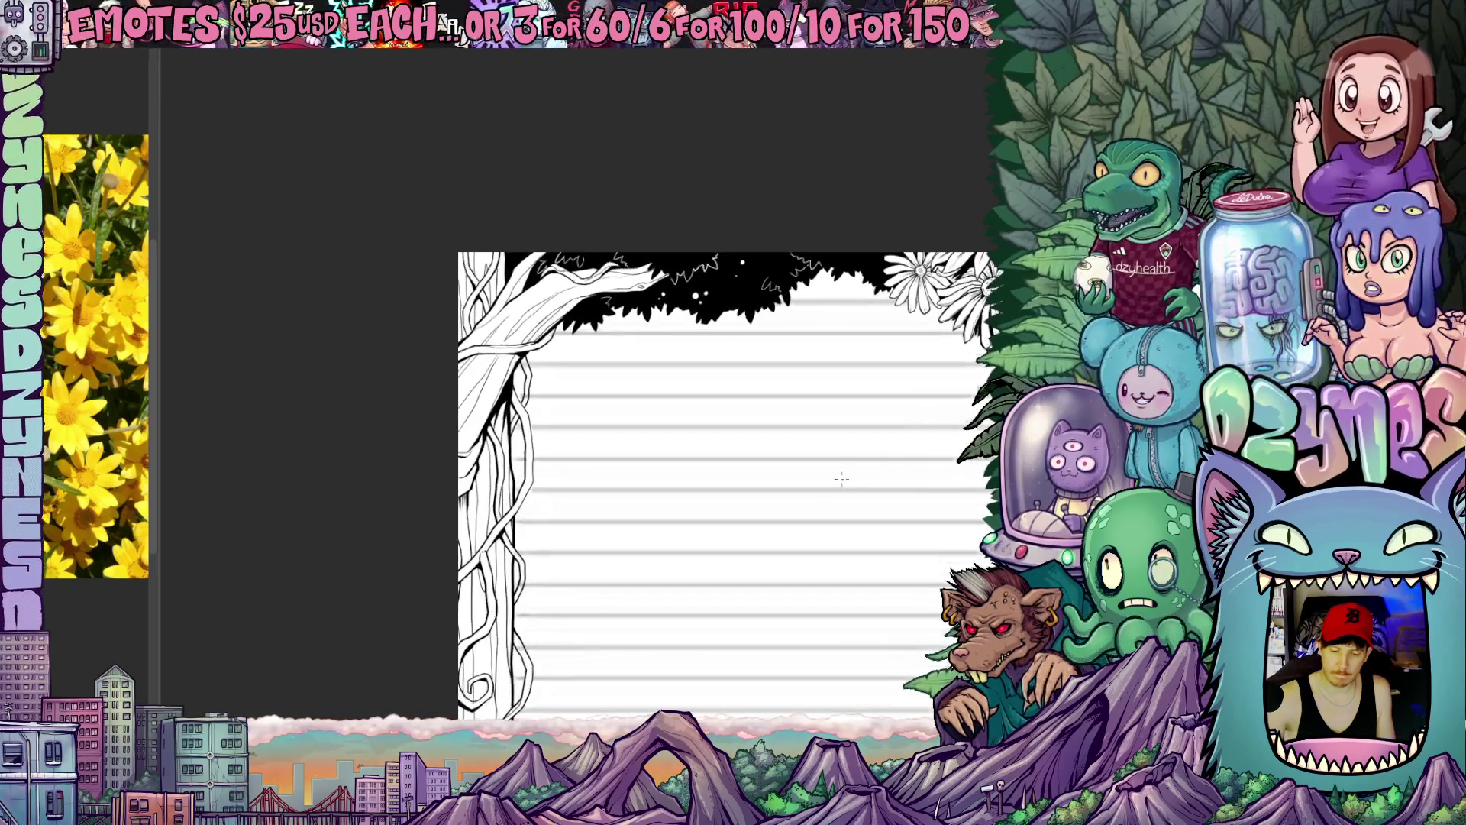
pyautogui.scroll(2, 948, 387)
pyautogui.scroll(-2, 948, 388)
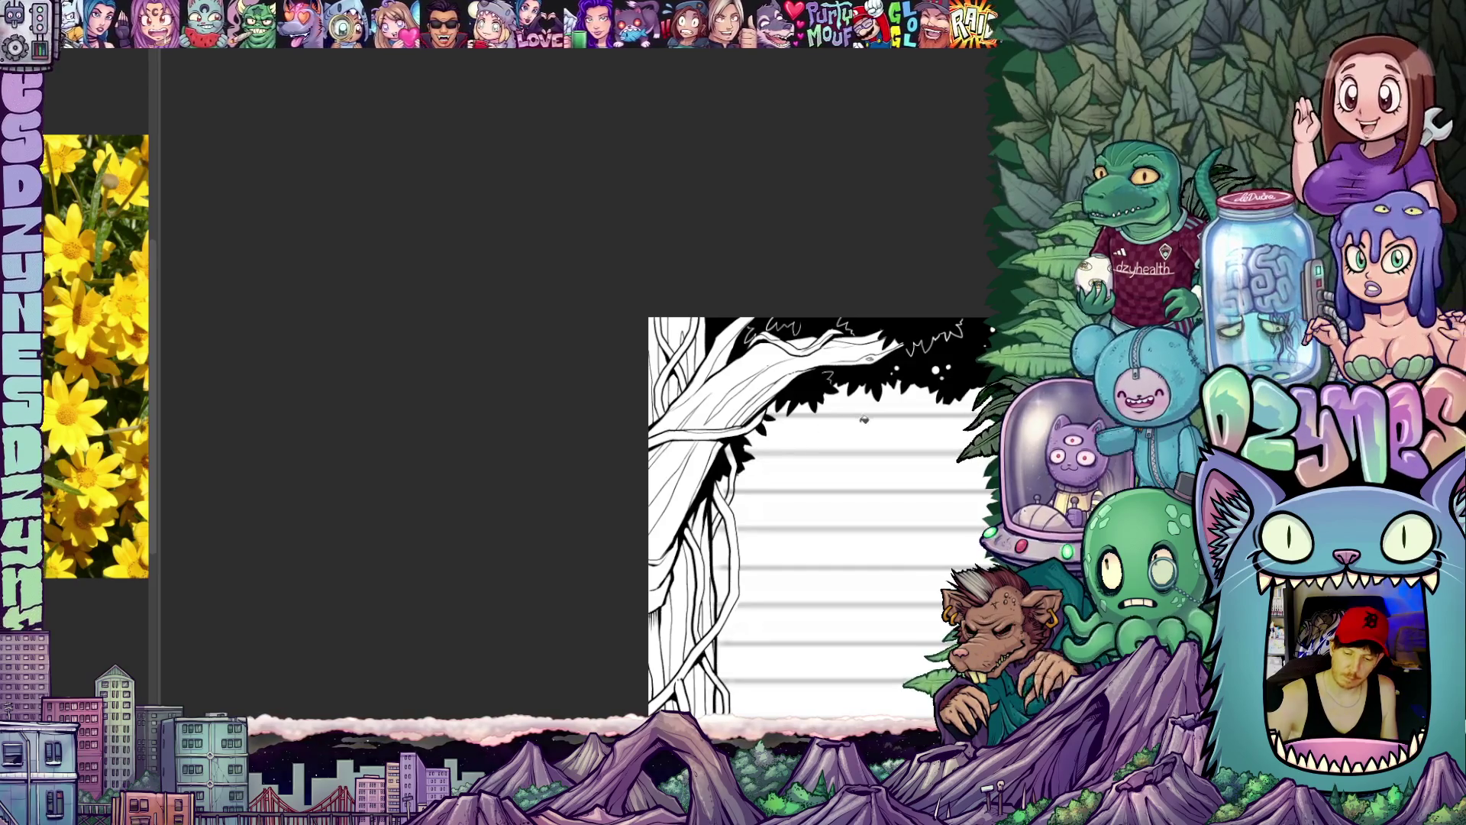
pyautogui.scroll(-3, 874, 514)
pyautogui.moveTo(874, 515); pyautogui.dragTo(738, 418)
pyautogui.scroll(-2, 787, 470)
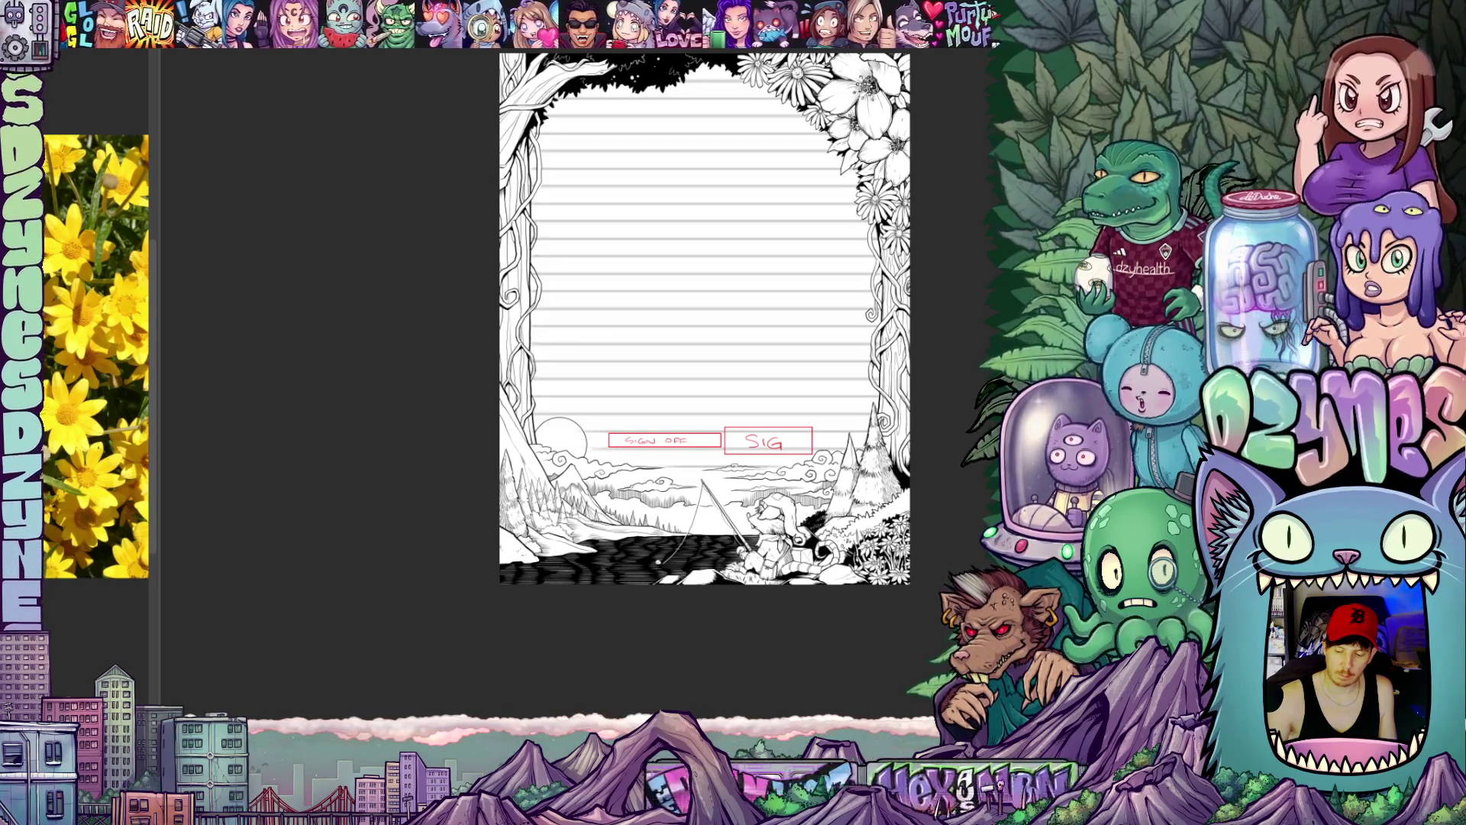
pyautogui.scroll(2, 687, 344)
pyautogui.scroll(4, 688, 401)
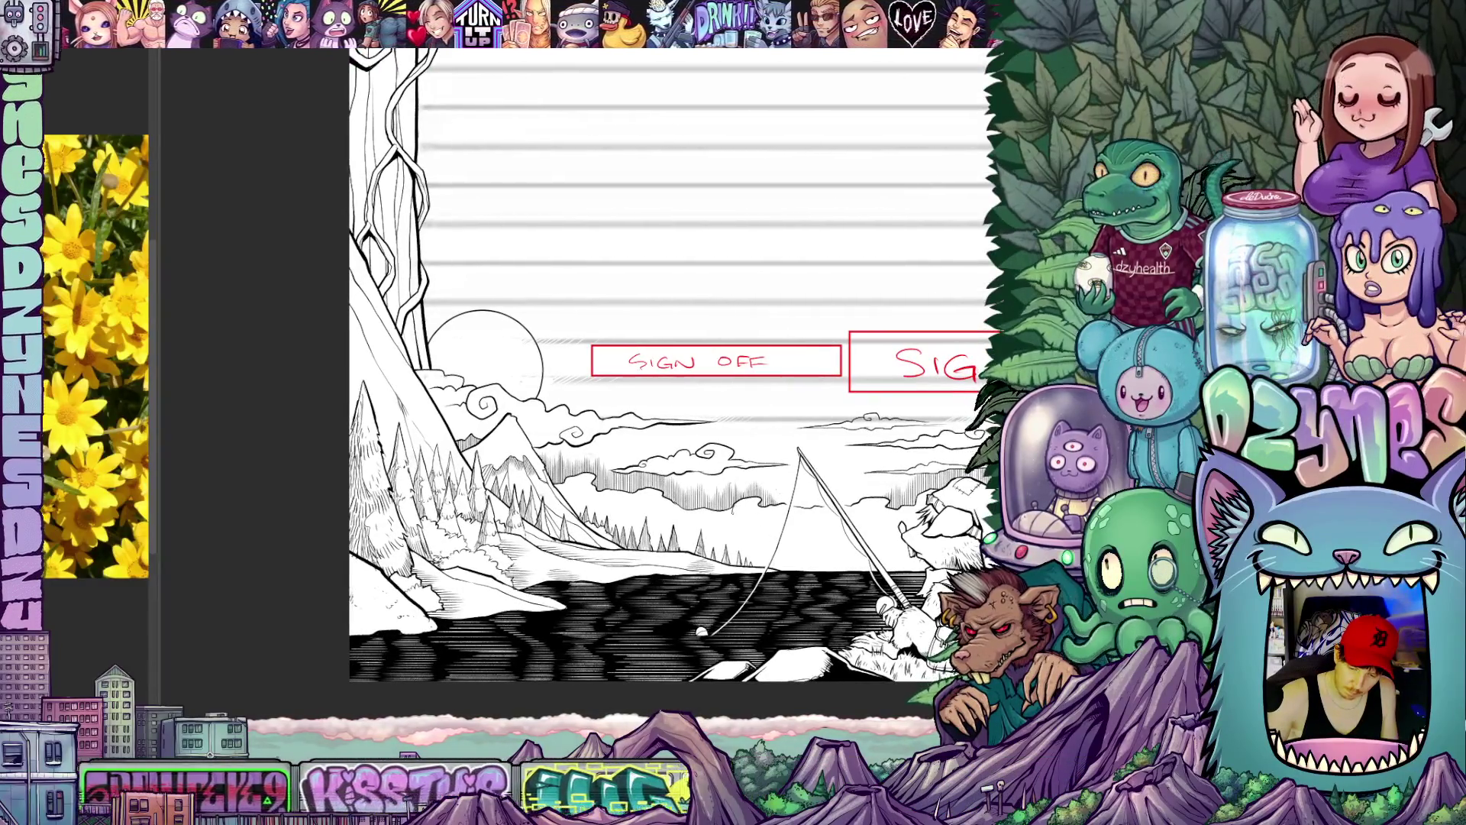
# Step: Tilt and pan the view around the fishing landscape, then rotate the page back to level
pyautogui.press('r')
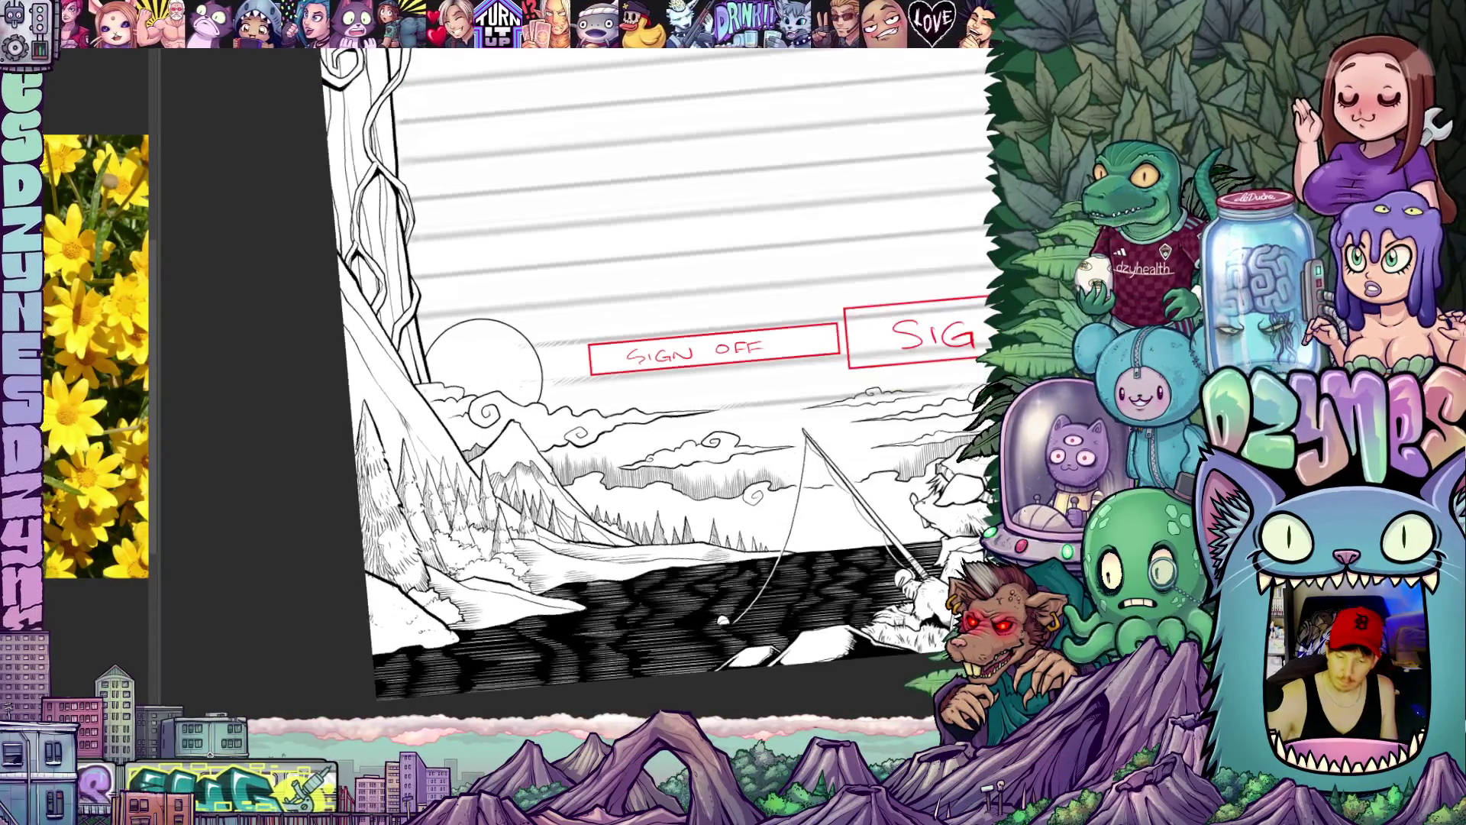
pyautogui.moveTo(641, 401); pyautogui.dragTo(717, 395)
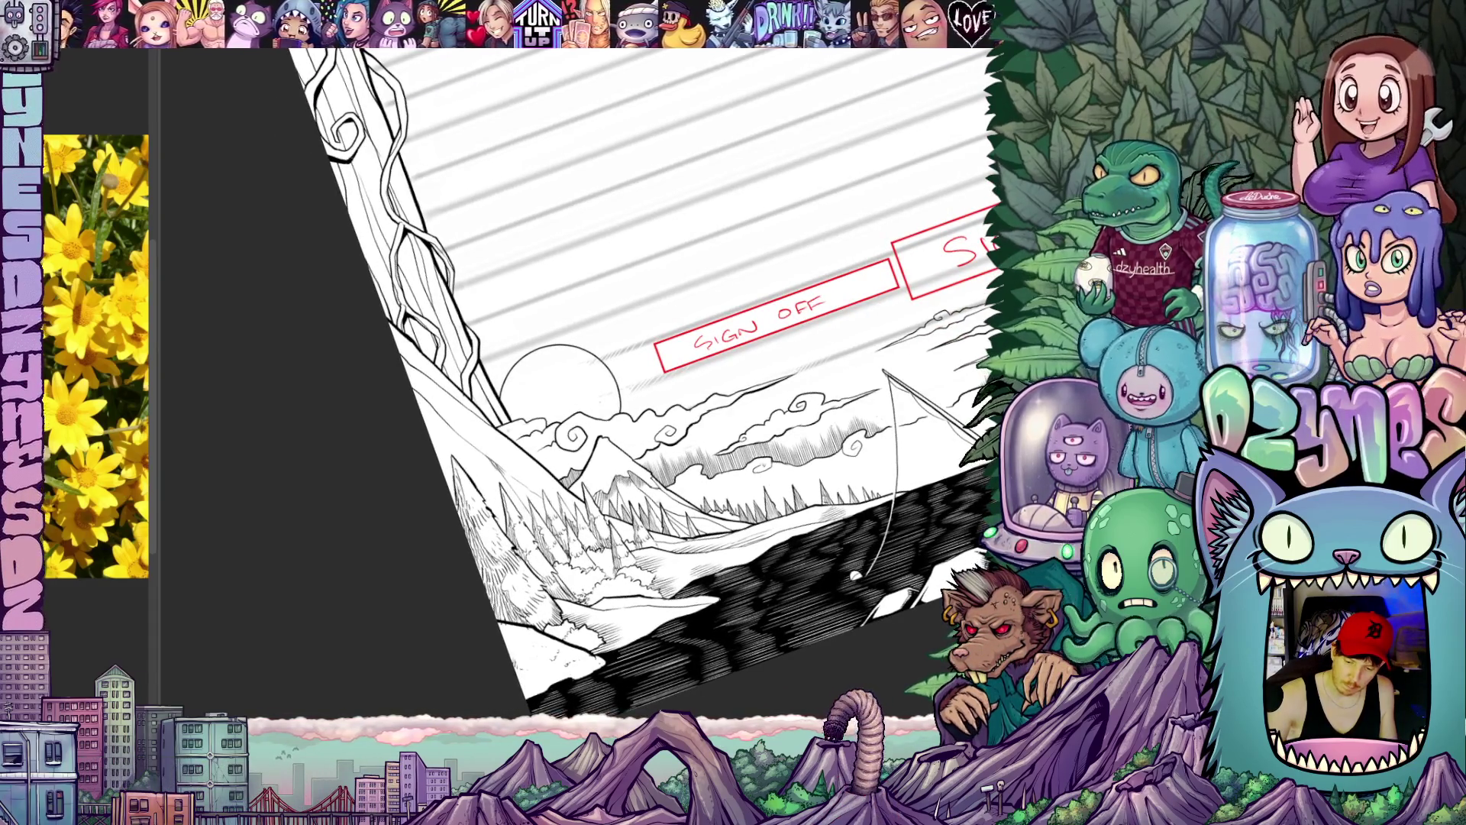
pyautogui.moveTo(802, 539)
pyautogui.mouseDown()
pyautogui.moveTo(770, 505)
pyautogui.moveTo(579, 627)
pyautogui.moveTo(619, 619)
pyautogui.moveTo(458, 745)
pyautogui.mouseUp()
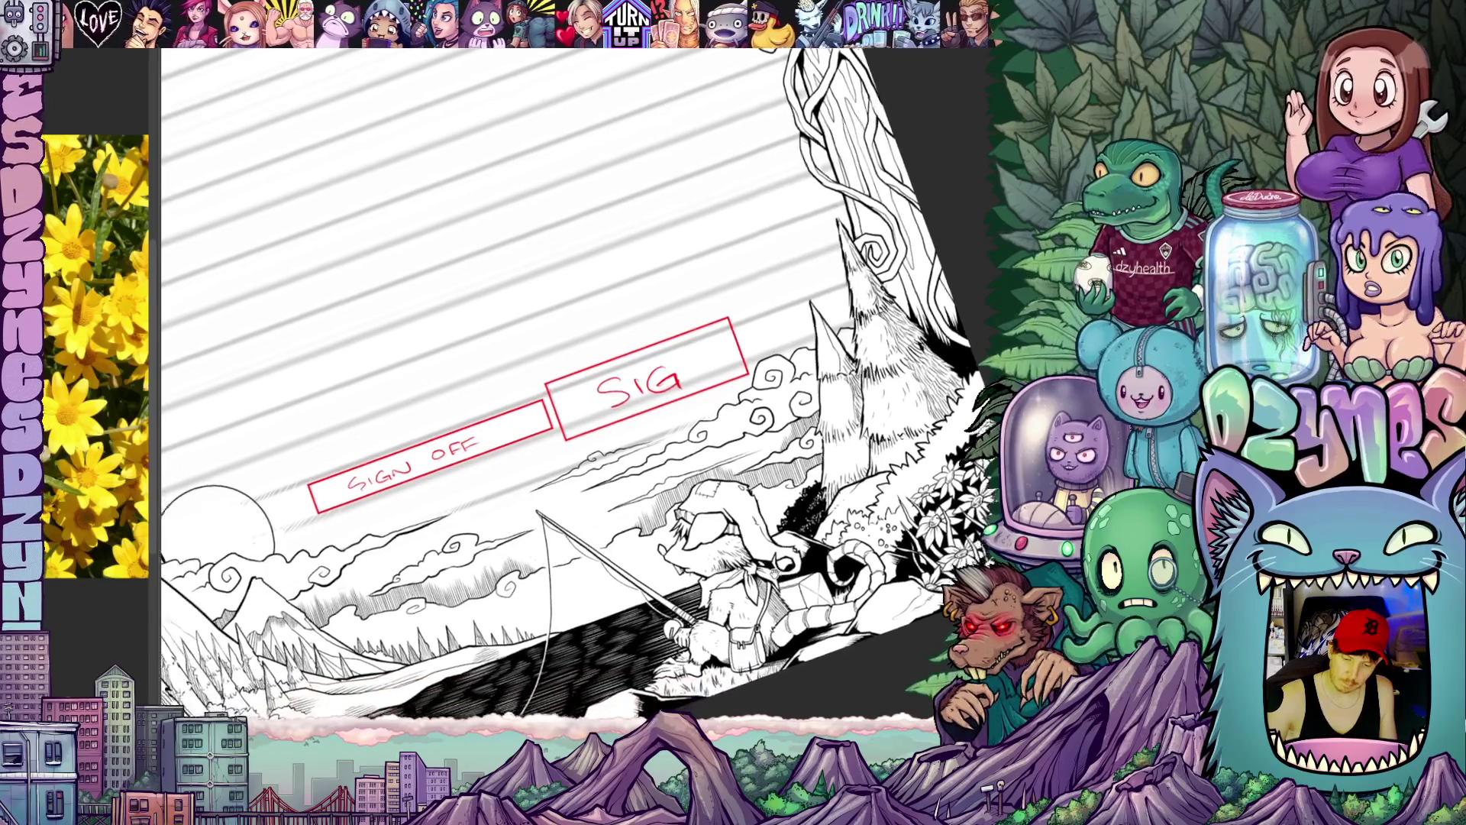
pyautogui.moveTo(572, 458); pyautogui.dragTo(802, 343)
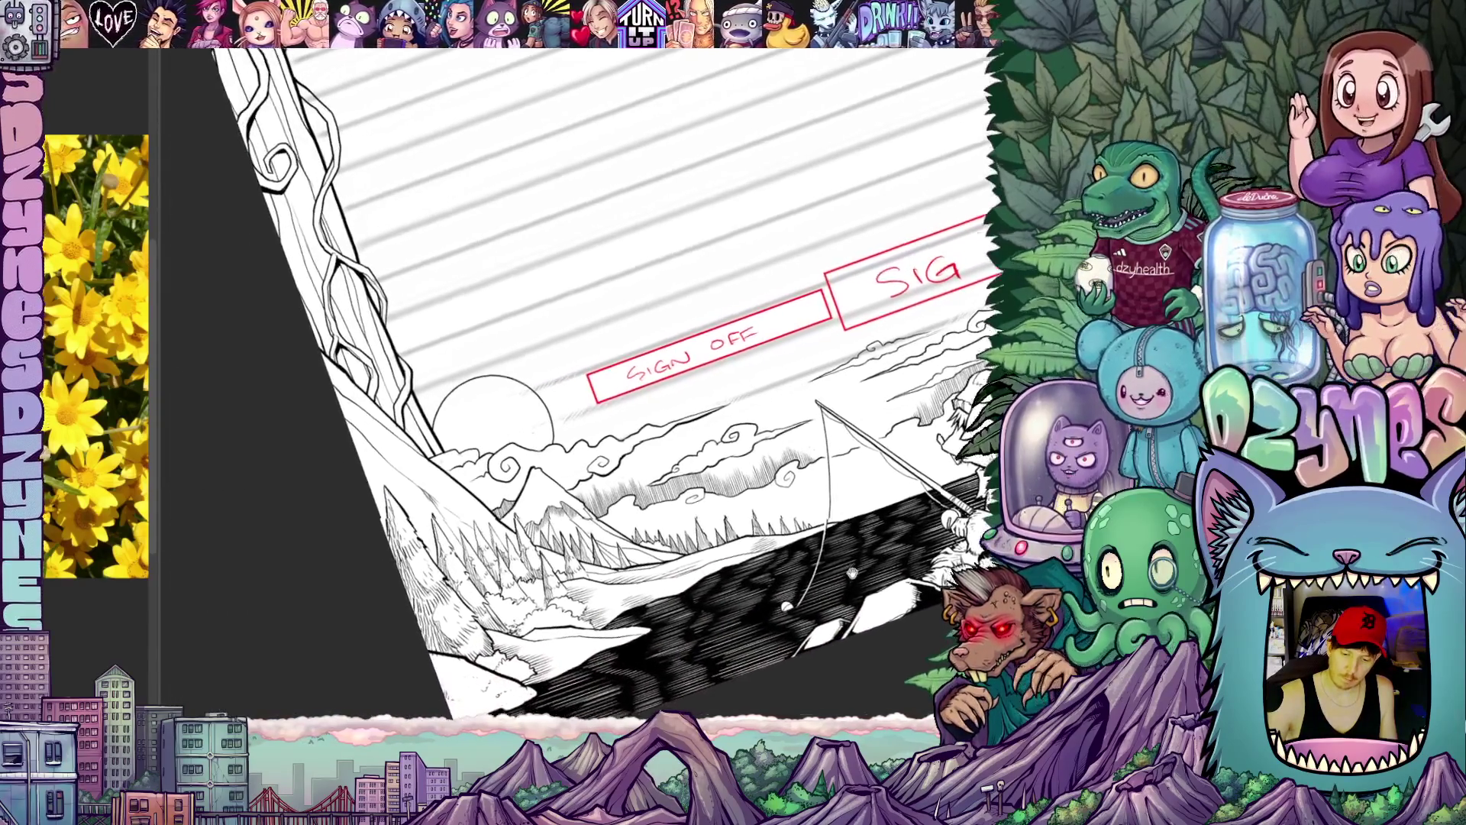
pyautogui.moveTo(791, 605); pyautogui.dragTo(802, 616)
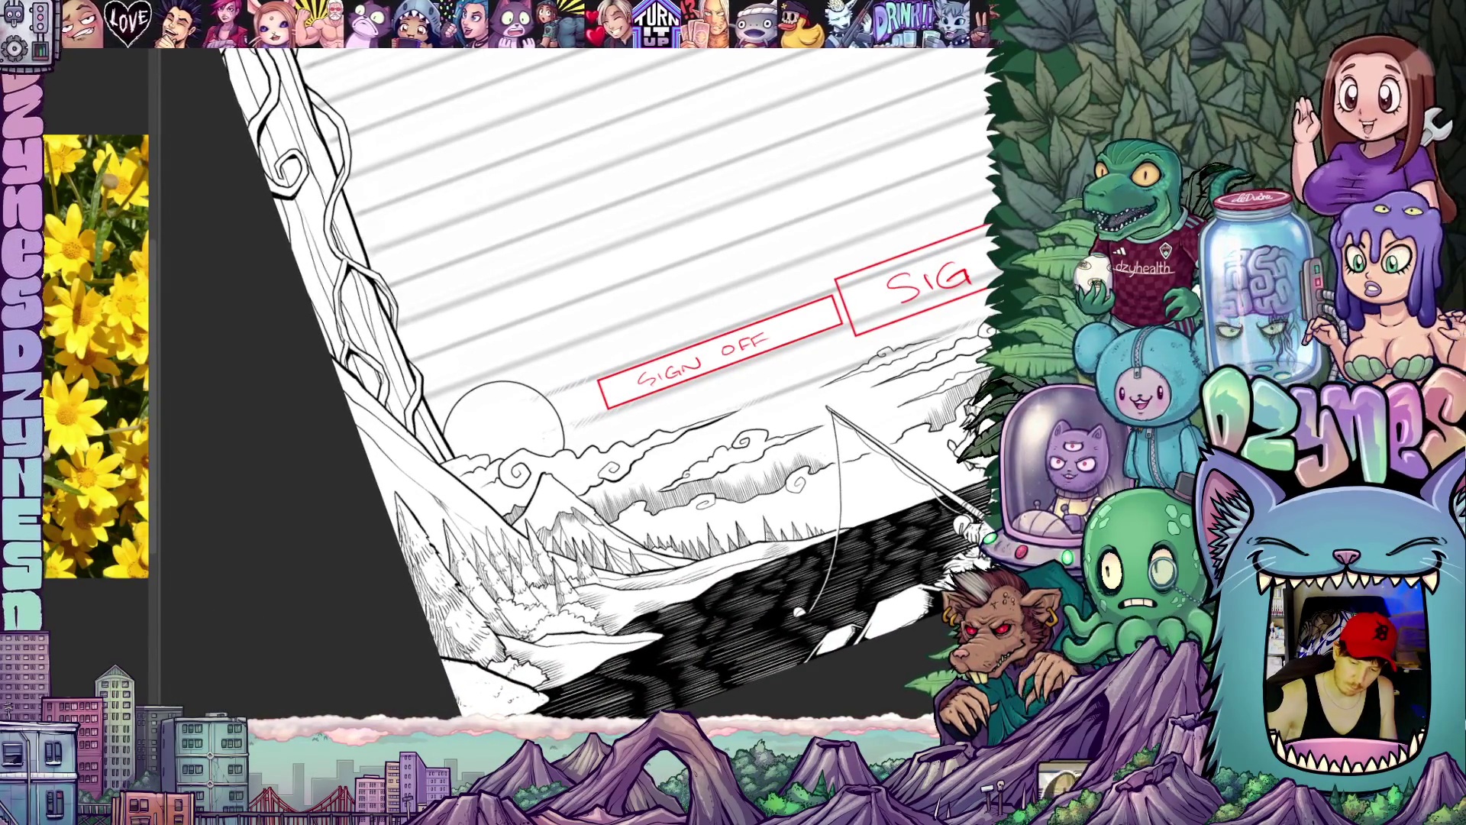
pyautogui.moveTo(799, 616)
pyautogui.mouseDown()
pyautogui.moveTo(717, 561)
pyautogui.moveTo(596, 632)
pyautogui.moveTo(659, 630)
pyautogui.mouseUp()
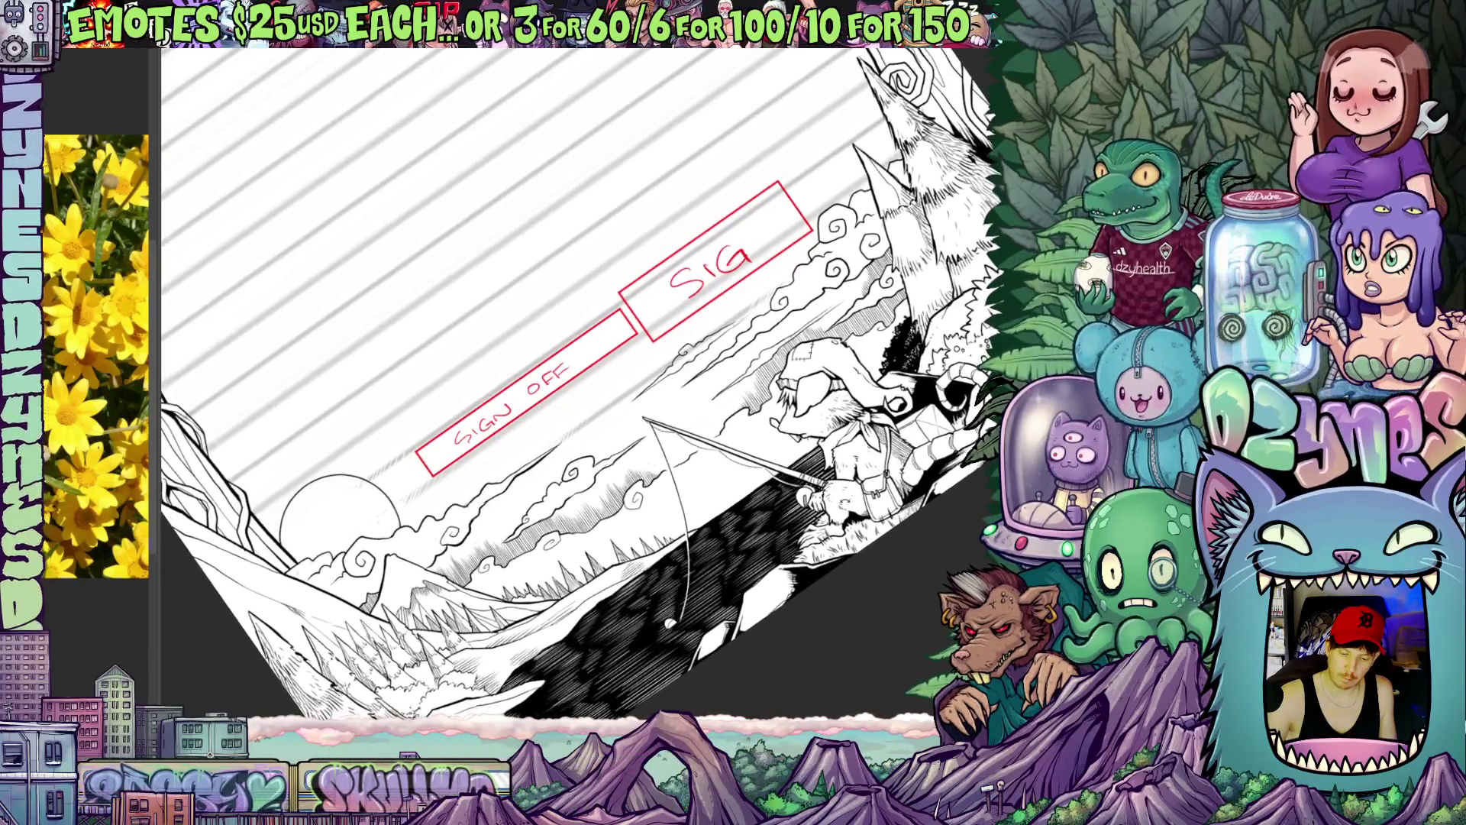
pyautogui.moveTo(779, 536); pyautogui.dragTo(562, 636)
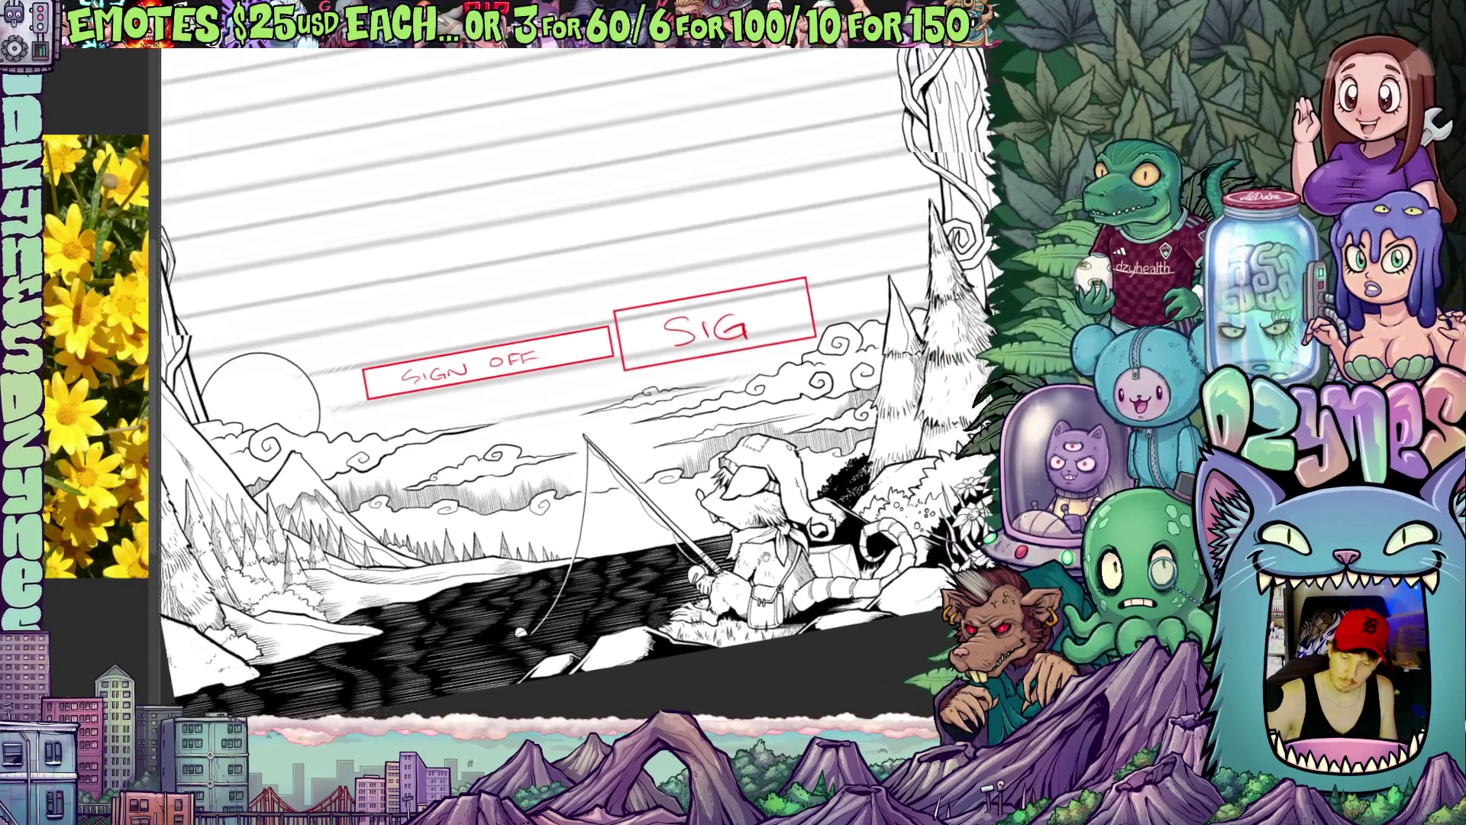
pyautogui.scroll(-3, 573, 379)
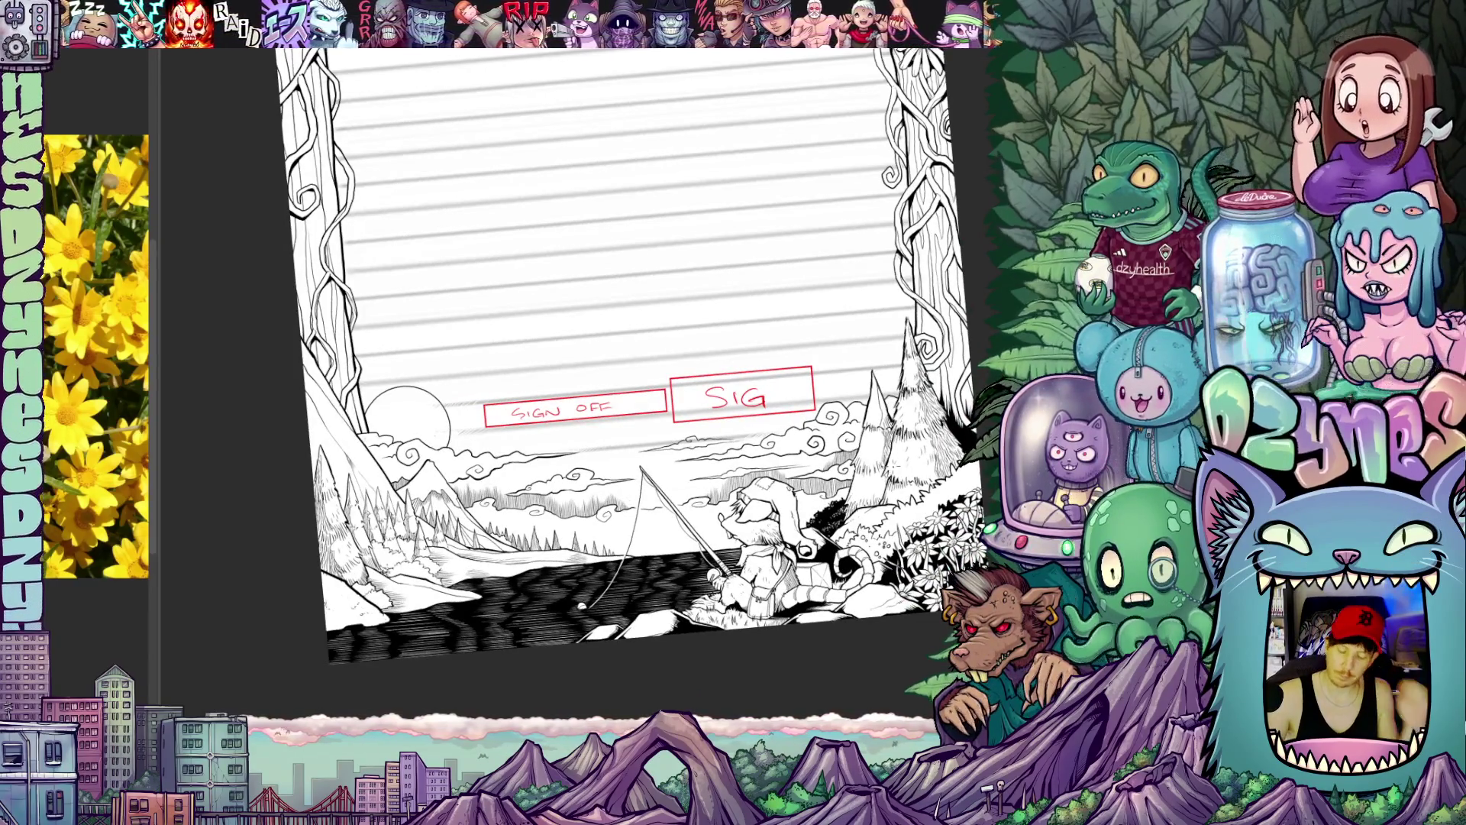
# Step: Pan toward the left tree and moon, then straighten and show the whole page with key 5
pyautogui.moveTo(459, 344)
pyautogui.mouseDown()
pyautogui.moveTo(836, 332)
pyautogui.moveTo(845, 350)
pyautogui.mouseUp()
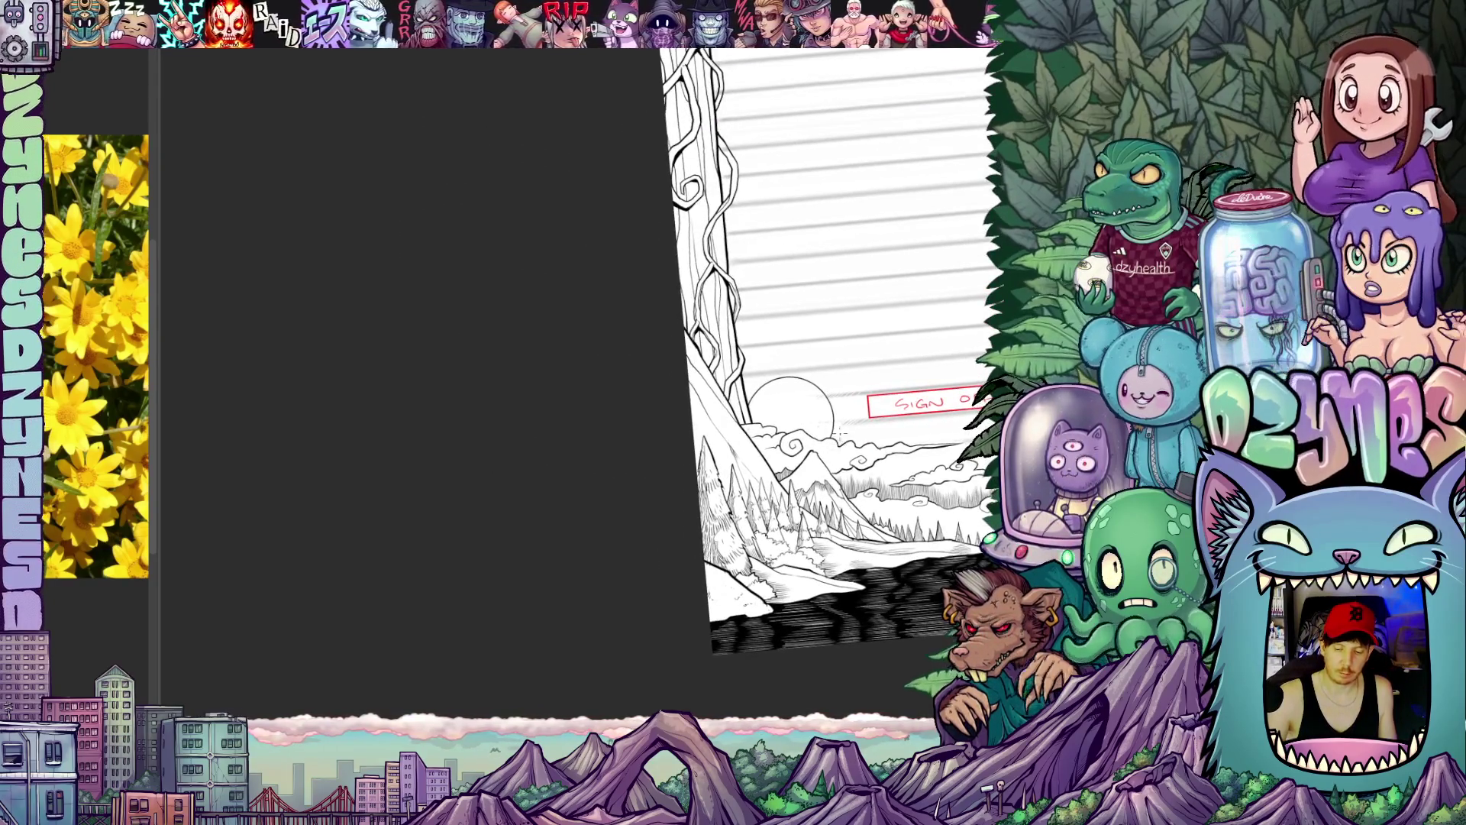
pyautogui.scroll(2, 745, 401)
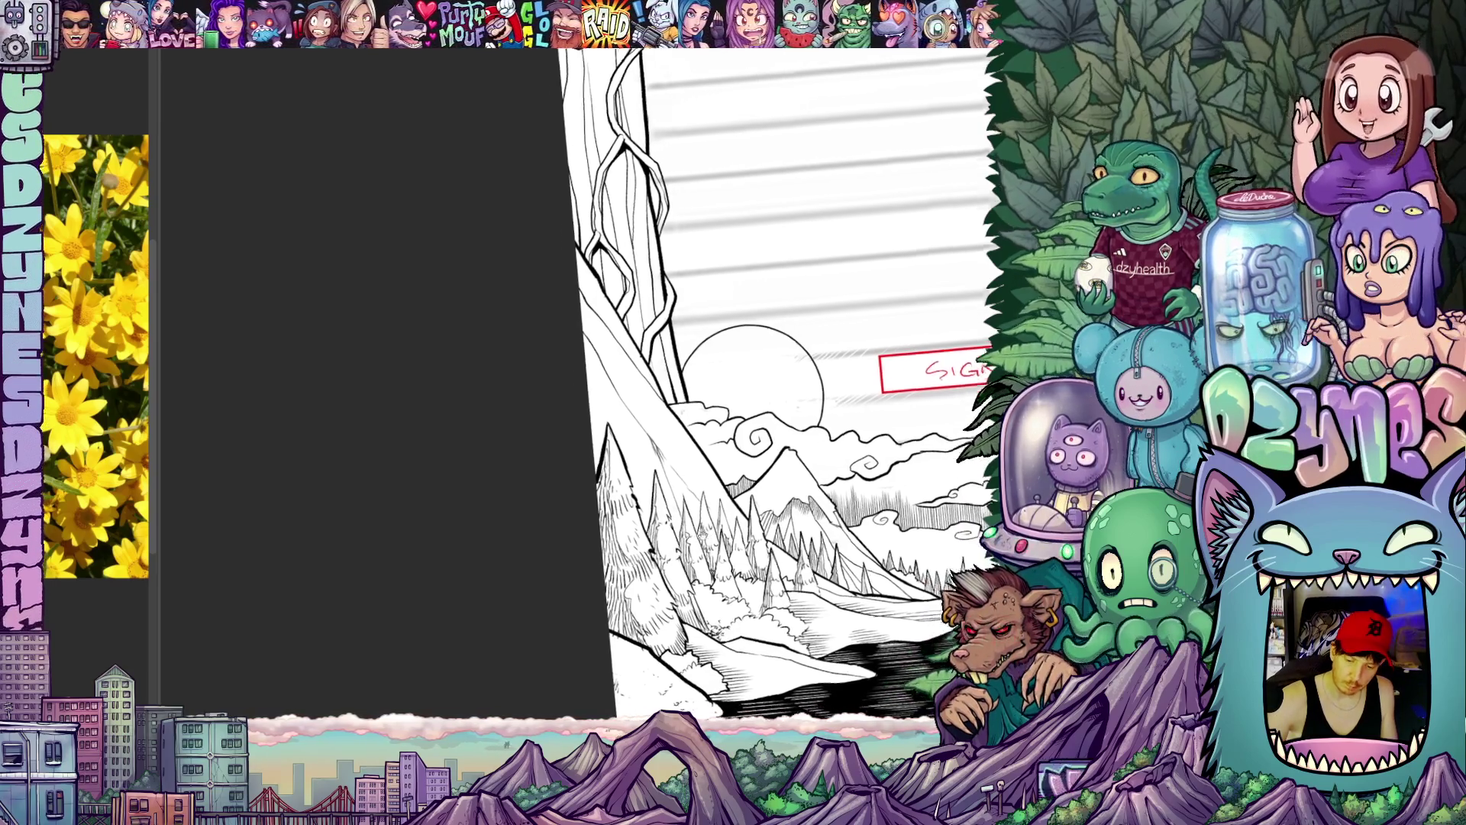
pyautogui.moveTo(802, 366); pyautogui.dragTo(762, 355)
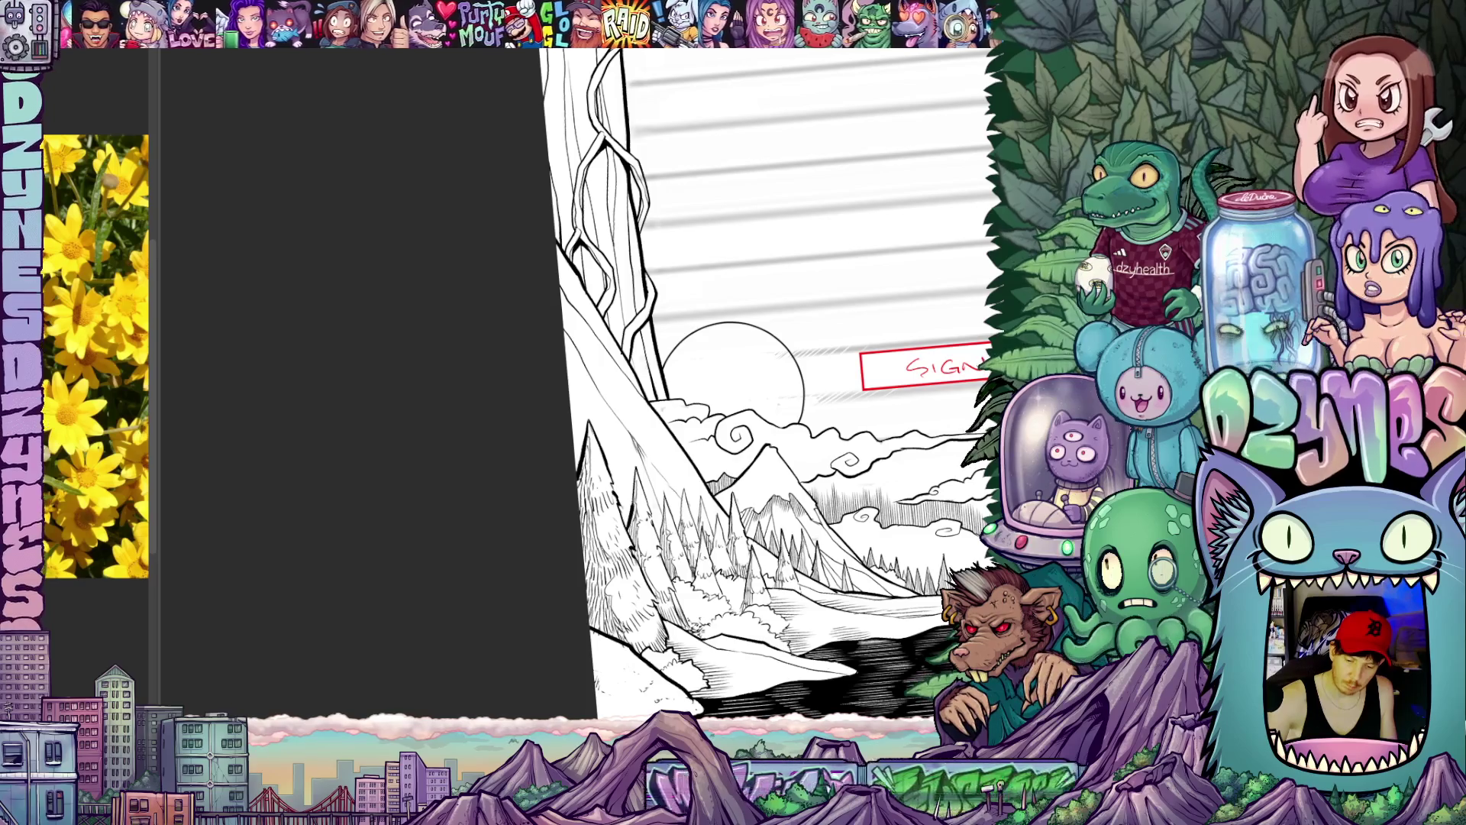
pyautogui.moveTo(803, 378)
pyautogui.mouseDown()
pyautogui.moveTo(761, 344)
pyautogui.moveTo(751, 367)
pyautogui.mouseUp()
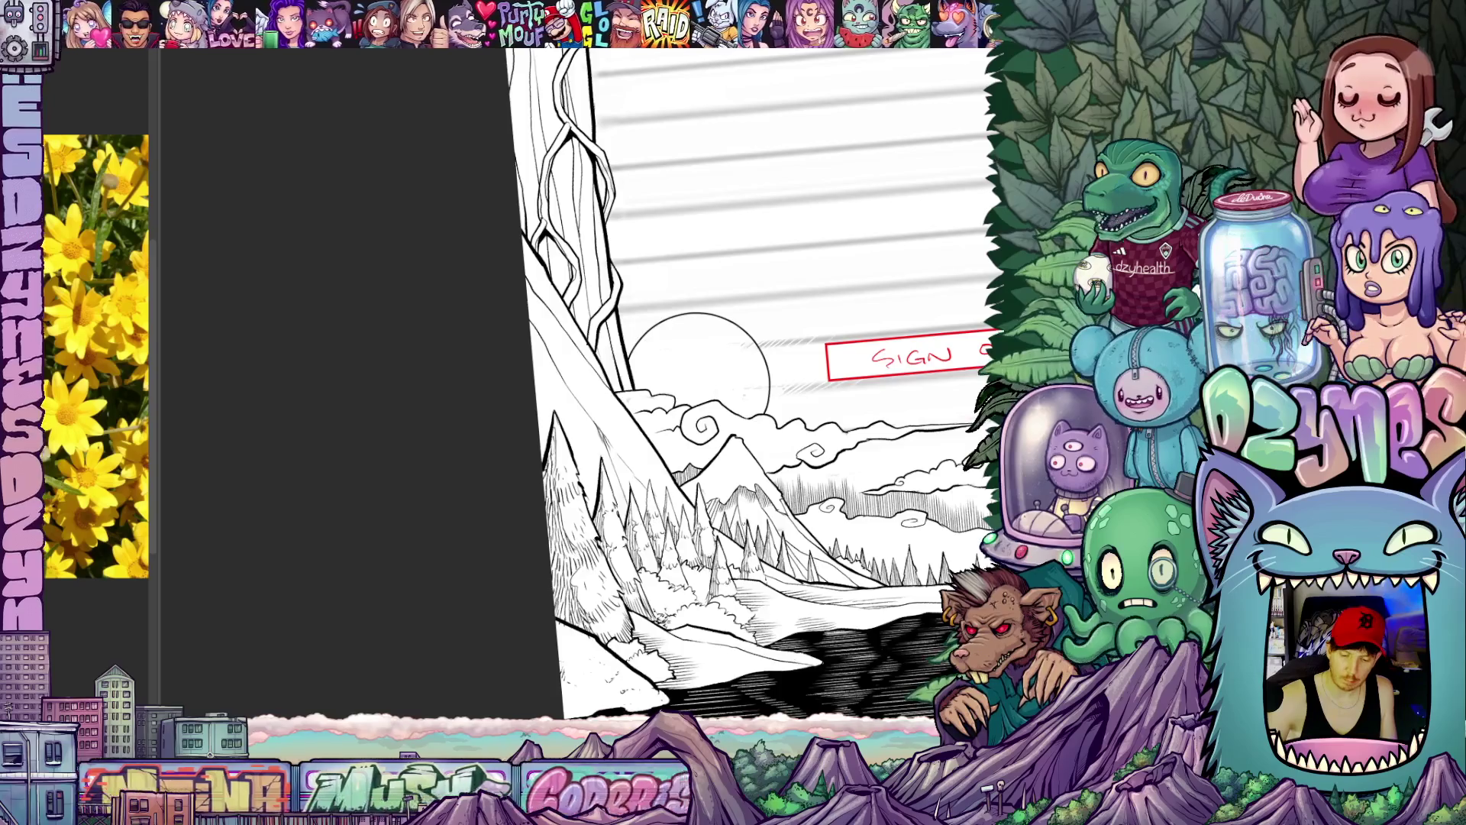
pyautogui.scroll(-3, 744, 366)
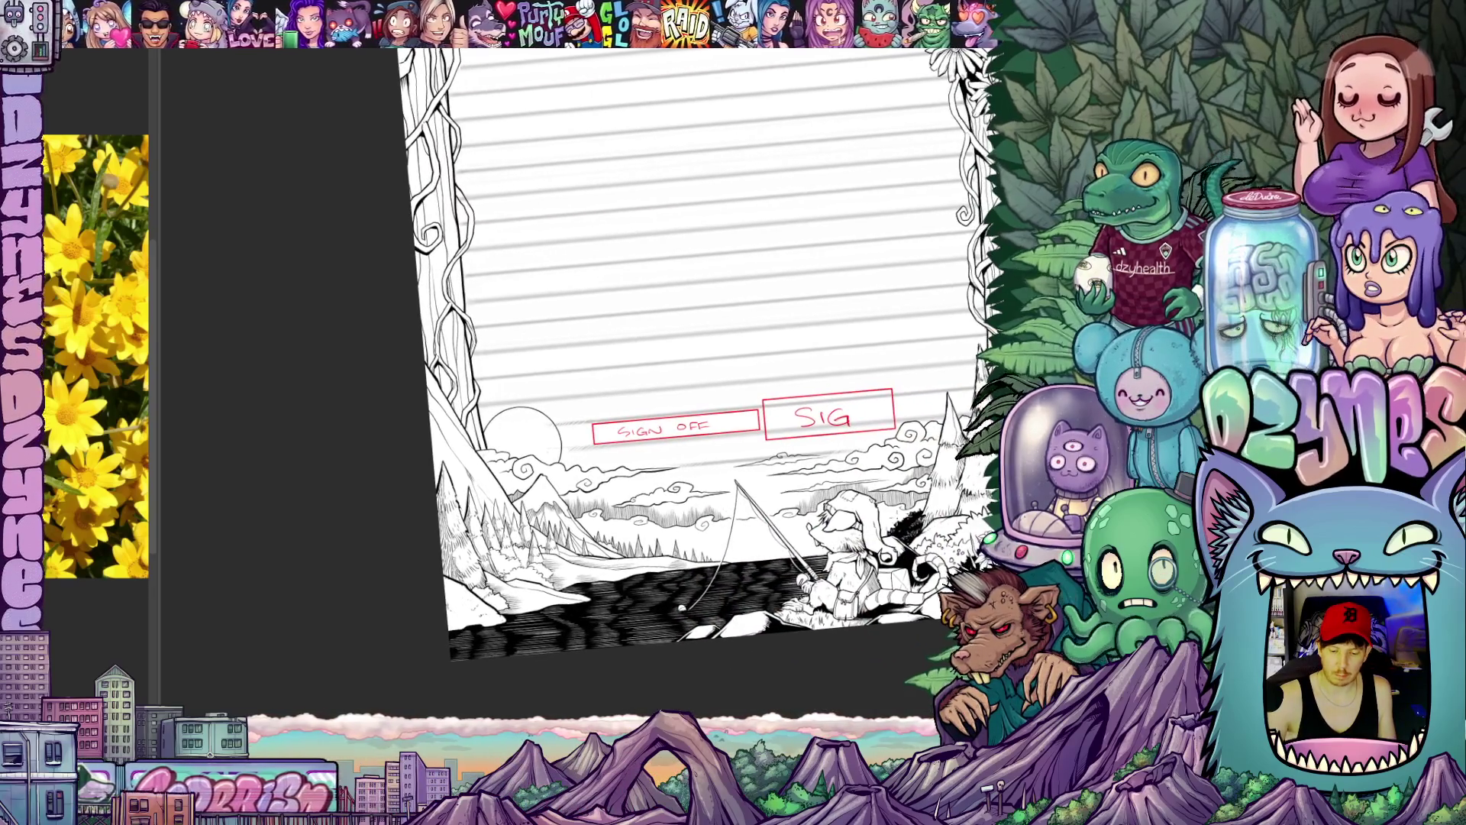
pyautogui.press('5')
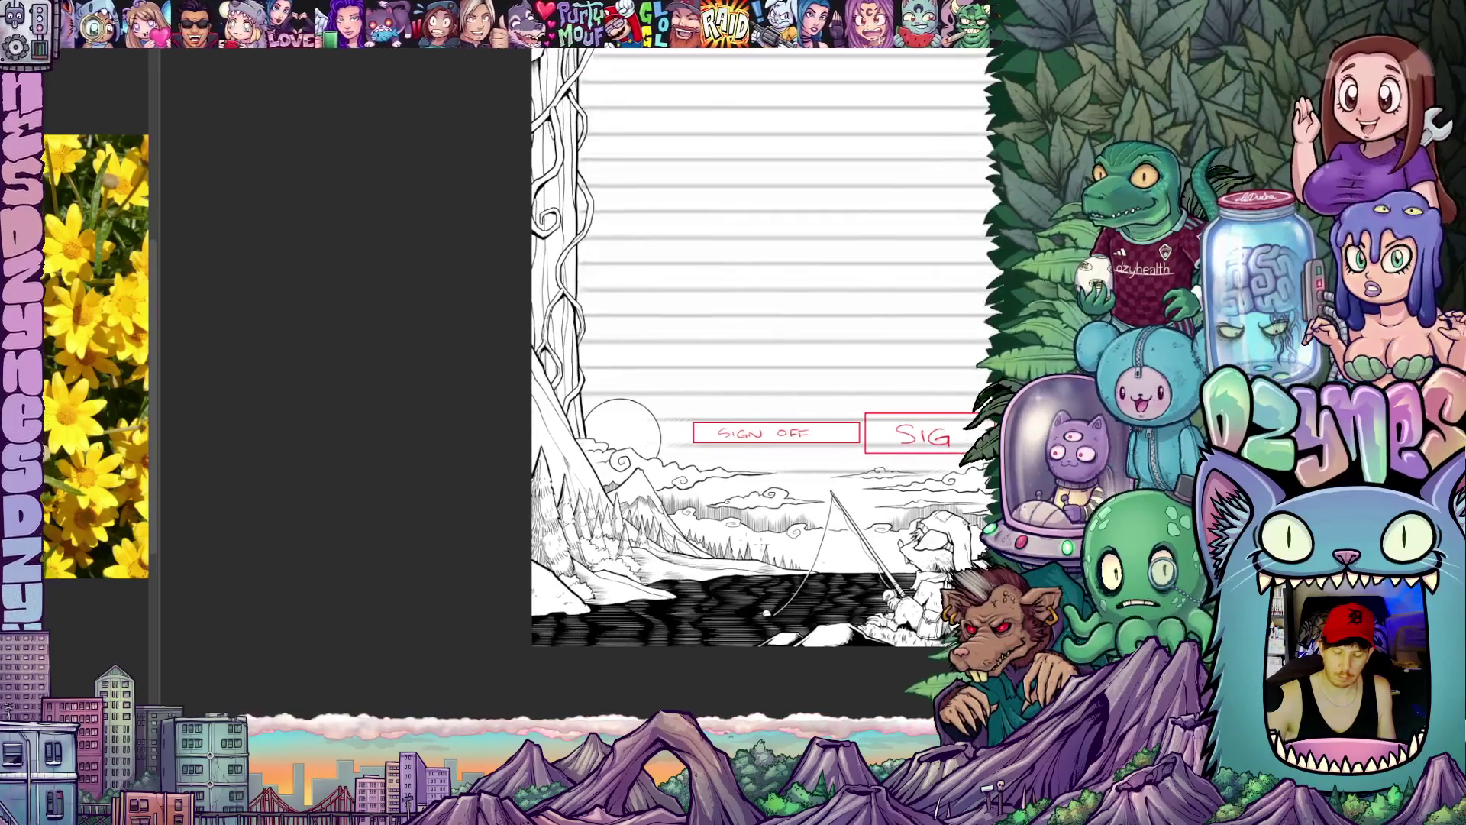
pyautogui.scroll(4, 573, 458)
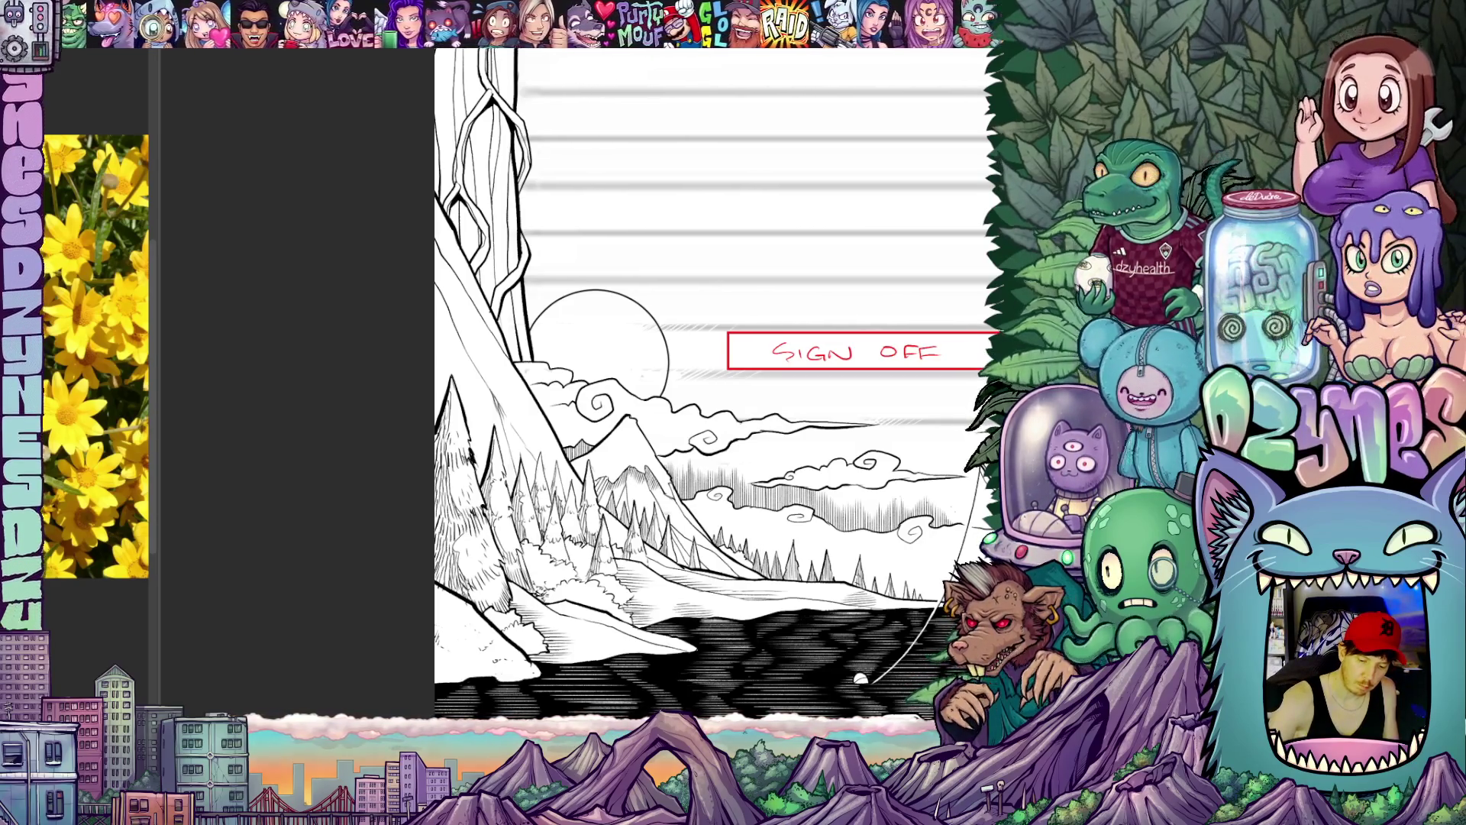
# Step: Nudge the lower-left forest and lake landscape around to frame the pine slope for shadow accents
pyautogui.moveTo(597, 332); pyautogui.dragTo(671, 274)
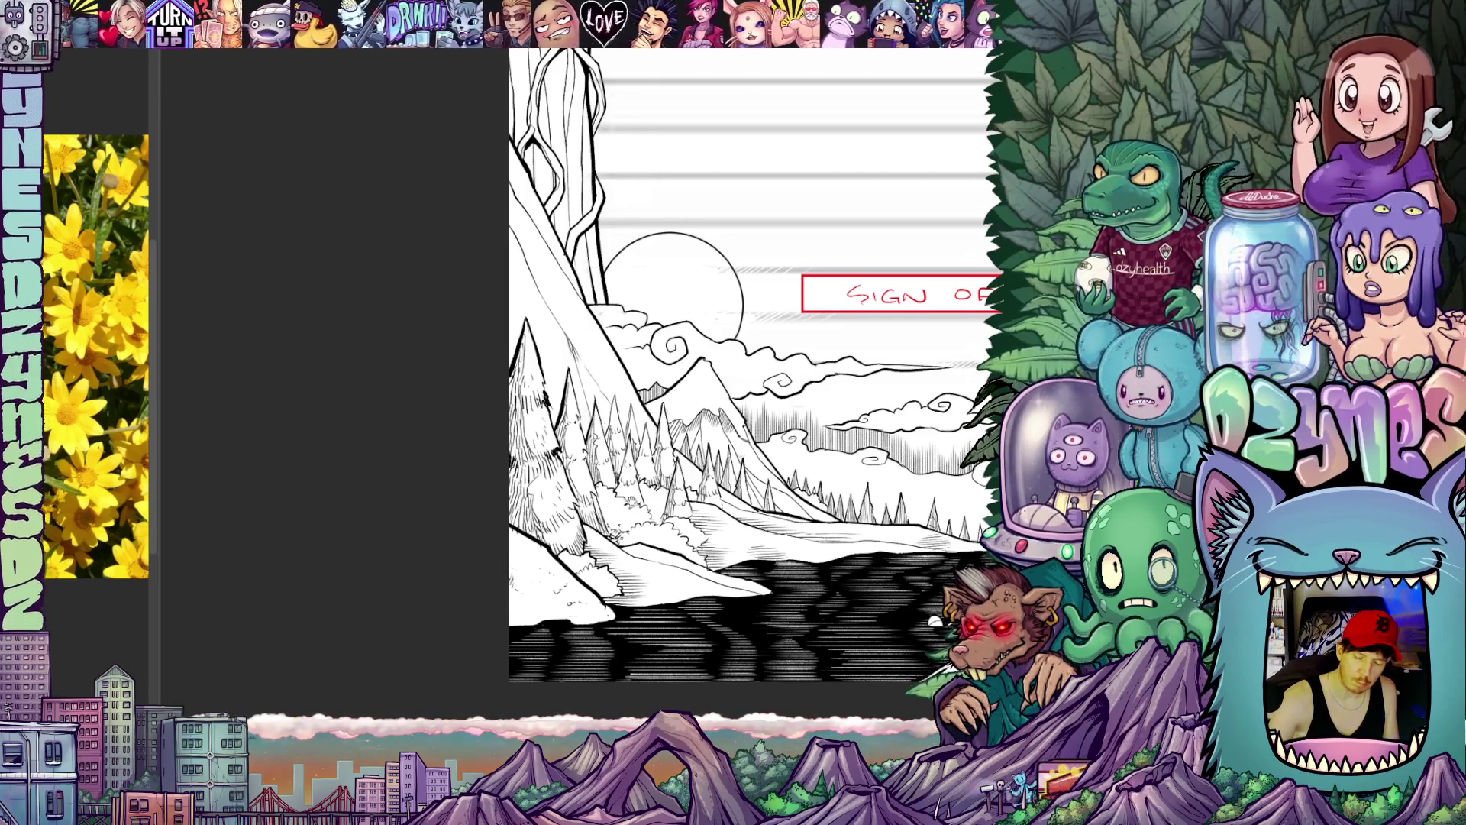
pyautogui.moveTo(688, 344); pyautogui.dragTo(700, 320)
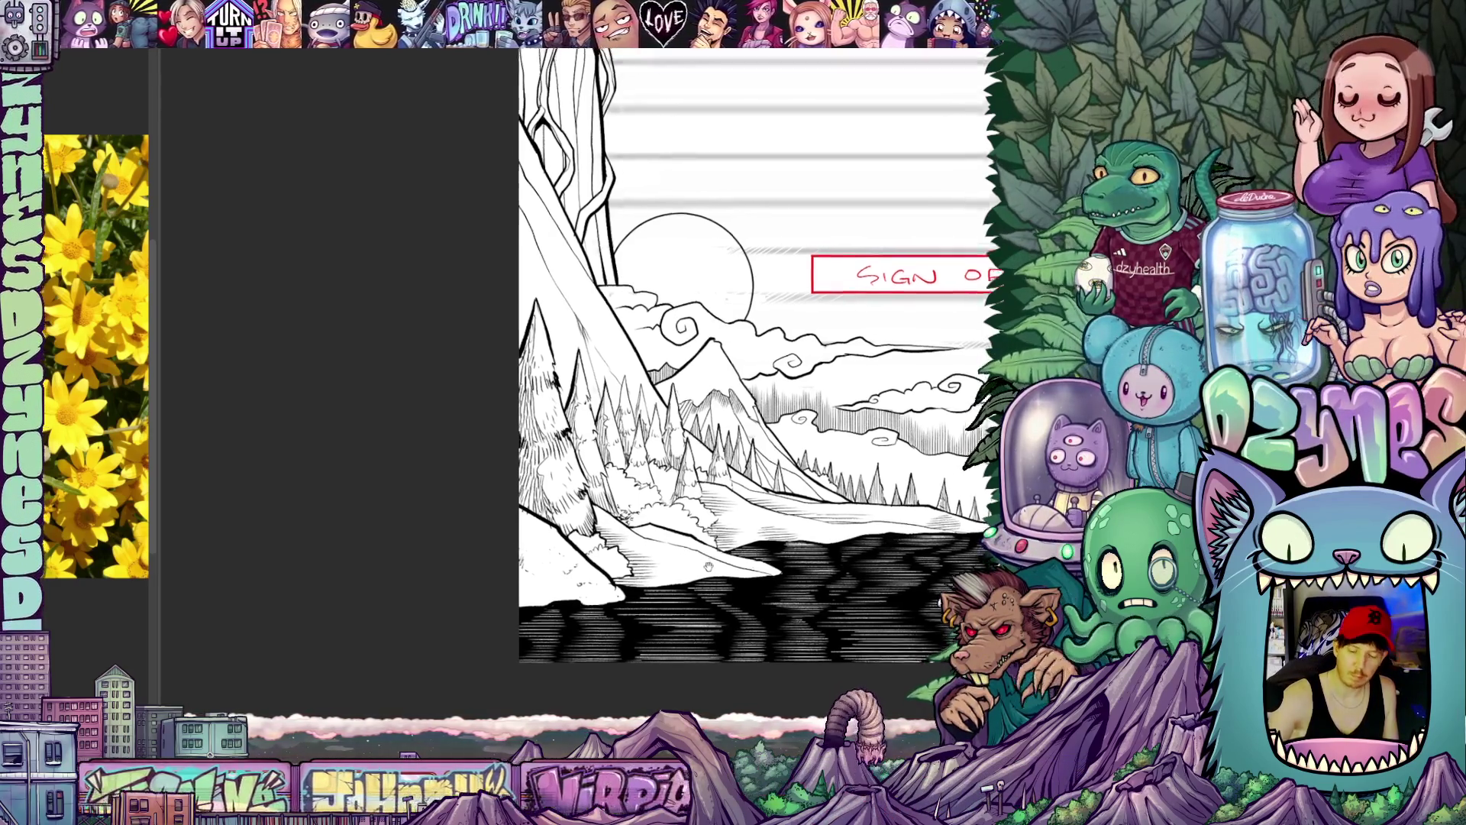
pyautogui.moveTo(745, 344); pyautogui.dragTo(732, 407)
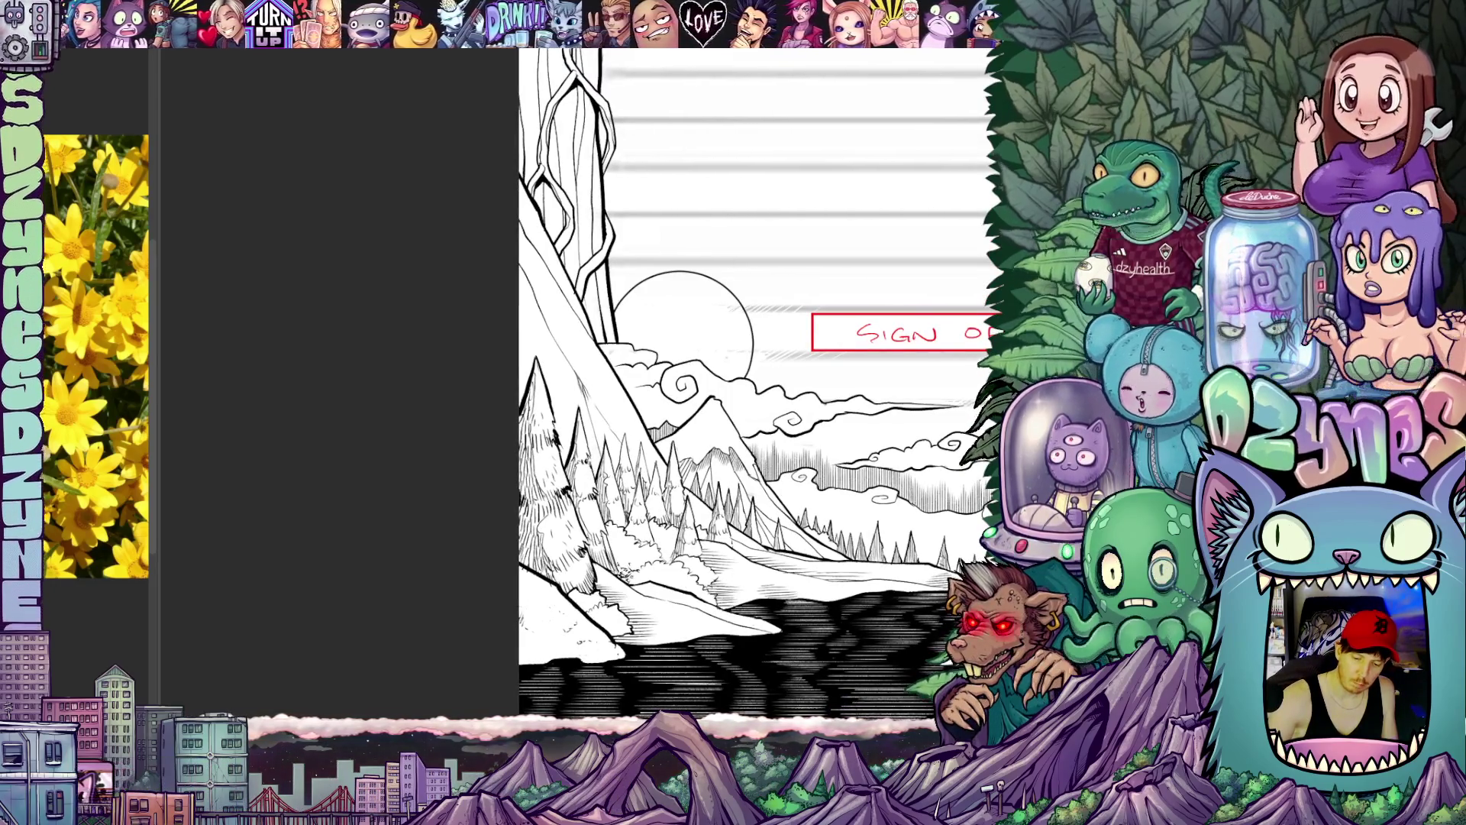
pyautogui.moveTo(744, 378); pyautogui.dragTo(748, 356)
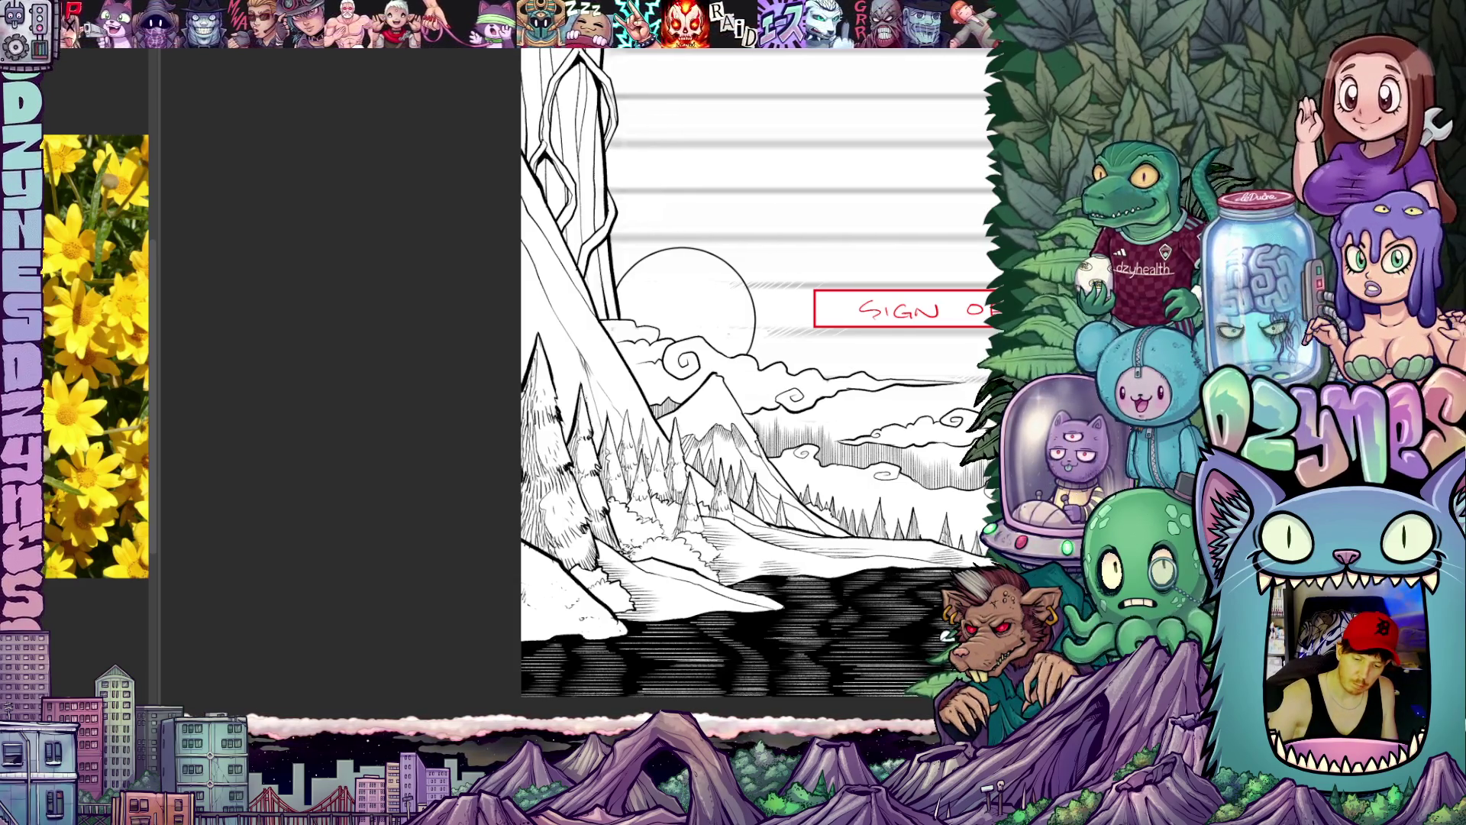
pyautogui.moveTo(745, 377); pyautogui.dragTo(814, 441)
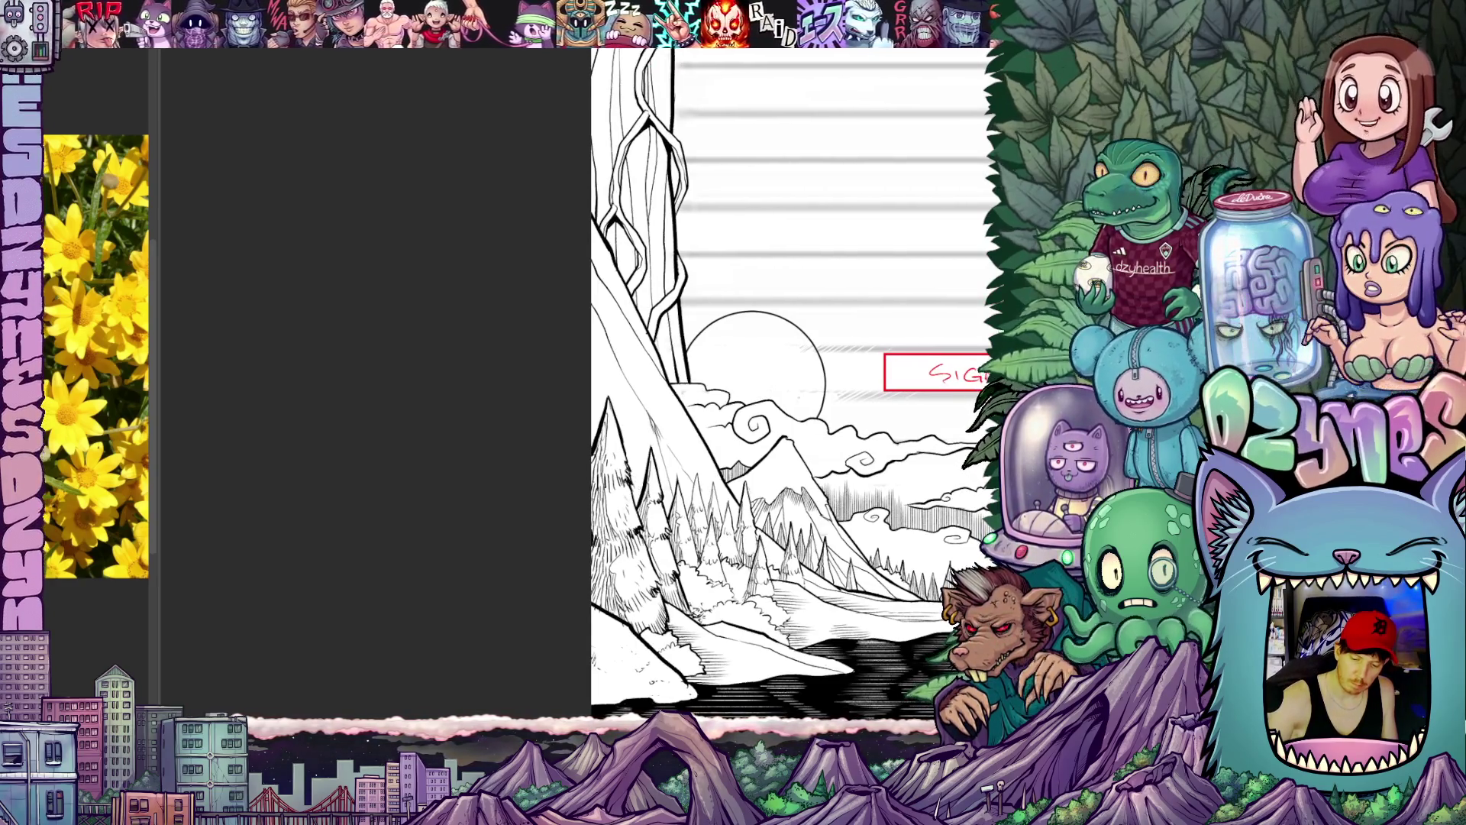
pyautogui.moveTo(801, 435); pyautogui.dragTo(733, 417)
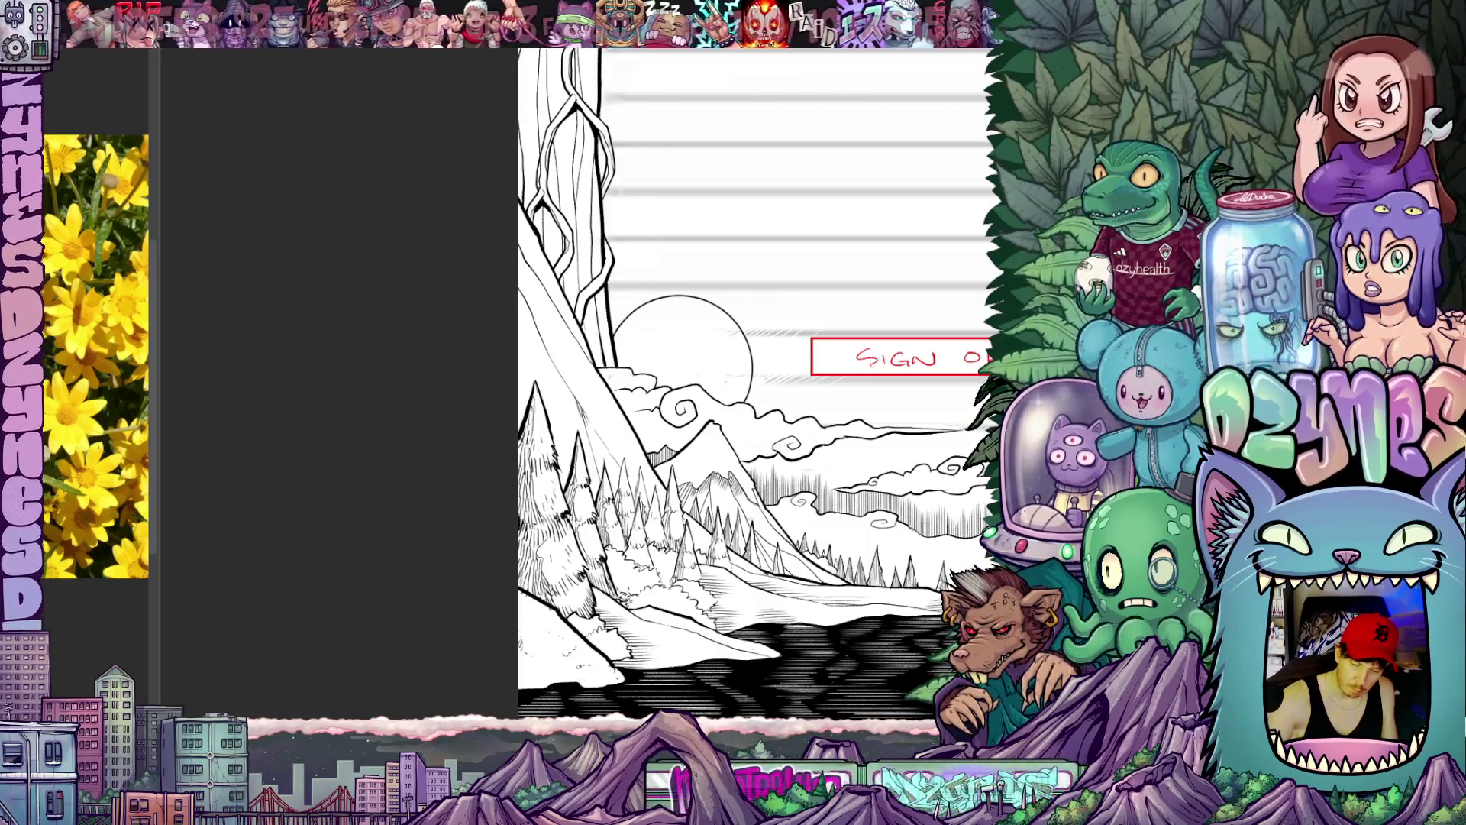
pyautogui.moveTo(756, 412); pyautogui.dragTo(748, 403)
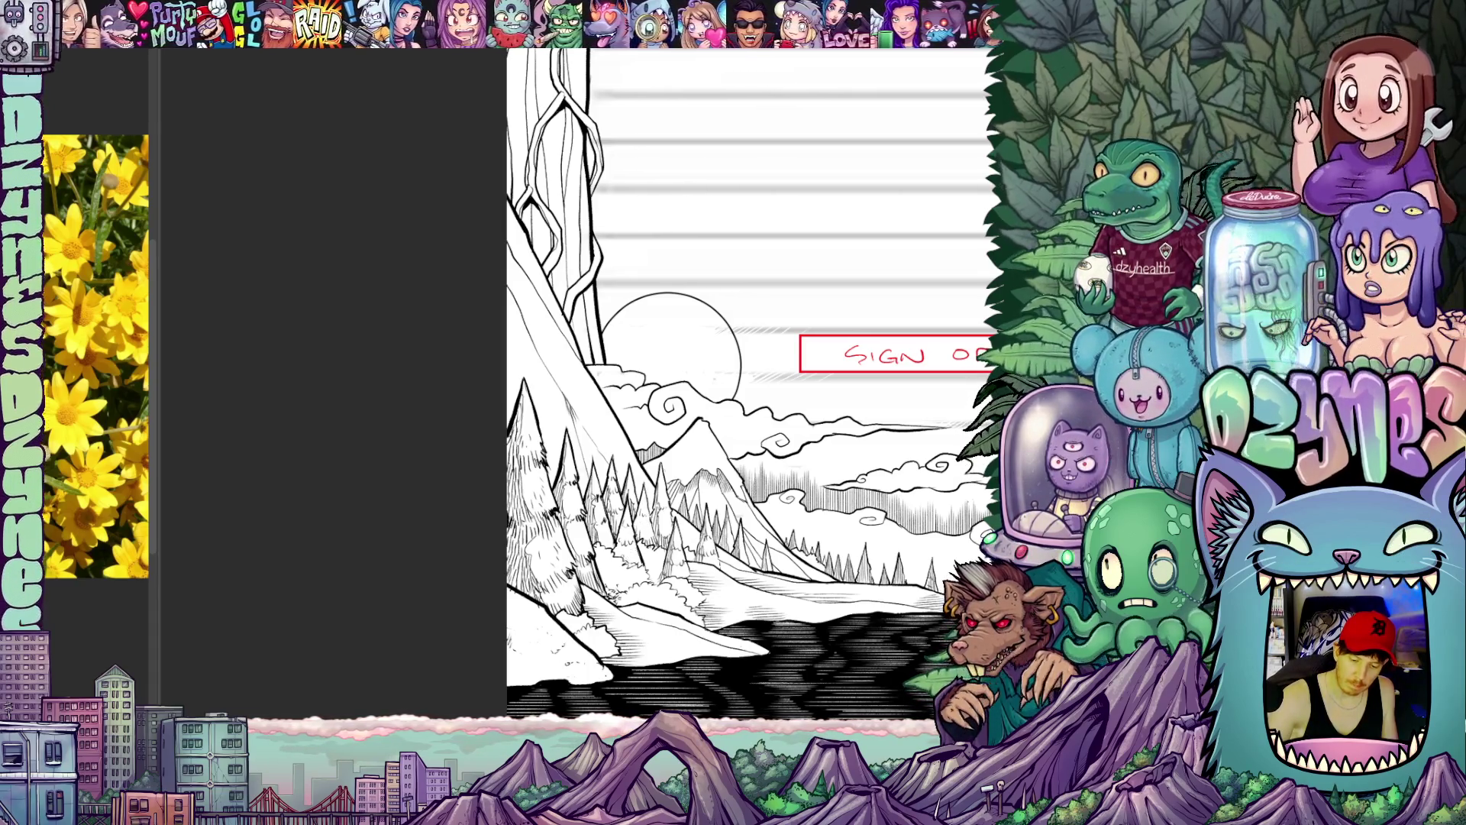
pyautogui.scroll(-3, 744, 402)
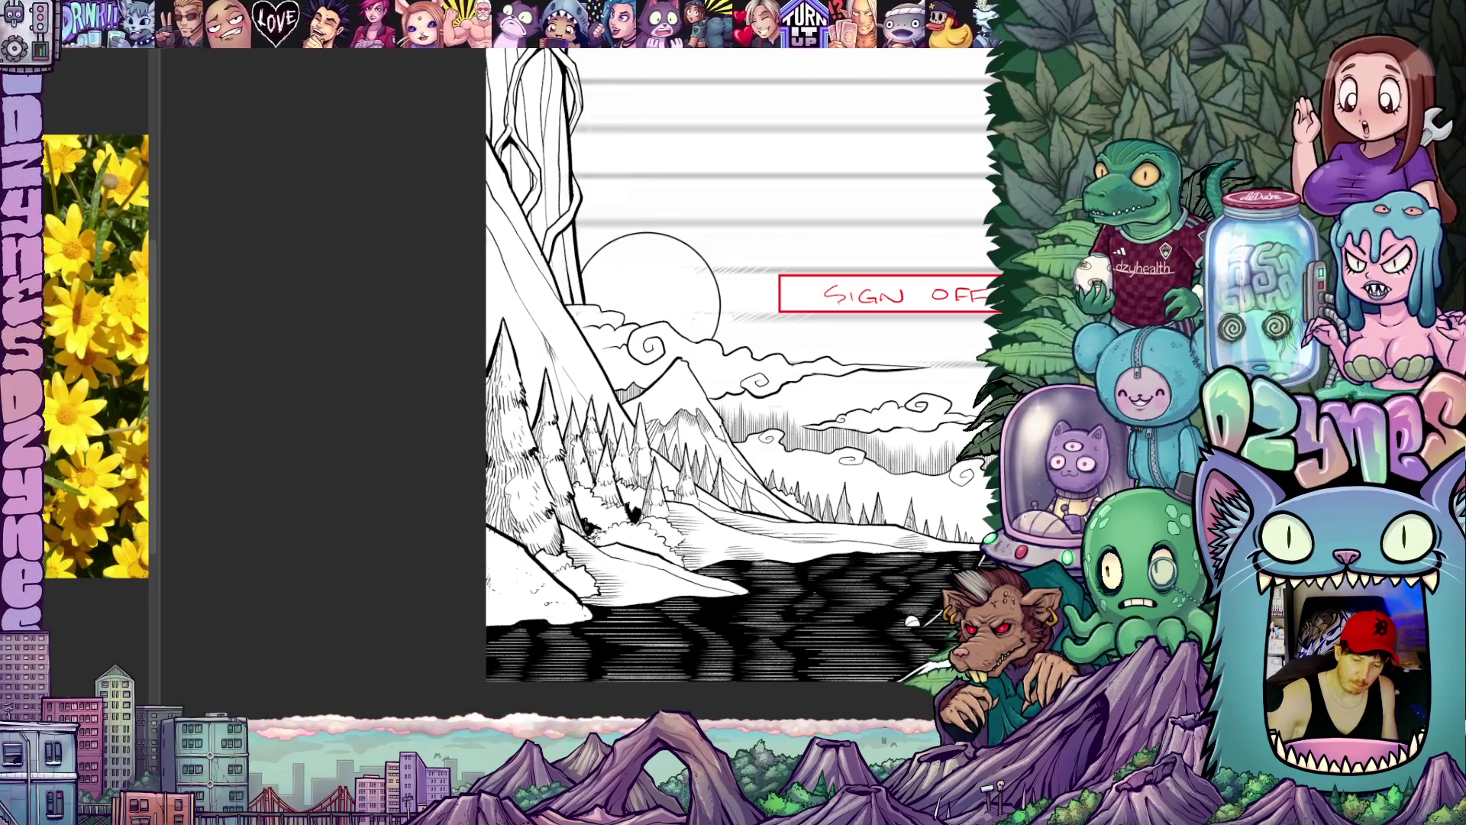
# Step: Tilt the page diagonally, nudge it around, then level it again with Shift+R
pyautogui.press('r')
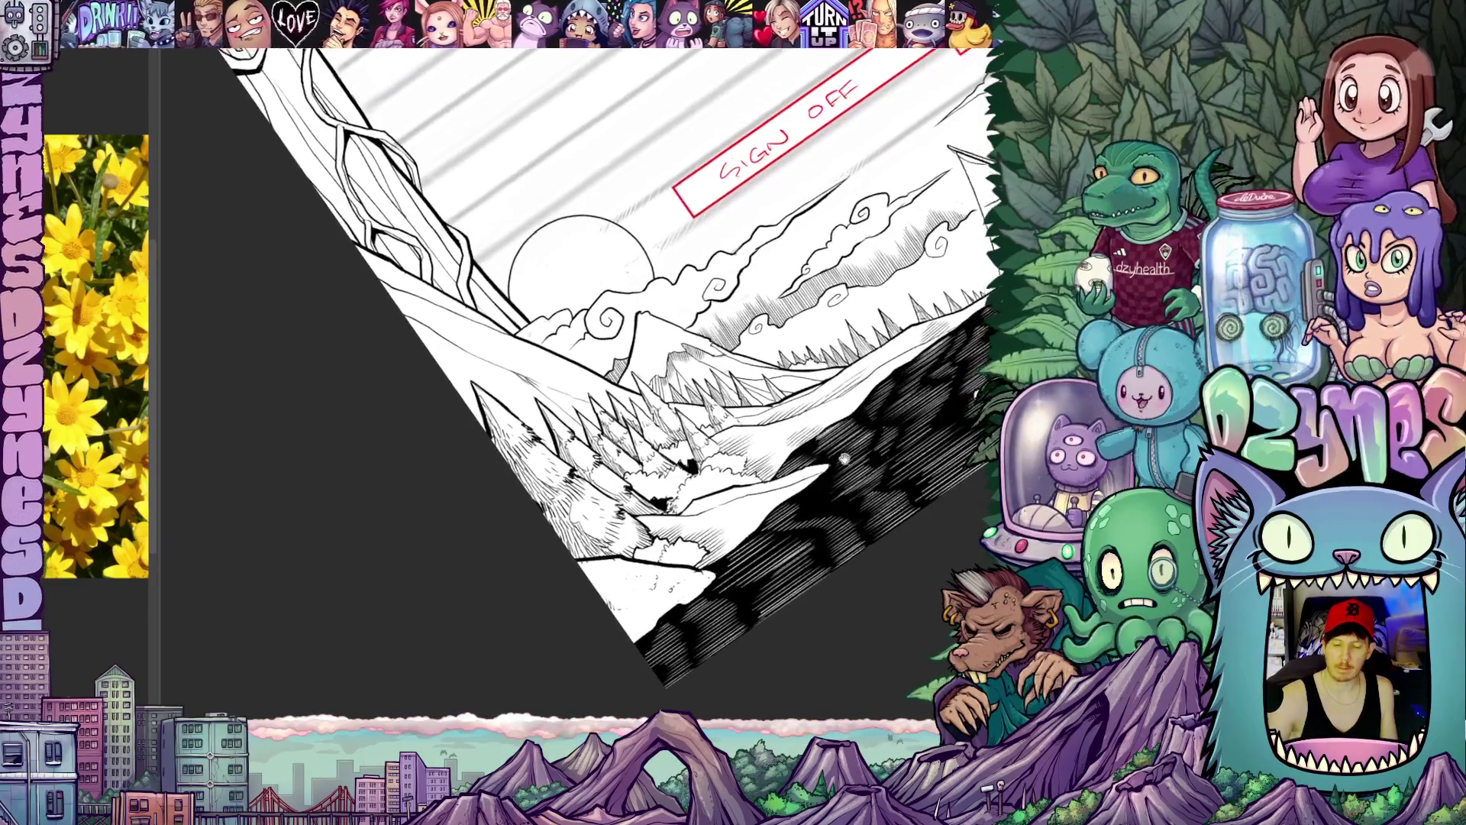
pyautogui.press('r')
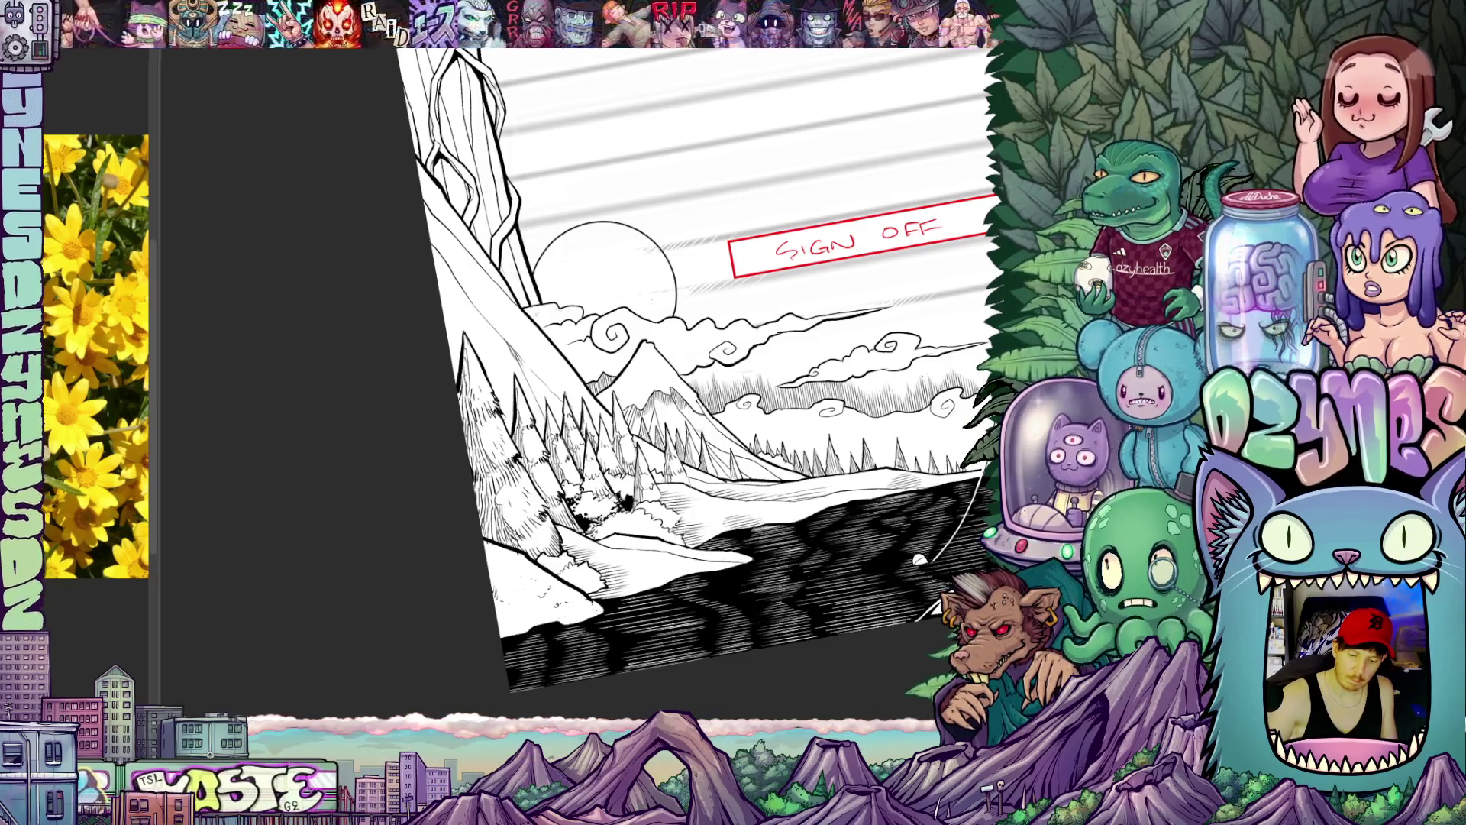
pyautogui.scroll(1, 688, 378)
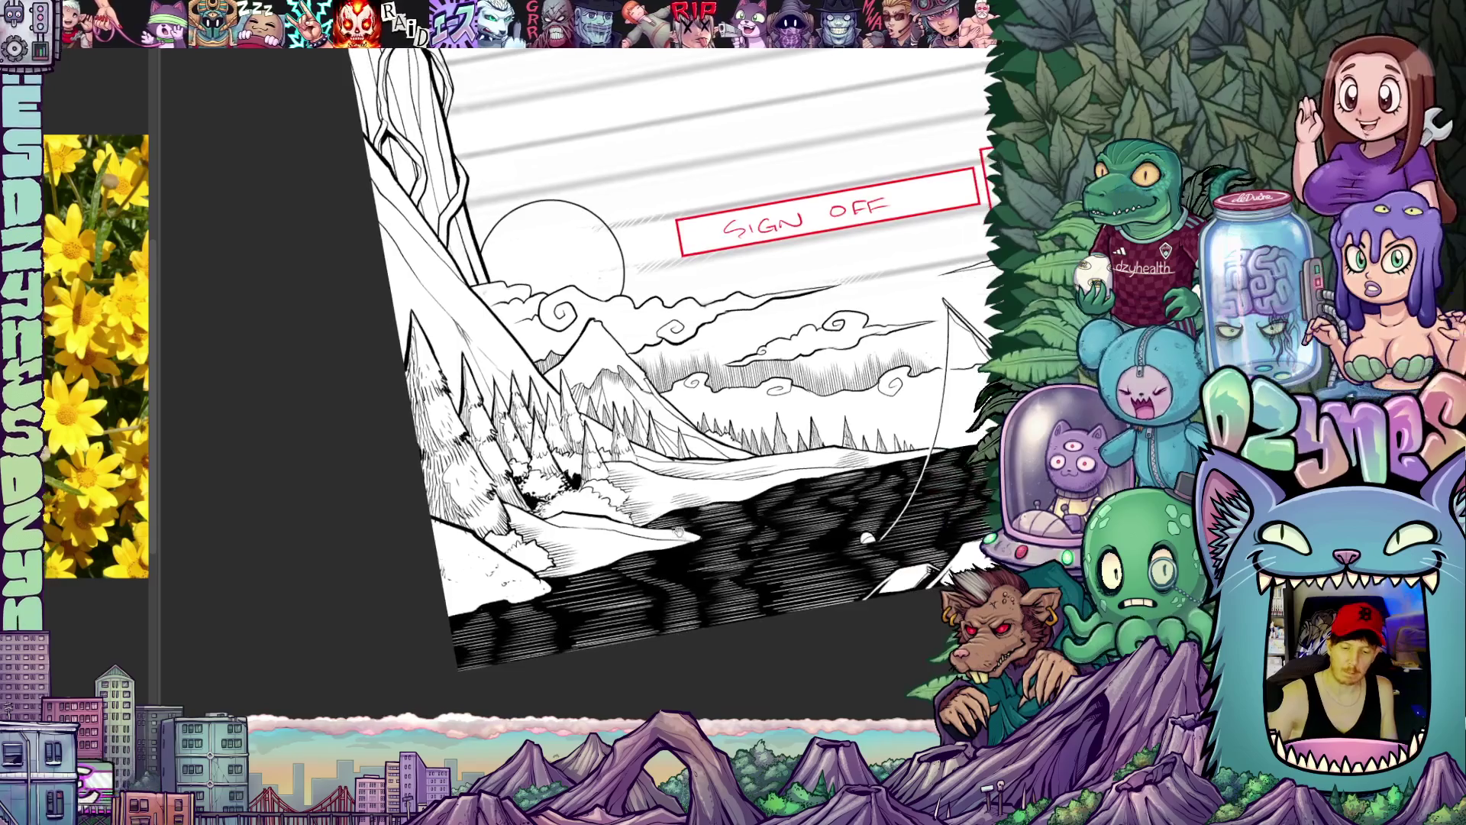
pyautogui.scroll(1, 688, 378)
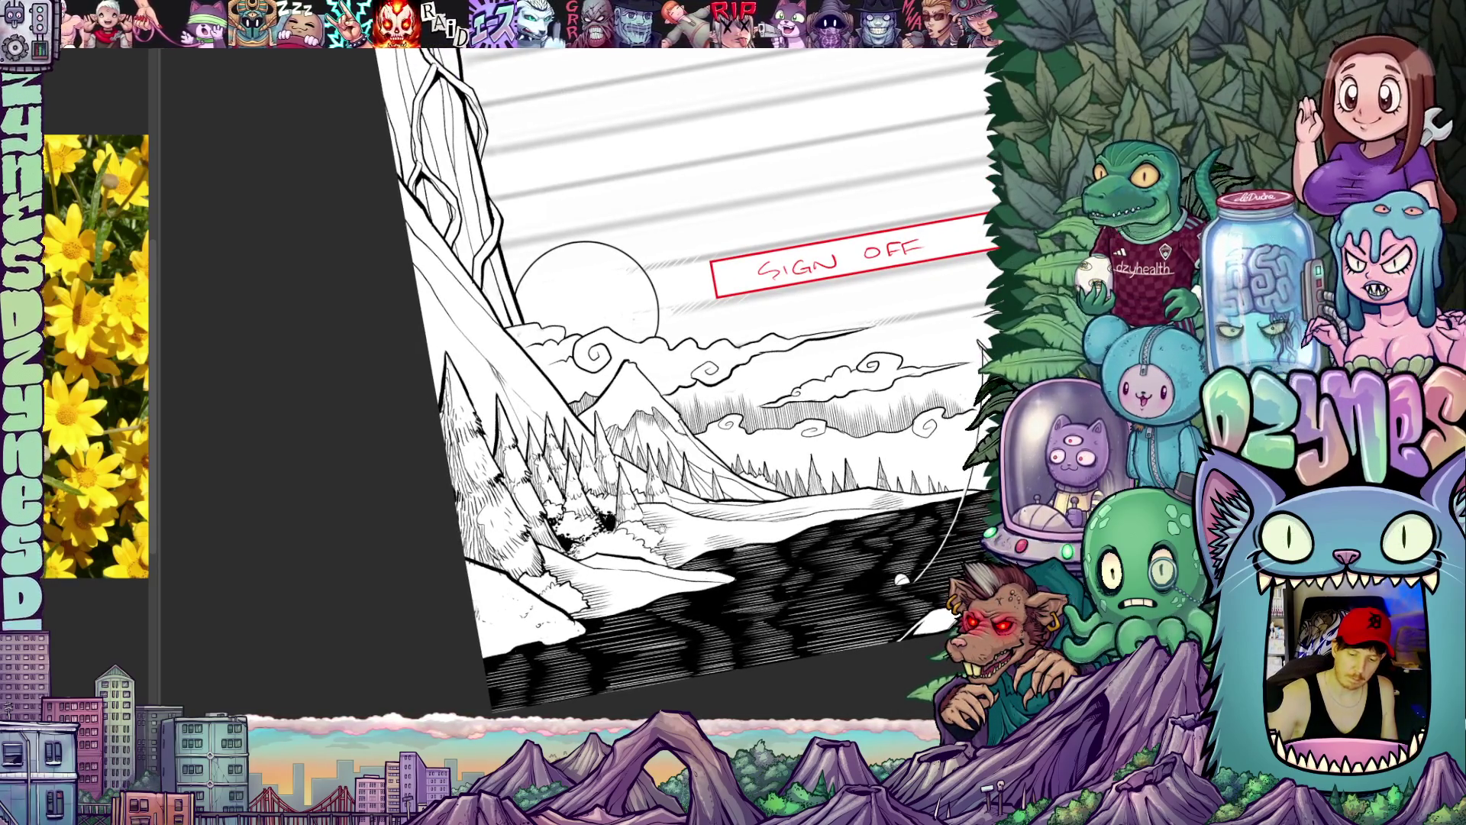
pyautogui.moveTo(710, 390); pyautogui.dragTo(678, 378)
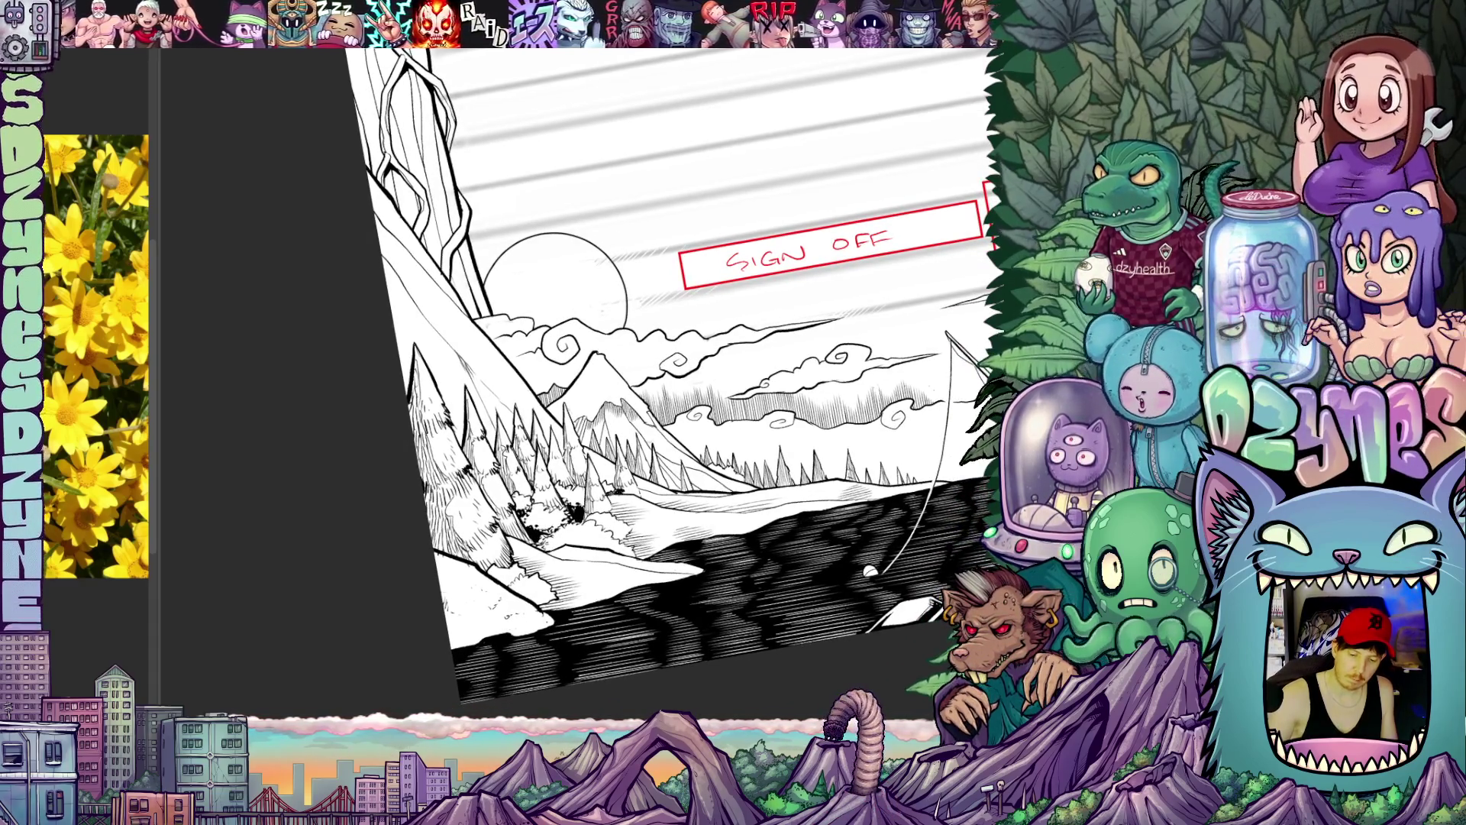
pyautogui.moveTo(687, 412)
pyautogui.mouseDown()
pyautogui.moveTo(710, 355)
pyautogui.moveTo(779, 396)
pyautogui.mouseUp()
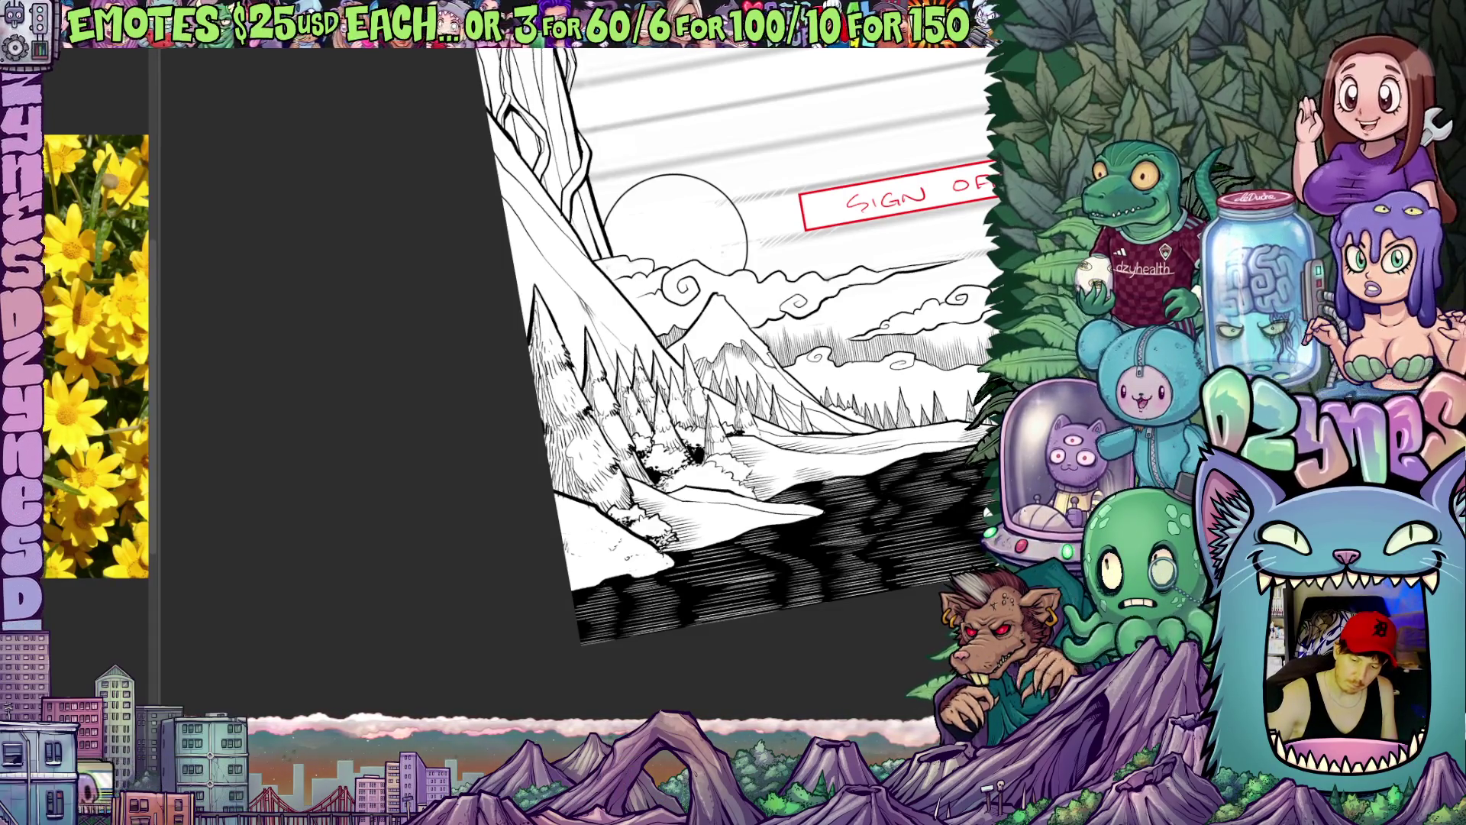
pyautogui.scroll(2, 688, 562)
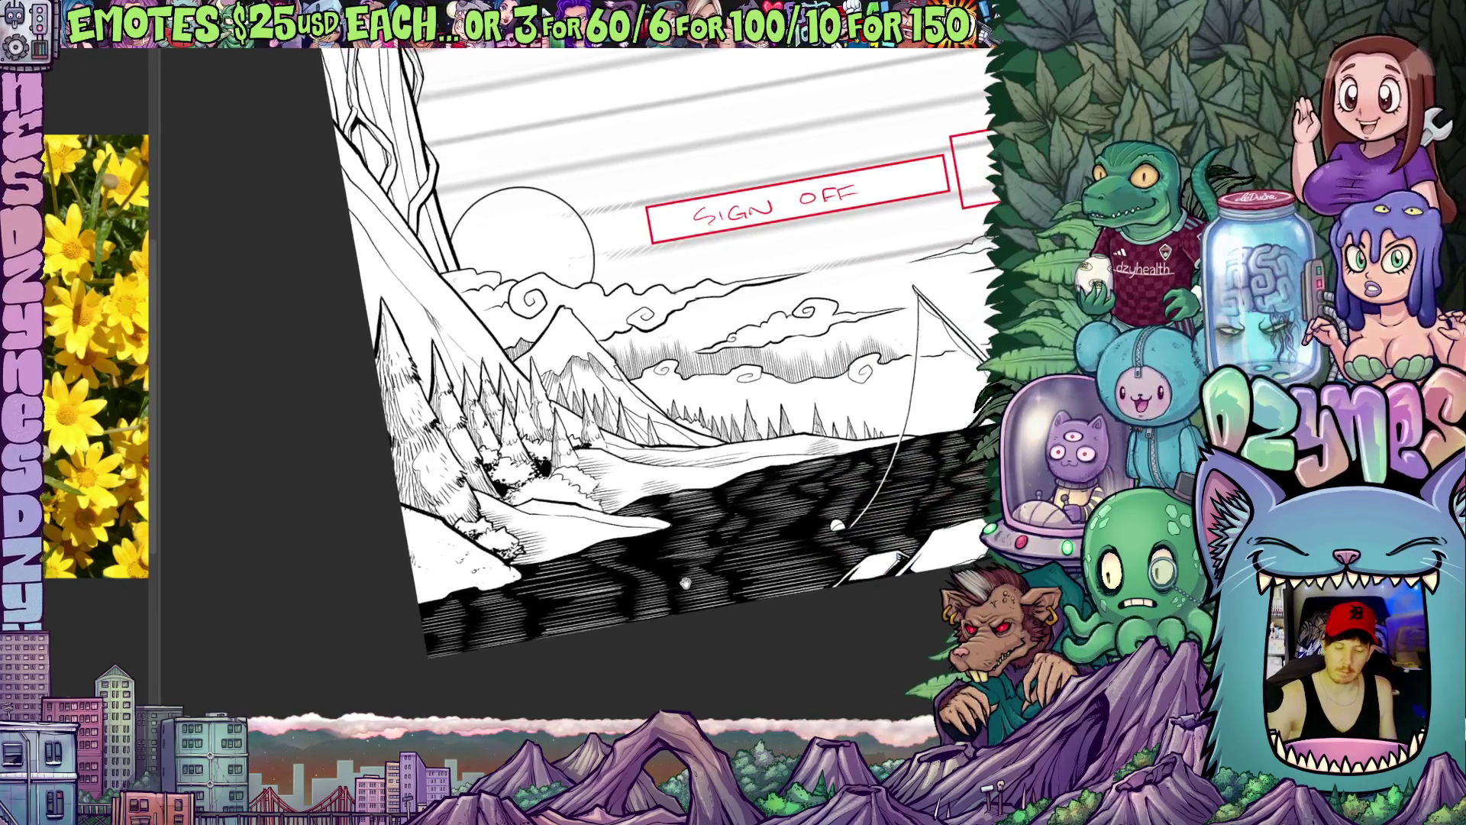
pyautogui.scroll(2, 687, 561)
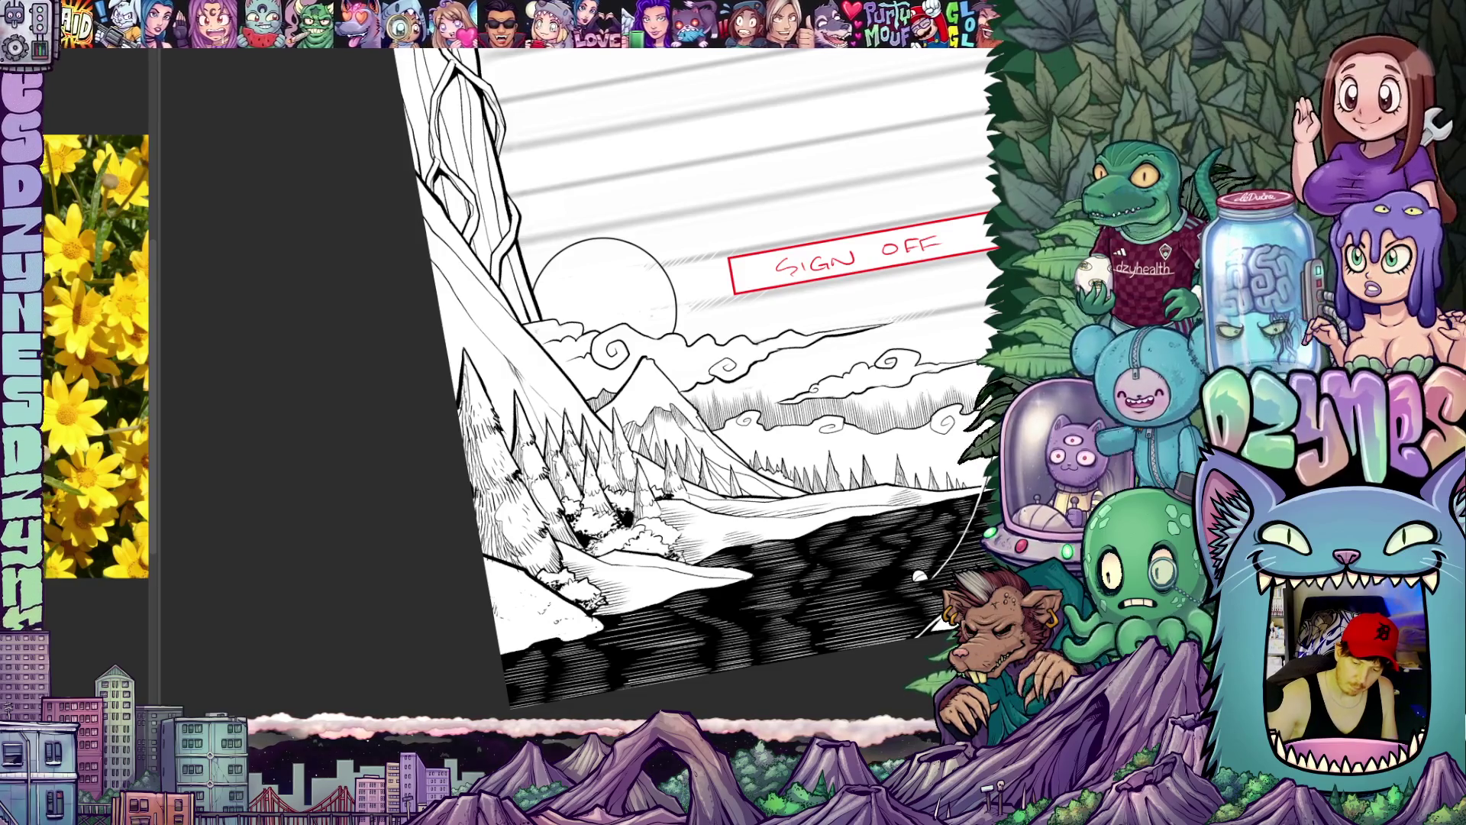
pyautogui.press('space')
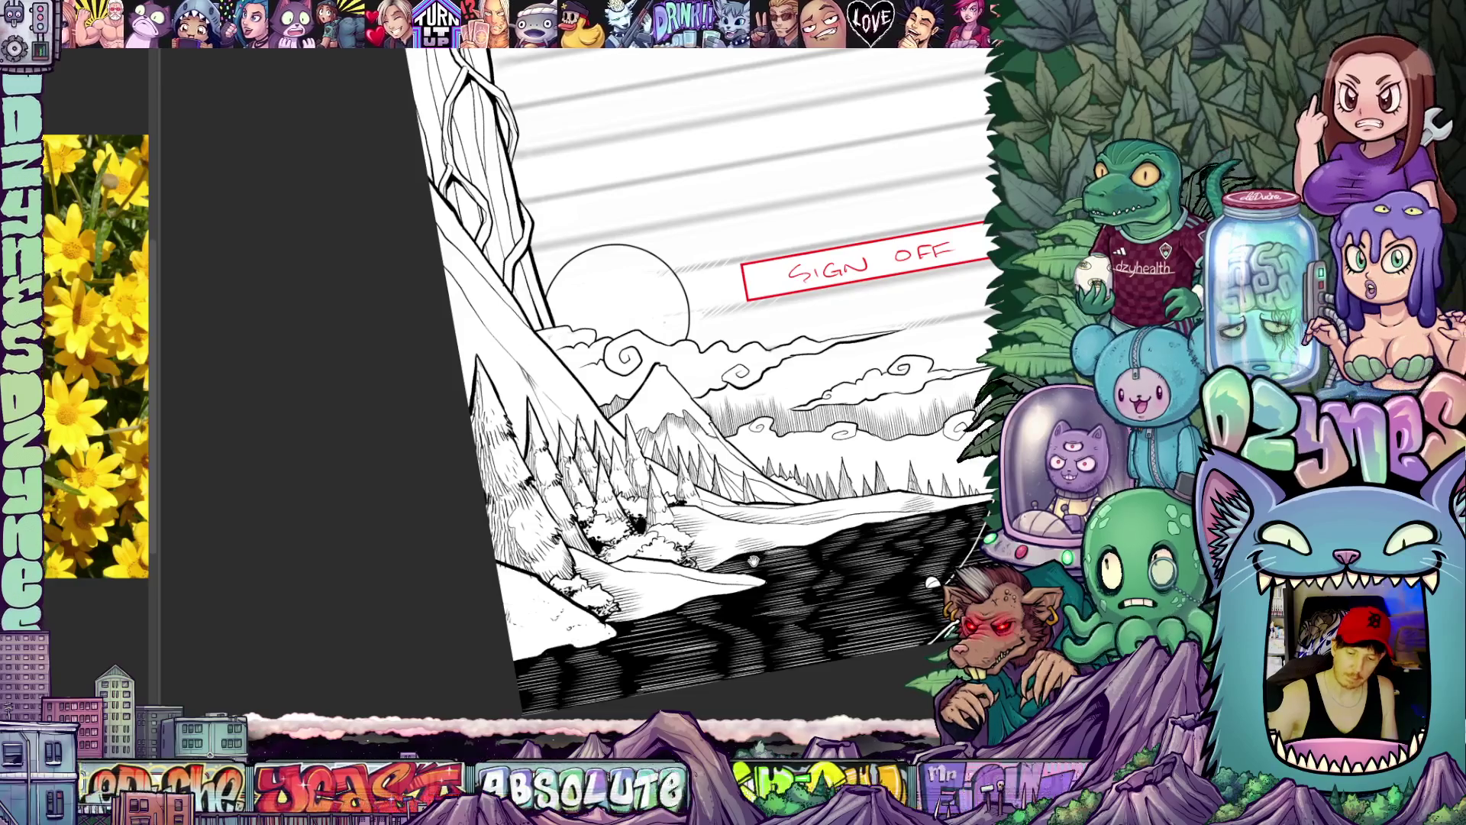
pyautogui.scroll(-3, 688, 378)
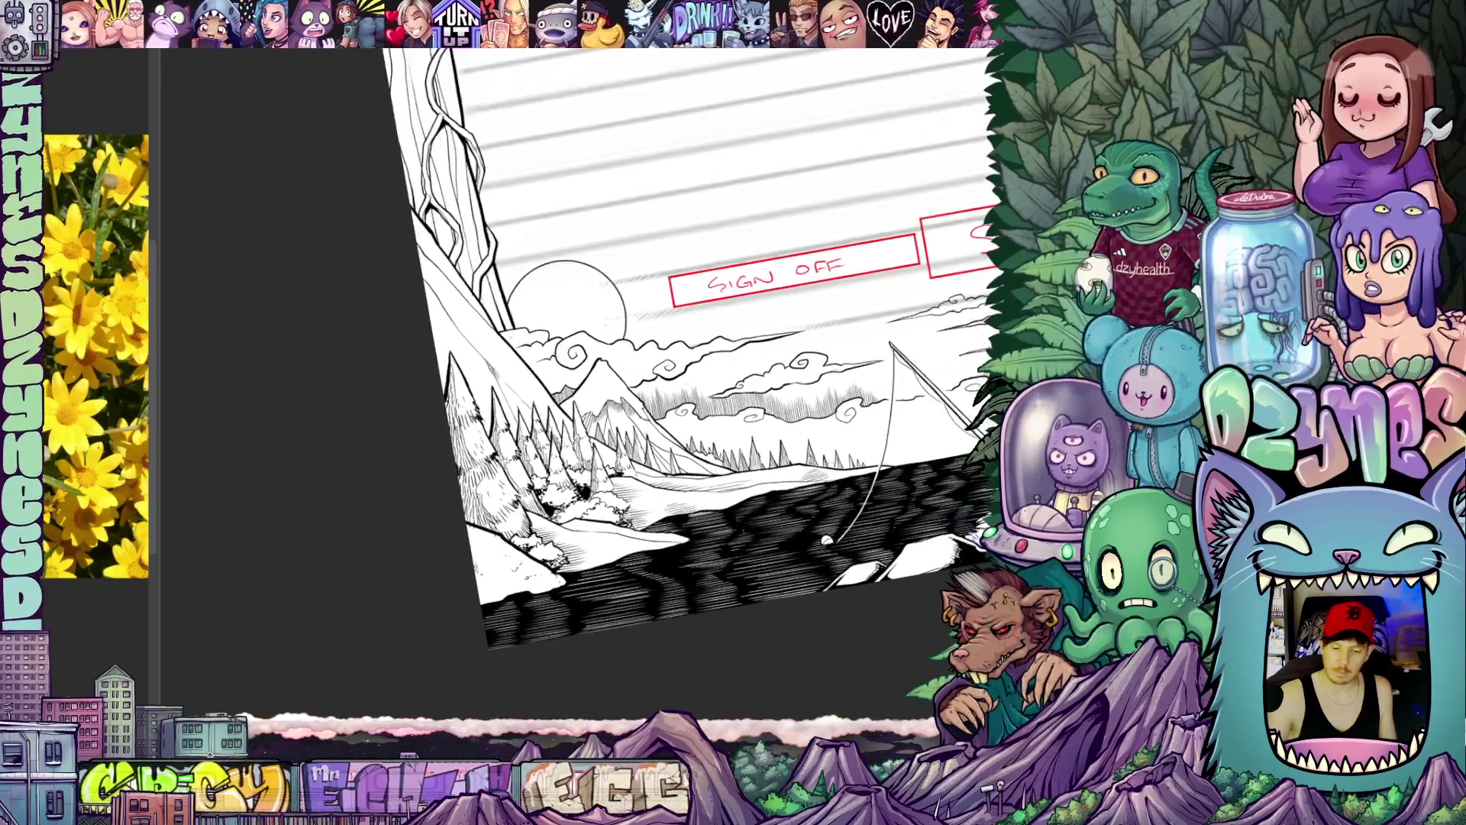
pyautogui.hotkey('shift', 'r')
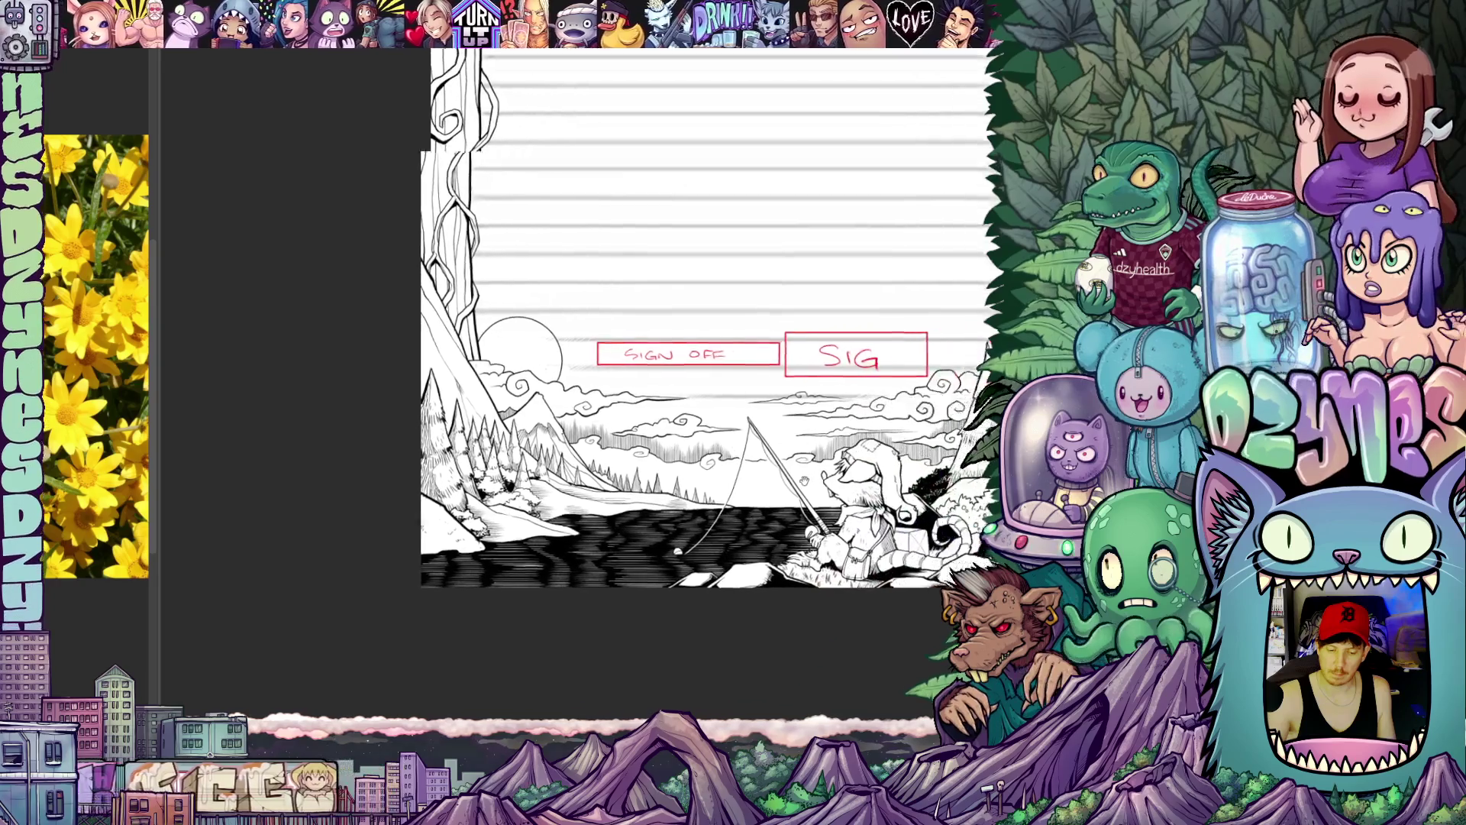
pyautogui.moveTo(802, 343); pyautogui.dragTo(664, 344)
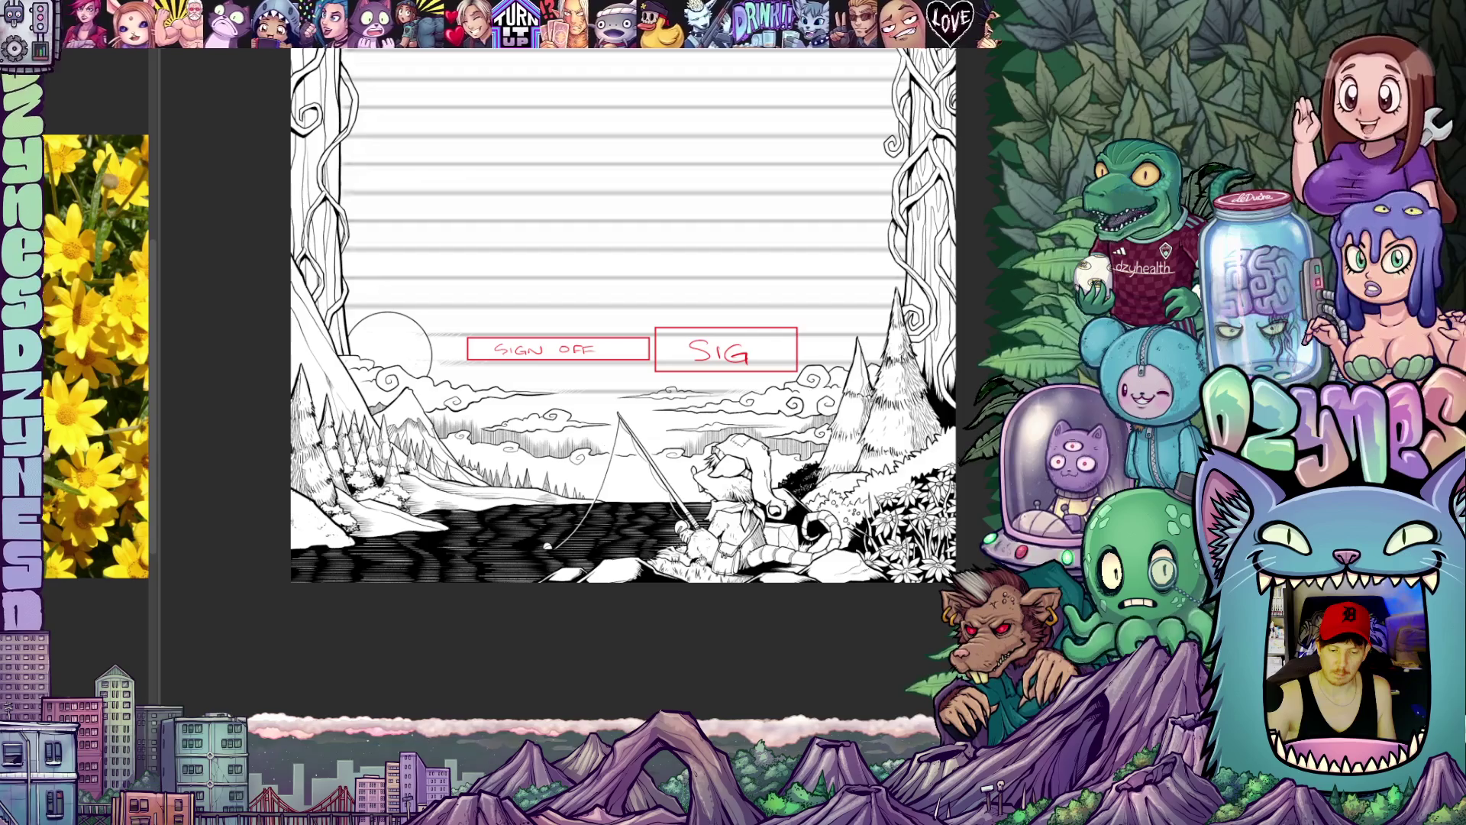
pyautogui.moveTo(574, 343); pyautogui.dragTo(733, 401)
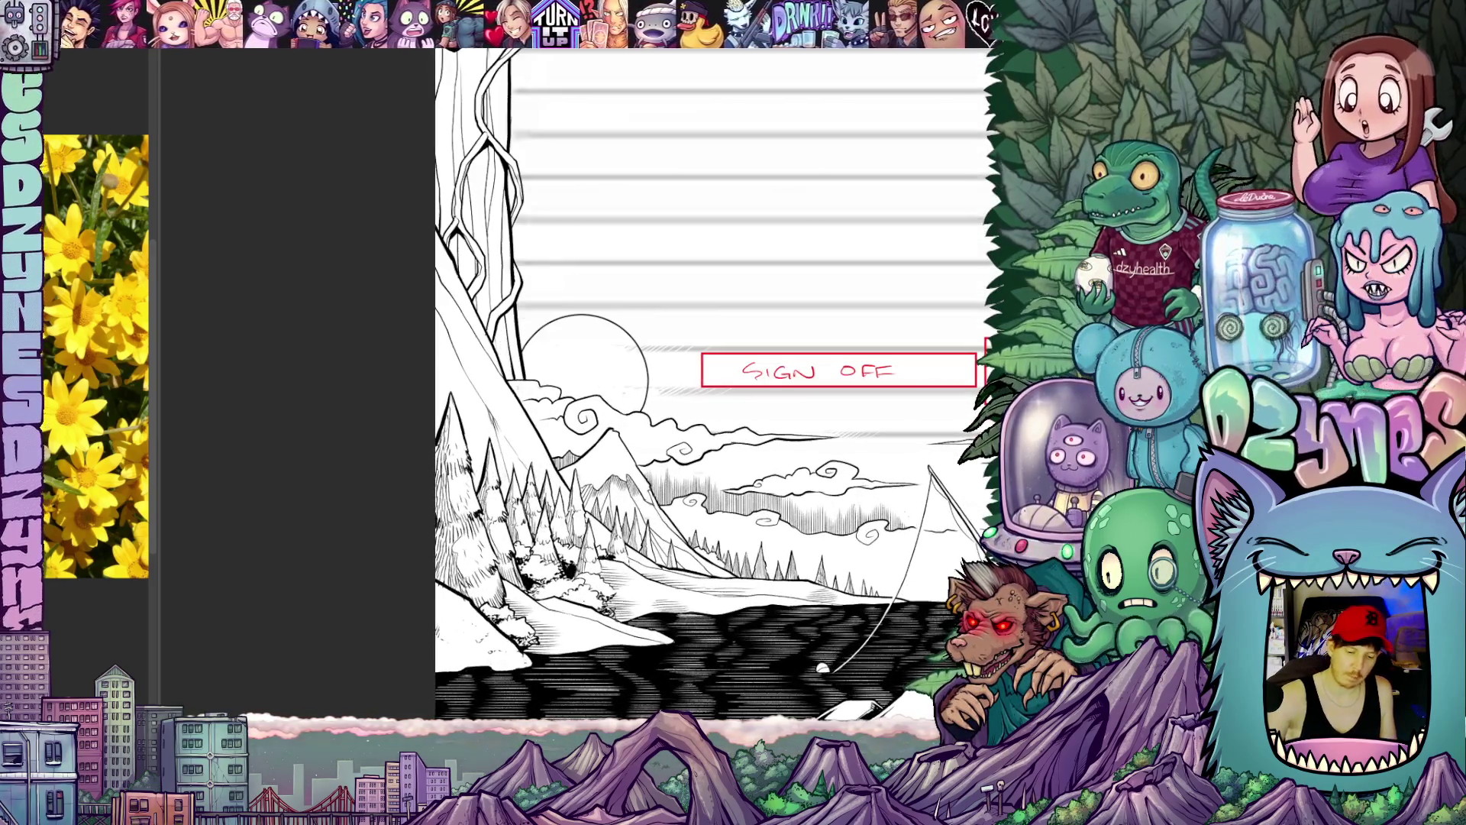
pyautogui.scroll(3, 745, 390)
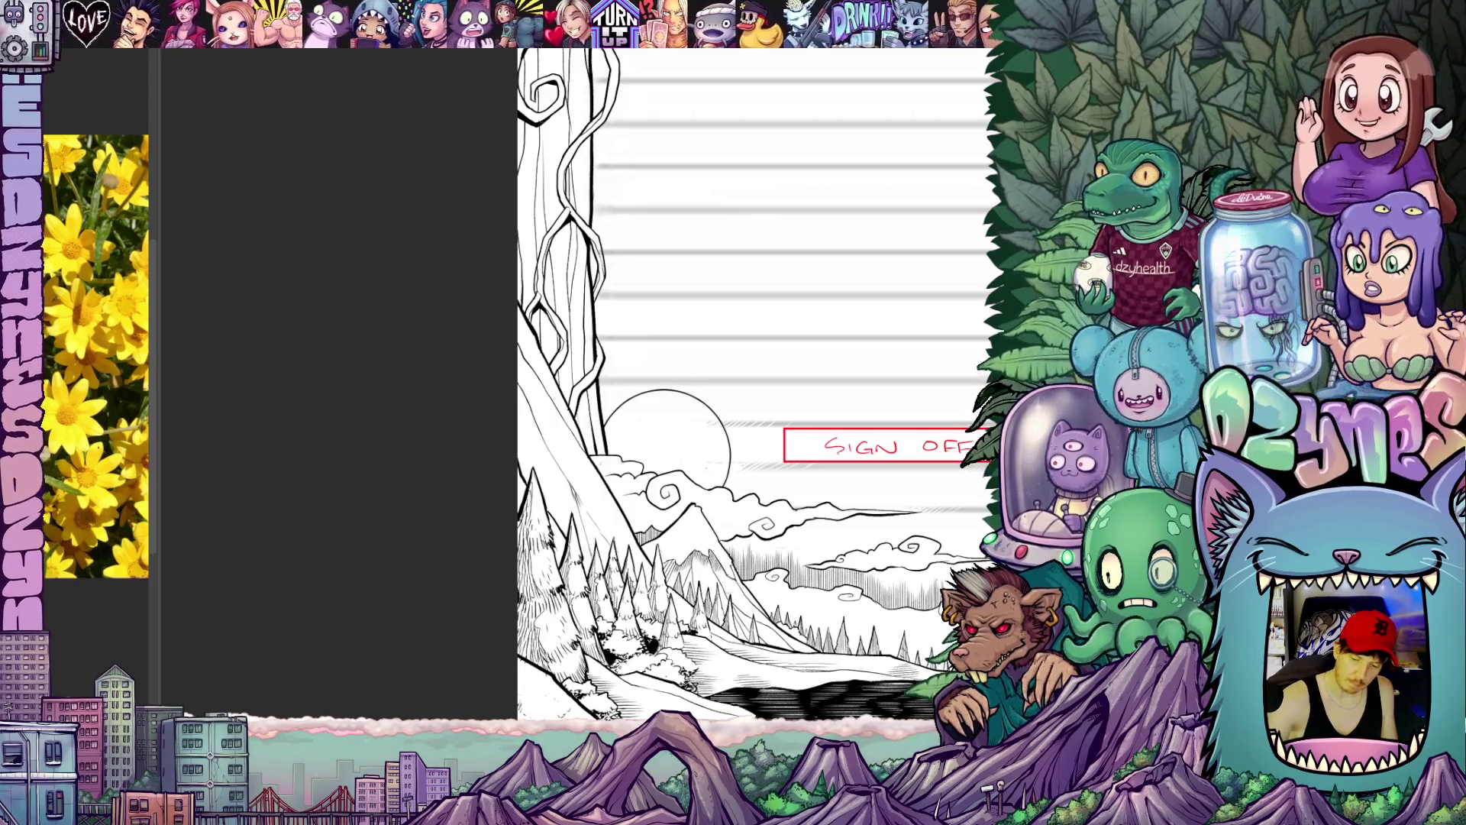
pyautogui.scroll(3, 745, 390)
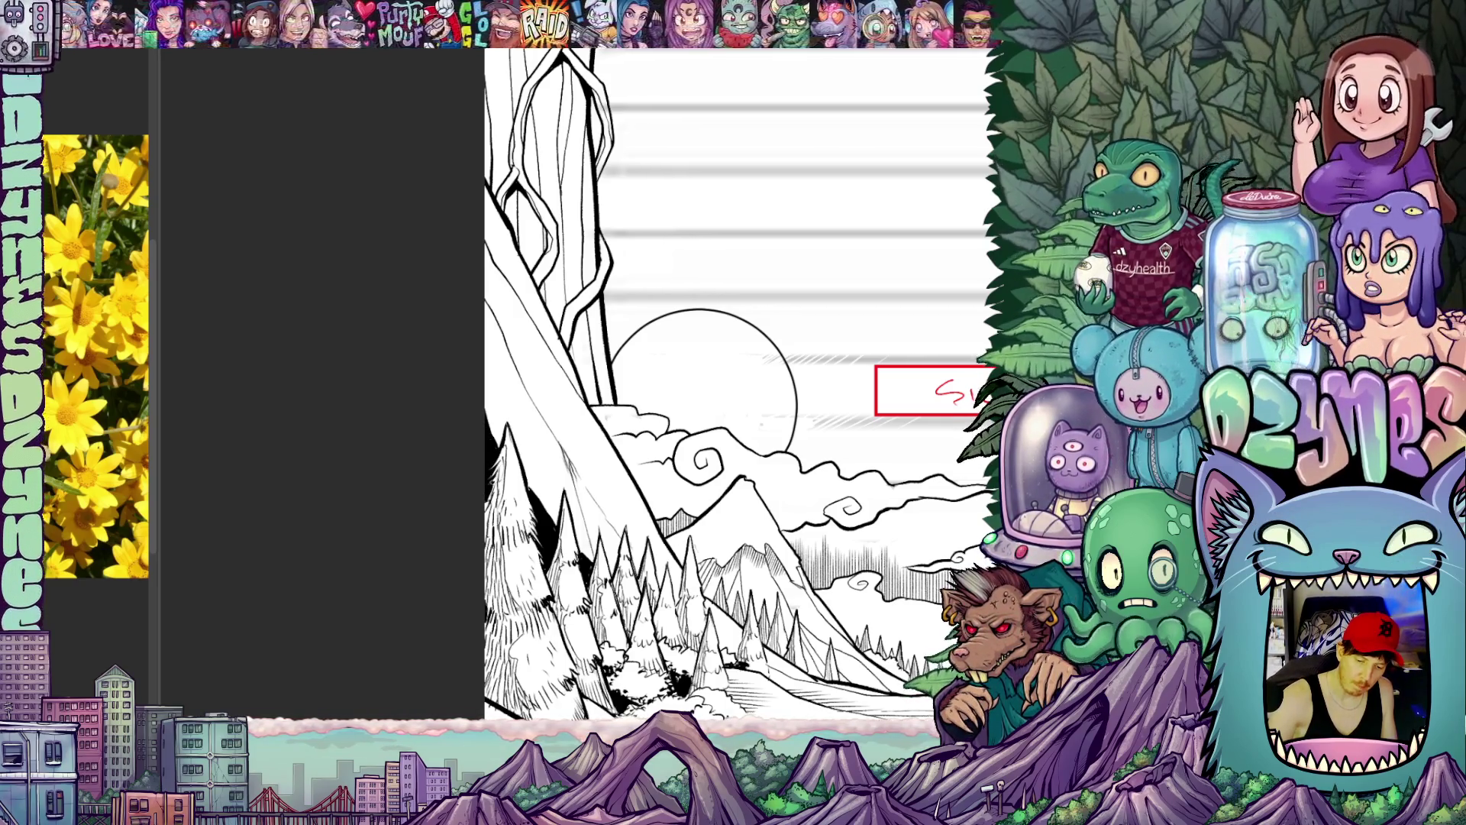
pyautogui.scroll(-3, 733, 390)
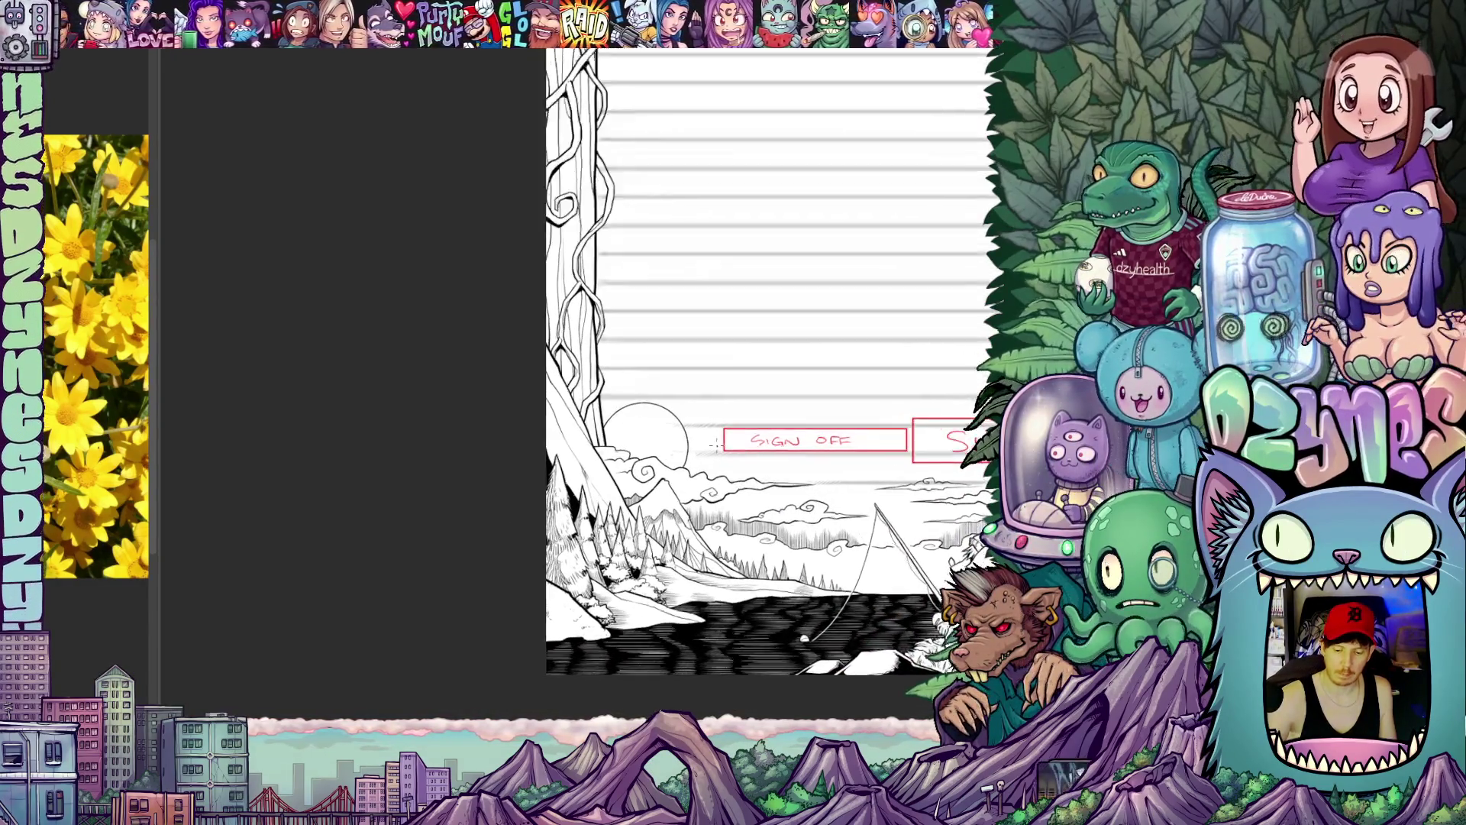
pyautogui.scroll(3, 734, 391)
pyautogui.scroll(2, 733, 390)
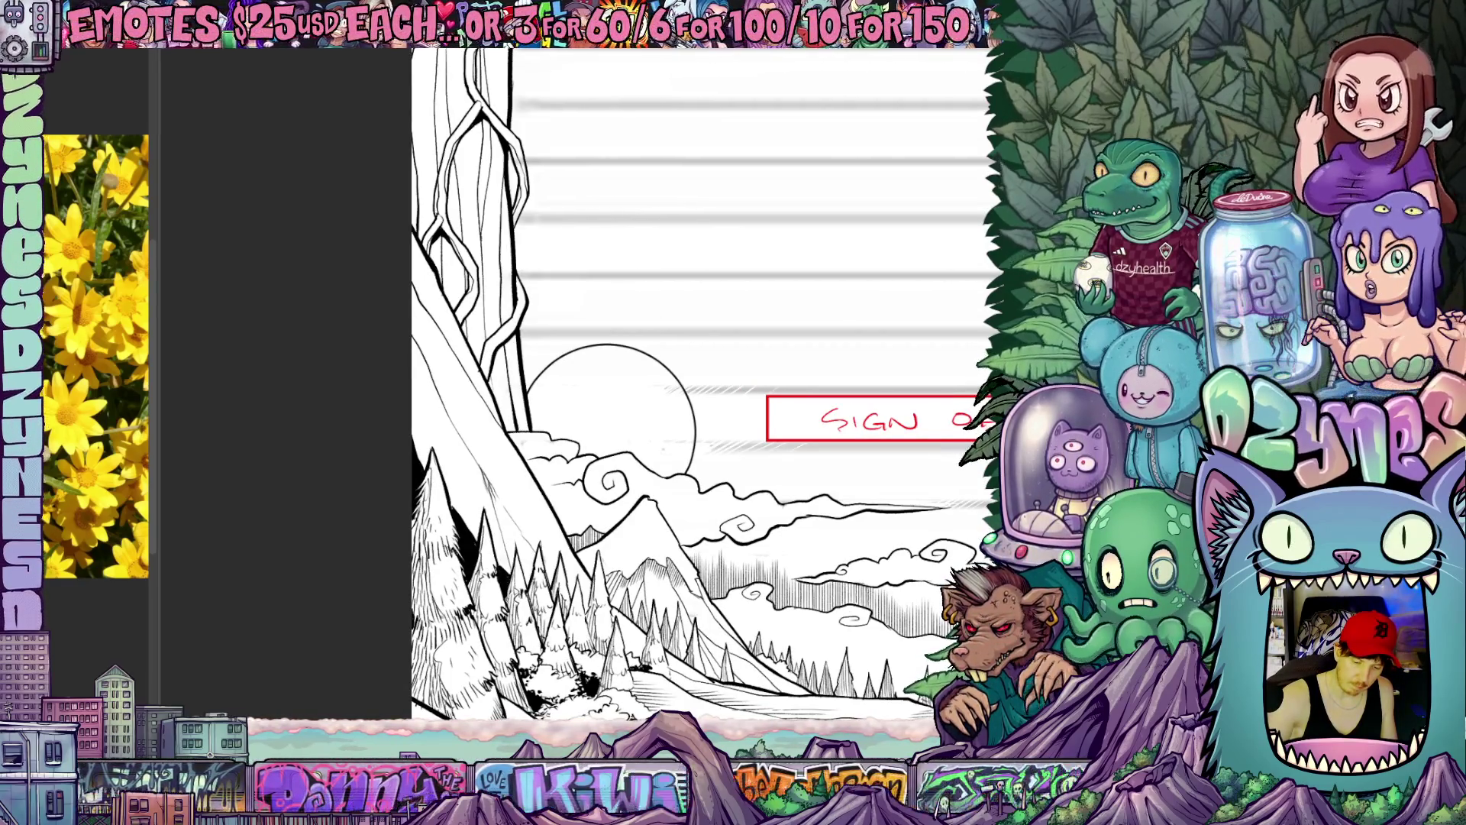
pyautogui.scroll(3, 734, 389)
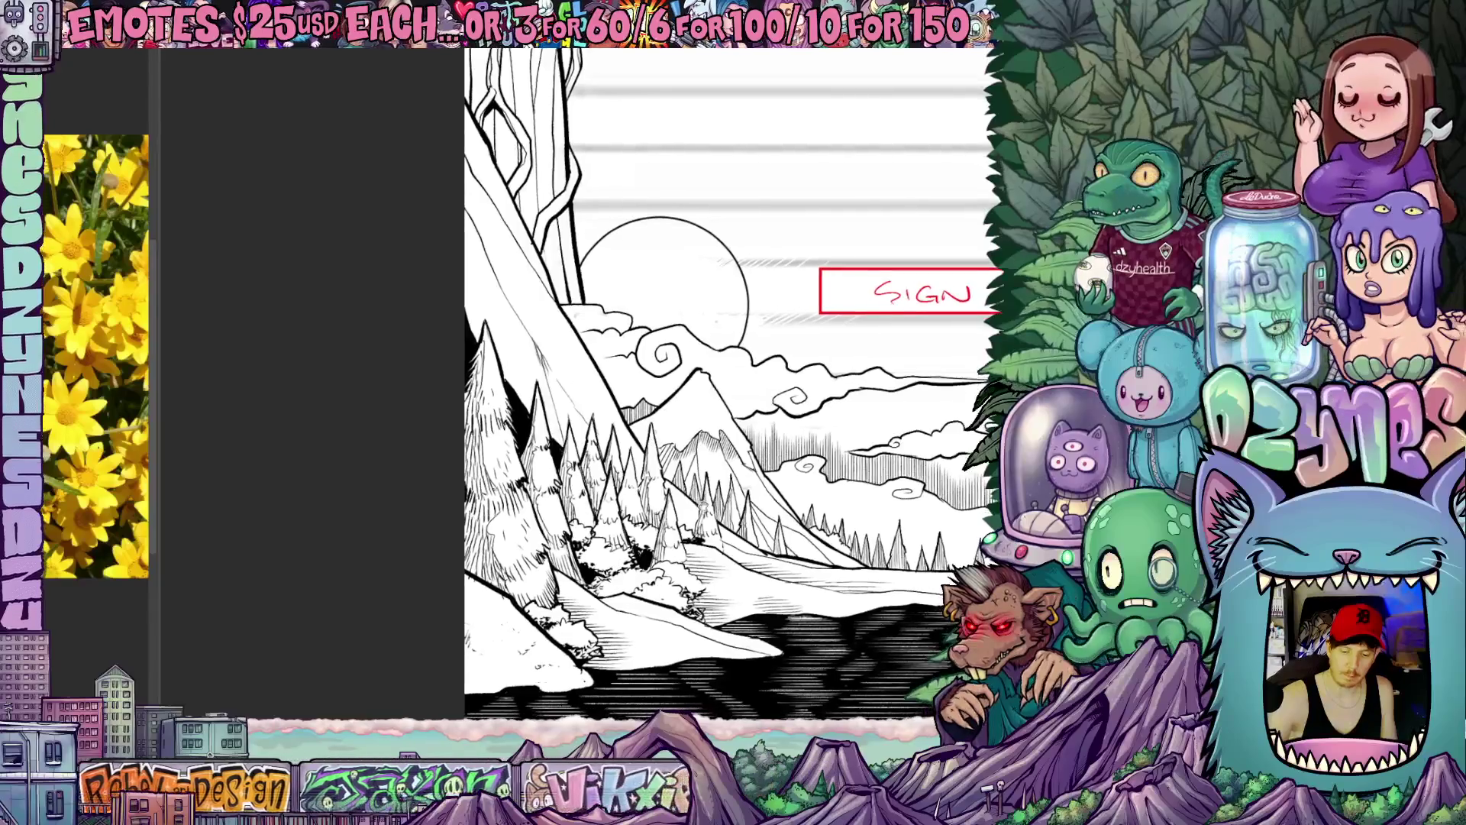
pyautogui.moveTo(573, 321); pyautogui.dragTo(600, 525)
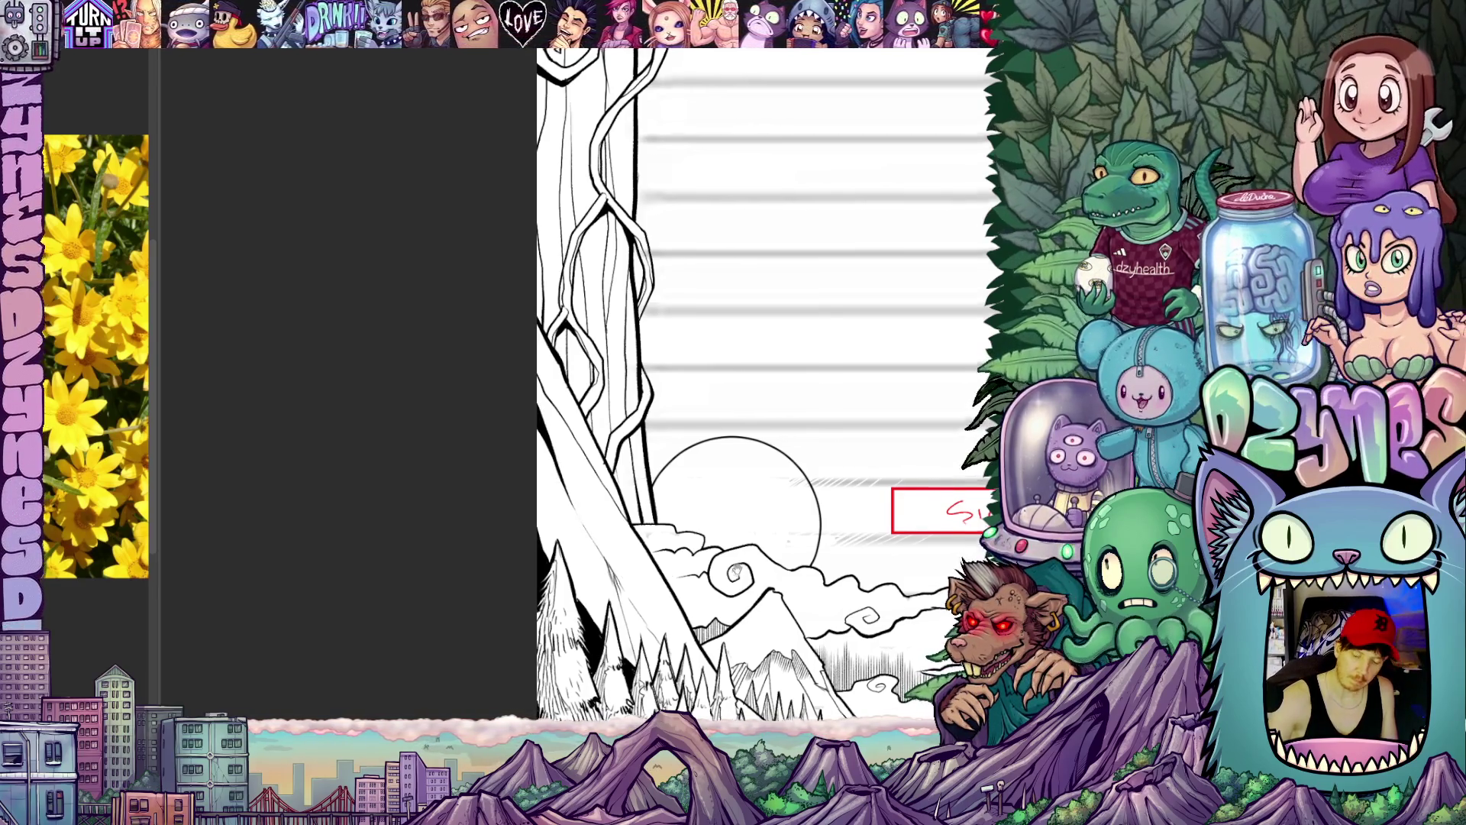
pyautogui.scroll(-4, 817, 460)
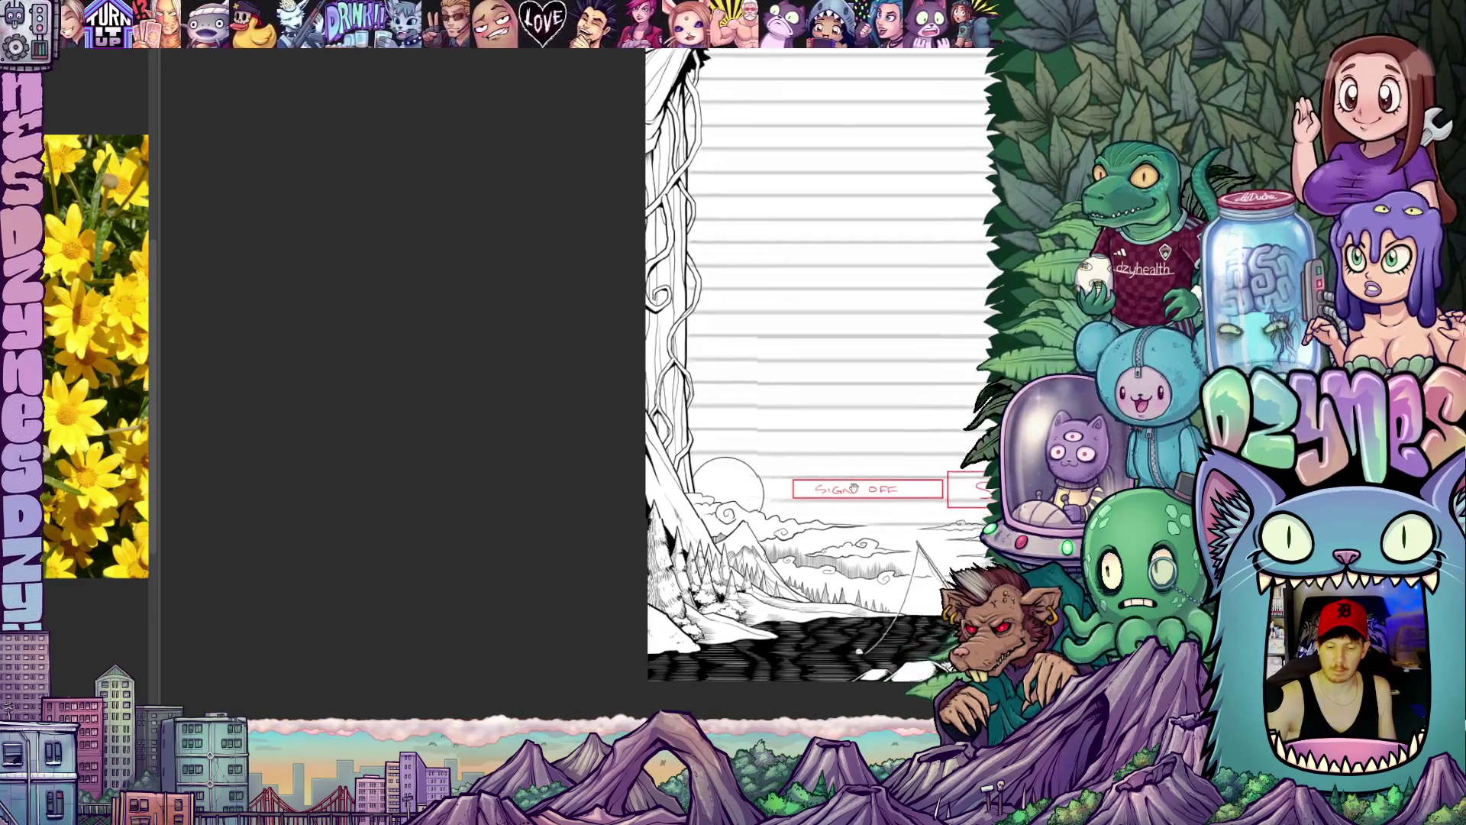
pyautogui.scroll(3, 818, 461)
pyautogui.moveTo(779, 412); pyautogui.dragTo(830, 484)
pyautogui.scroll(3, 801, 458)
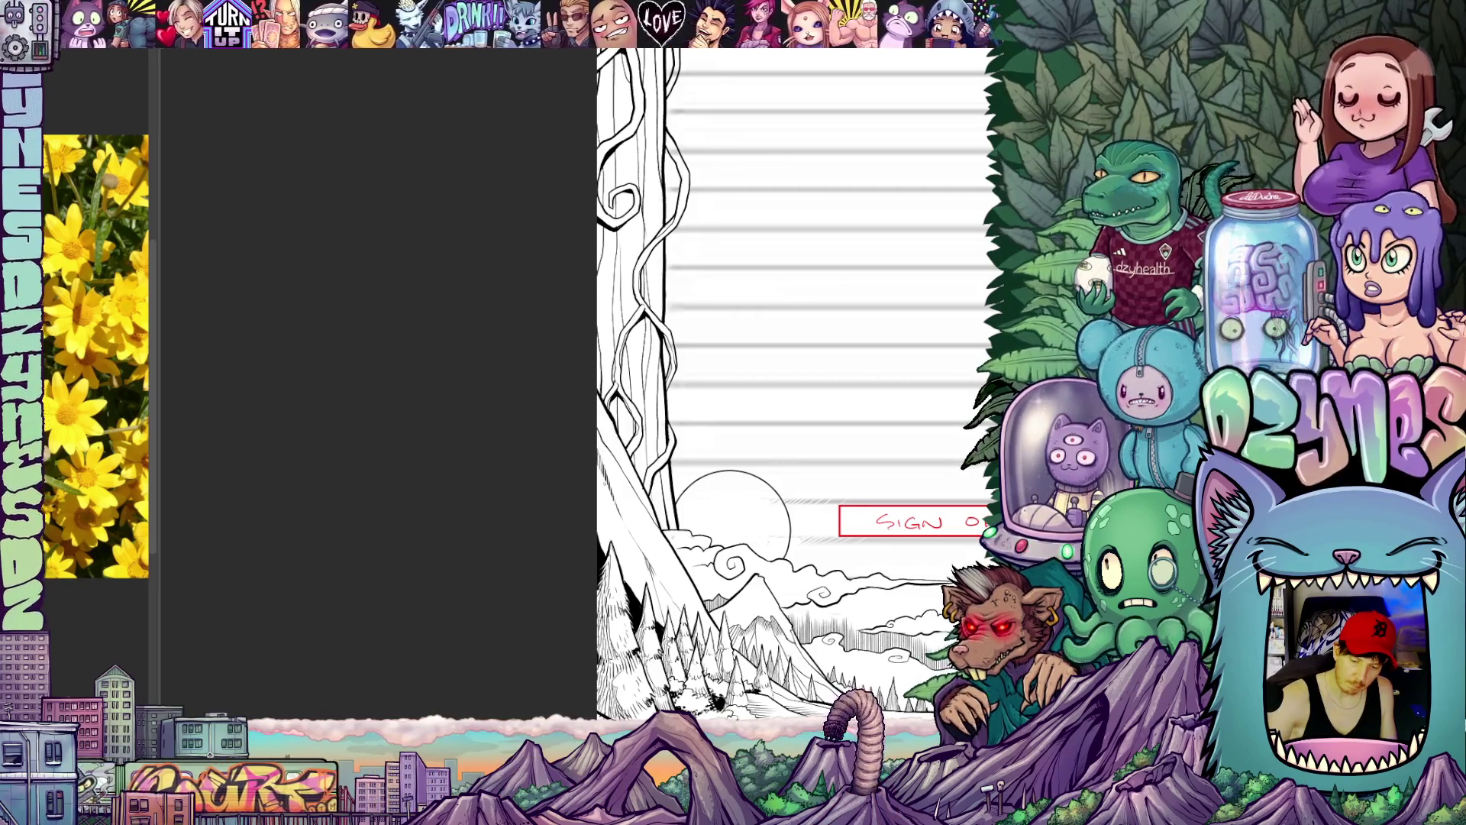
pyautogui.scroll(-3, 790, 389)
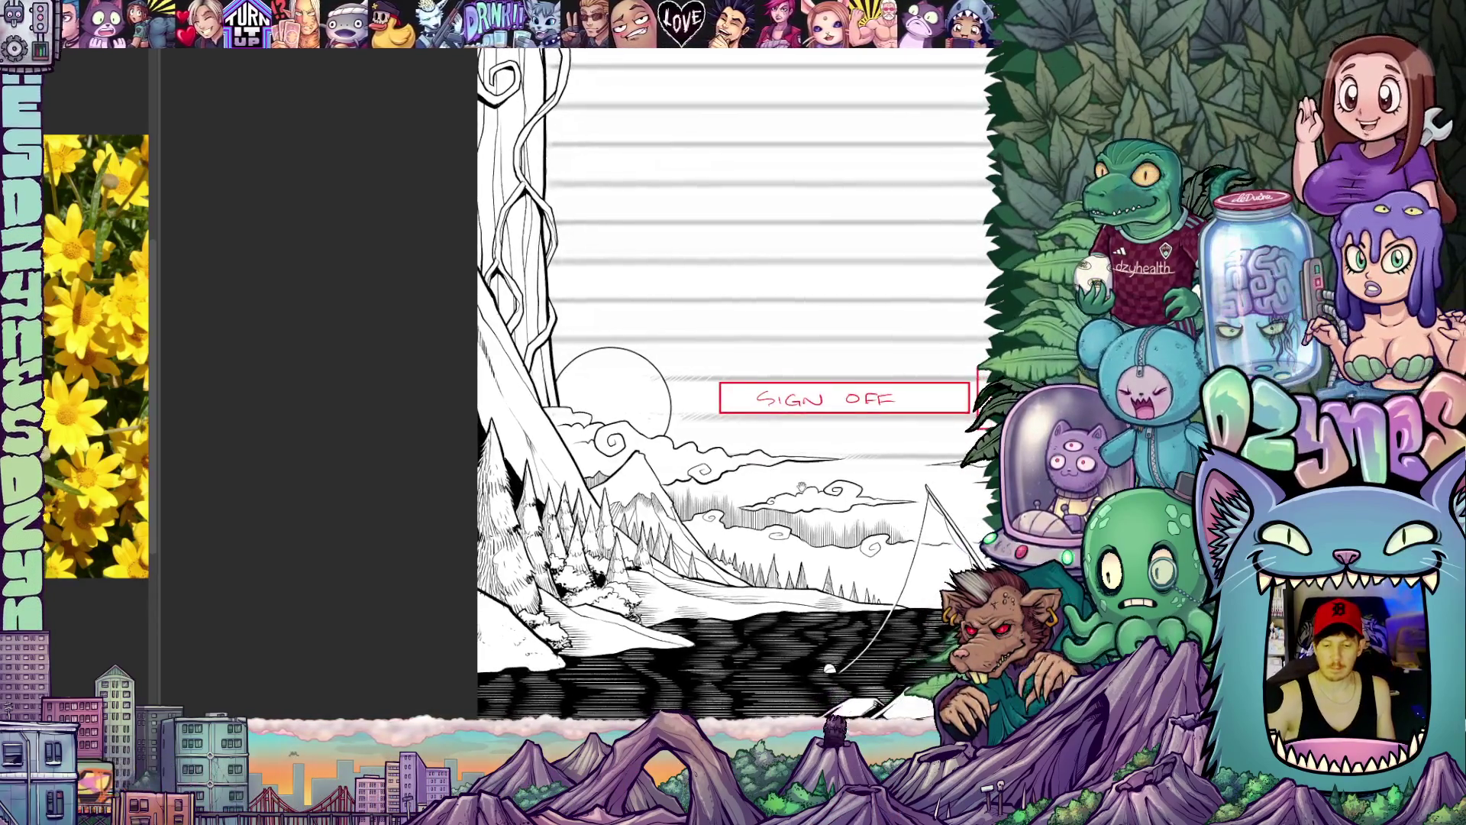
pyautogui.moveTo(790, 389); pyautogui.dragTo(693, 394)
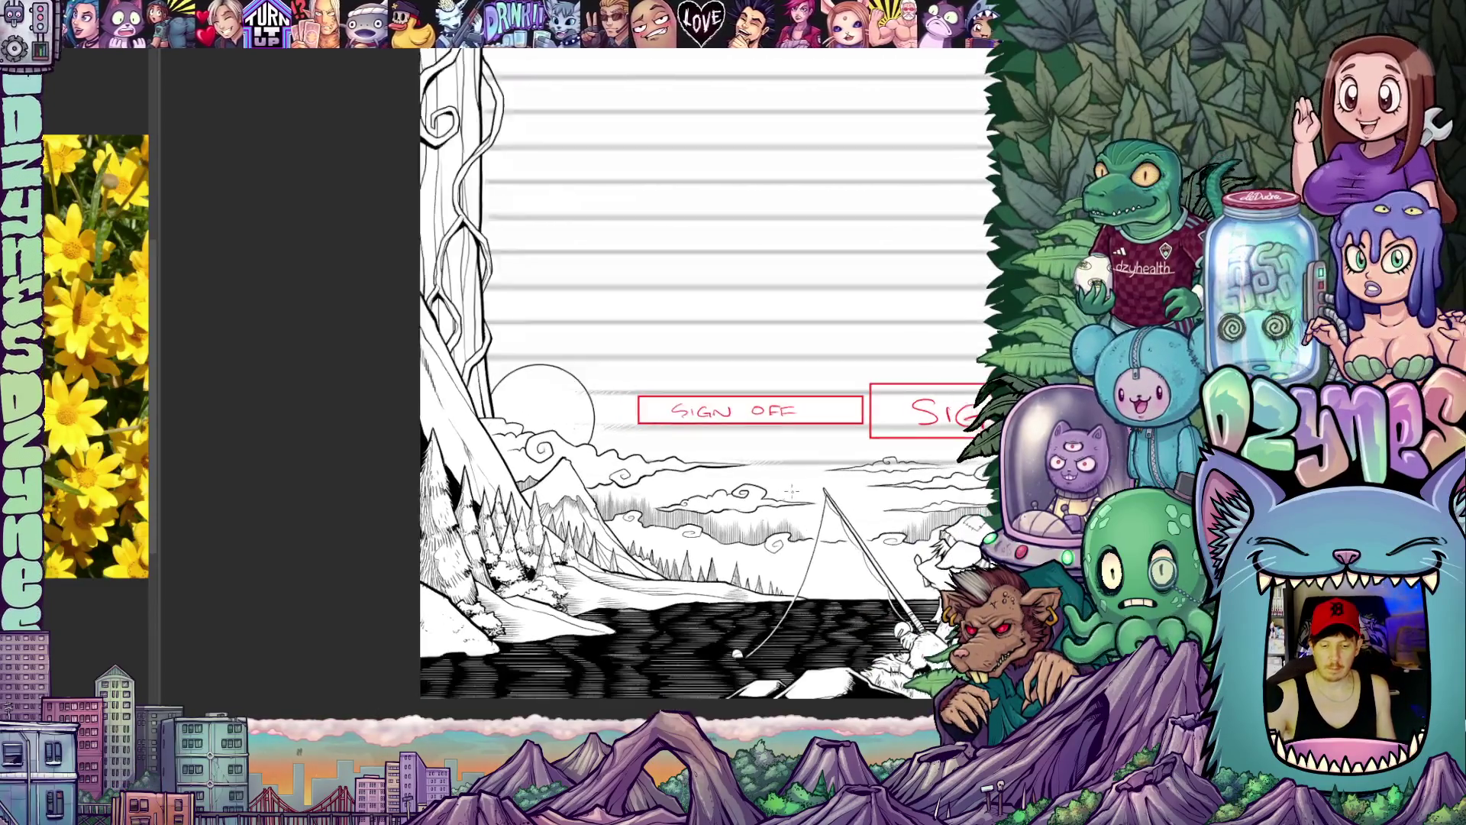
pyautogui.scroll(-3, 790, 389)
pyautogui.scroll(-3, 791, 390)
pyautogui.scroll(-2, 791, 389)
pyautogui.moveTo(790, 389); pyautogui.dragTo(663, 389)
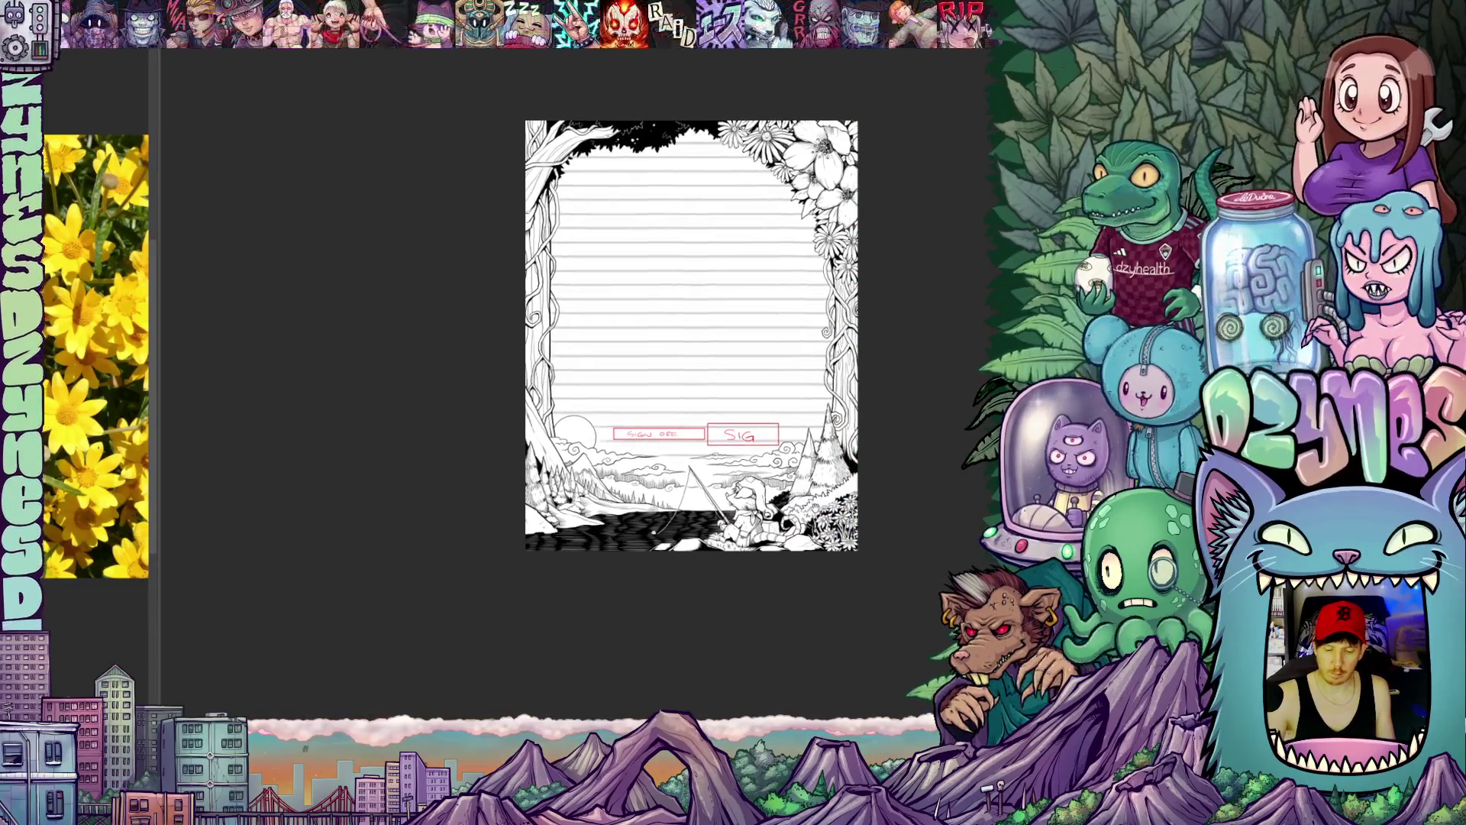
pyautogui.moveTo(852, 500); pyautogui.dragTo(834, 512)
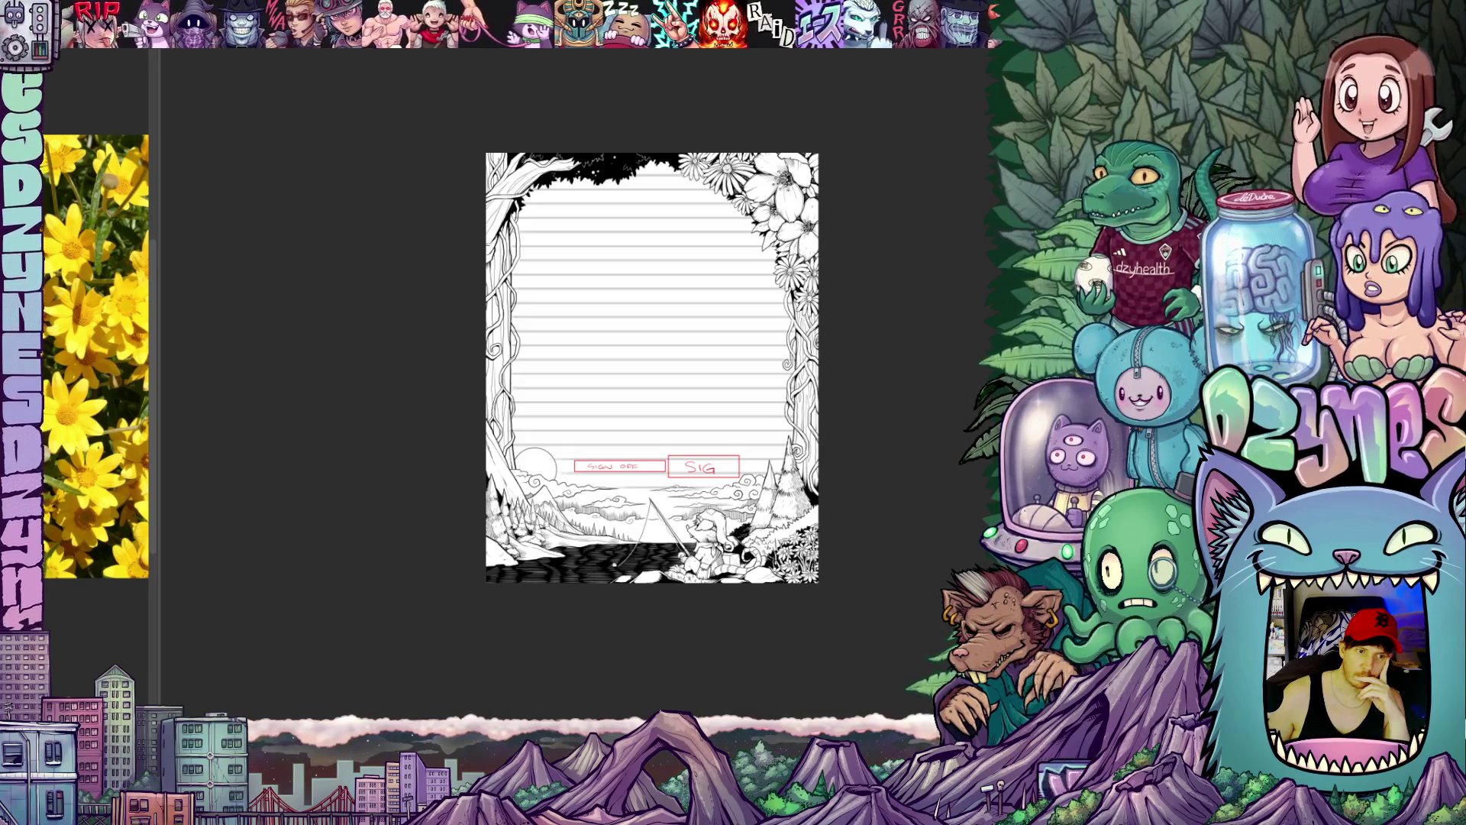
pyautogui.scroll(1, 895, 471)
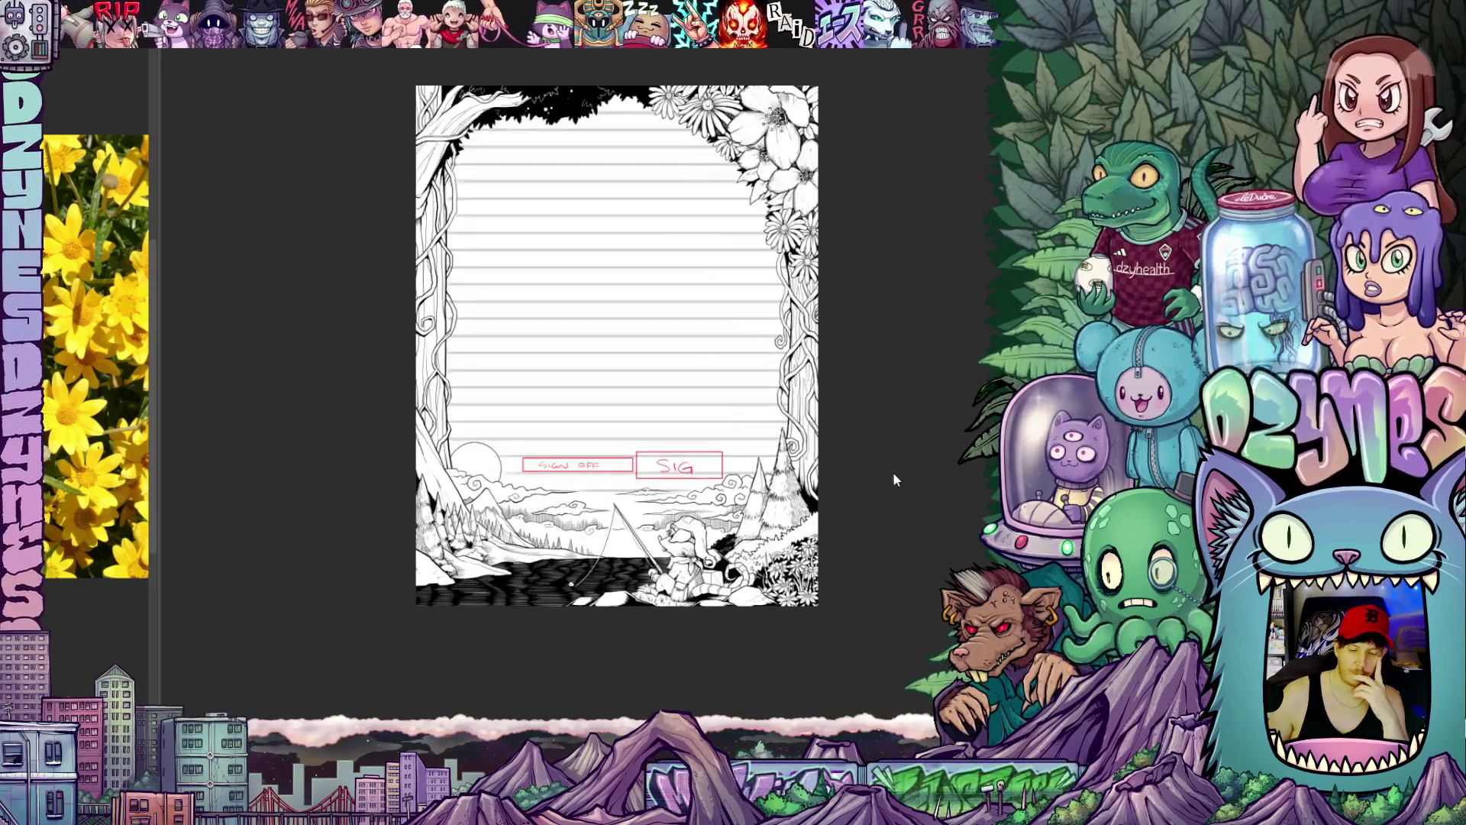
pyautogui.scroll(1, 893, 473)
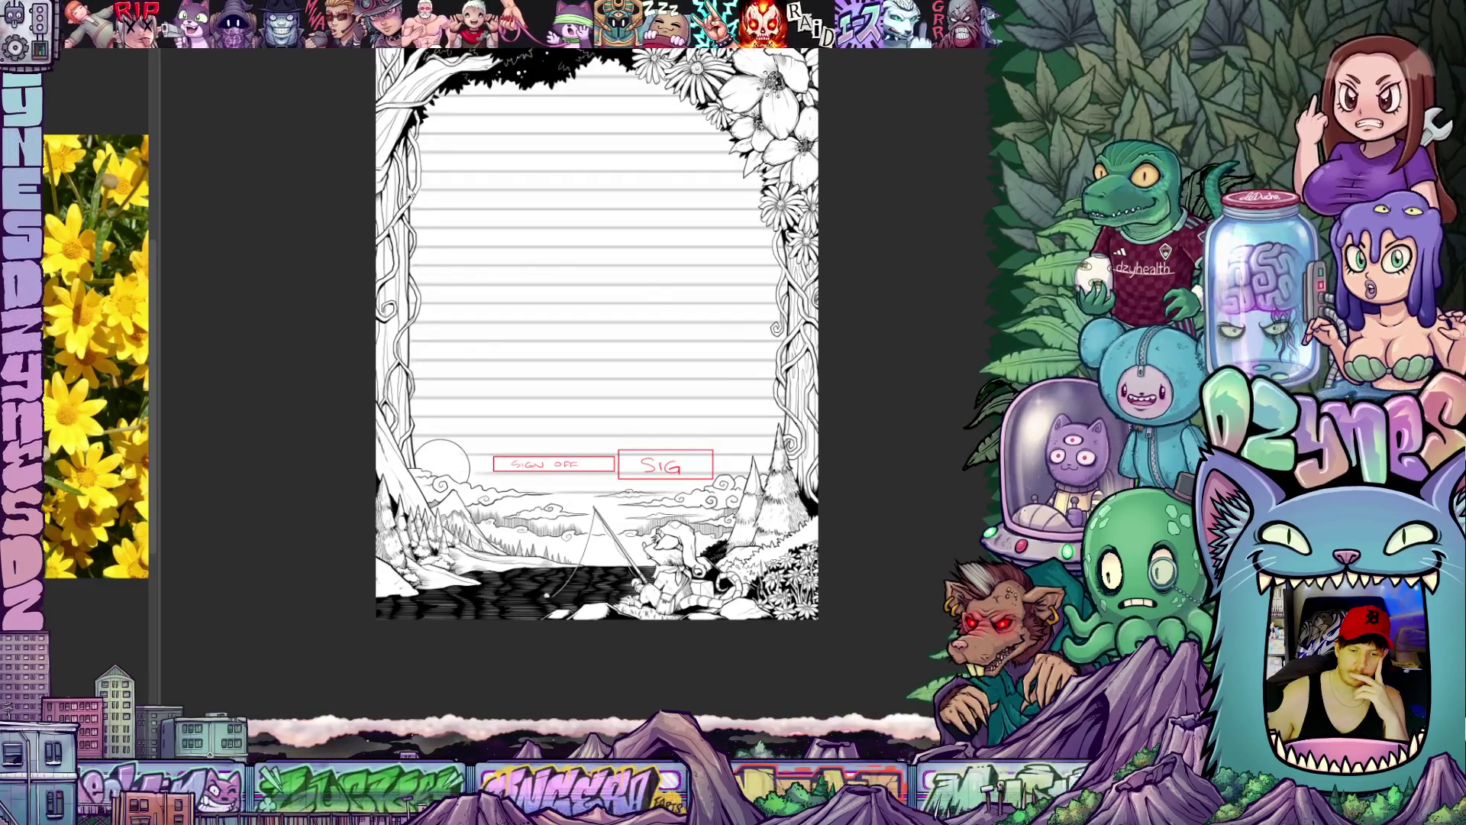
pyautogui.scroll(1, 485, 250)
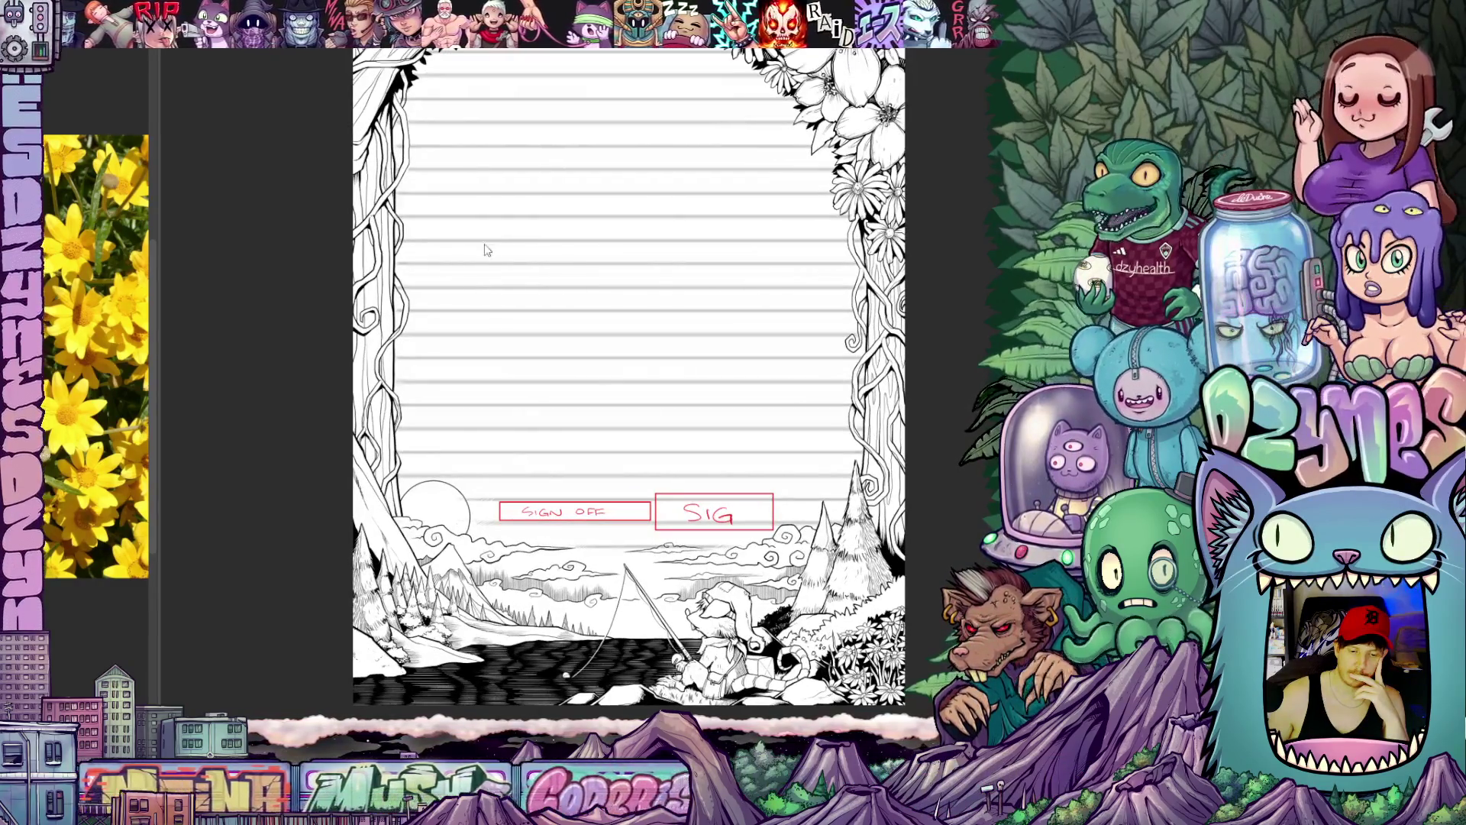
pyautogui.scroll(2, 486, 250)
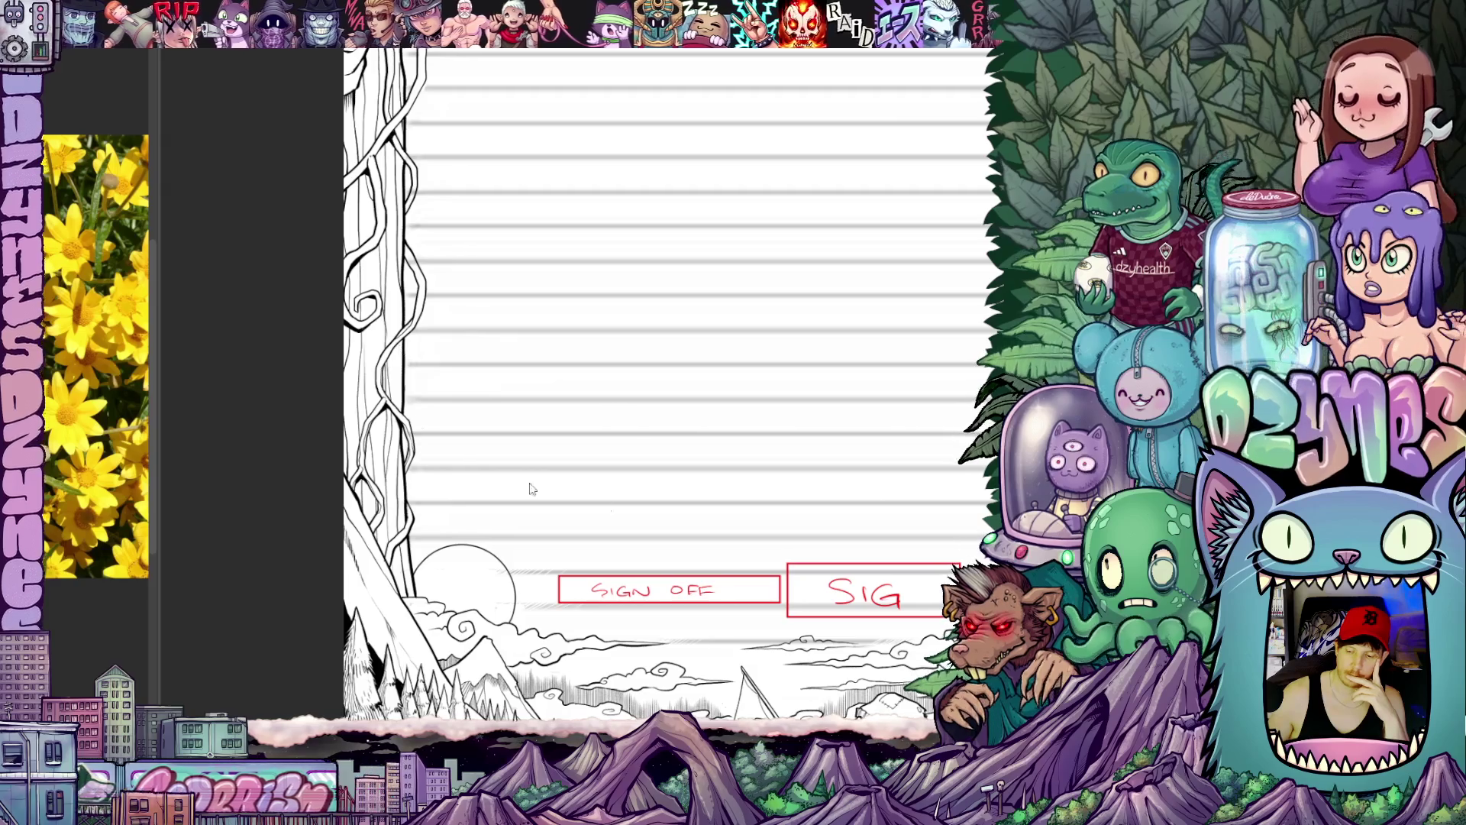
pyautogui.scroll(1, 530, 489)
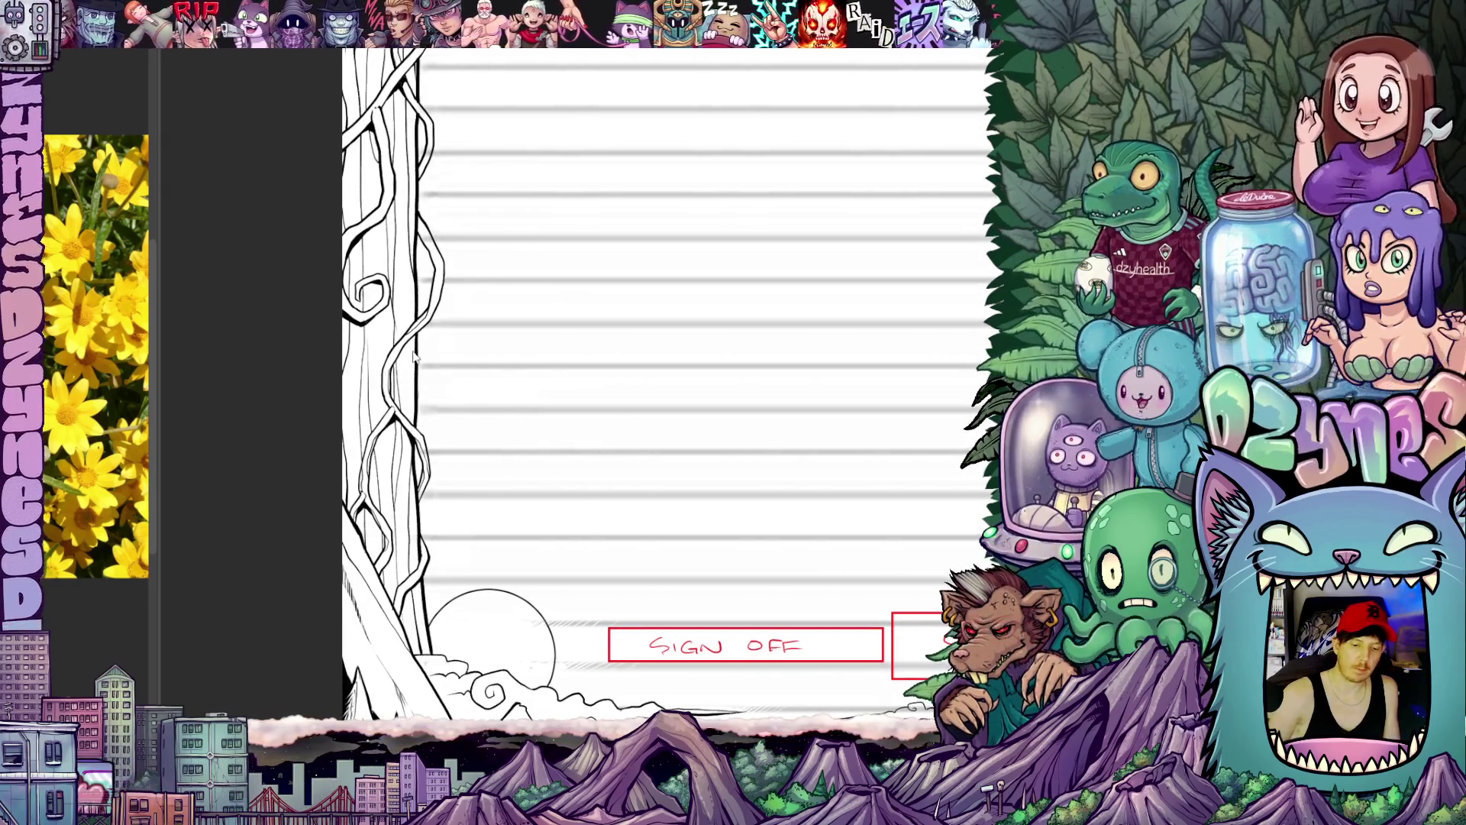
pyautogui.moveTo(412, 367); pyautogui.dragTo(668, 473)
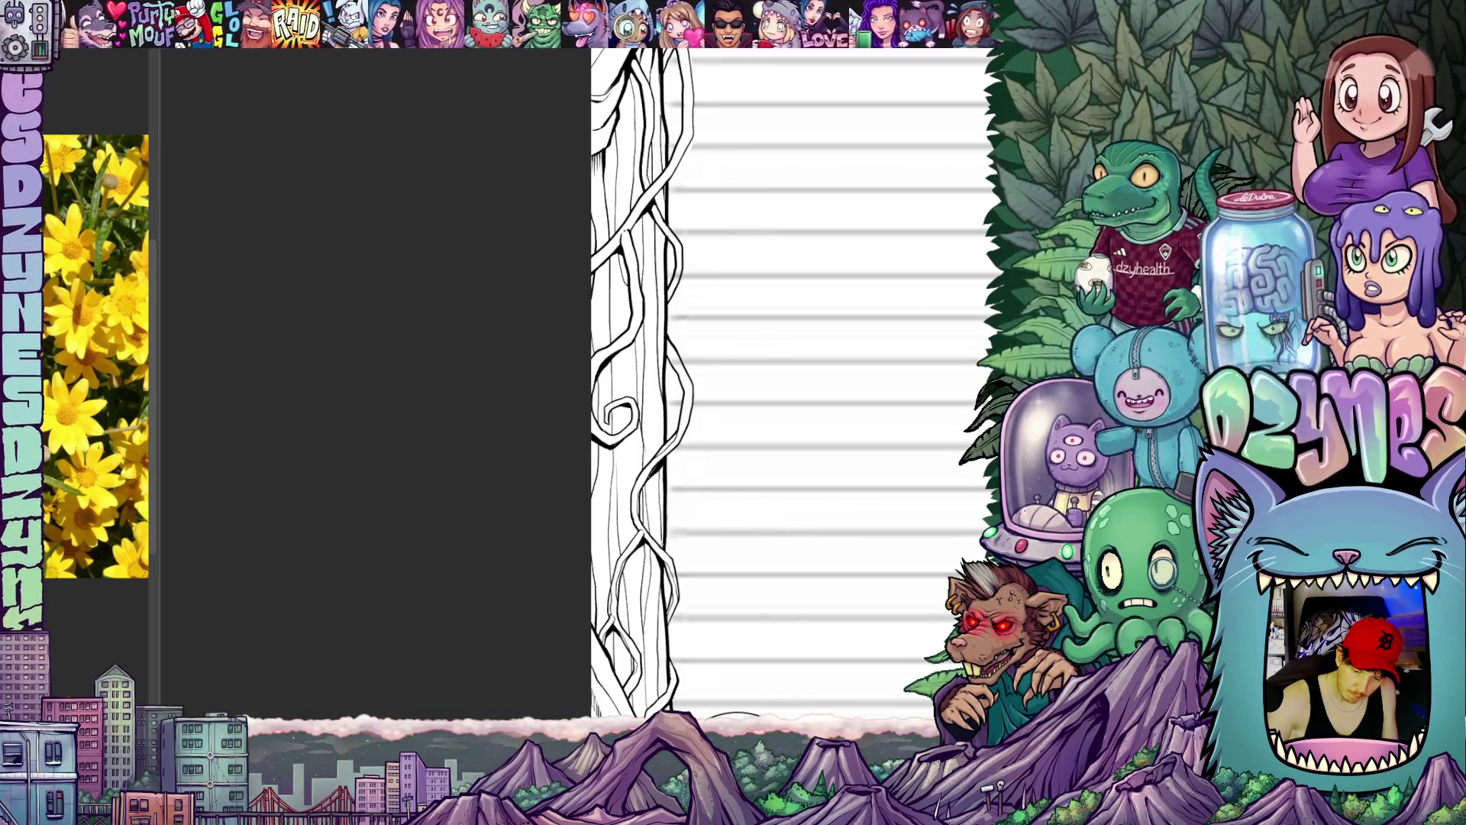
pyautogui.moveTo(675, 546); pyautogui.dragTo(647, 513)
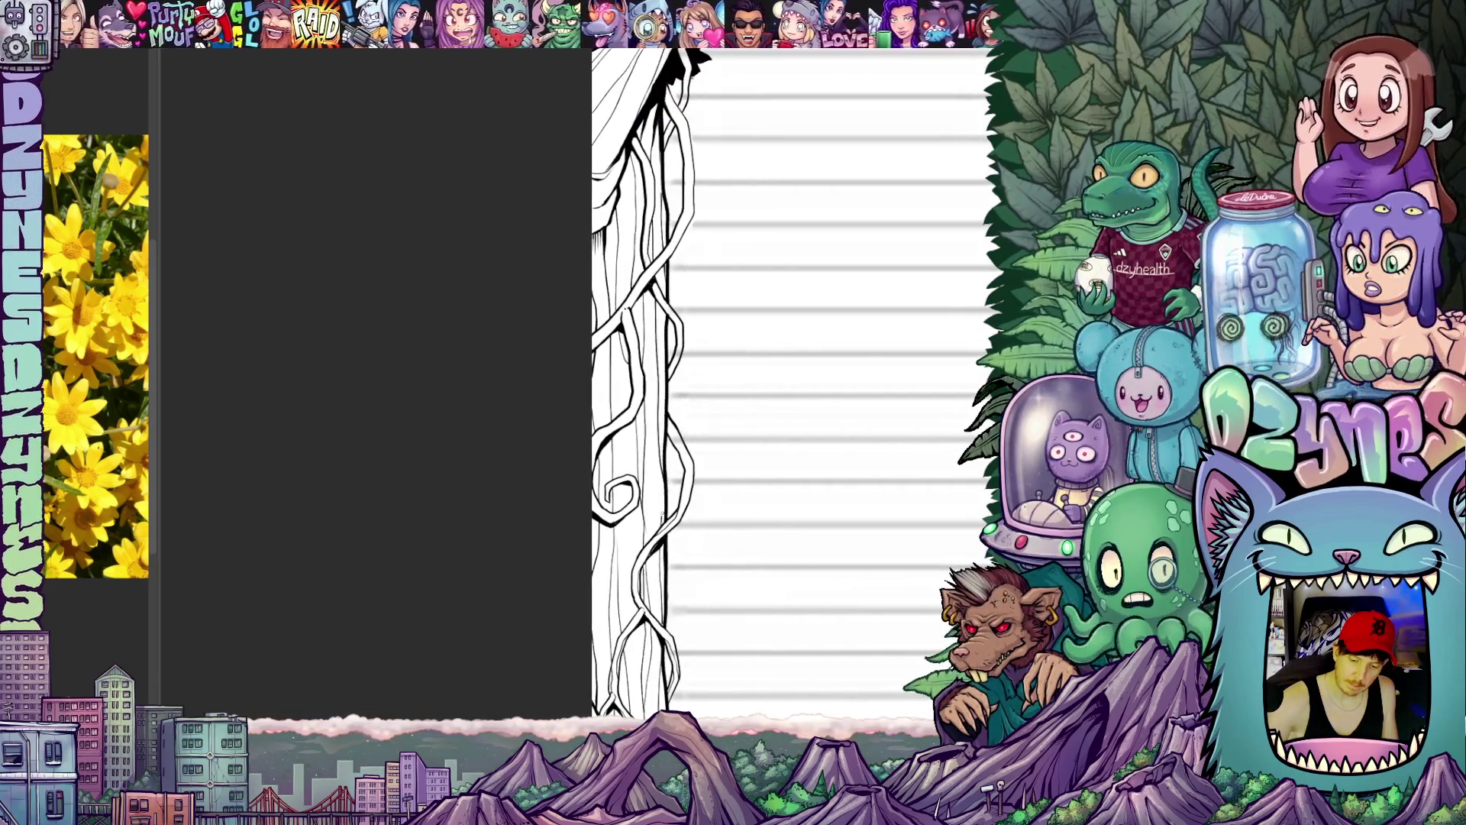
pyautogui.moveTo(678, 426)
pyautogui.mouseDown()
pyautogui.moveTo(664, 437)
pyautogui.moveTo(667, 501)
pyautogui.mouseUp()
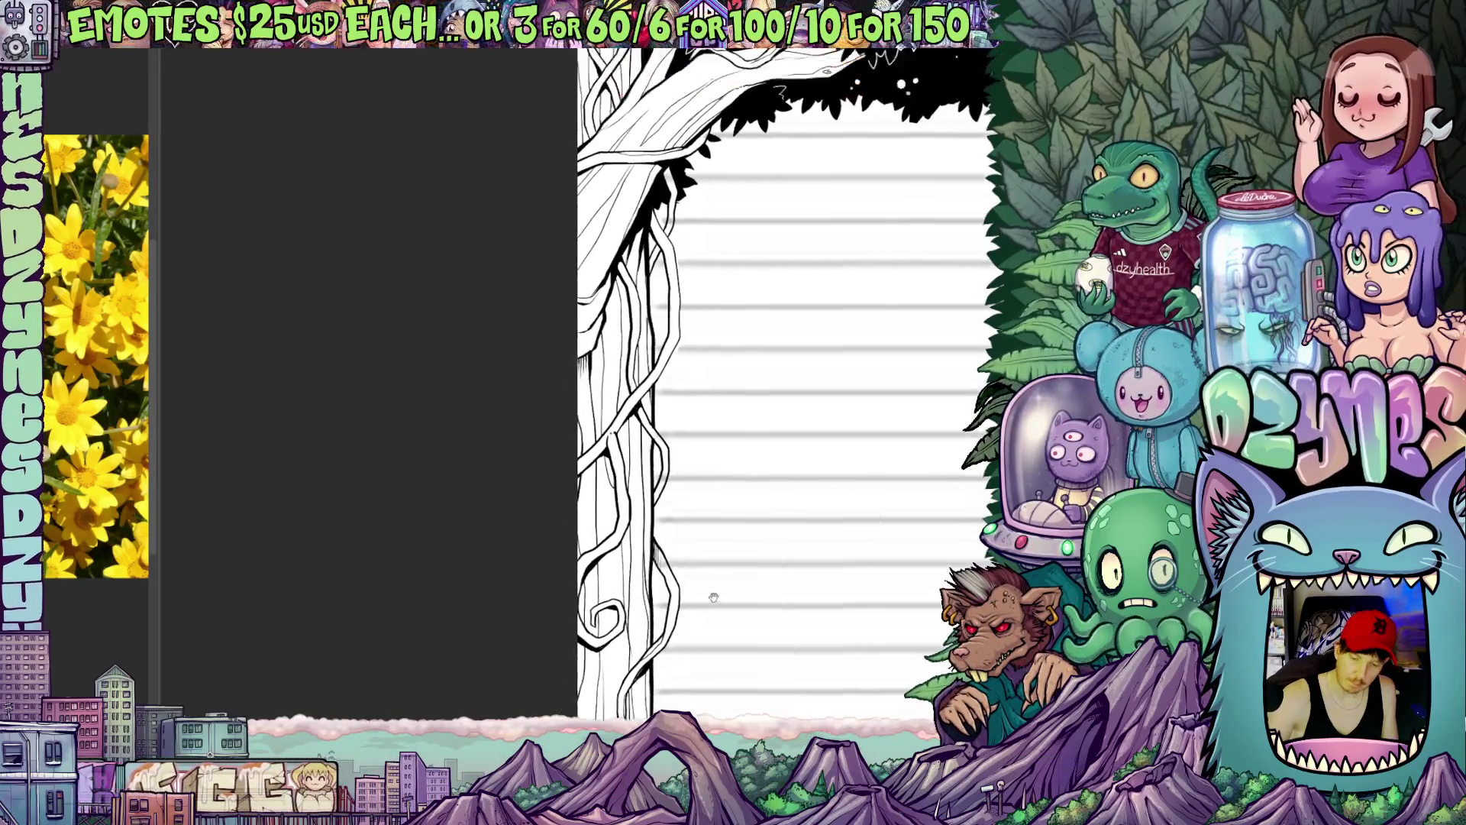
pyautogui.scroll(-5, 674, 529)
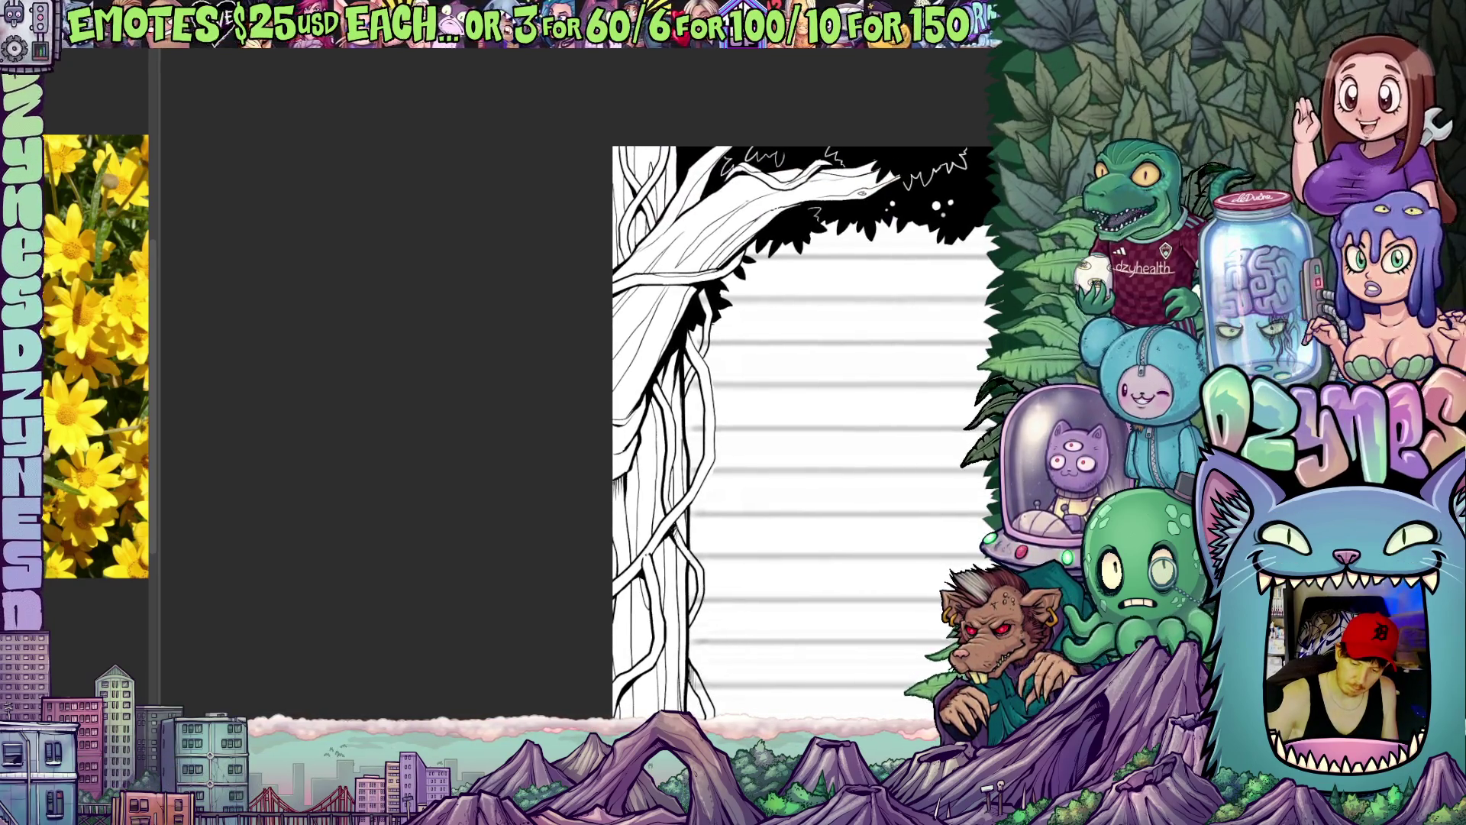
pyautogui.scroll(3, 801, 459)
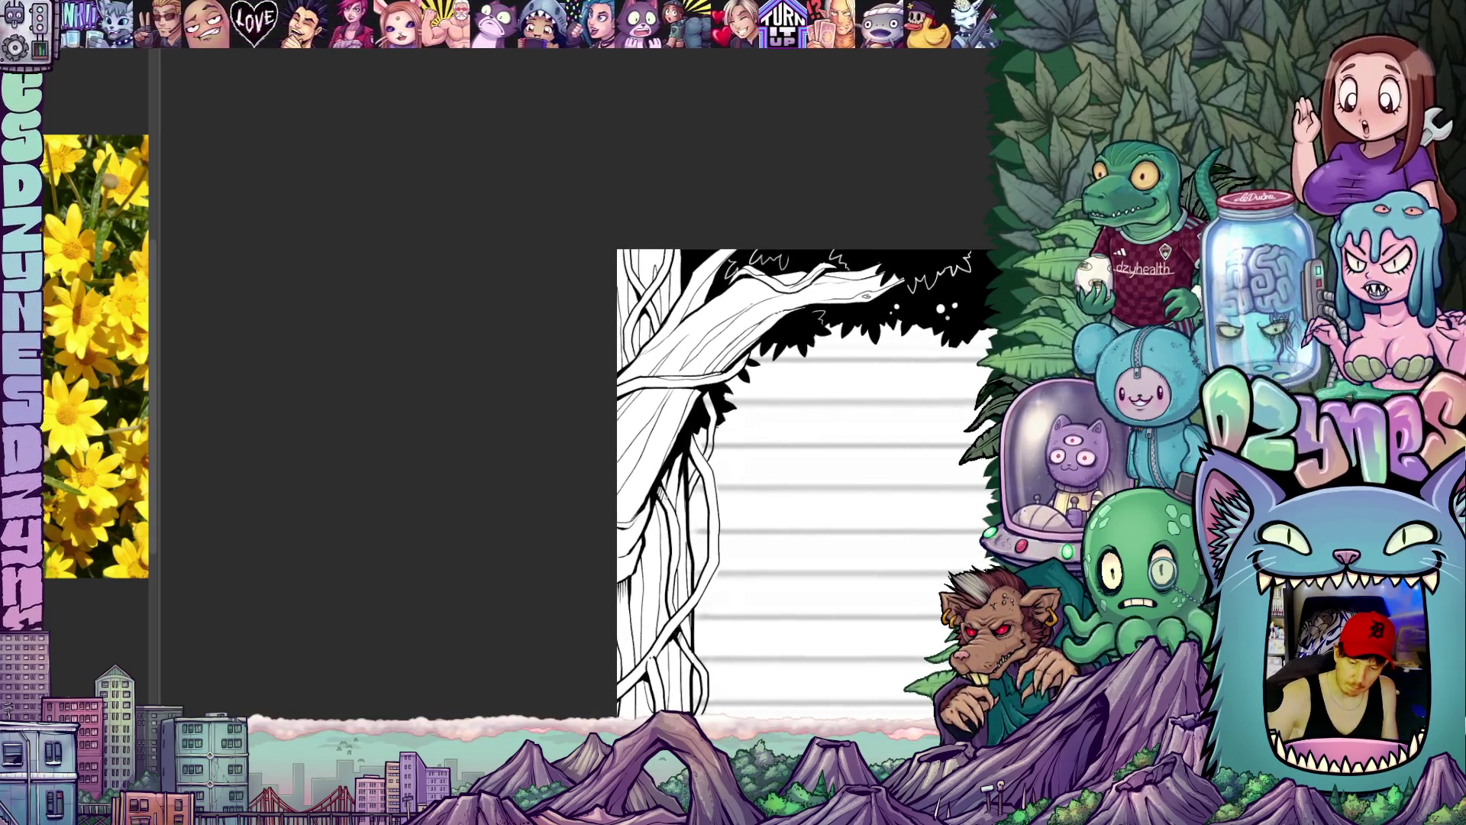
pyautogui.moveTo(712, 531); pyautogui.dragTo(703, 581)
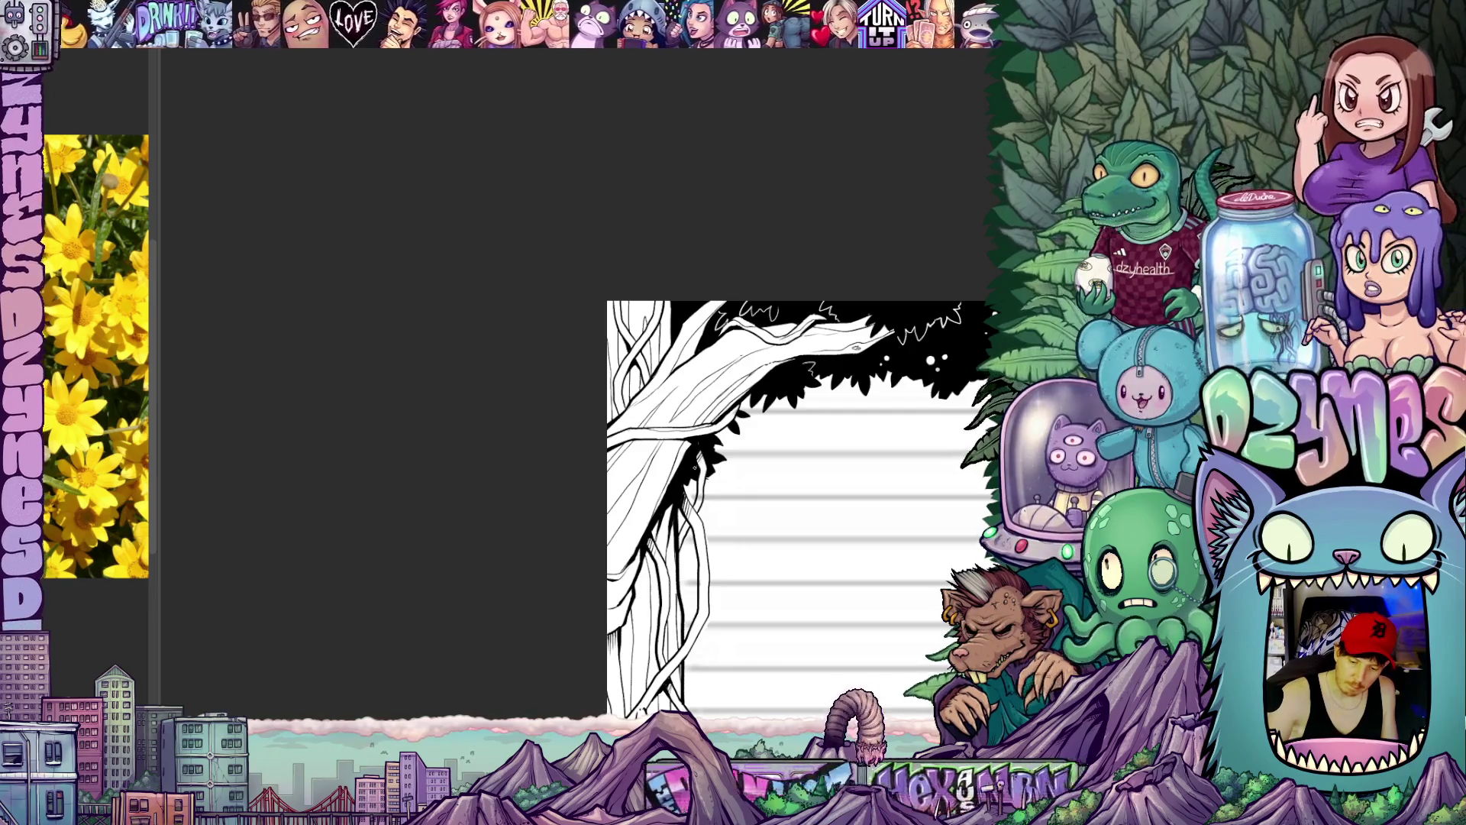
pyautogui.moveTo(764, 525)
pyautogui.mouseDown()
pyautogui.moveTo(787, 459)
pyautogui.moveTo(761, 559)
pyautogui.mouseUp()
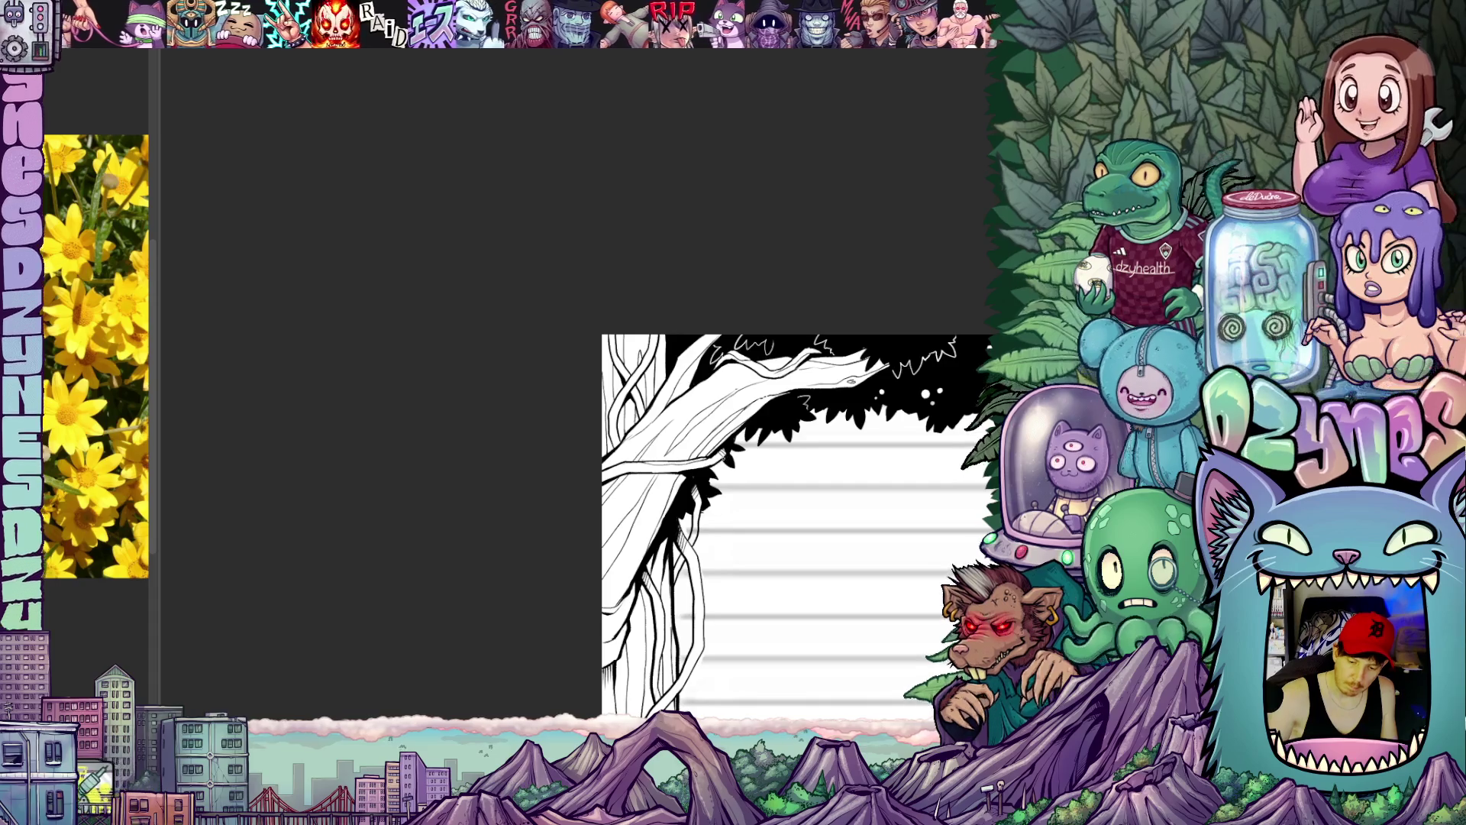
pyautogui.moveTo(756, 504)
pyautogui.mouseDown()
pyautogui.moveTo(778, 539)
pyautogui.moveTo(755, 581)
pyautogui.mouseUp()
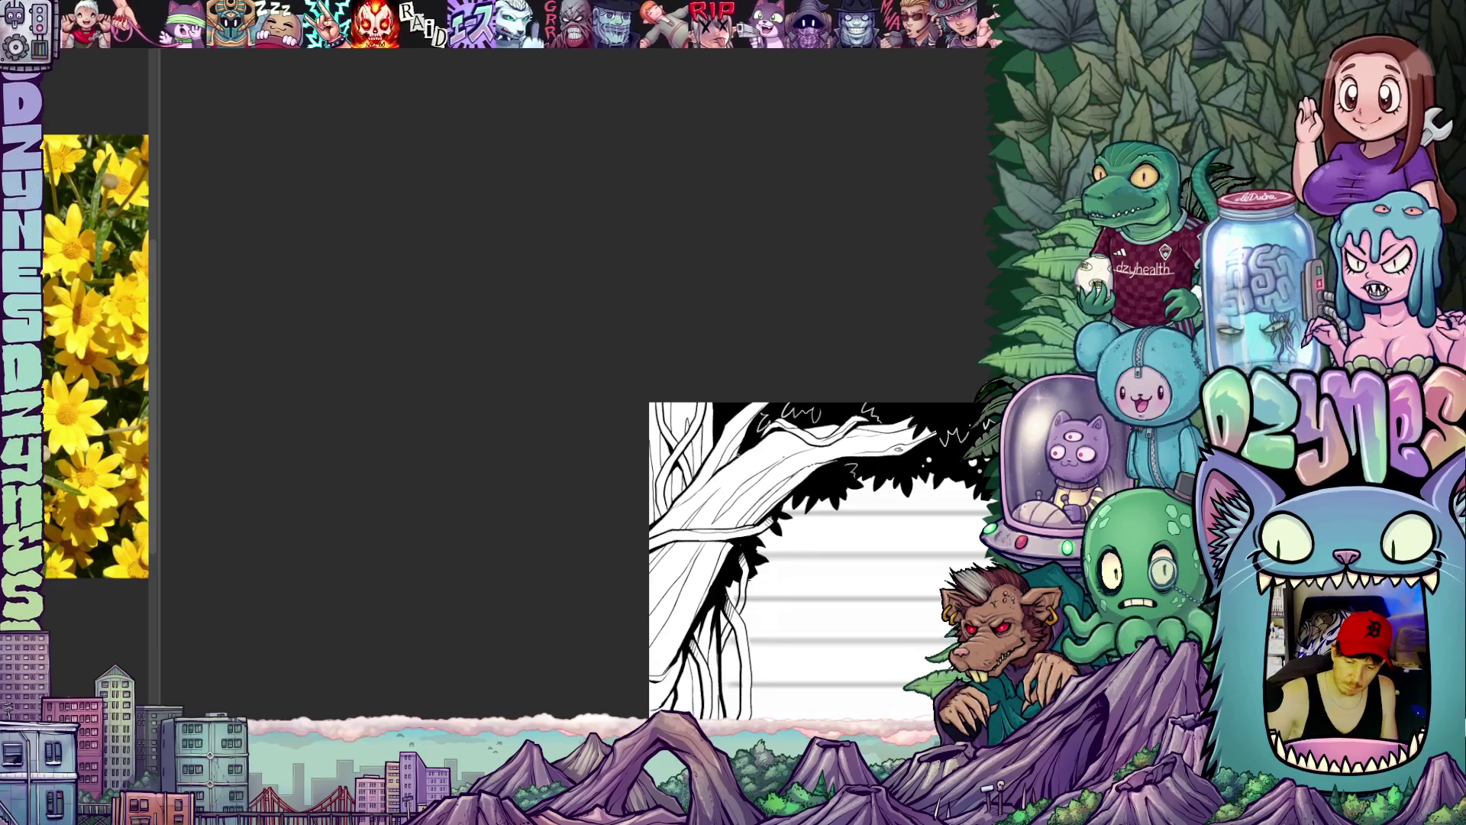
pyautogui.moveTo(802, 550); pyautogui.dragTo(733, 458)
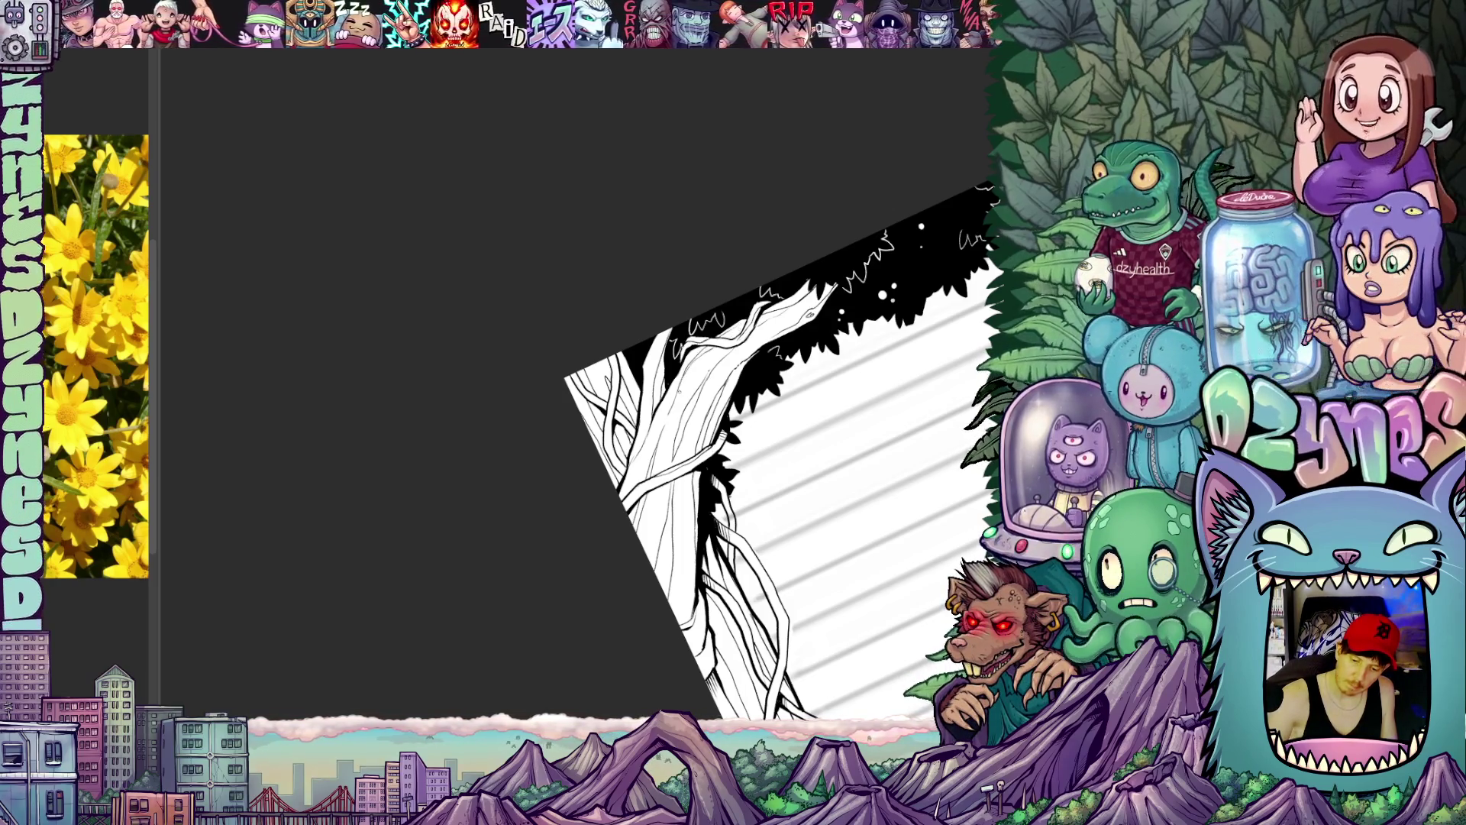
pyautogui.moveTo(757, 484)
pyautogui.mouseDown()
pyautogui.moveTo(817, 472)
pyautogui.moveTo(718, 533)
pyautogui.moveTo(745, 596)
pyautogui.mouseUp()
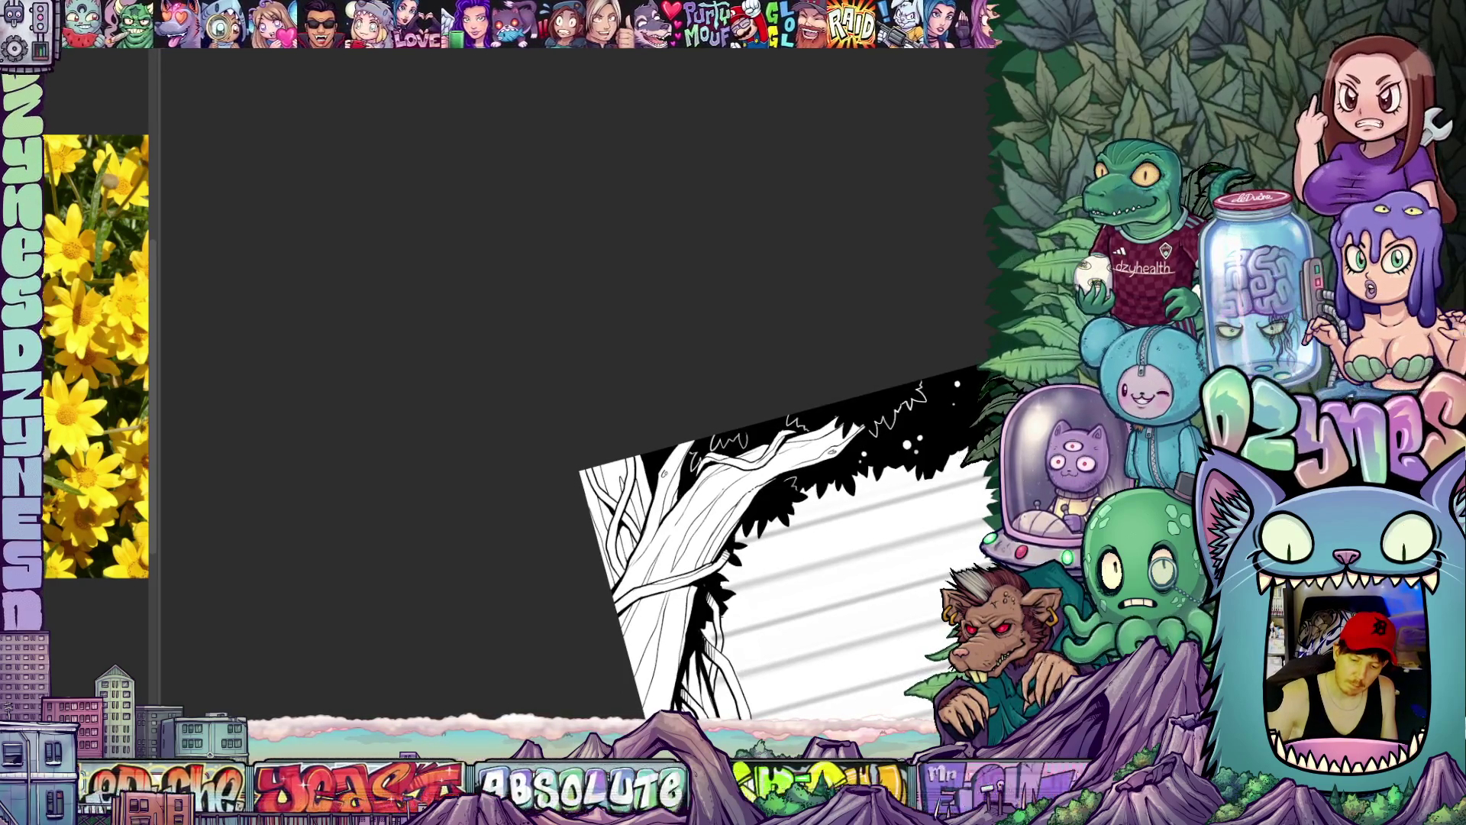
pyautogui.moveTo(801, 493)
pyautogui.mouseDown()
pyautogui.moveTo(802, 564)
pyautogui.moveTo(859, 524)
pyautogui.moveTo(801, 458)
pyautogui.mouseUp()
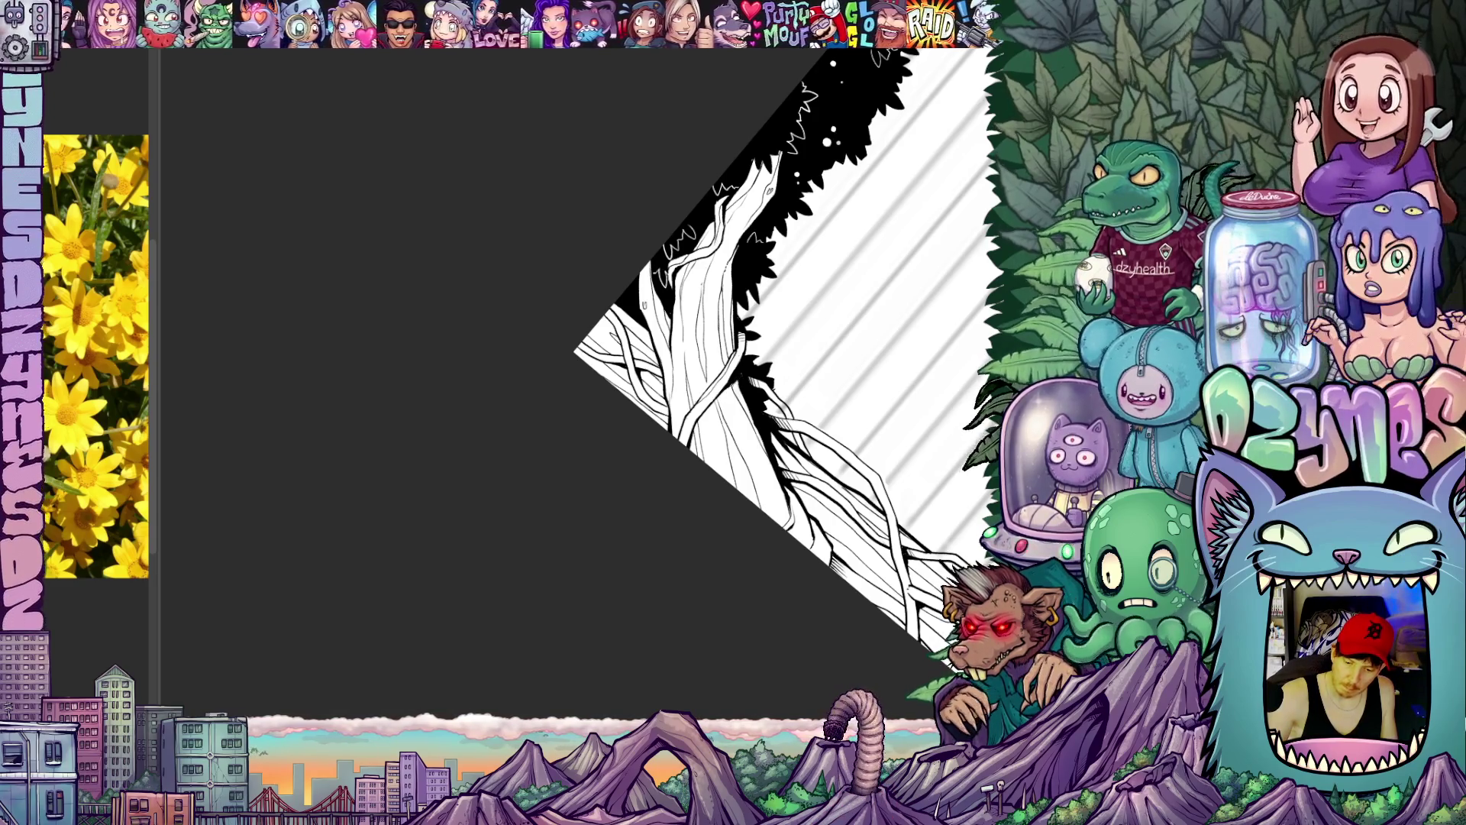
pyautogui.moveTo(842, 506)
pyautogui.mouseDown()
pyautogui.moveTo(728, 504)
pyautogui.moveTo(744, 469)
pyautogui.mouseUp()
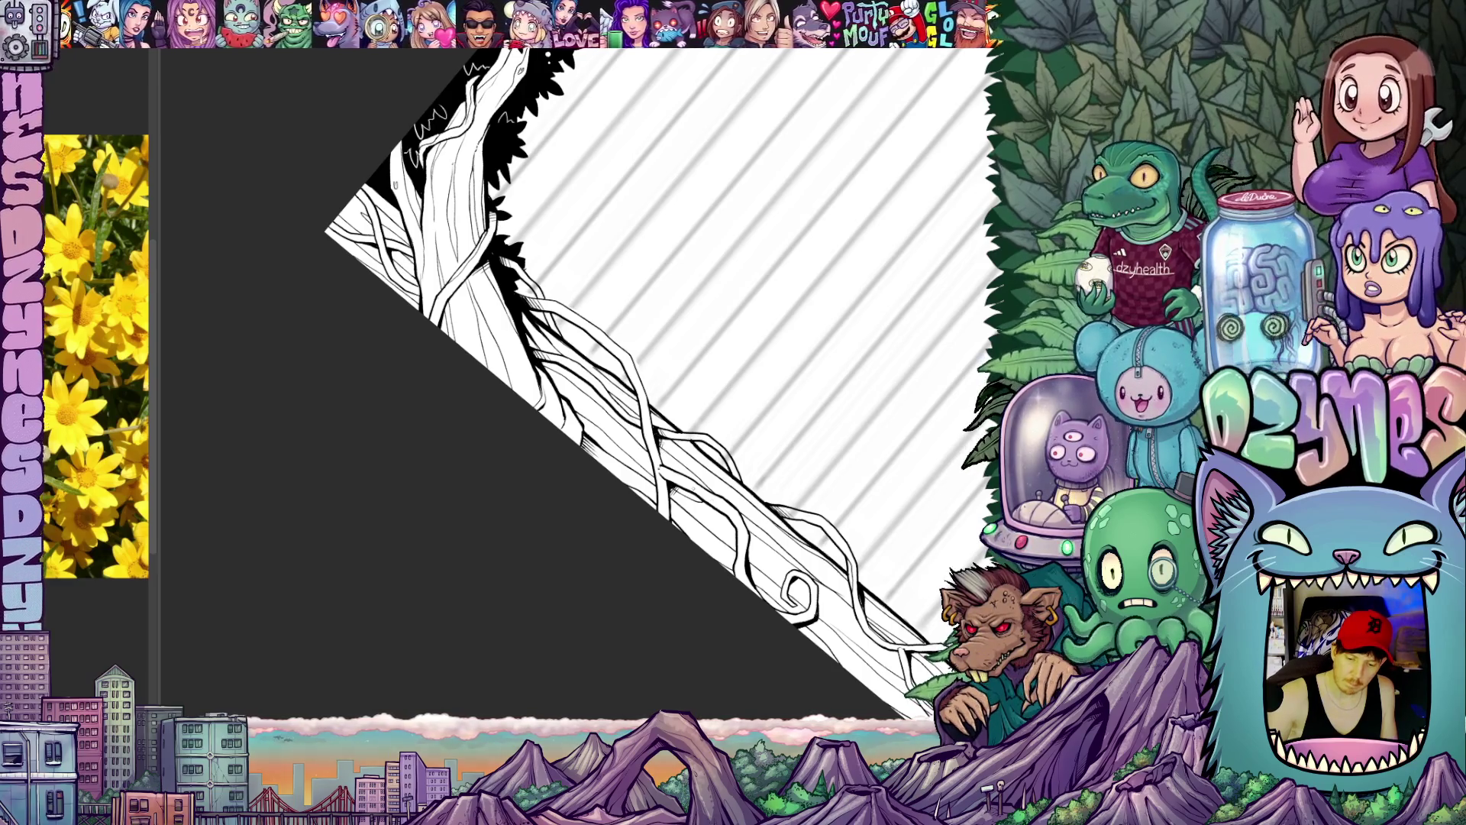
pyautogui.moveTo(745, 470); pyautogui.dragTo(940, 608)
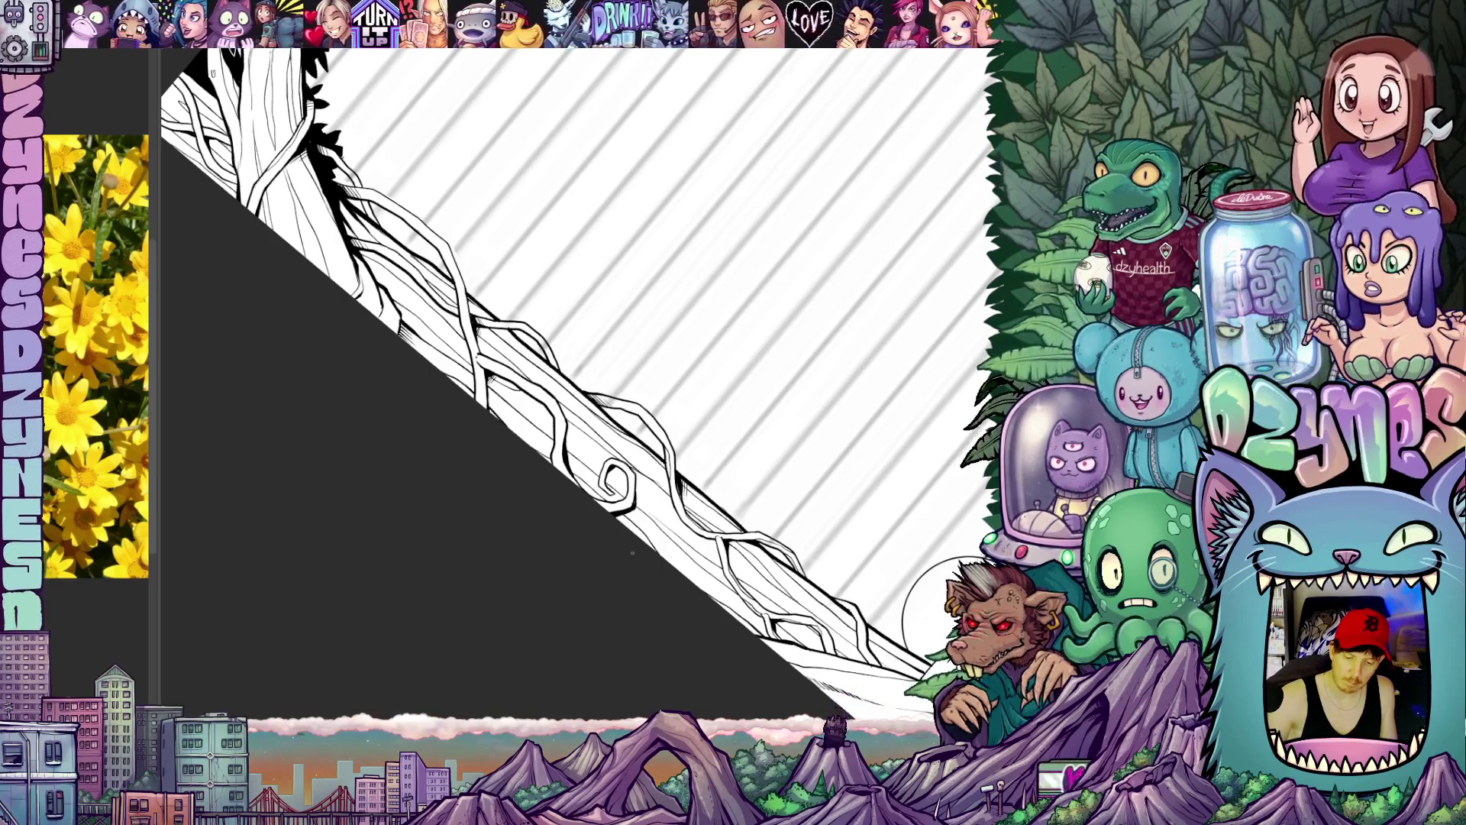
pyautogui.moveTo(916, 596); pyautogui.dragTo(939, 624)
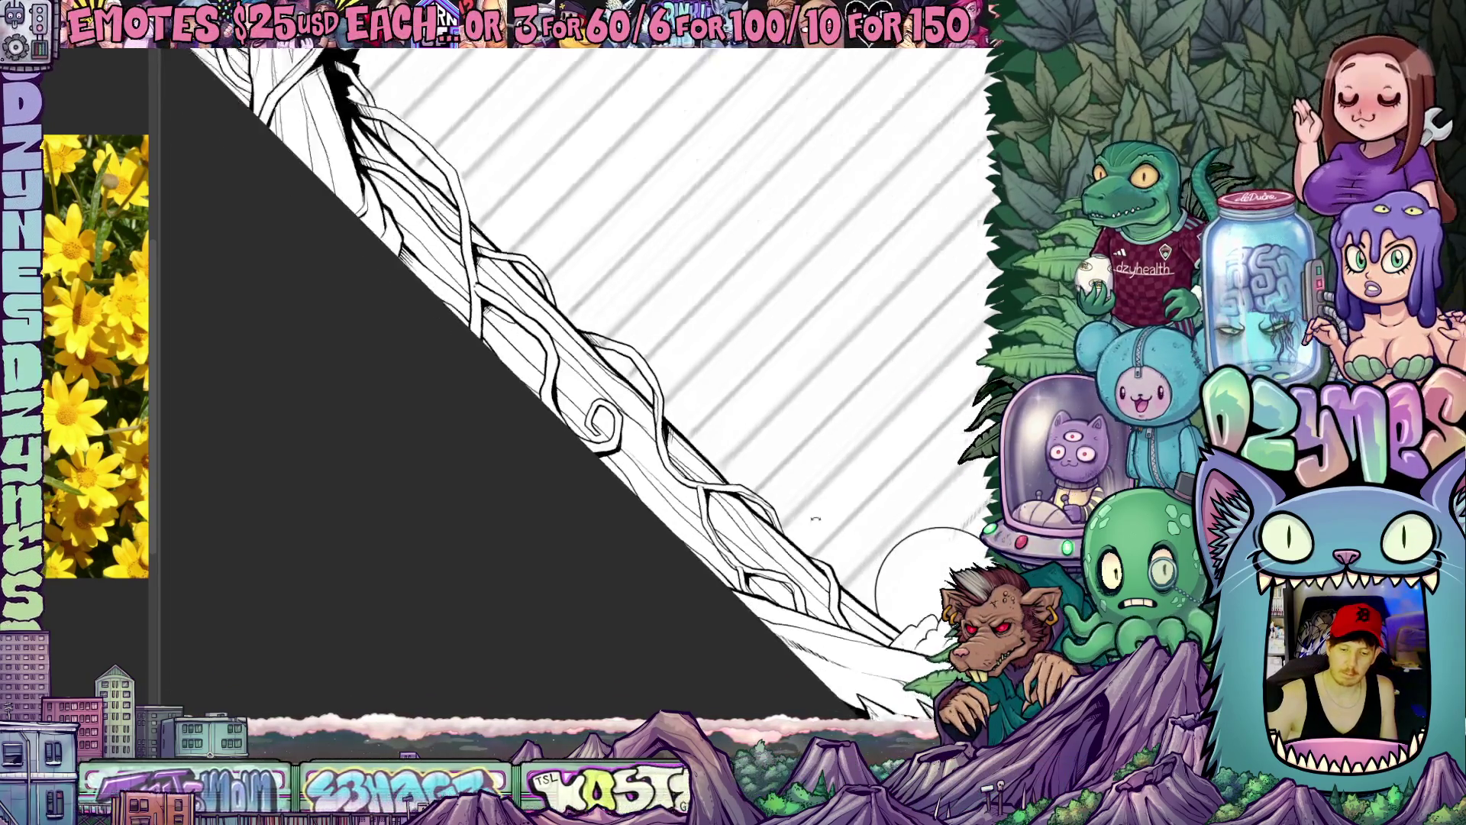
pyautogui.moveTo(860, 642); pyautogui.dragTo(757, 711)
pyautogui.moveTo(803, 642); pyautogui.dragTo(733, 549)
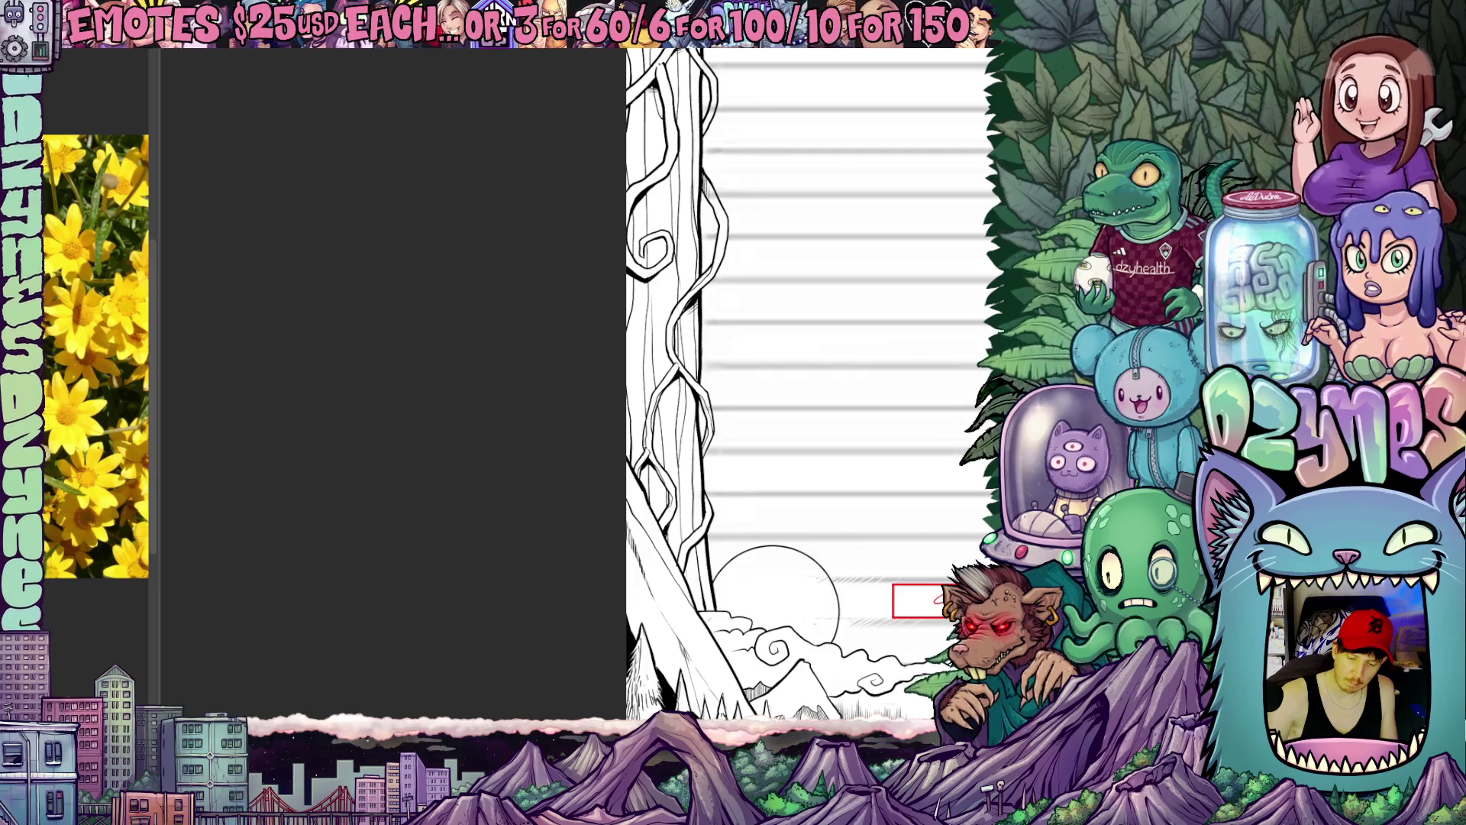
# Step: Move the upright page view upward toward the fishing character
pyautogui.moveTo(697, 562); pyautogui.dragTo(696, 531)
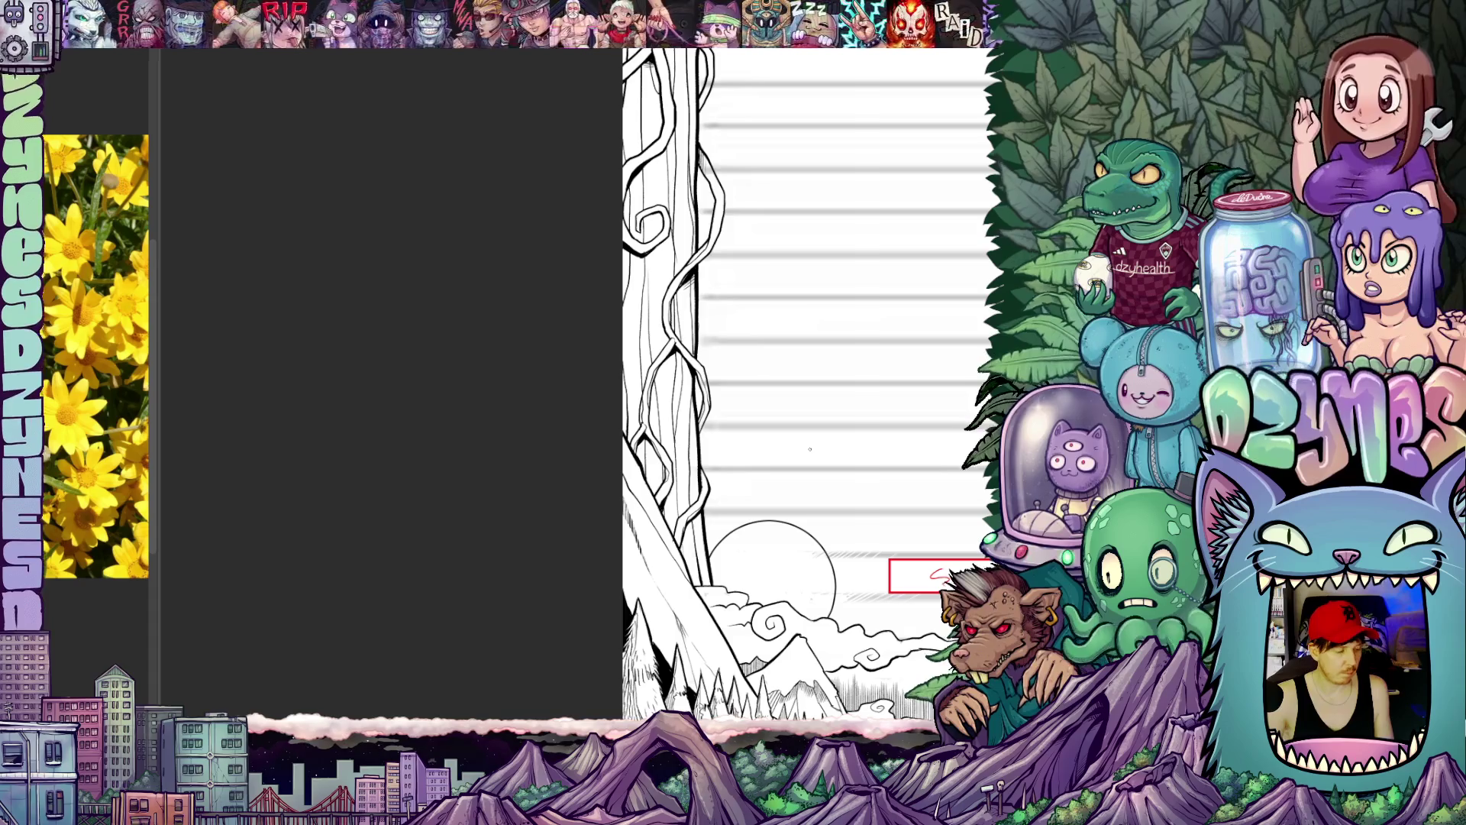
pyautogui.scroll(-5, 813, 448)
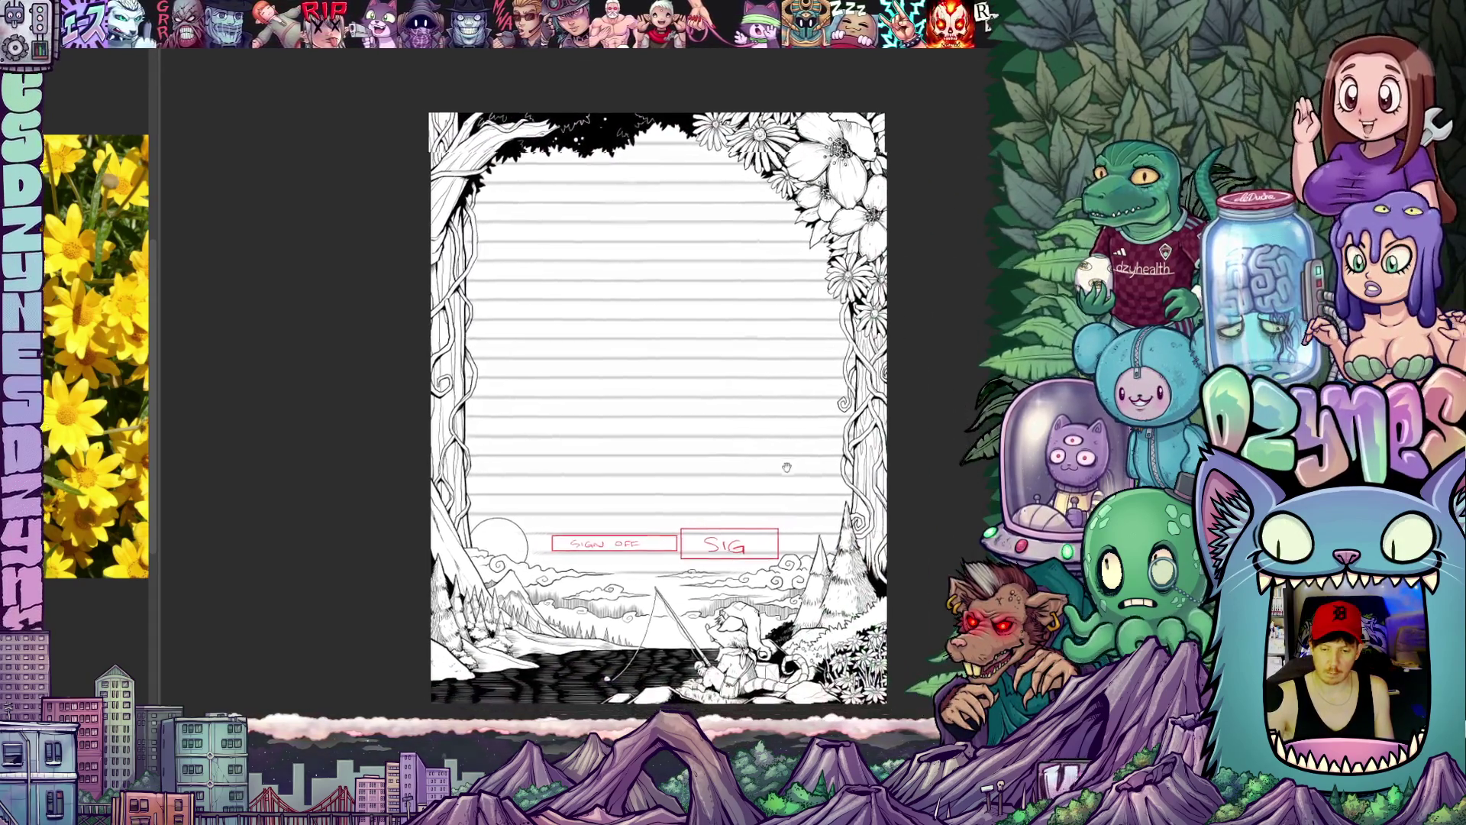
pyautogui.scroll(-4, 854, 472)
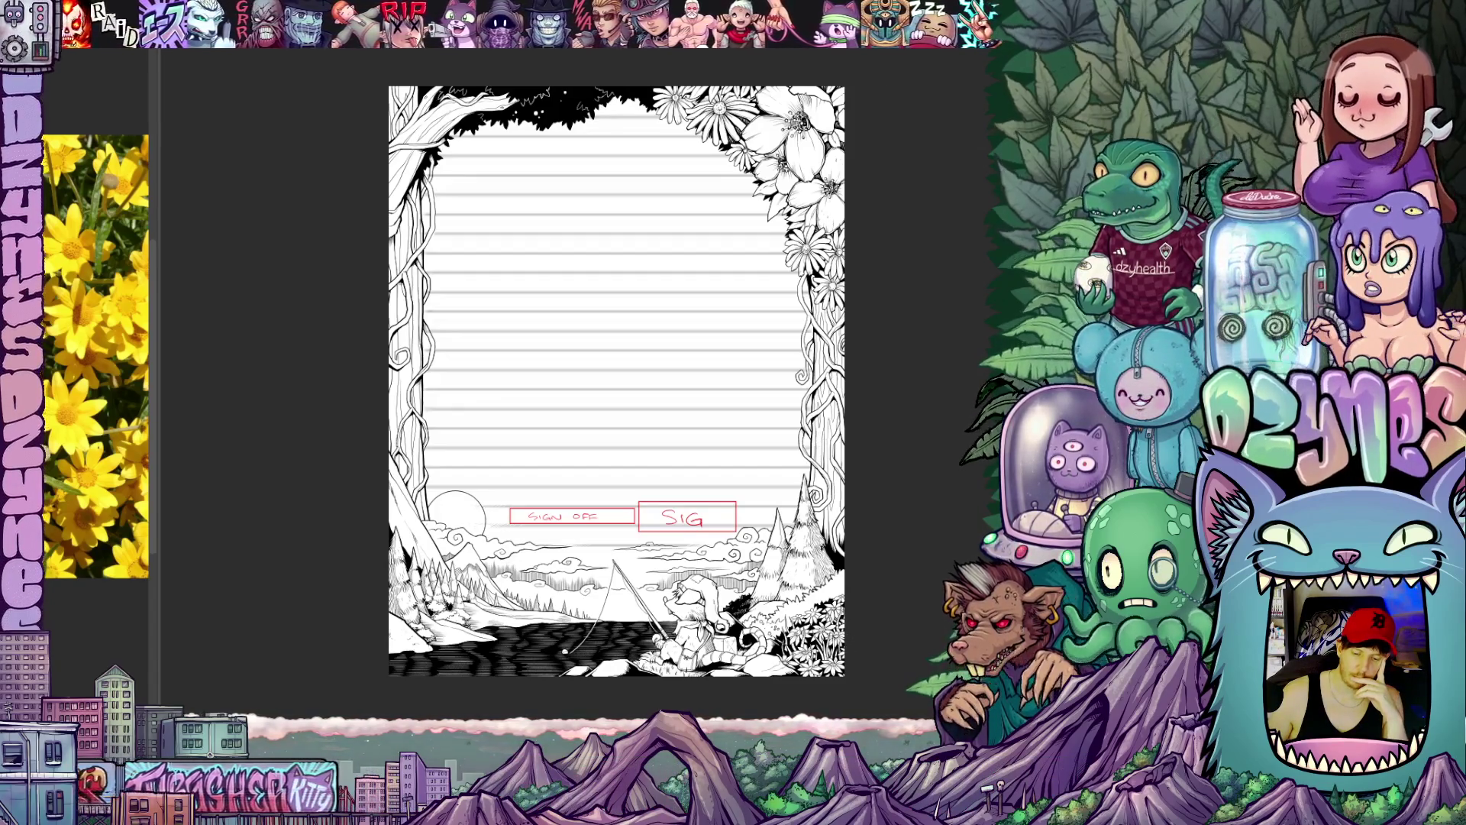
pyautogui.scroll(1, 616, 378)
pyautogui.scroll(2, 616, 378)
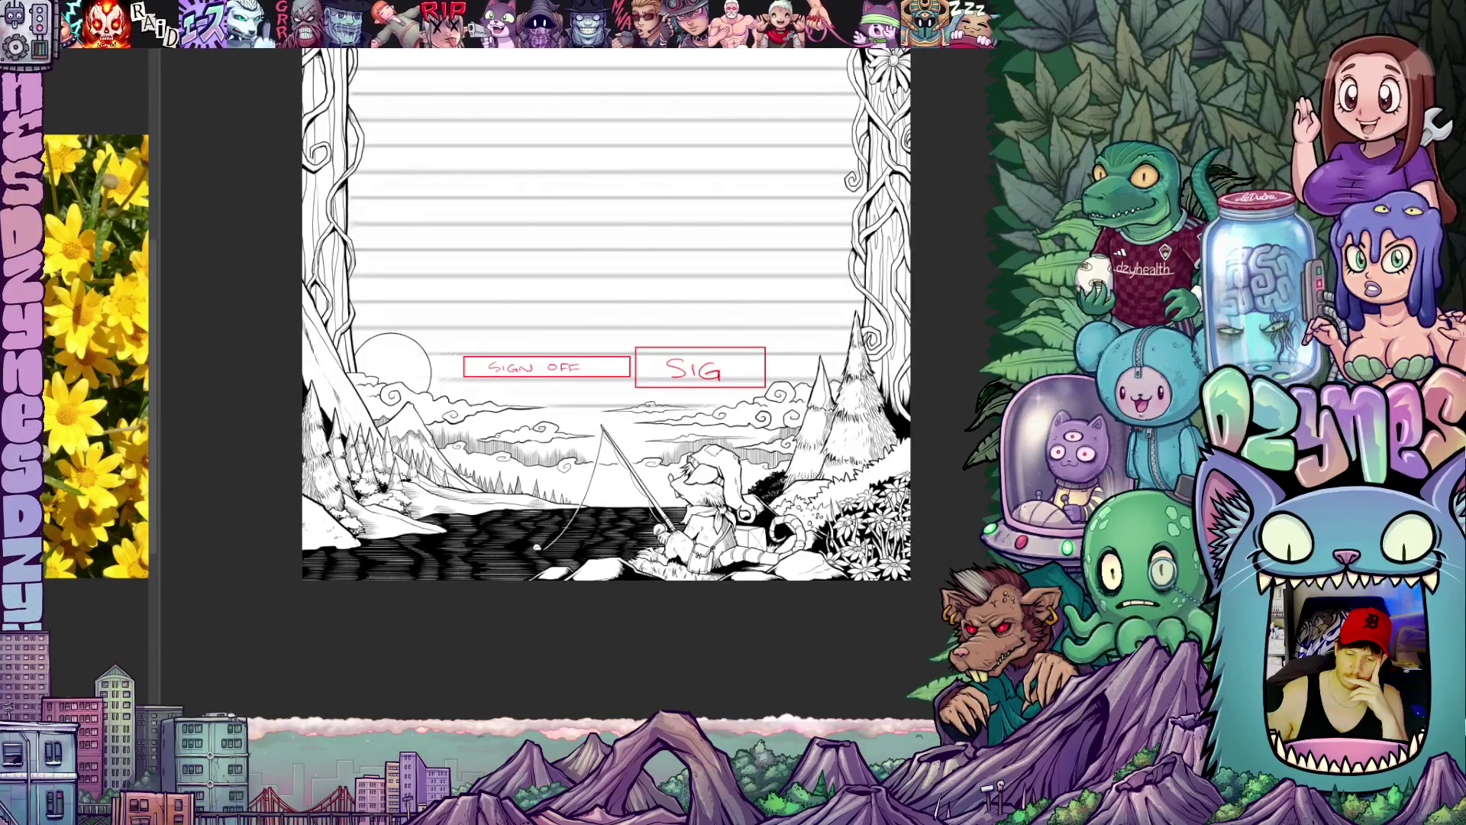
pyautogui.scroll(2, 616, 378)
pyautogui.scroll(3, 616, 378)
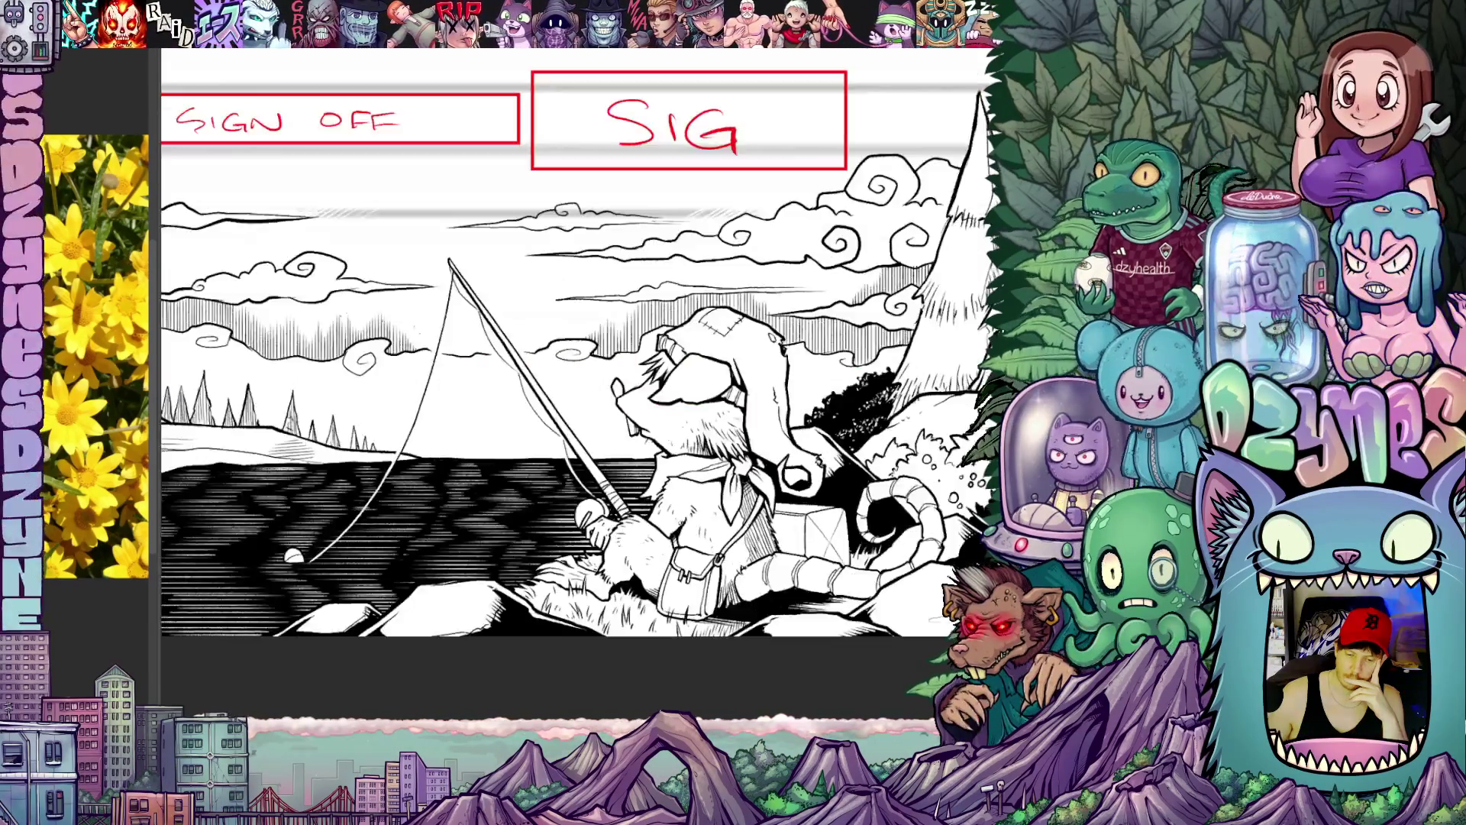
pyautogui.scroll(3, 616, 378)
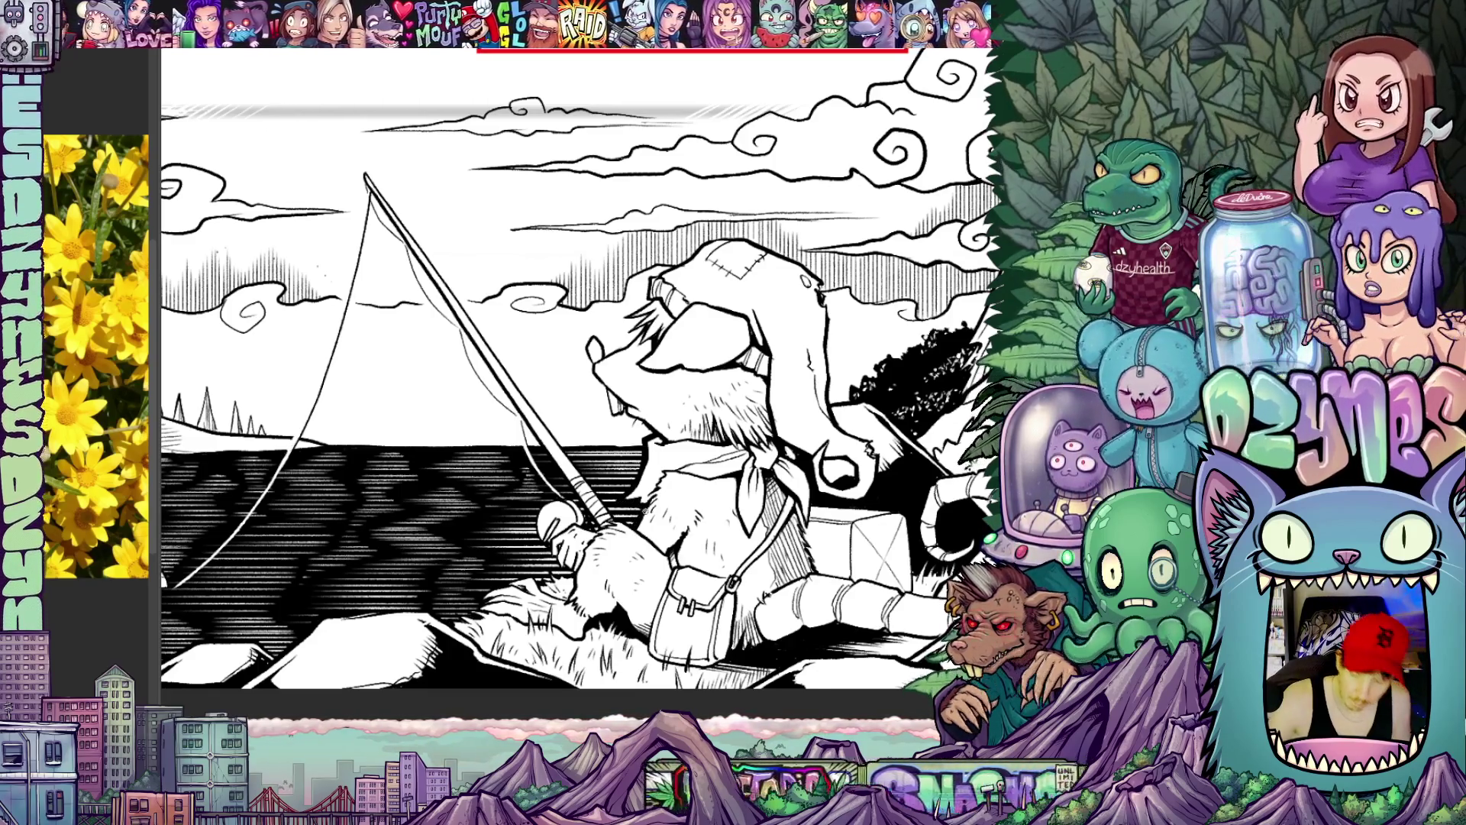
pyautogui.hotkey('shift', 'space')
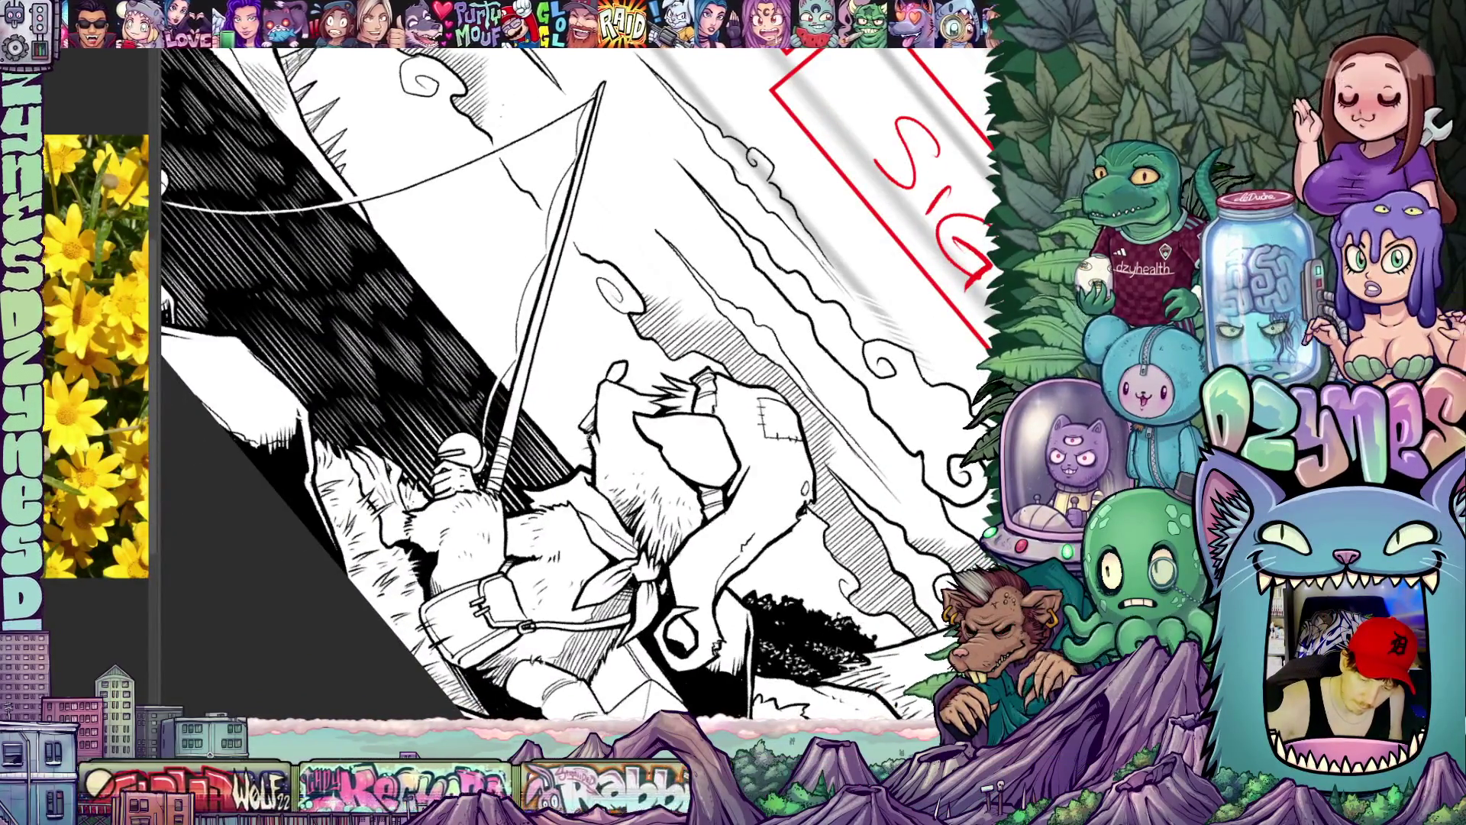
pyautogui.hotkey('shift', 'space')
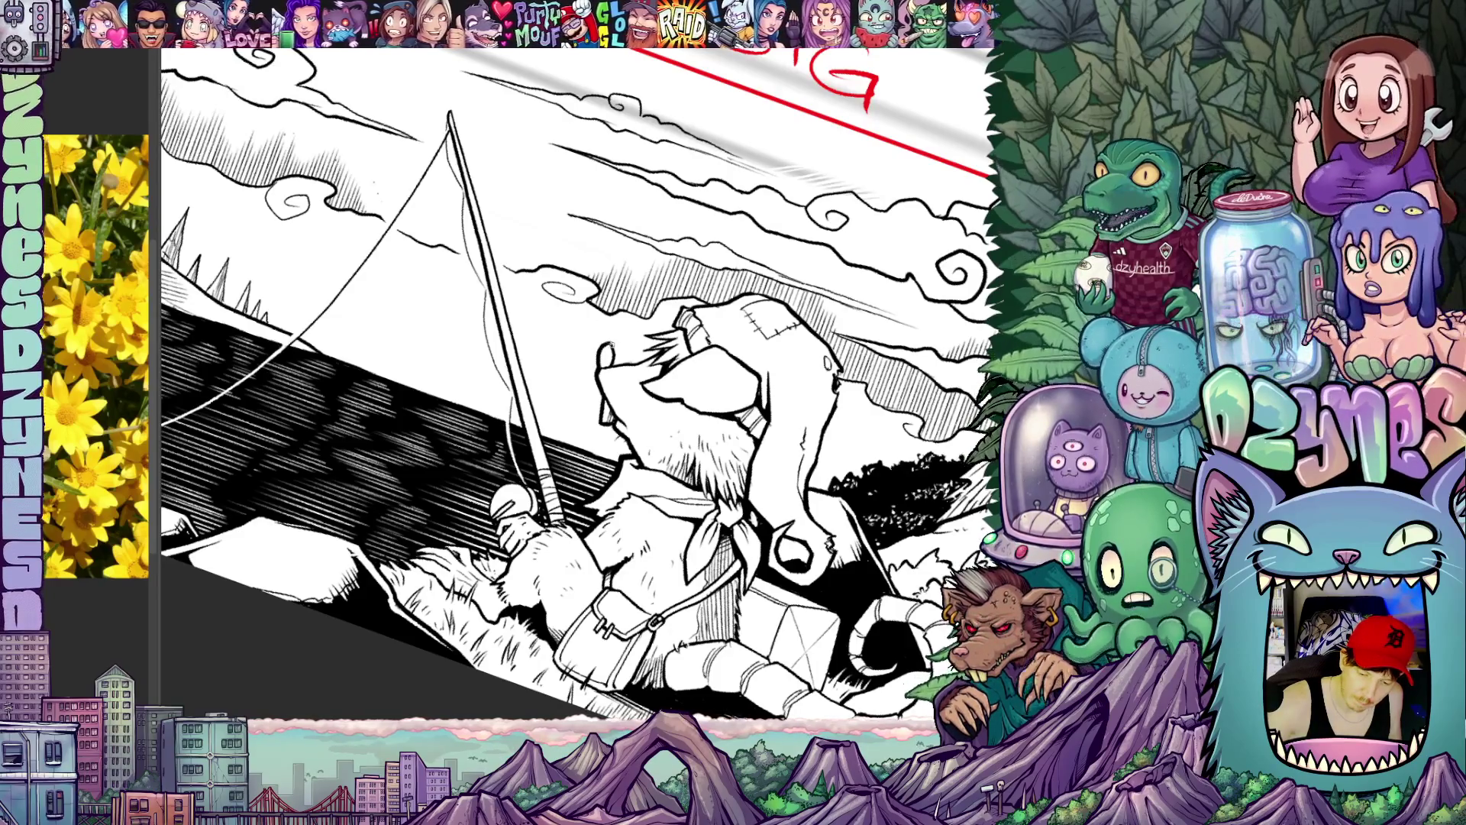
pyautogui.hotkey('shift', 'space')
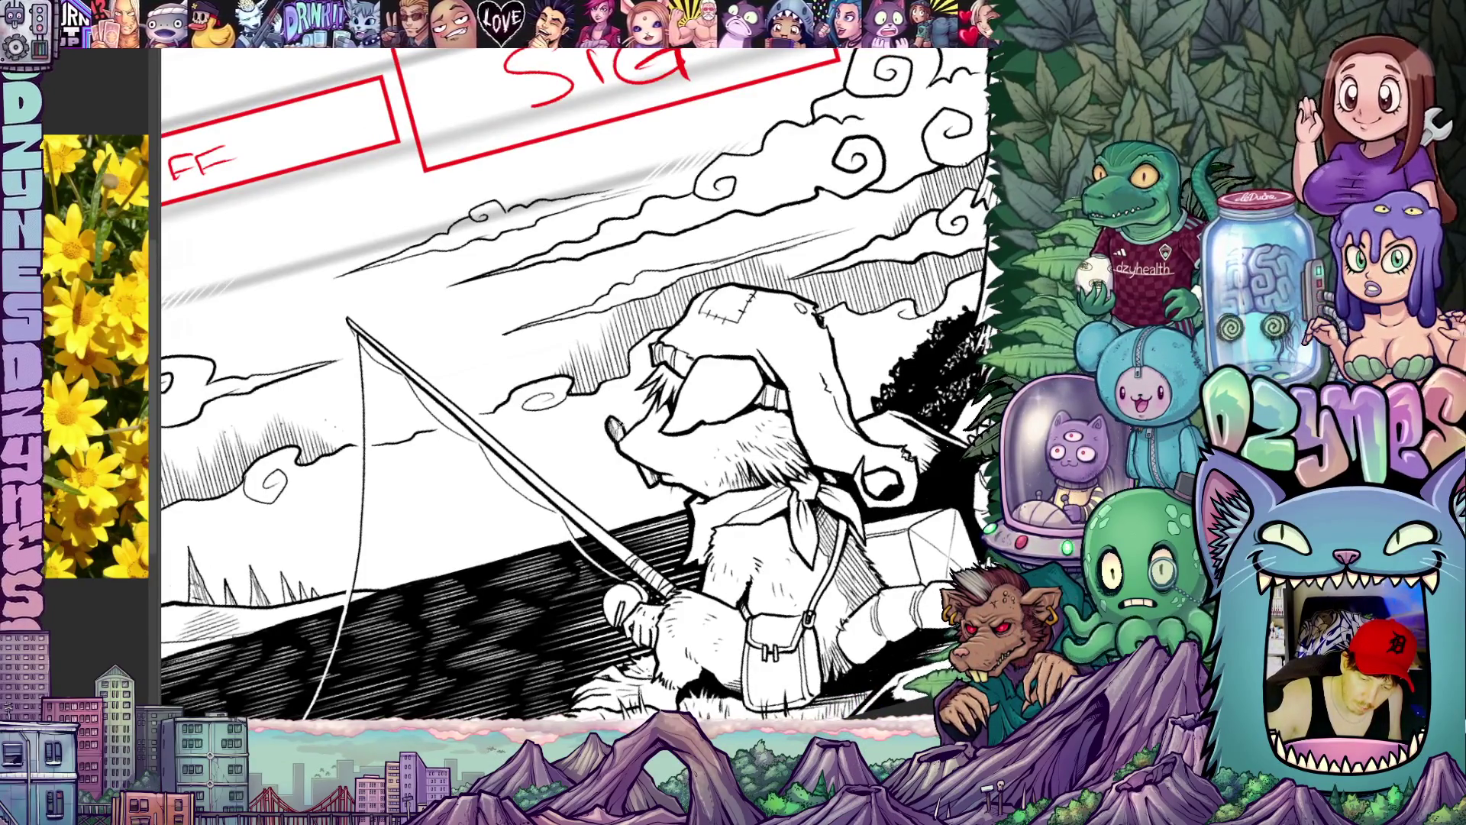
pyautogui.moveTo(647, 454); pyautogui.dragTo(684, 484)
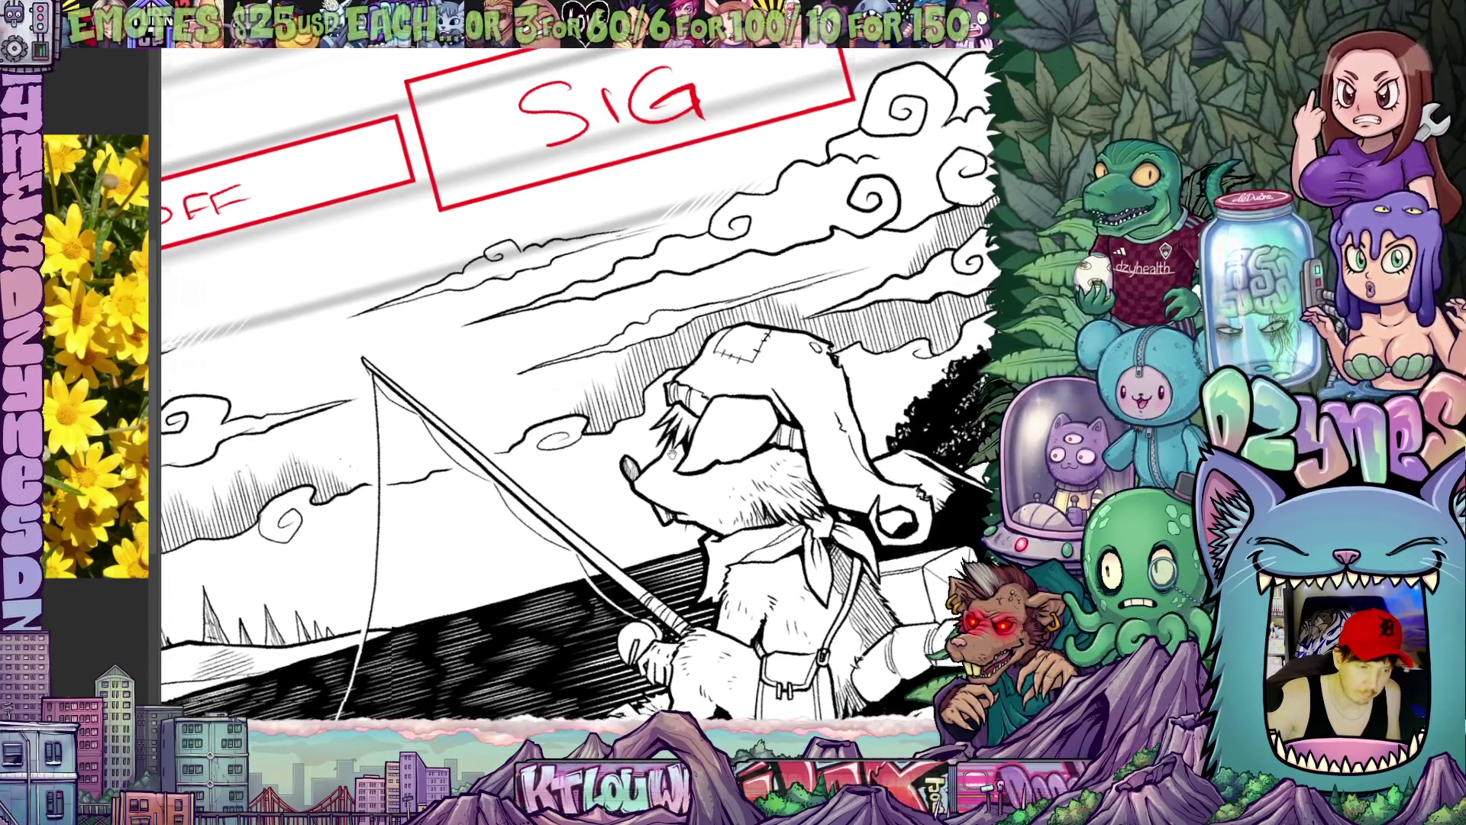
pyautogui.moveTo(641, 435); pyautogui.dragTo(646, 471)
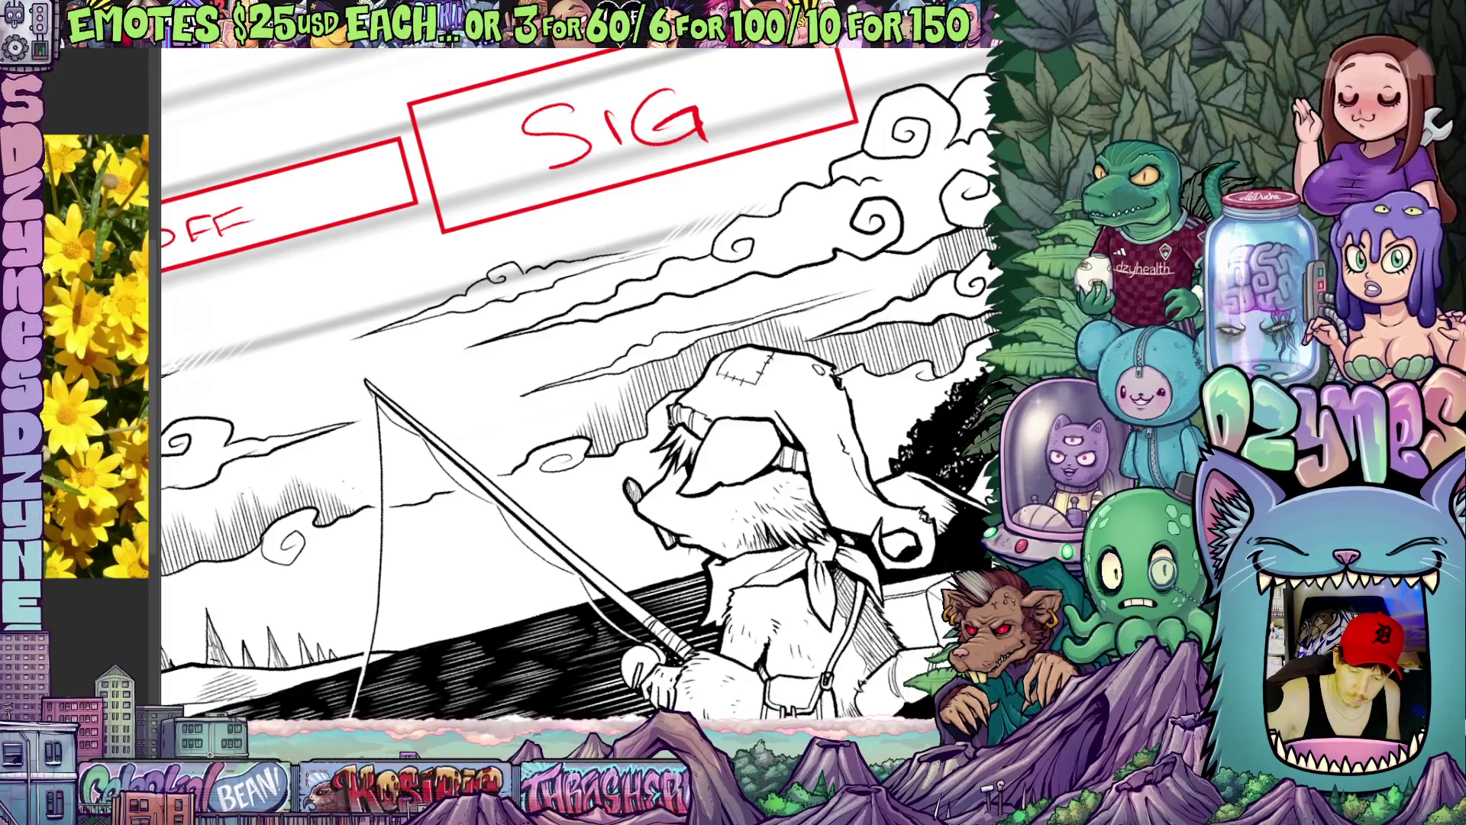
pyautogui.hotkey('shift', 'space')
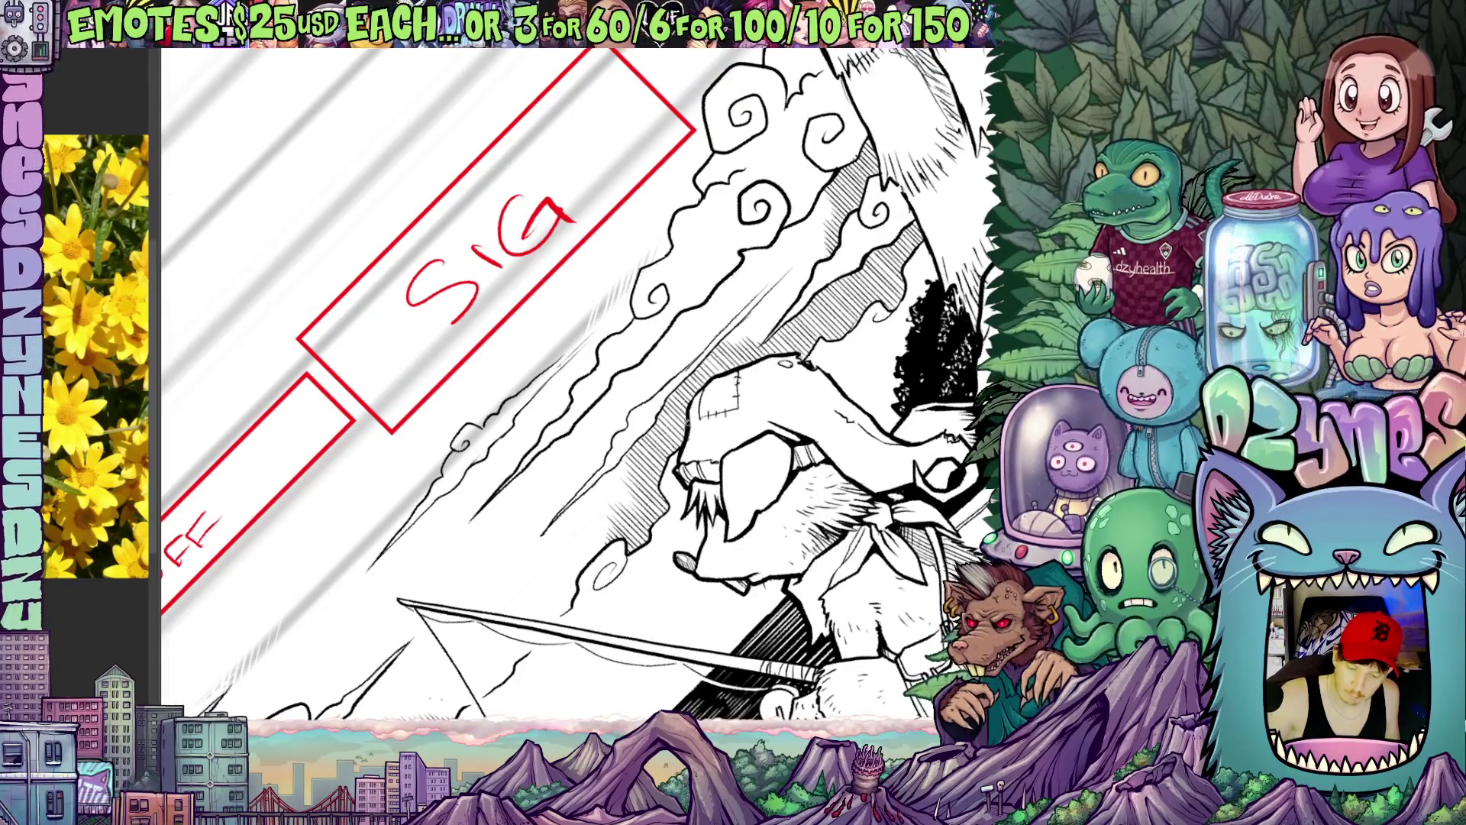
pyautogui.hotkey('shift', 'space')
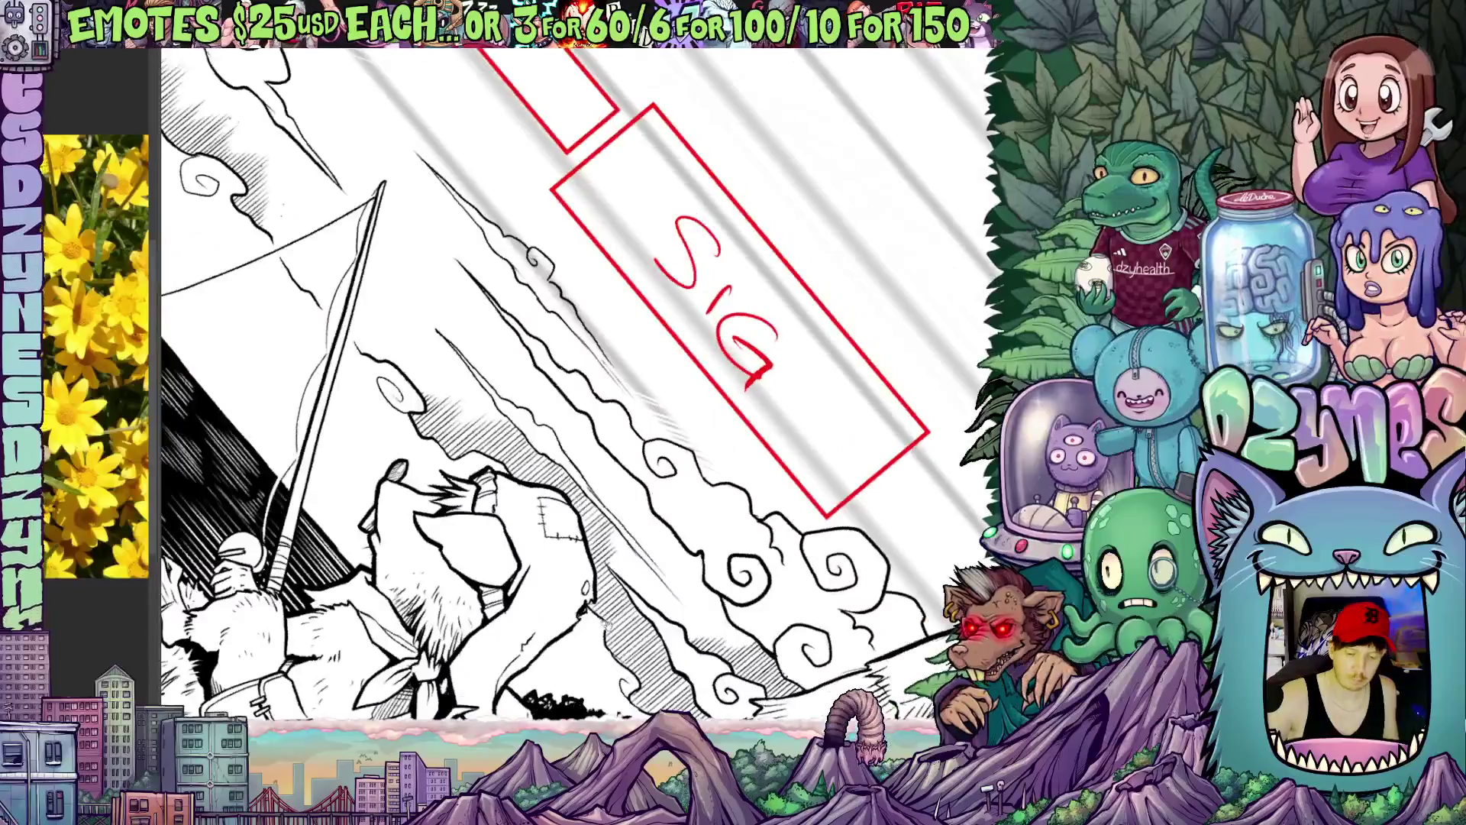
pyautogui.press('space')
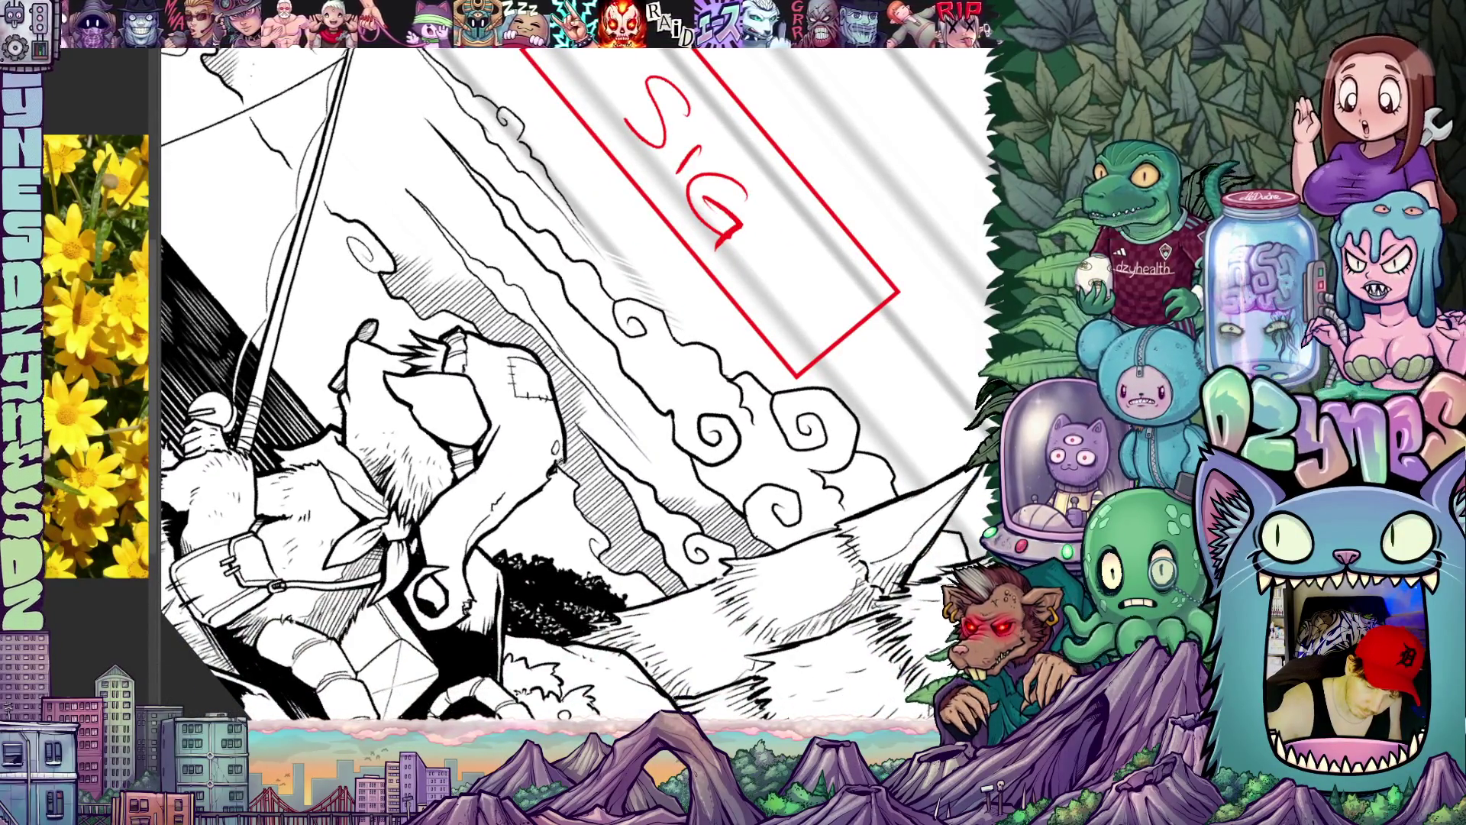
pyautogui.press('Escape')
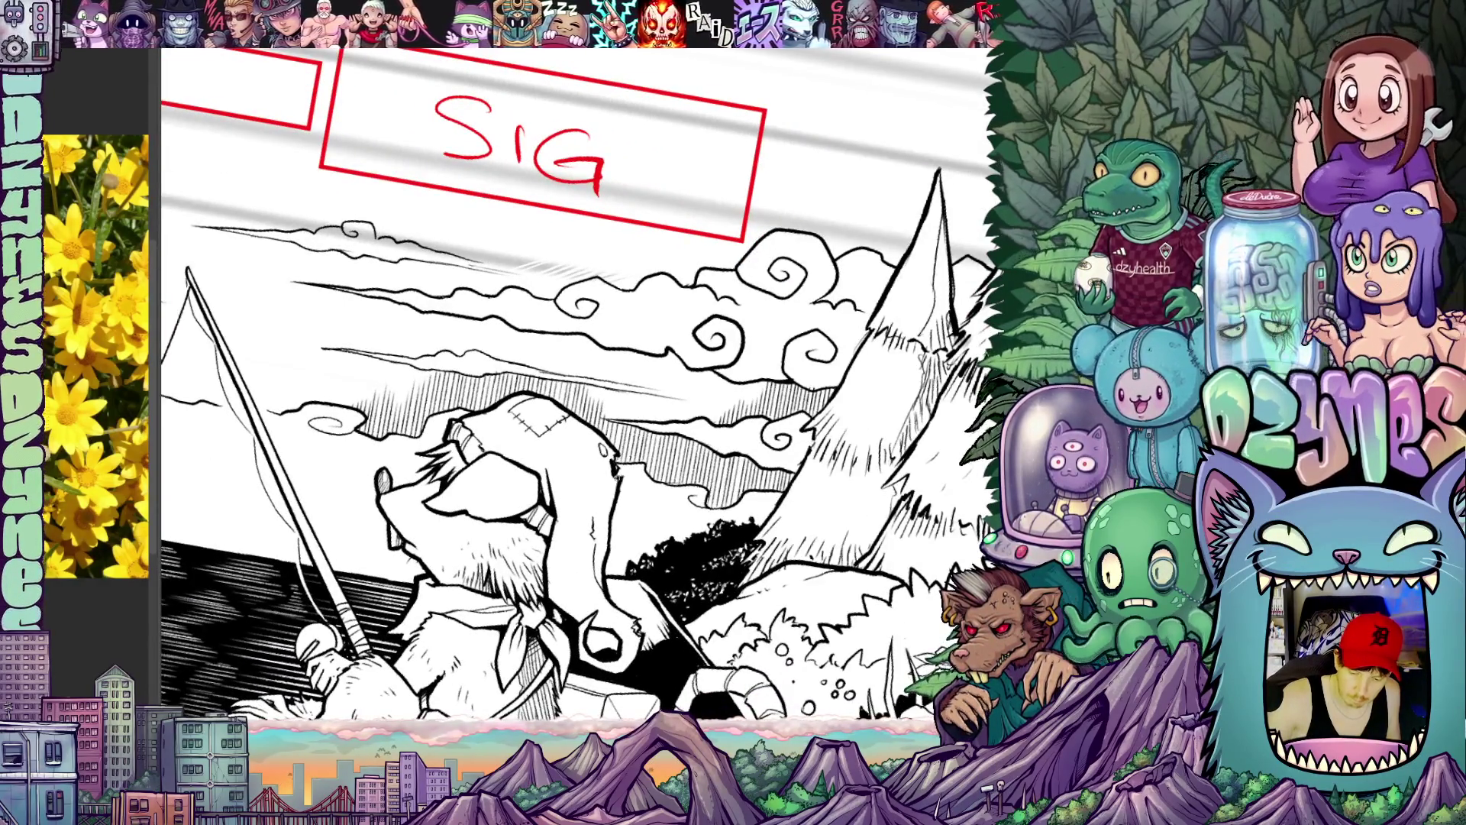
pyautogui.scroll(-2, 572, 401)
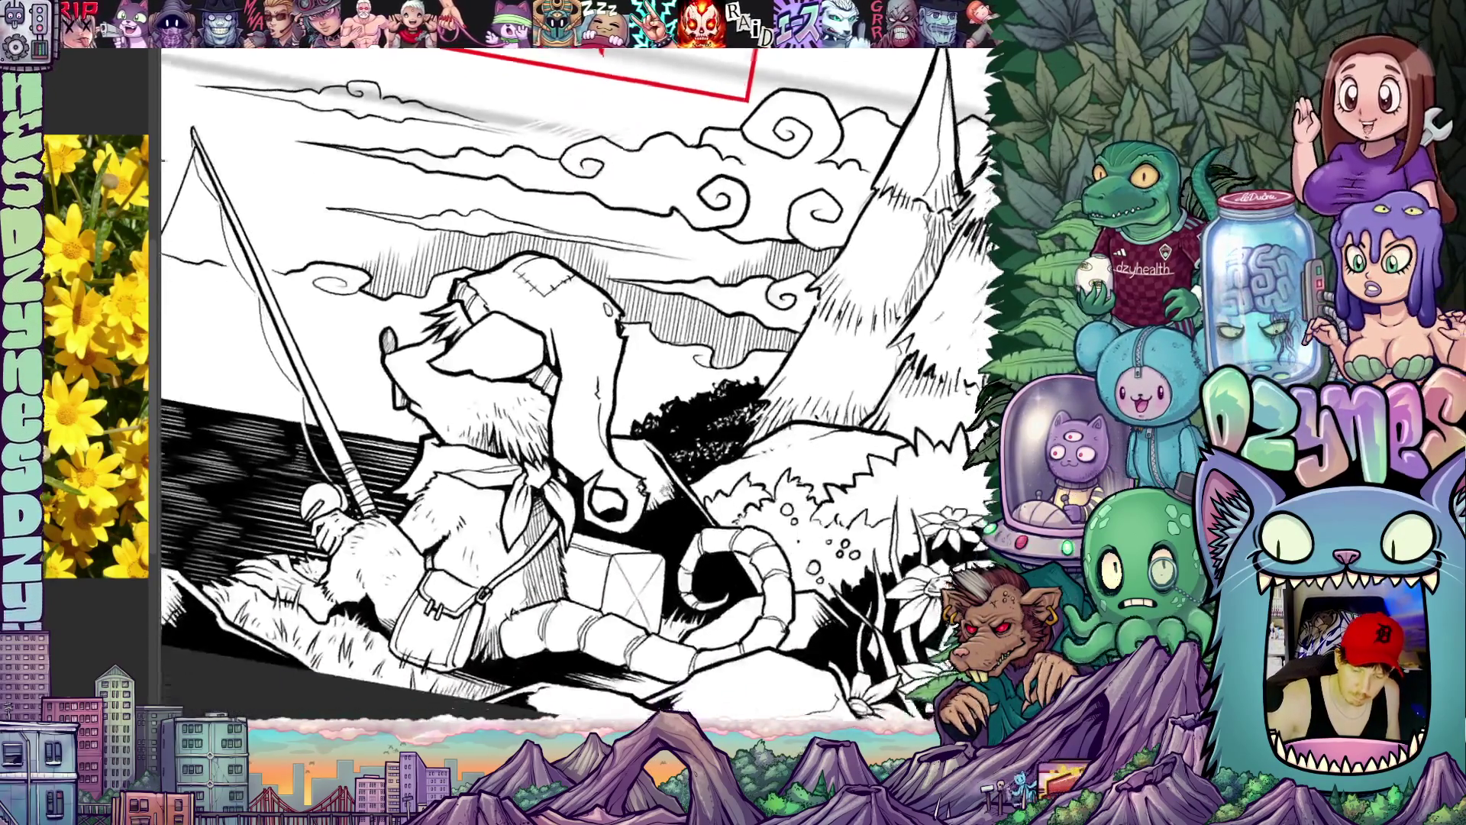
pyautogui.press('r')
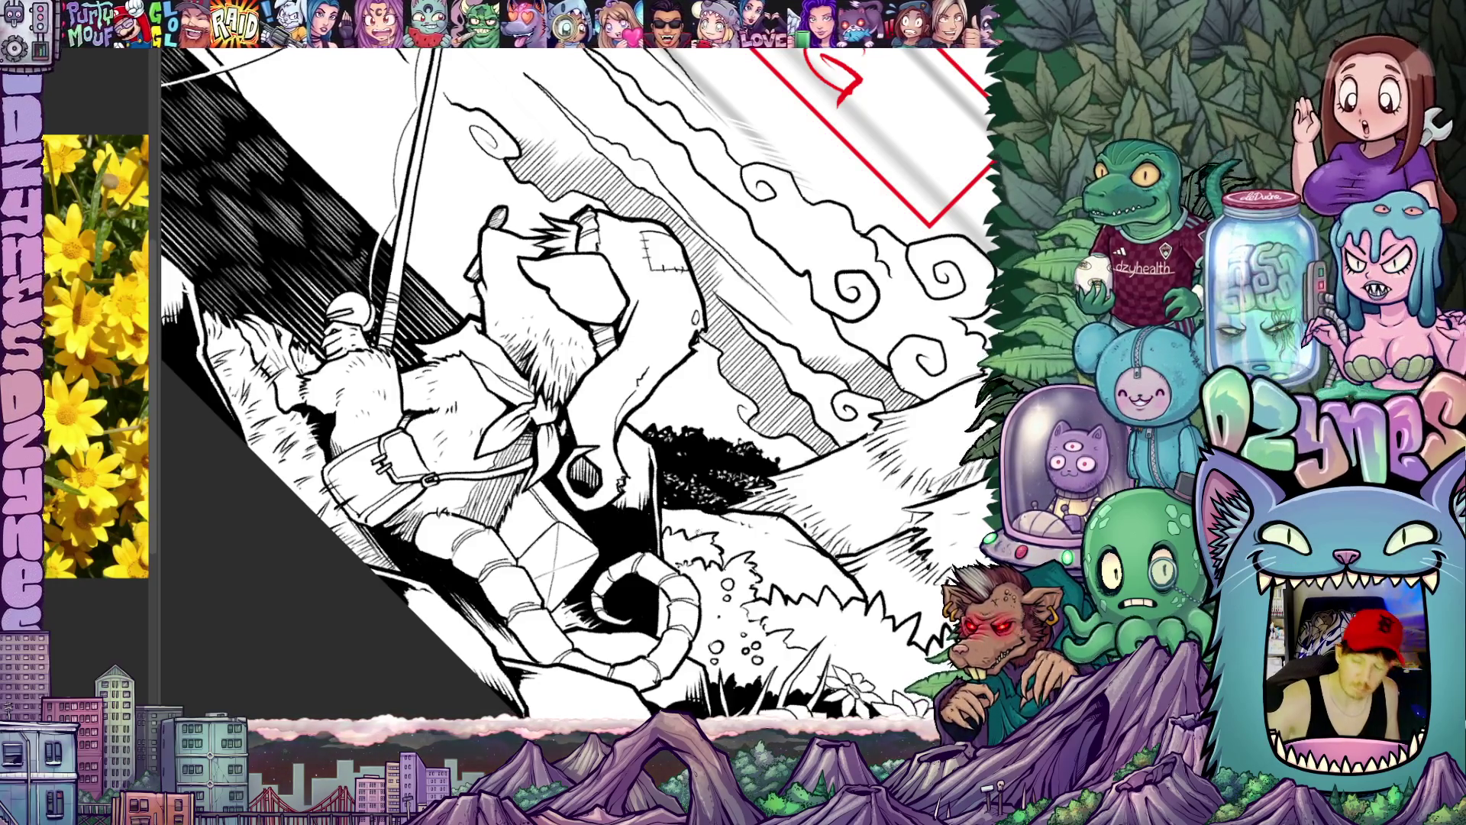
# Step: Level the fishing-scene view, re-tilt it counter-clockwise and shift toward the flowers
pyautogui.hotkey('shift', 'r')
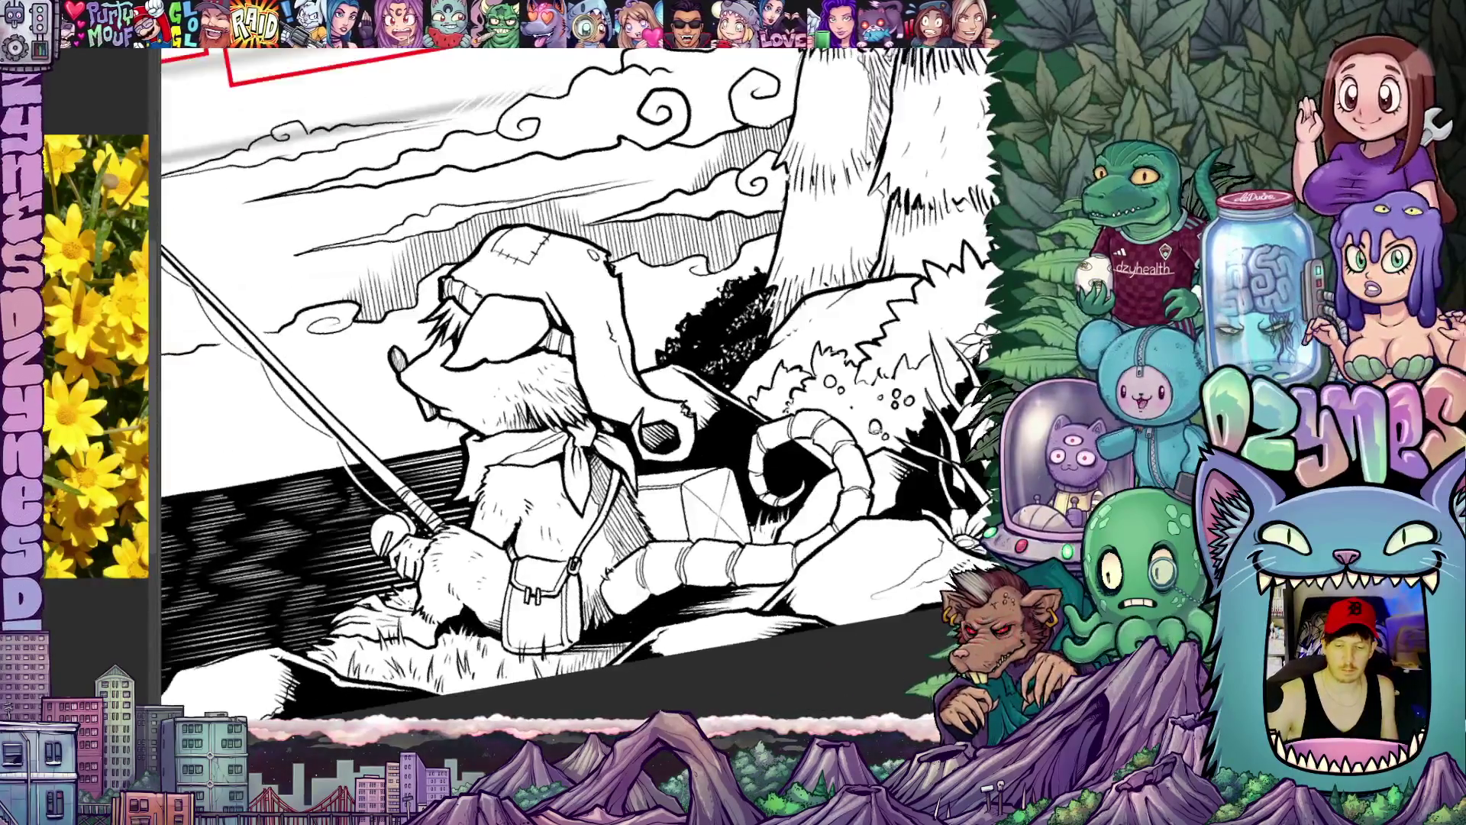
pyautogui.press('space')
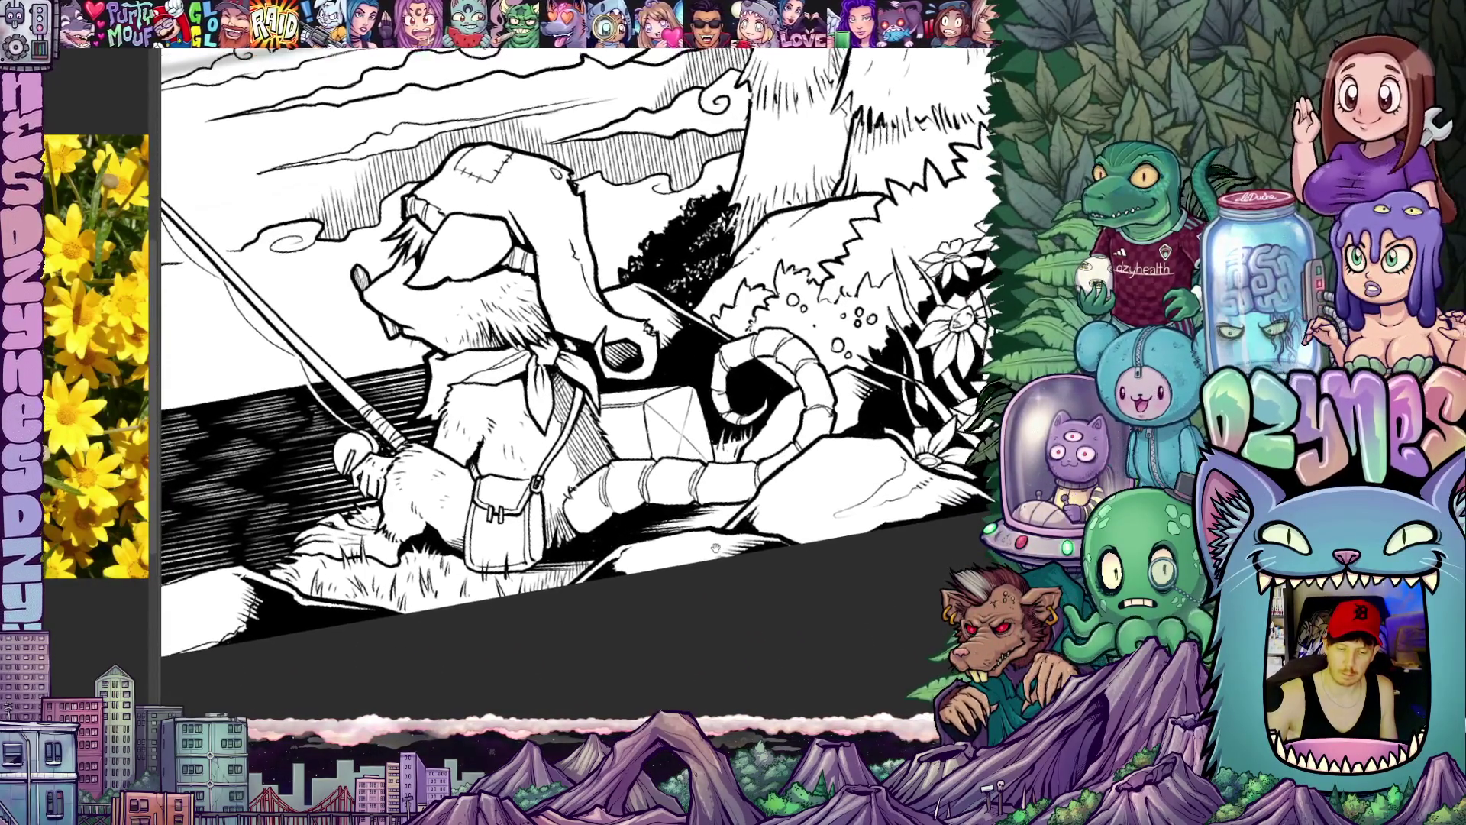
pyautogui.press('r')
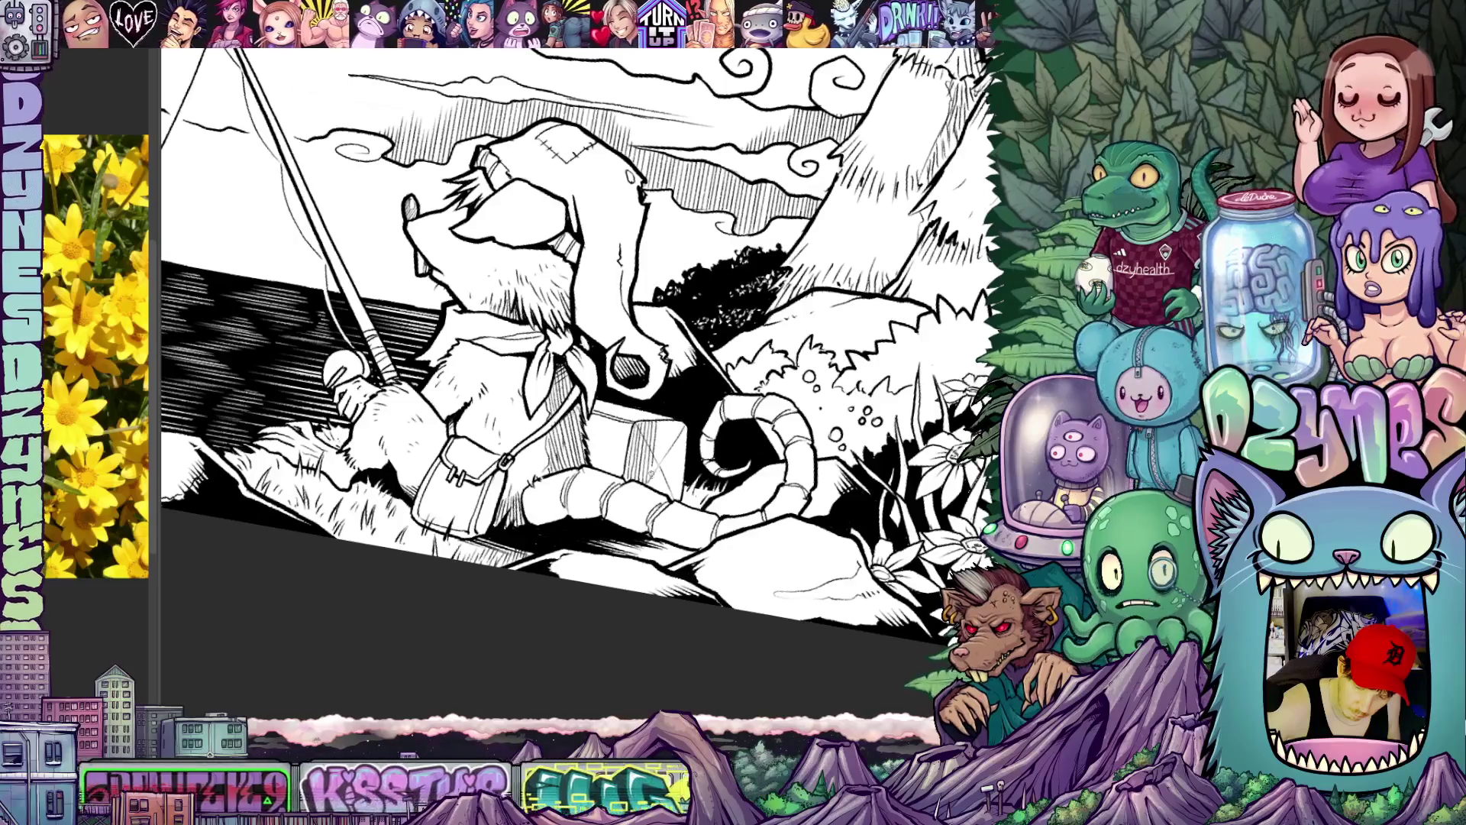
pyautogui.moveTo(573, 343); pyautogui.dragTo(510, 332)
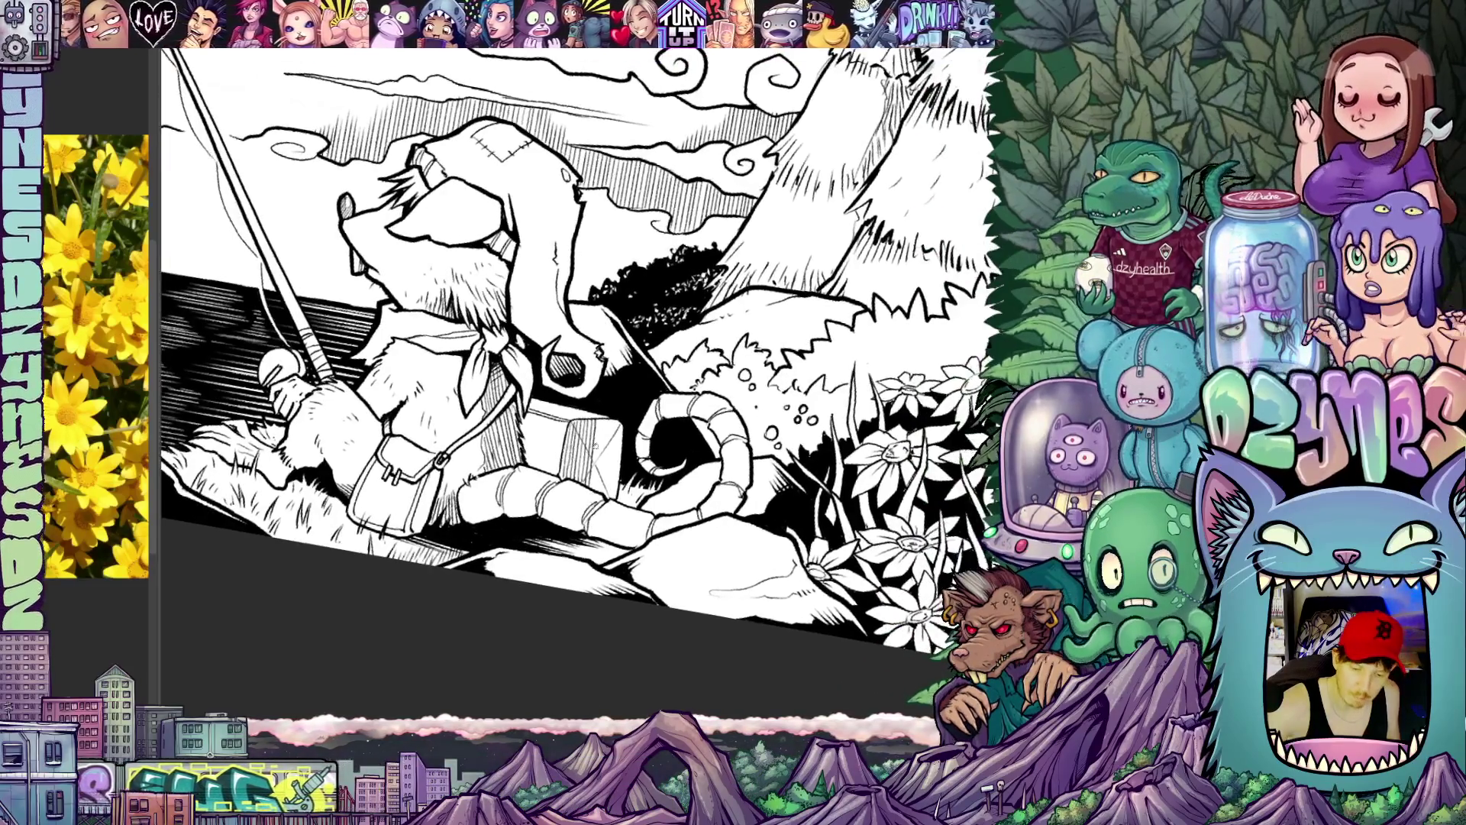
# Step: Ink a short stroke in the ground below the curled tail, then reframe and tilt the scene
pyautogui.moveTo(598, 419); pyautogui.dragTo(595, 491)
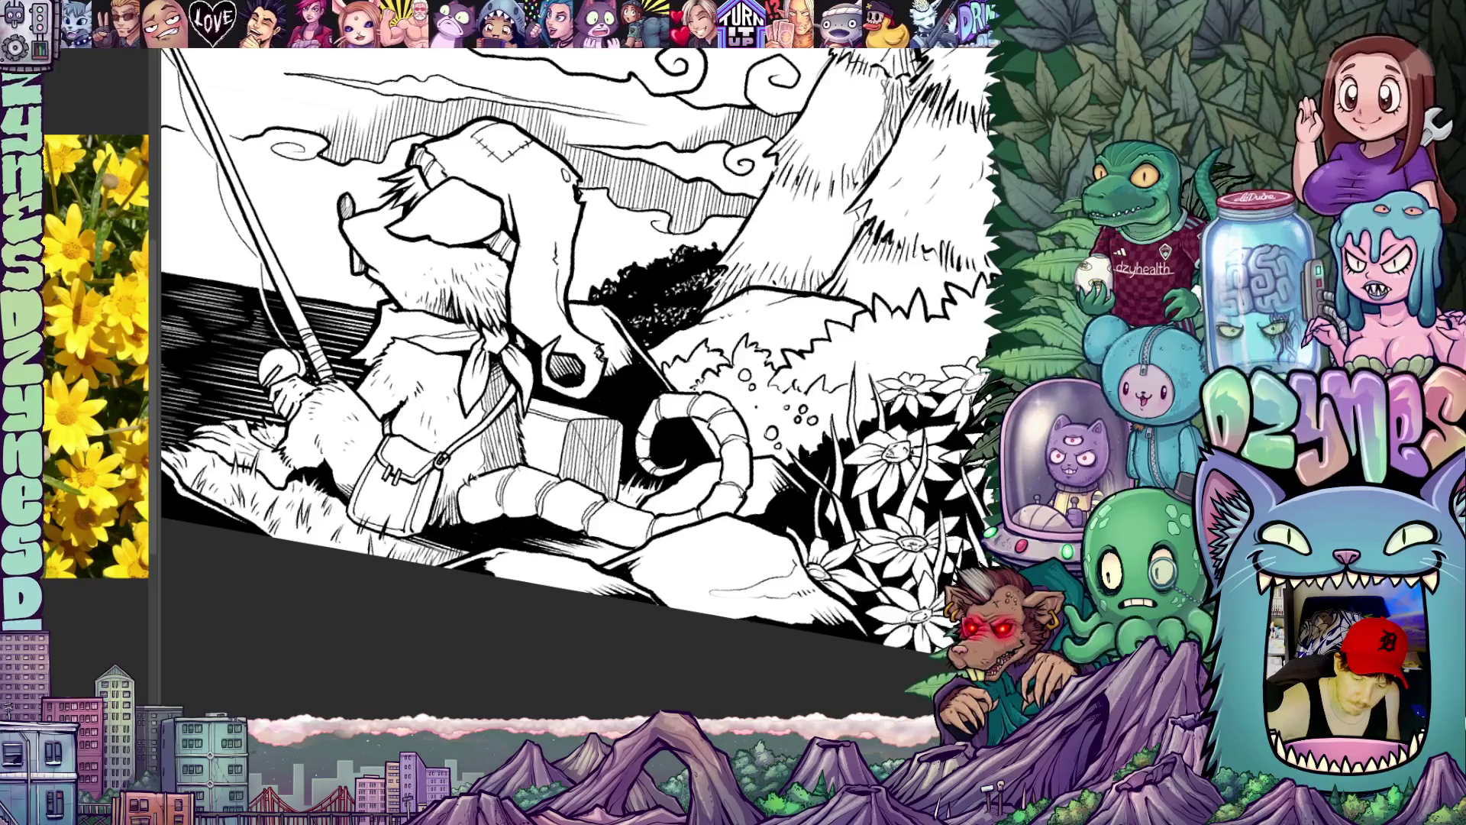
pyautogui.scroll(-3, 572, 343)
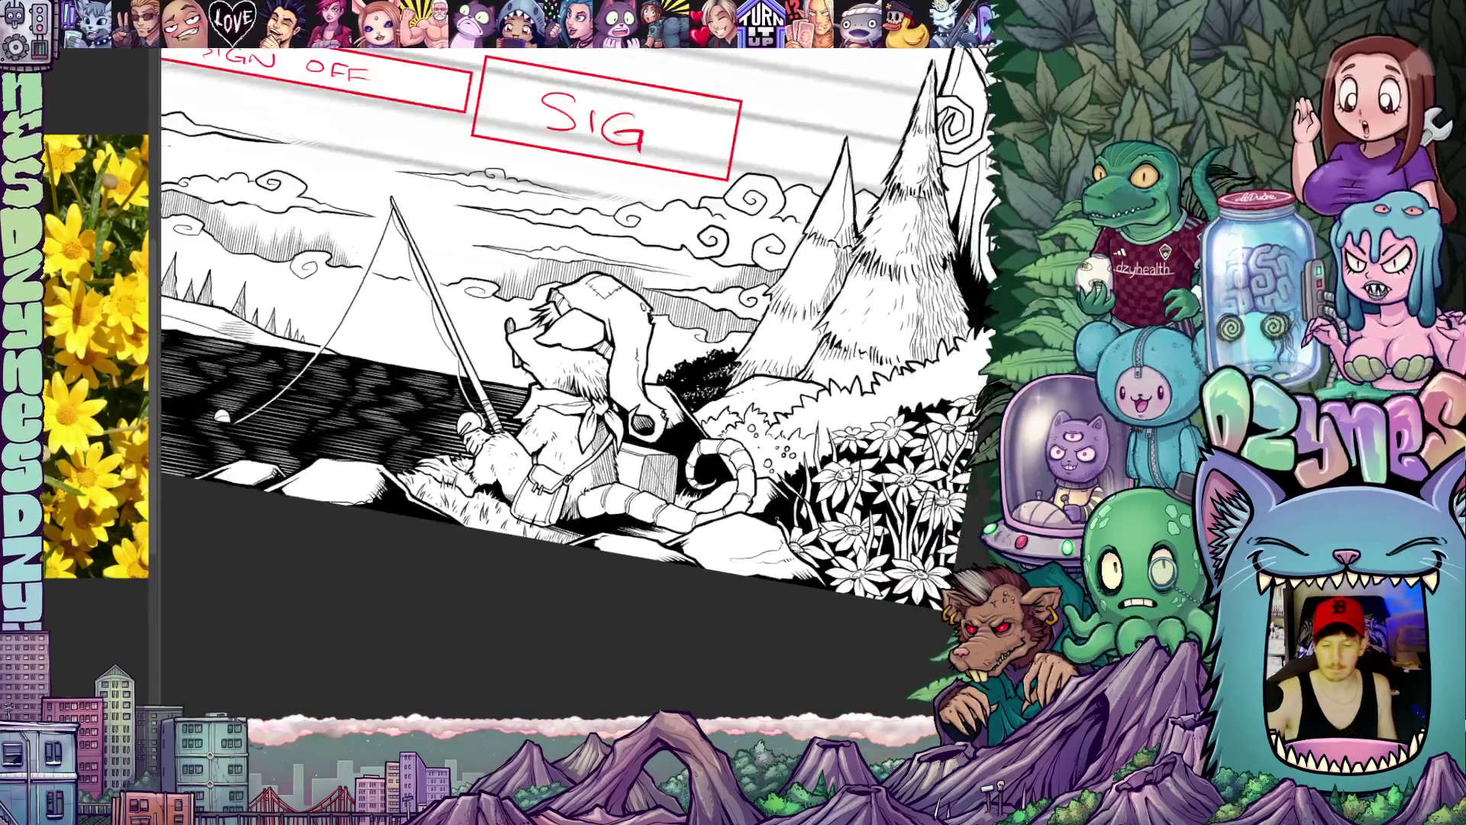
pyautogui.scroll(1, 574, 343)
pyautogui.scroll(1, 573, 343)
pyautogui.moveTo(848, 513); pyautogui.dragTo(803, 498)
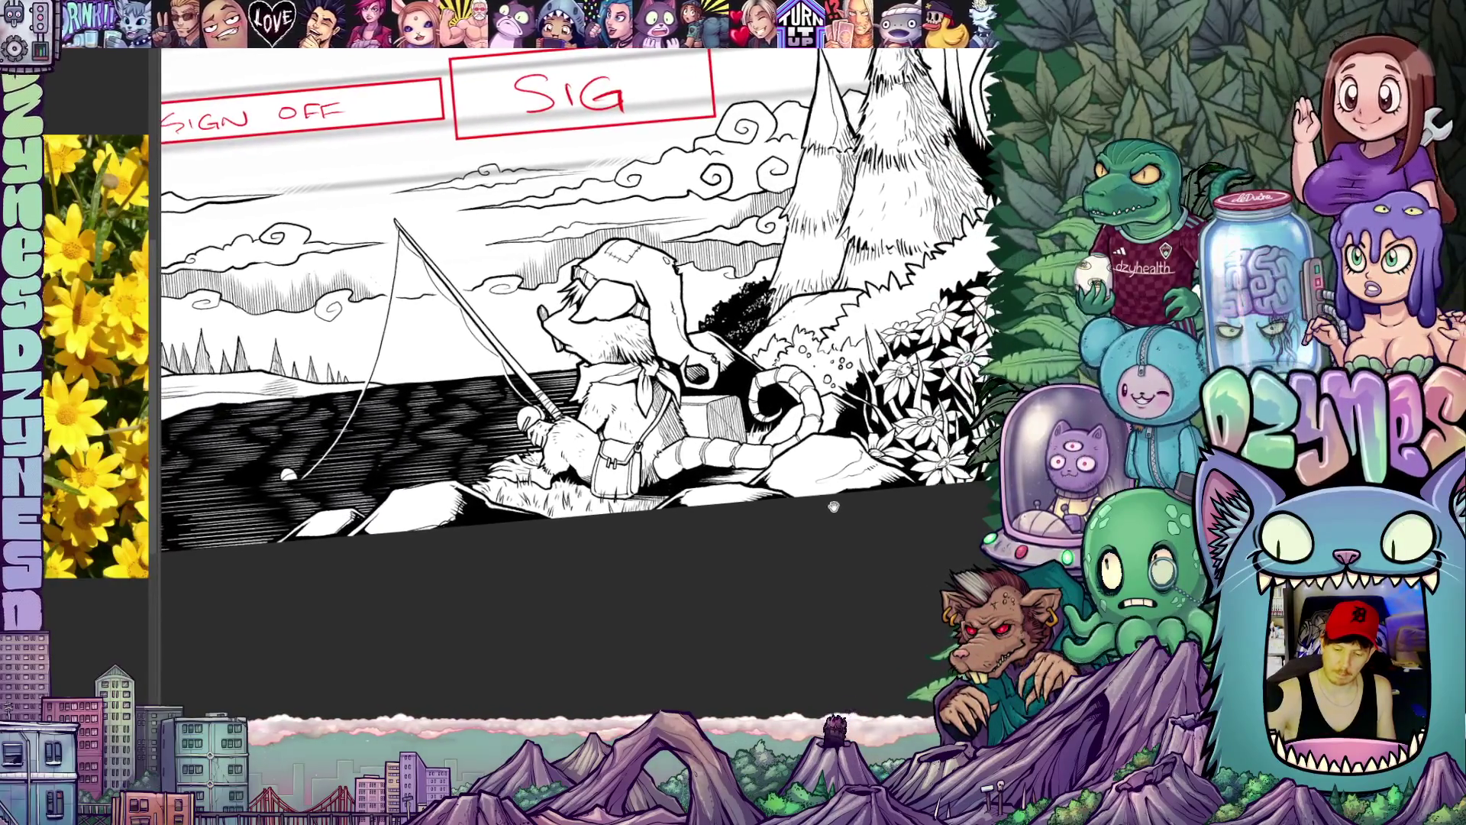
pyautogui.scroll(1, 572, 344)
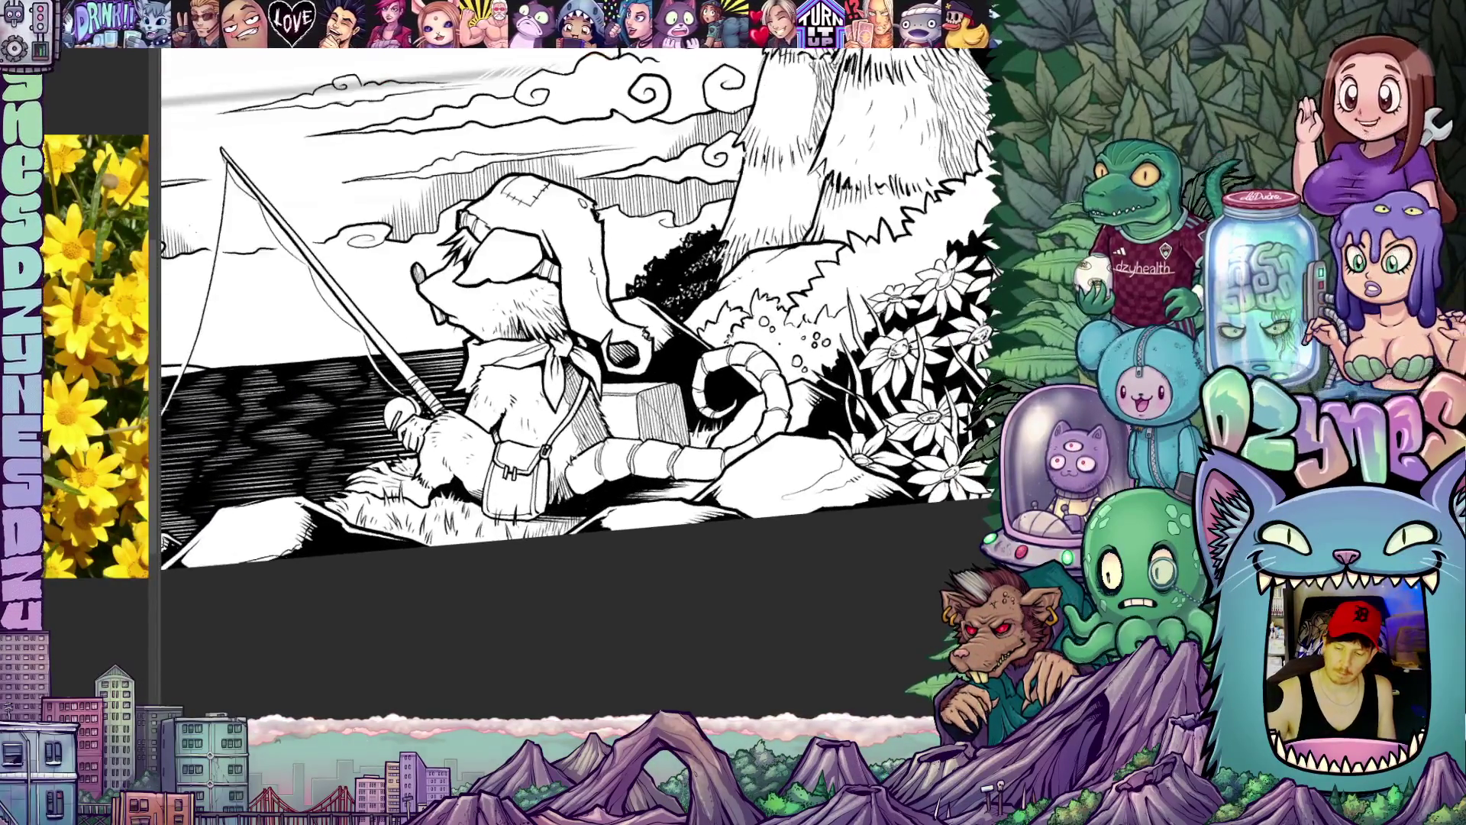
pyautogui.scroll(1, 573, 344)
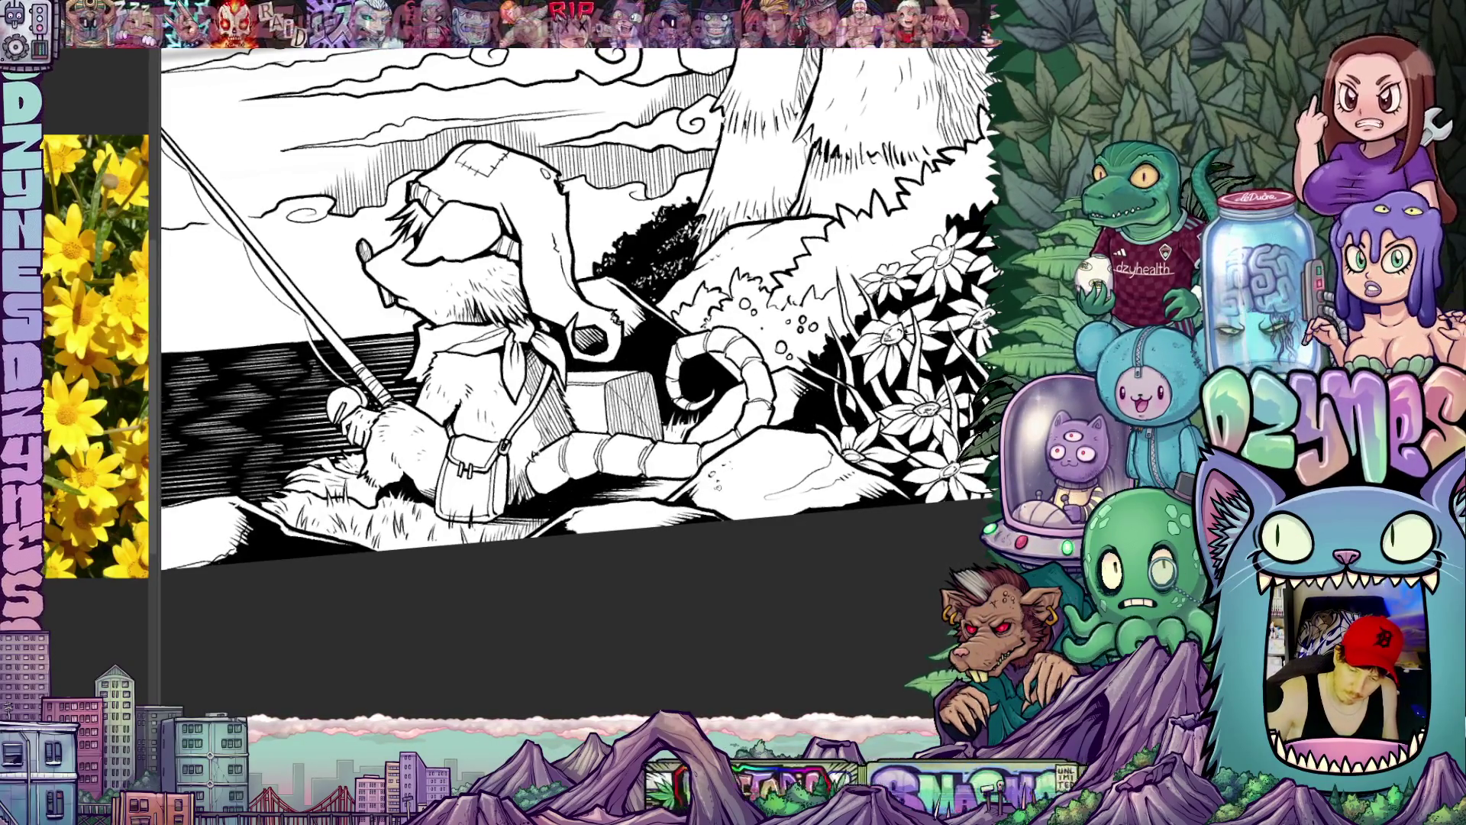
pyautogui.scroll(1, 573, 344)
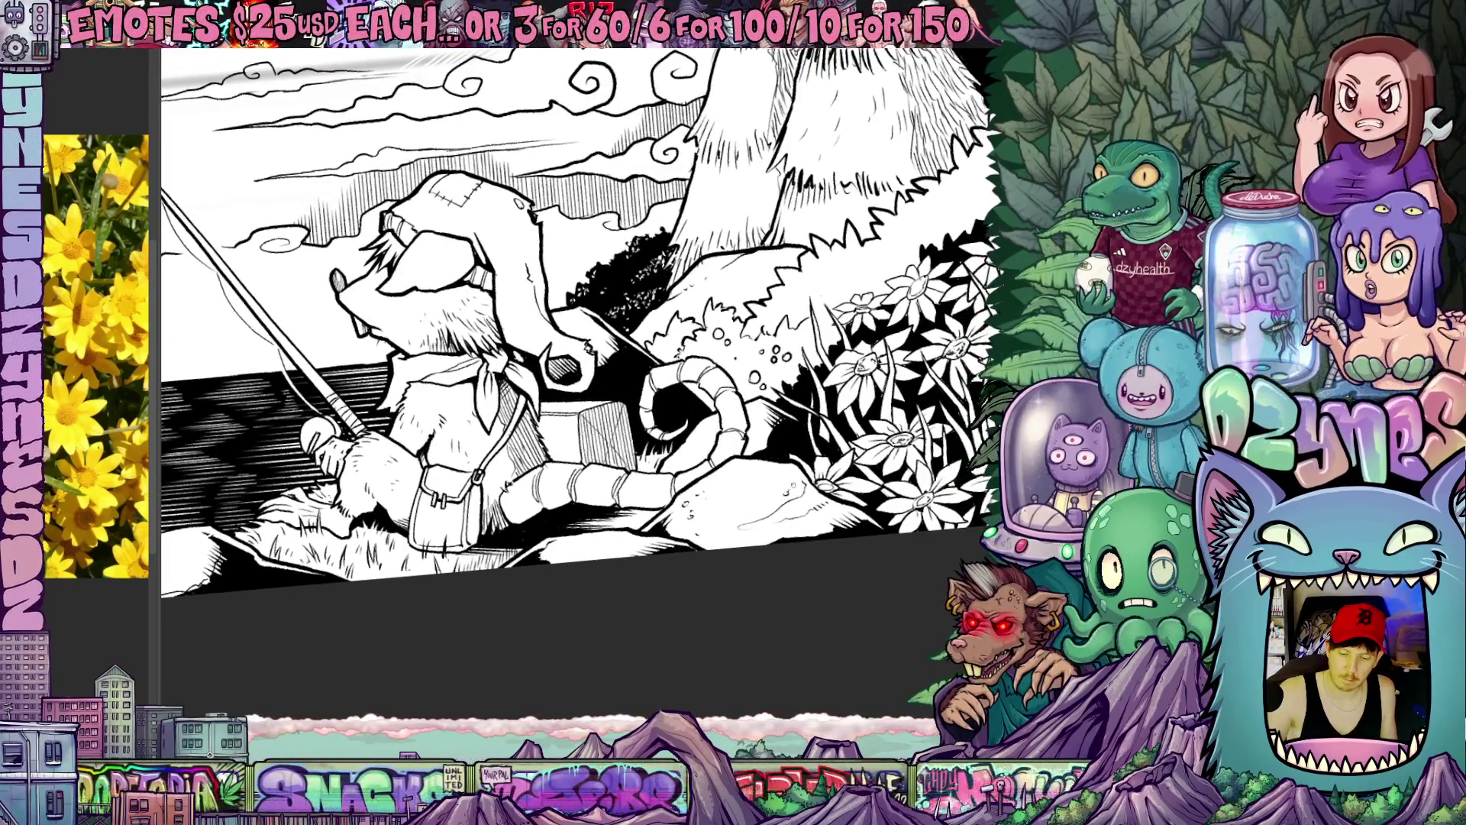
pyautogui.press('r')
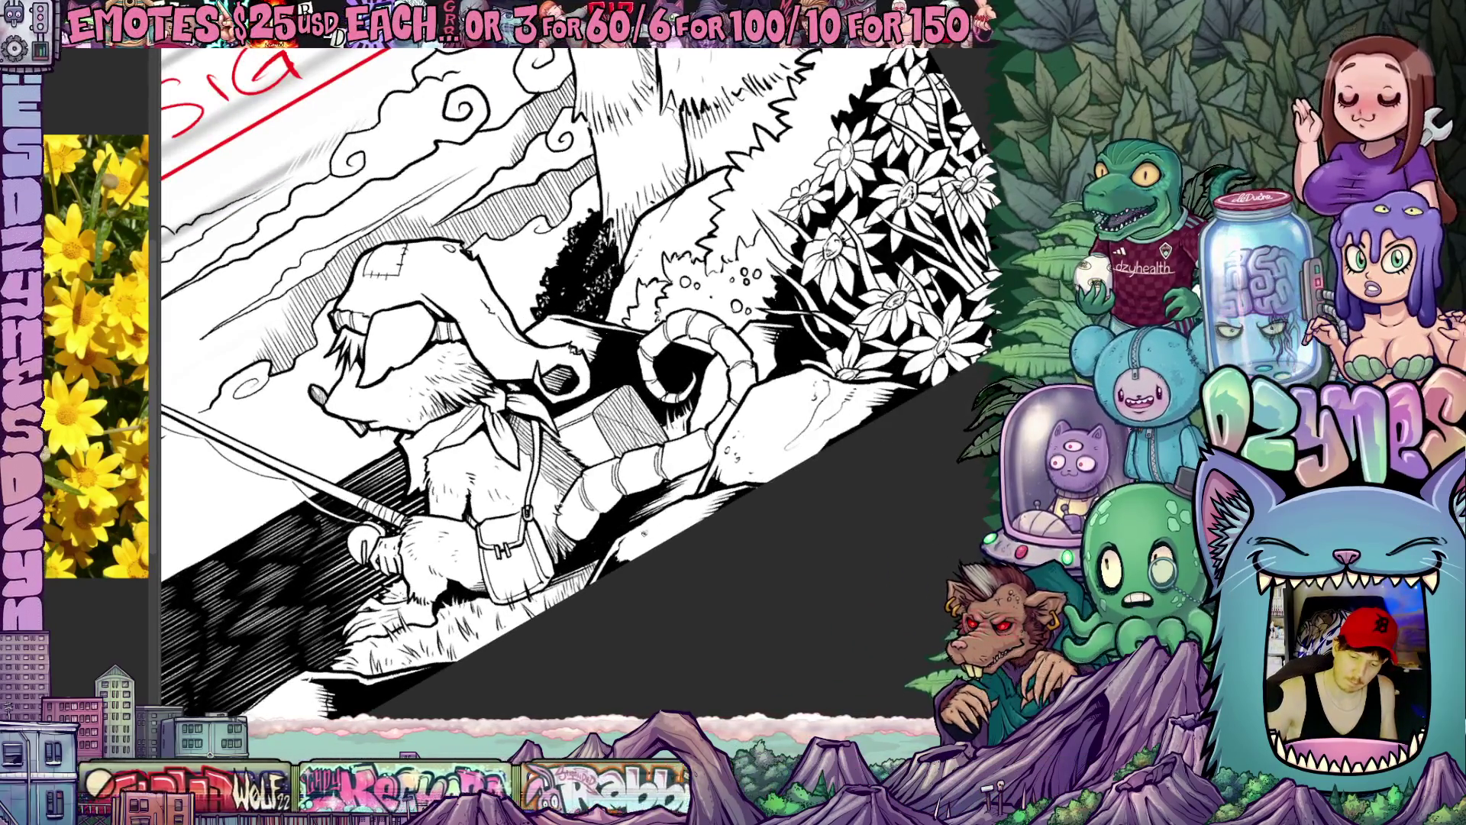
pyautogui.scroll(1, 685, 540)
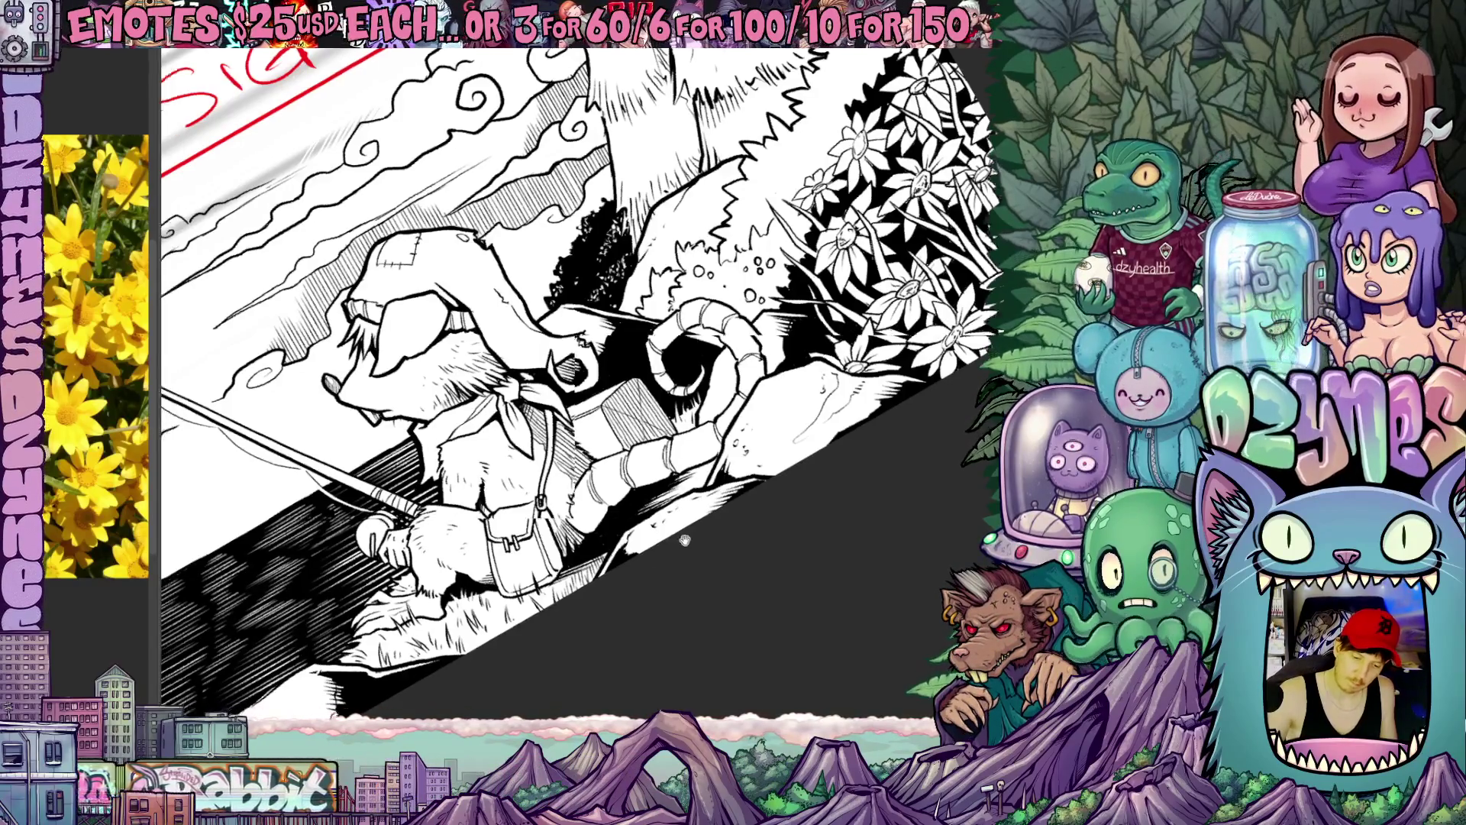
pyautogui.scroll(2, 685, 542)
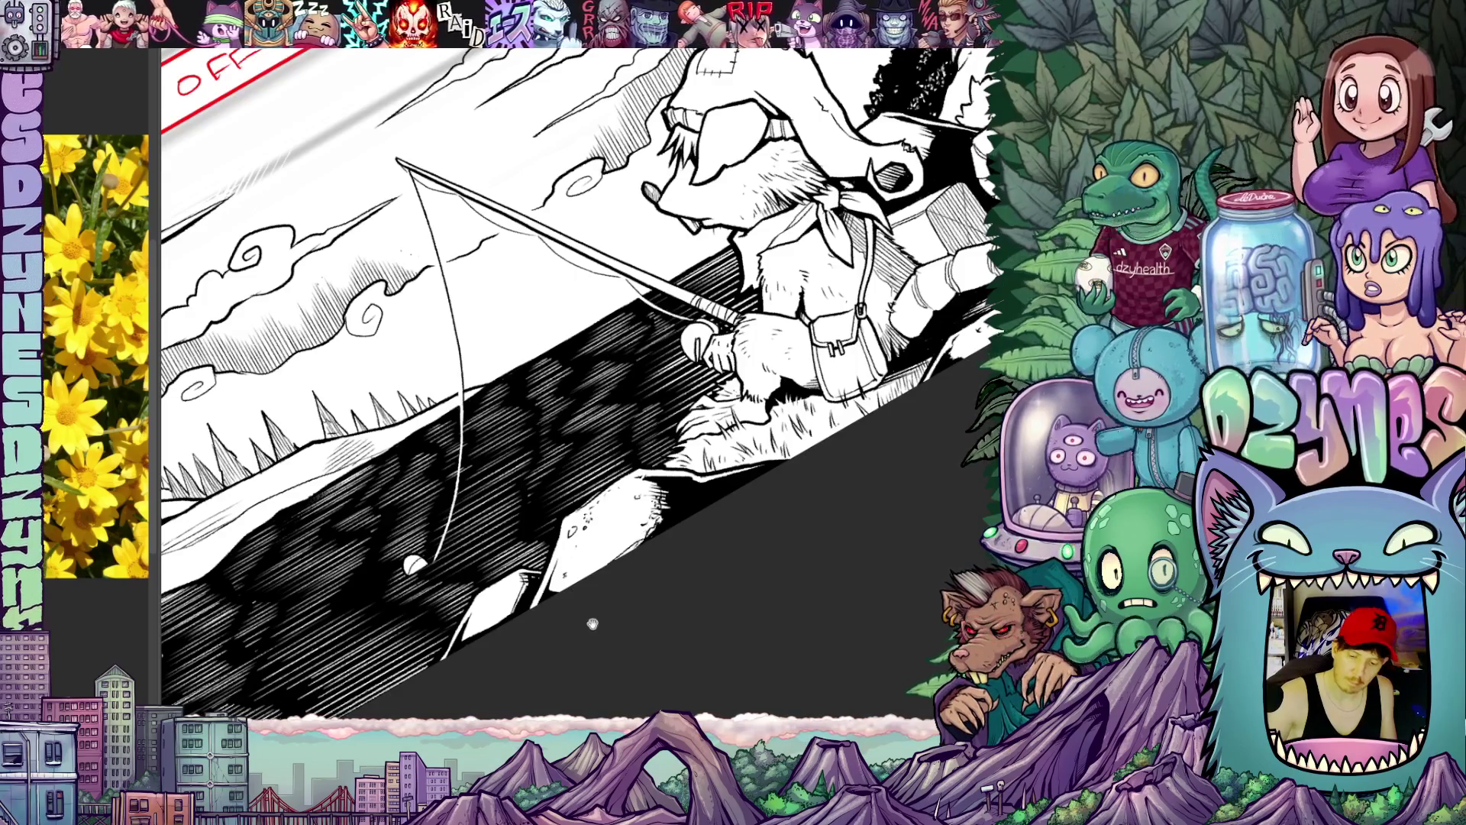
# Step: Pan across the water, far shore, fisherman and flowers until the red SIG box shows at the top
pyautogui.moveTo(592, 624); pyautogui.dragTo(737, 486)
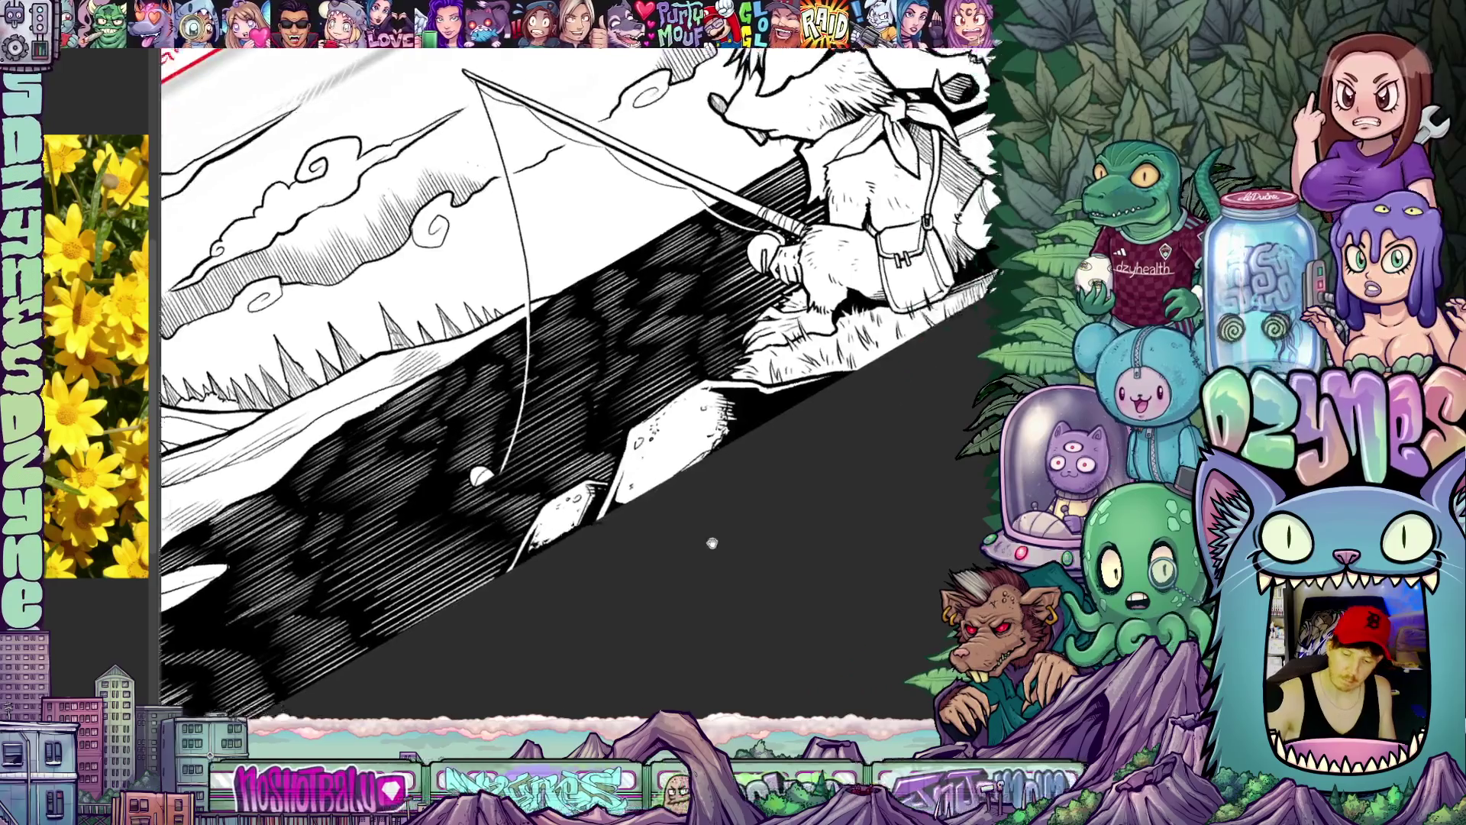
pyautogui.moveTo(802, 493); pyautogui.dragTo(596, 665)
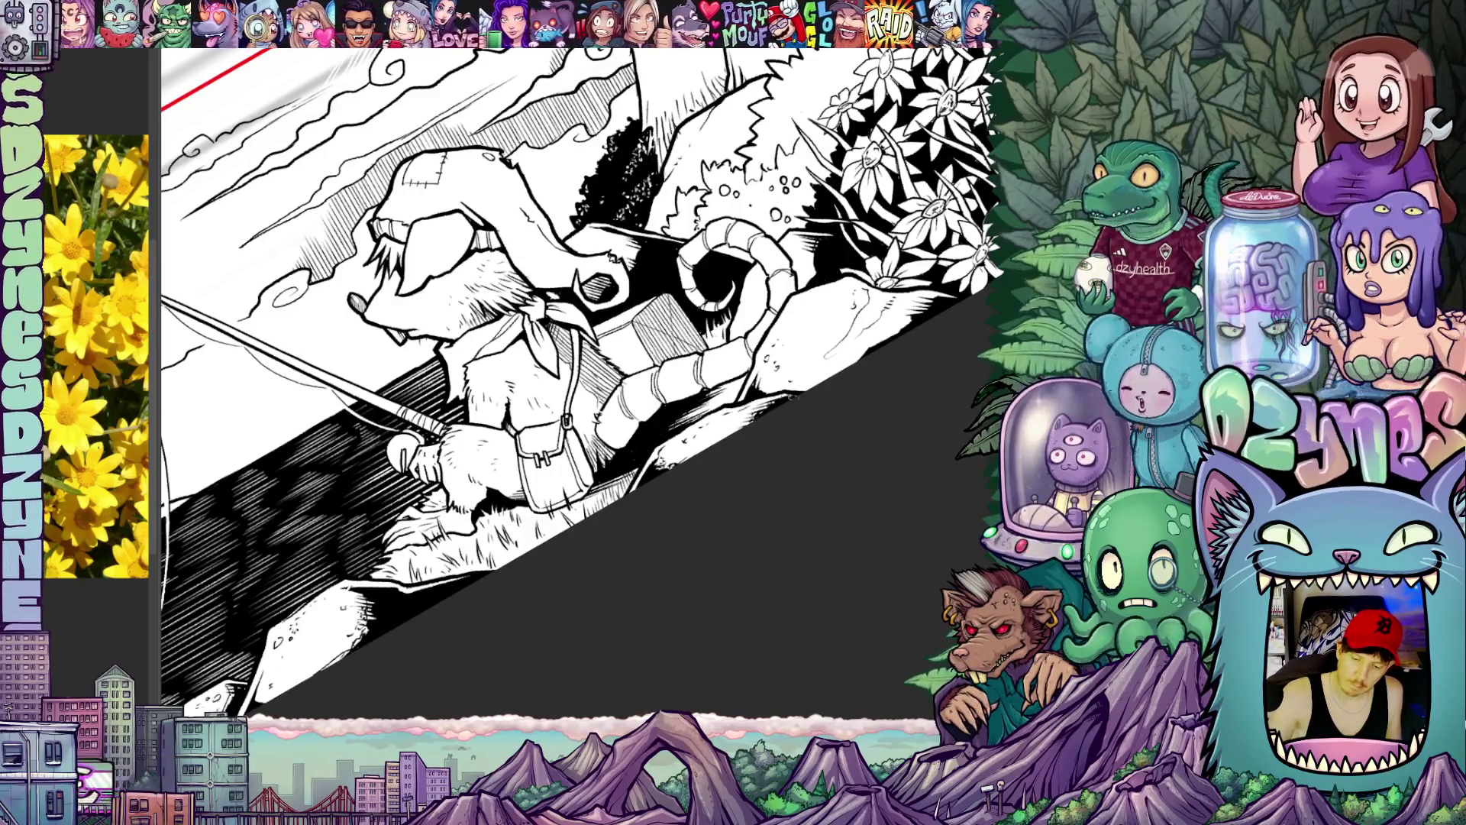
pyautogui.moveTo(710, 447); pyautogui.dragTo(642, 538)
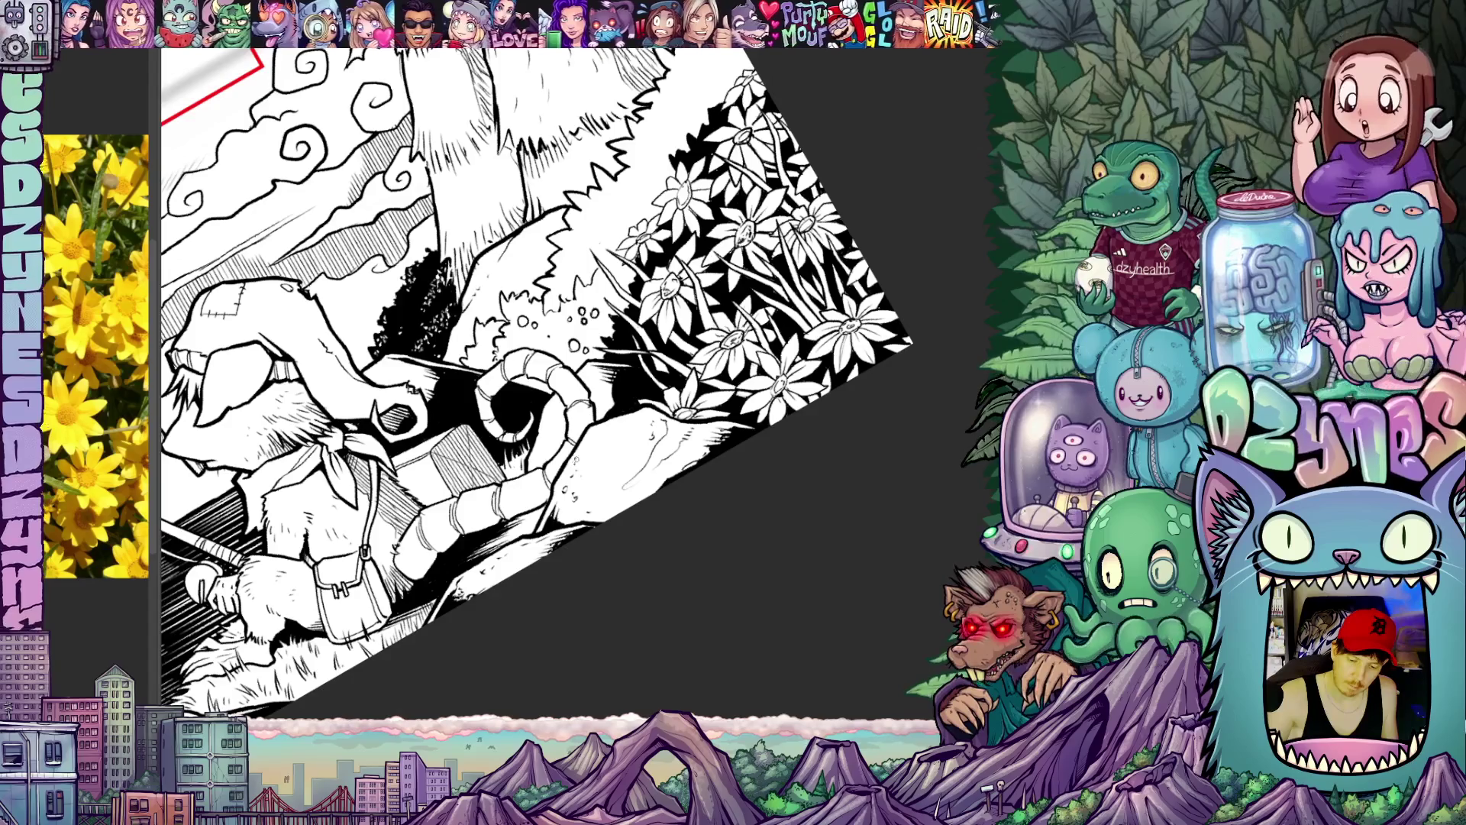
pyautogui.moveTo(642, 539); pyautogui.dragTo(756, 550)
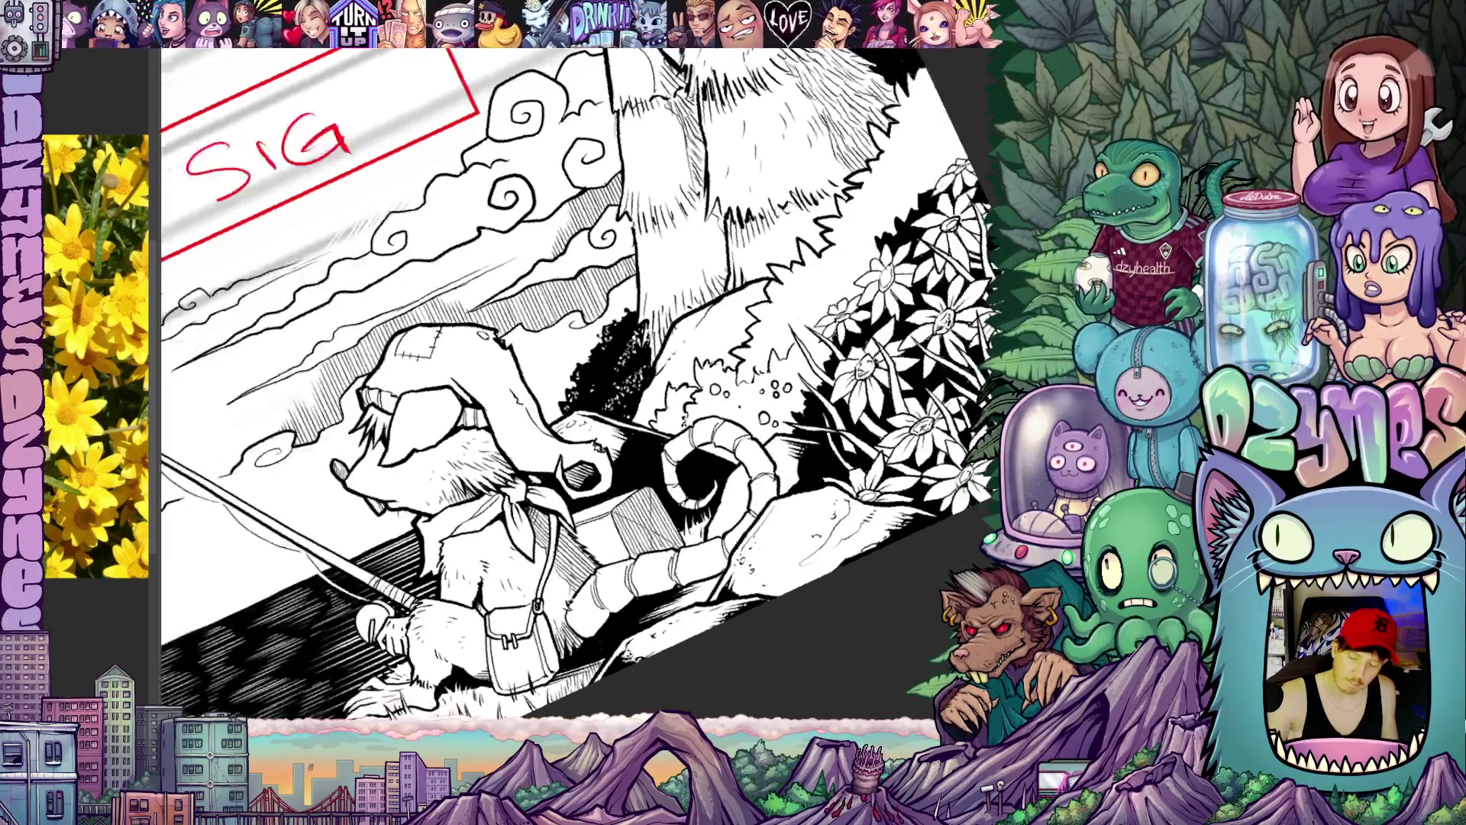
# Step: Tilt and straighten the page several times to view the fishing scene from different angles
pyautogui.press('Escape')
pyautogui.press('r')
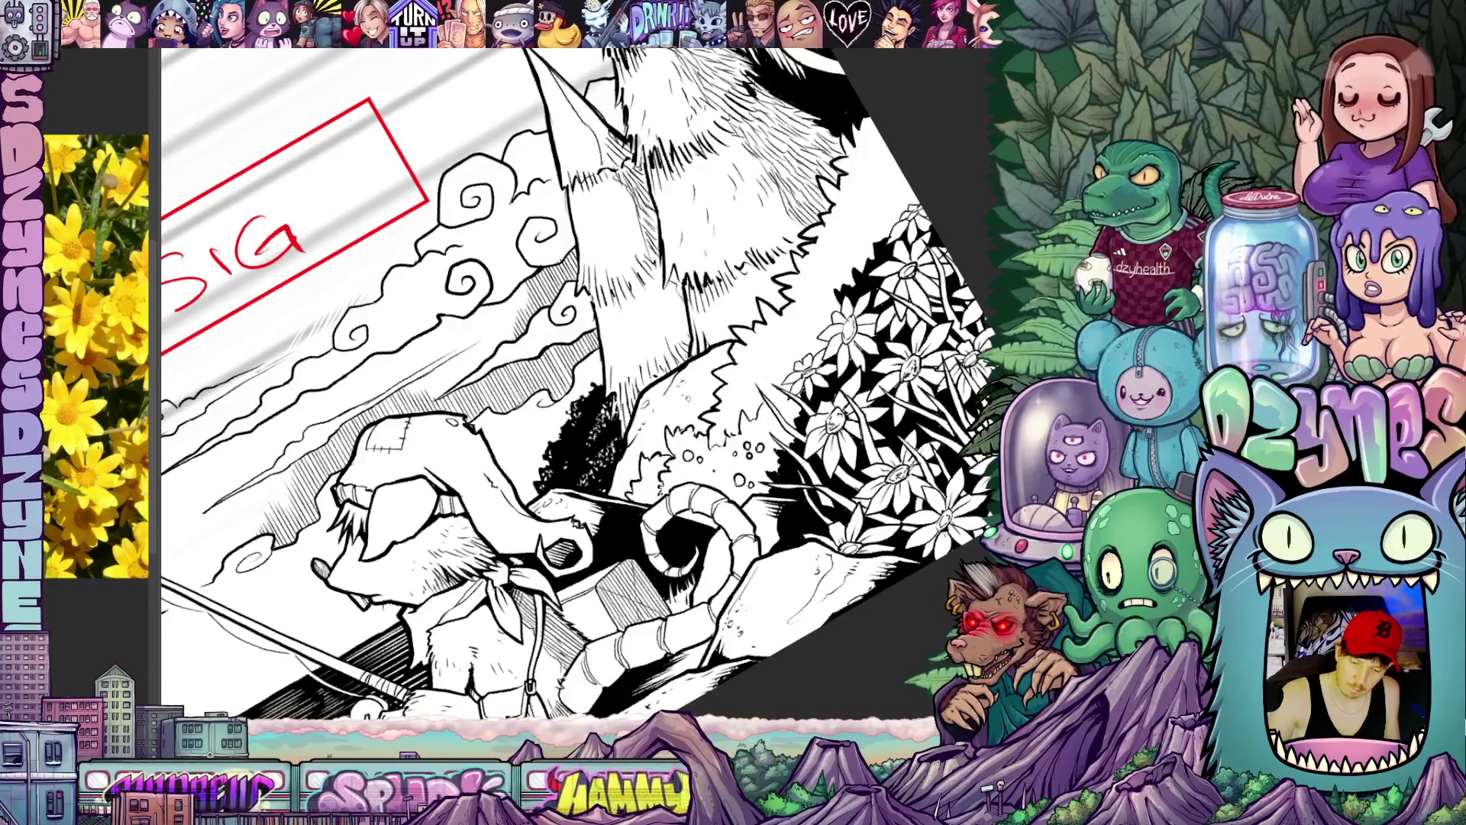
pyautogui.press('Escape')
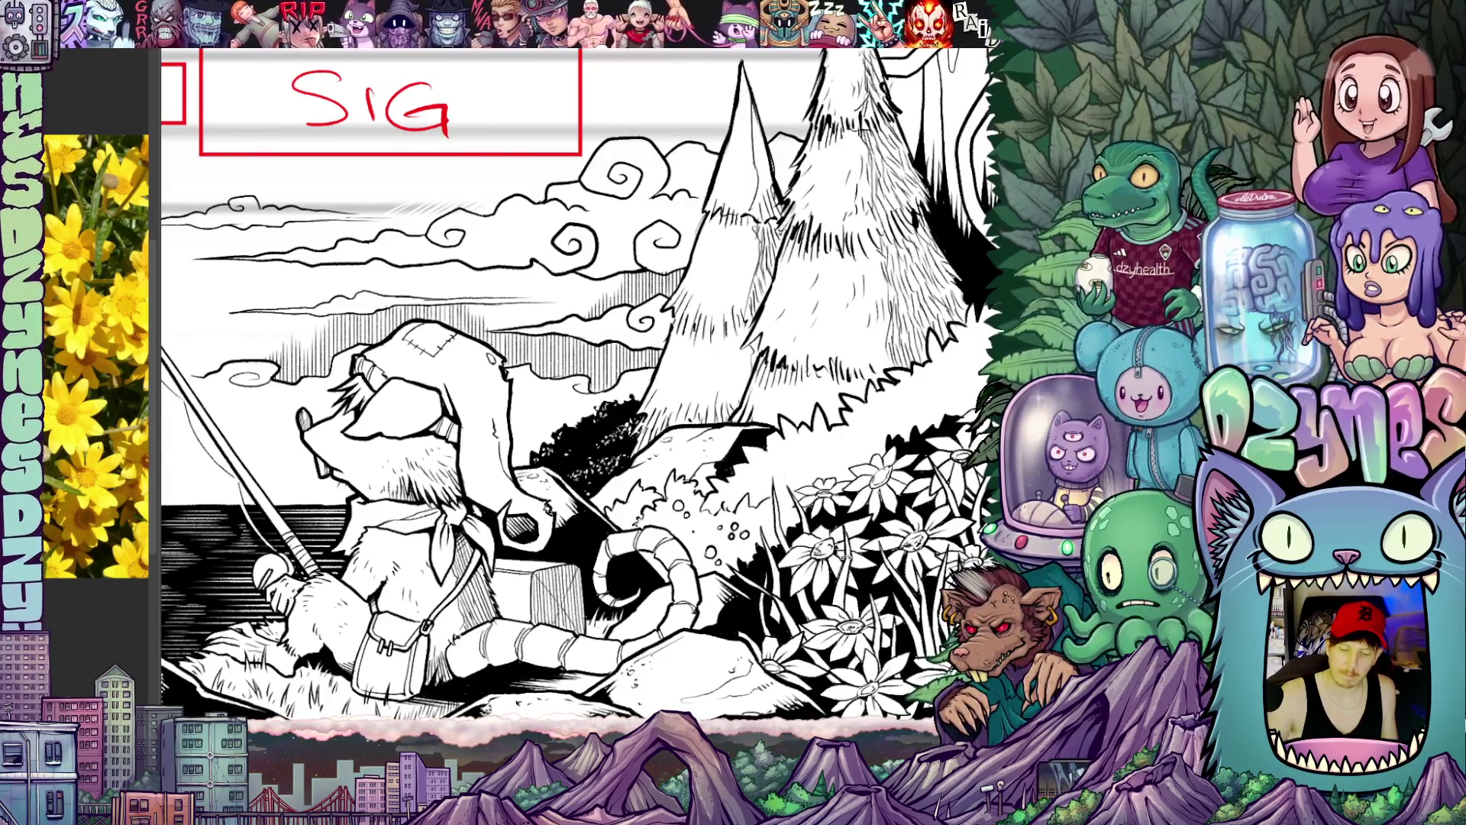
pyautogui.press('r')
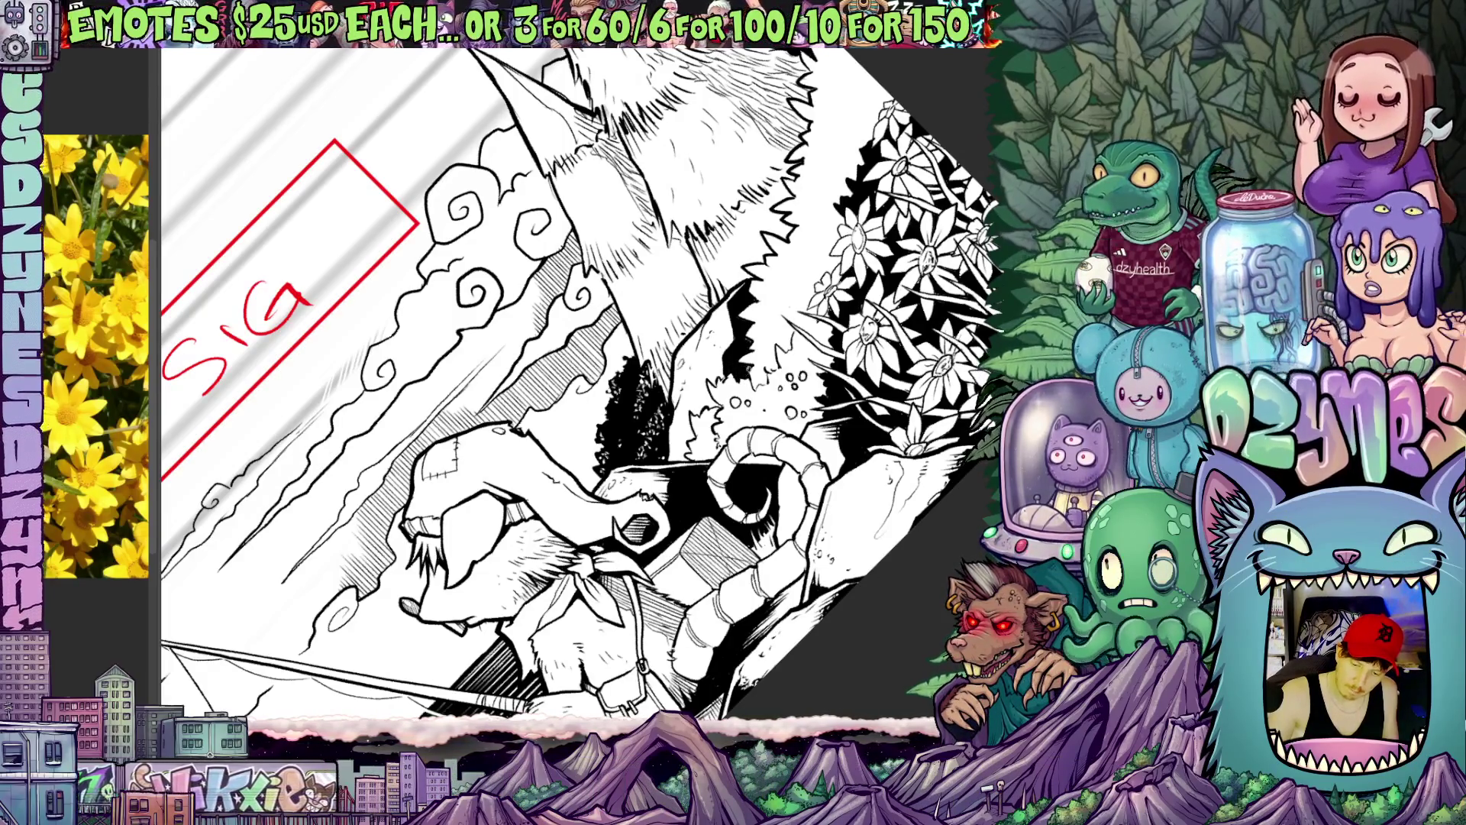
pyautogui.press('r')
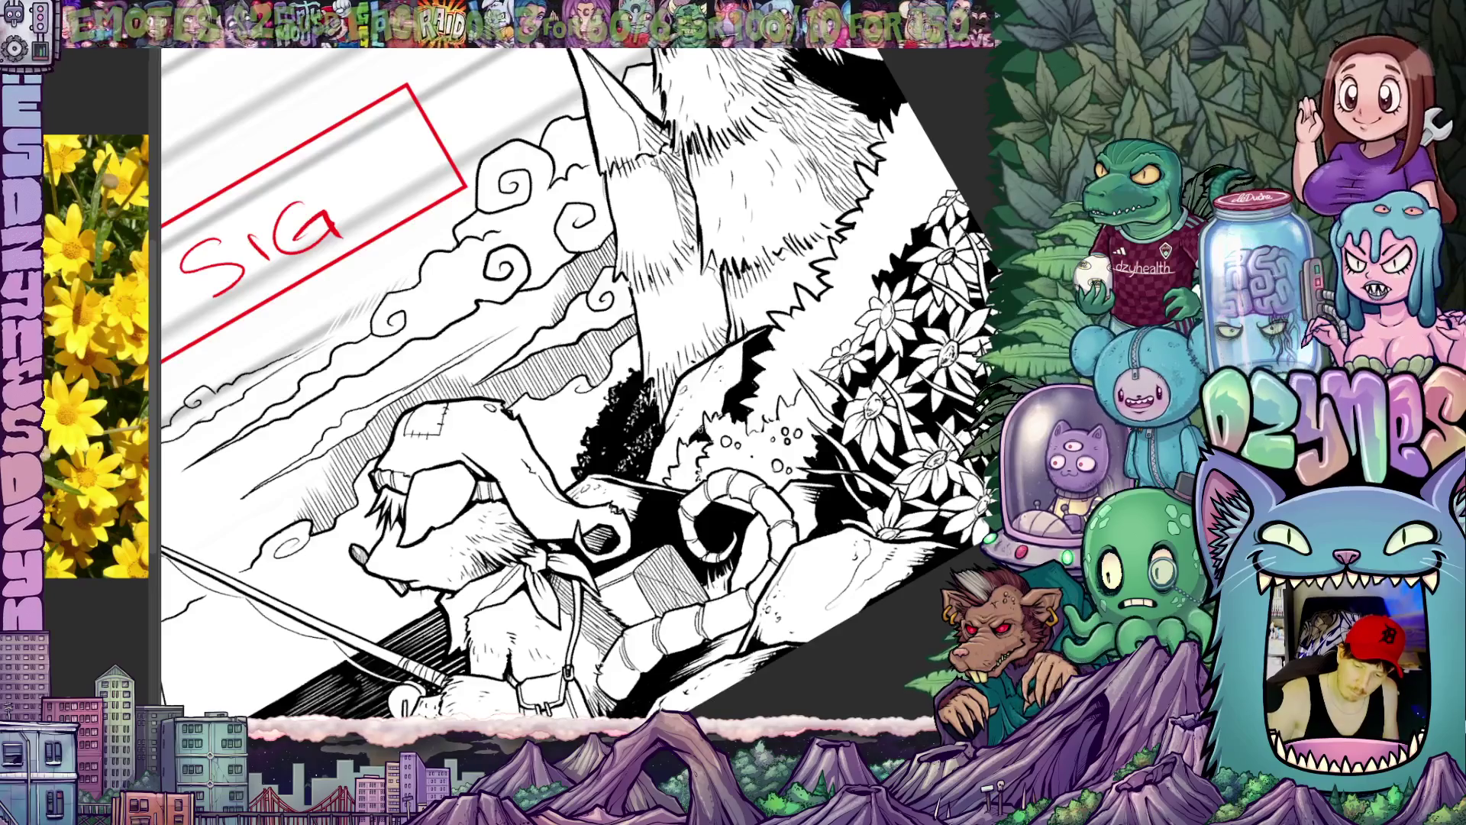
# Step: Shift over the SIG box, quarter-turn the page and back, then level it with SIGN OFF and SIG boxes above the scene
pyautogui.moveTo(756, 465); pyautogui.dragTo(756, 547)
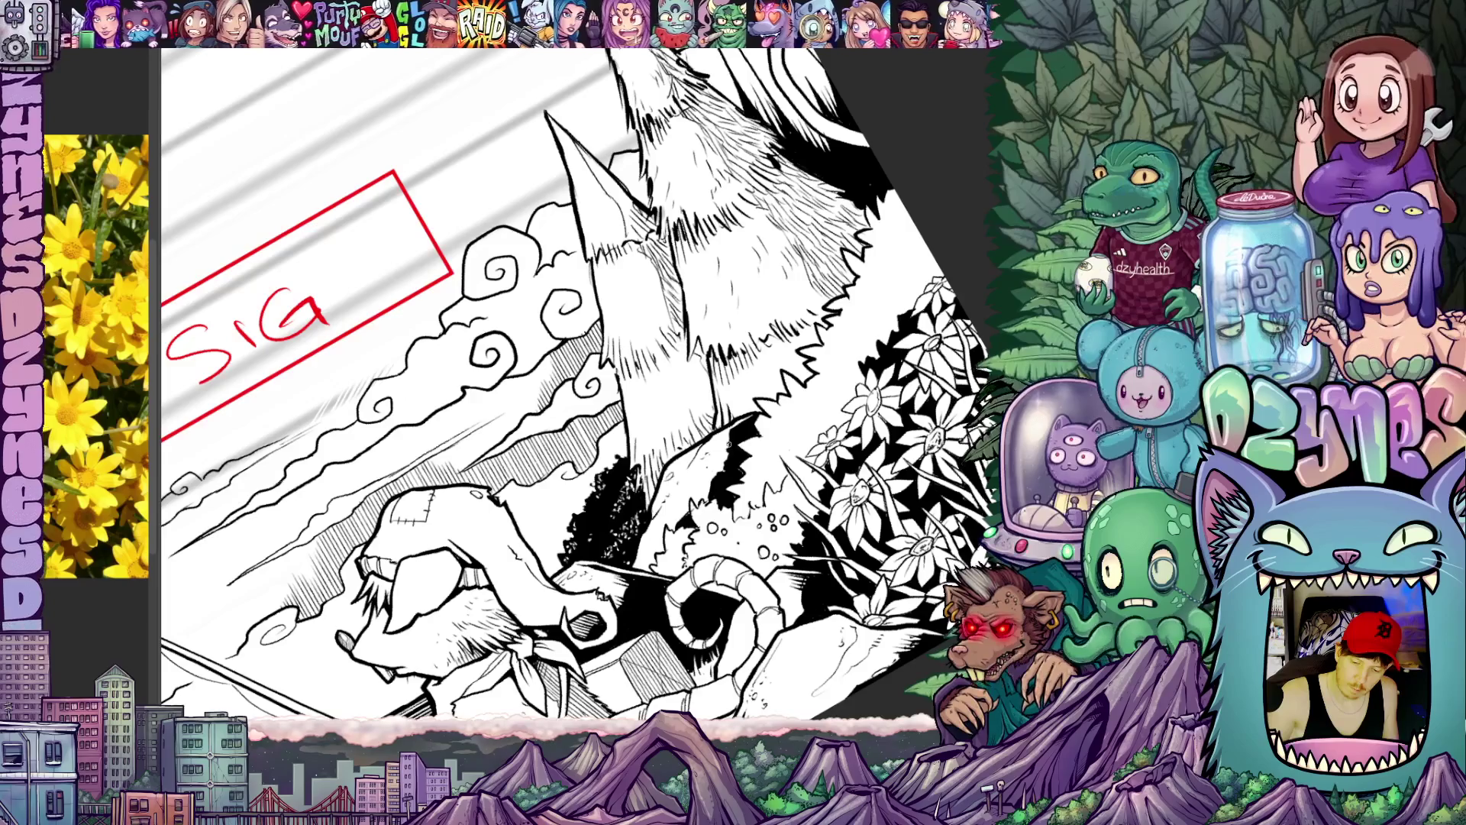
pyautogui.hotkey('shift', 'space')
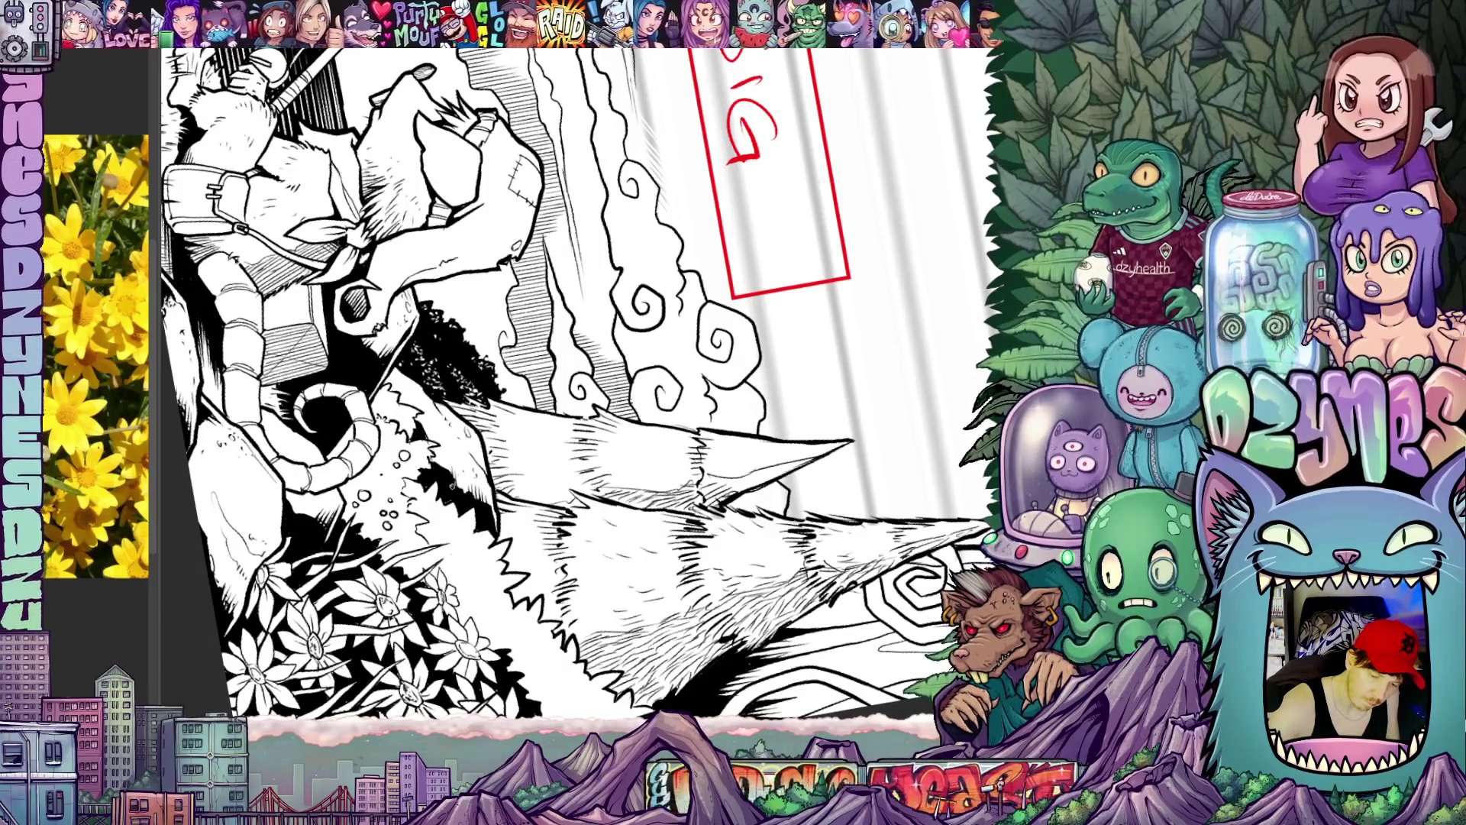
pyautogui.hotkey('shift', 'space')
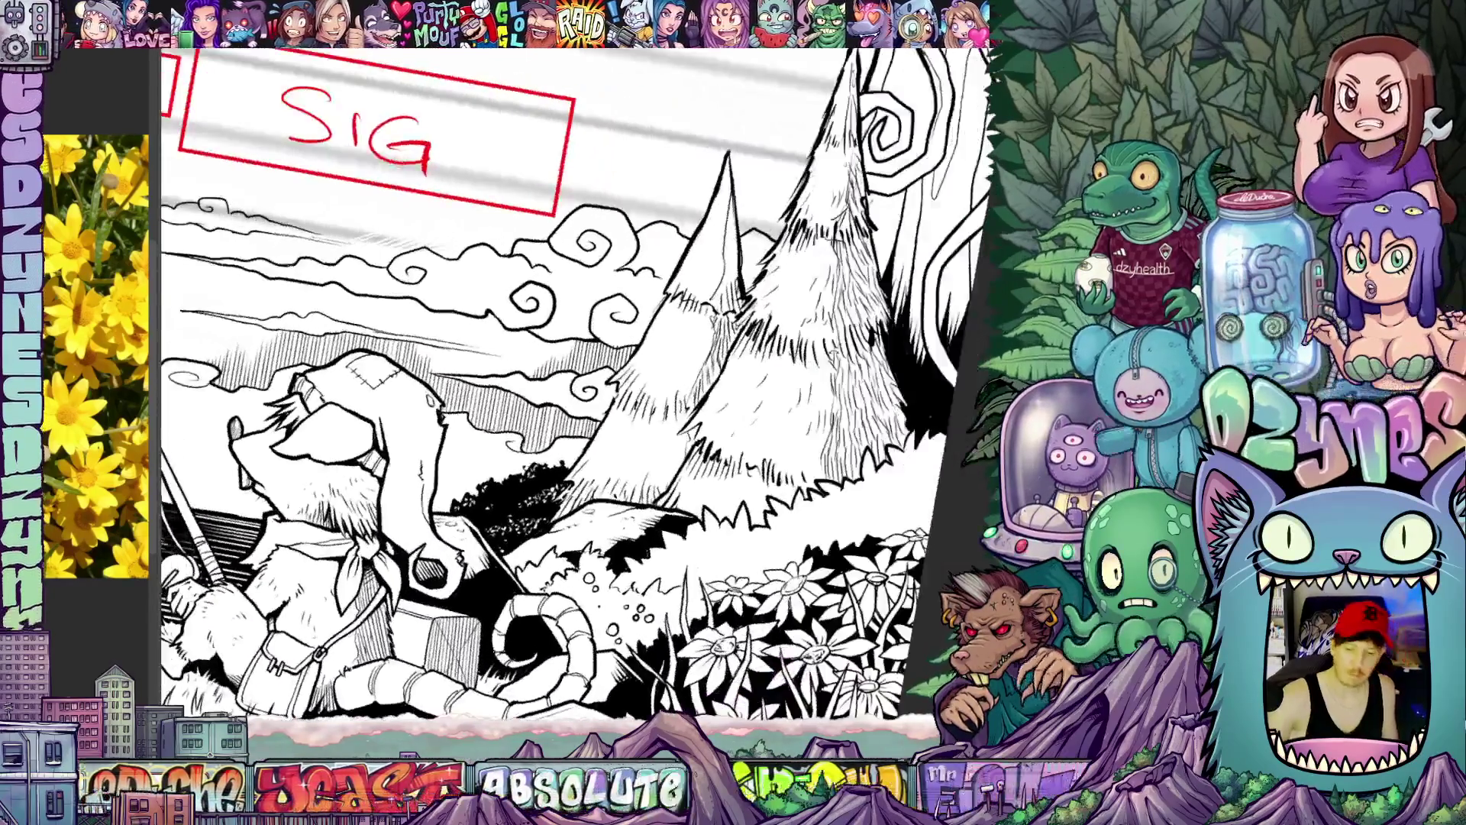
pyautogui.scroll(2, 516, 378)
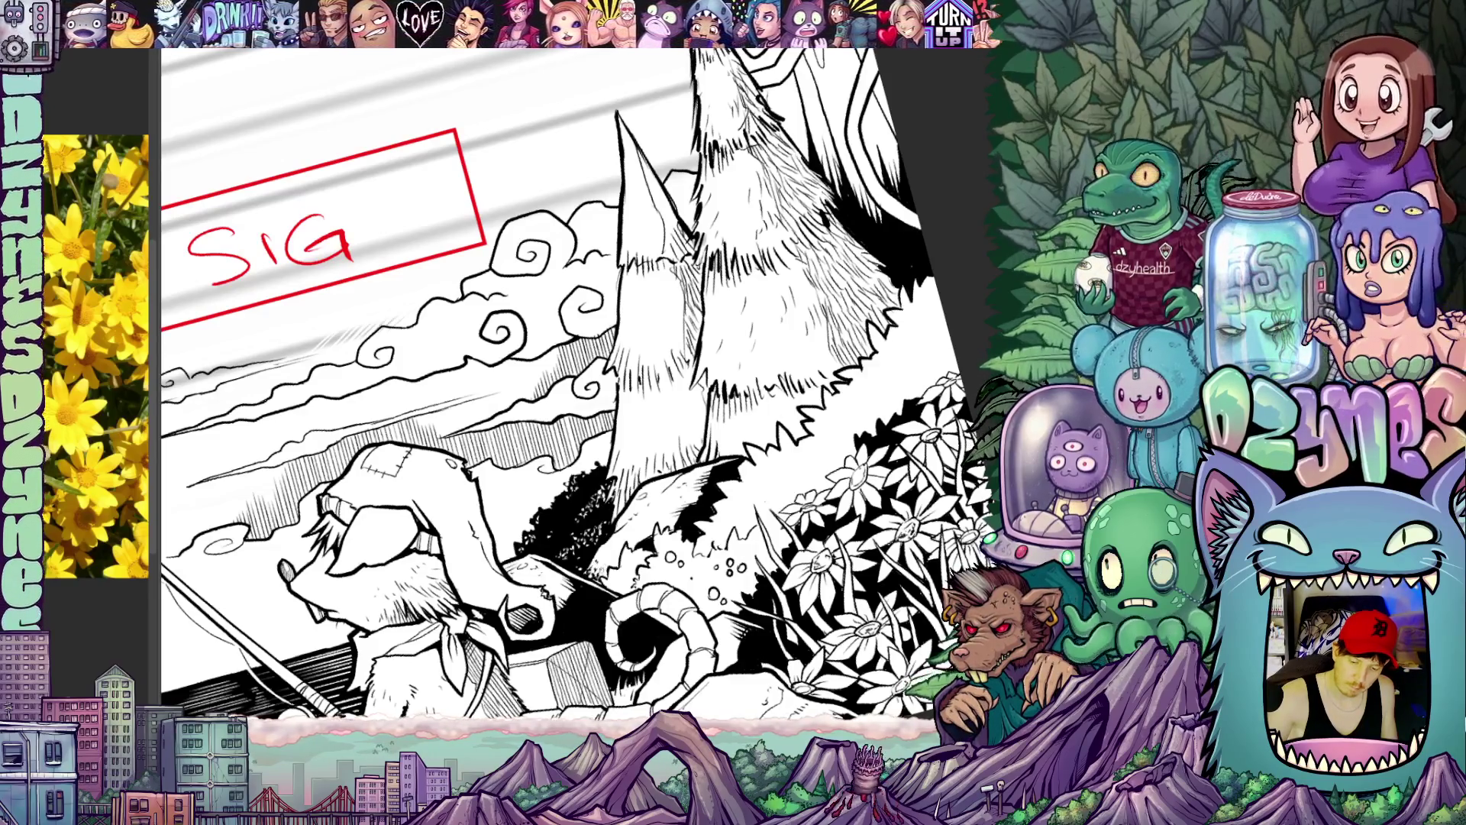
pyautogui.scroll(-5, 574, 378)
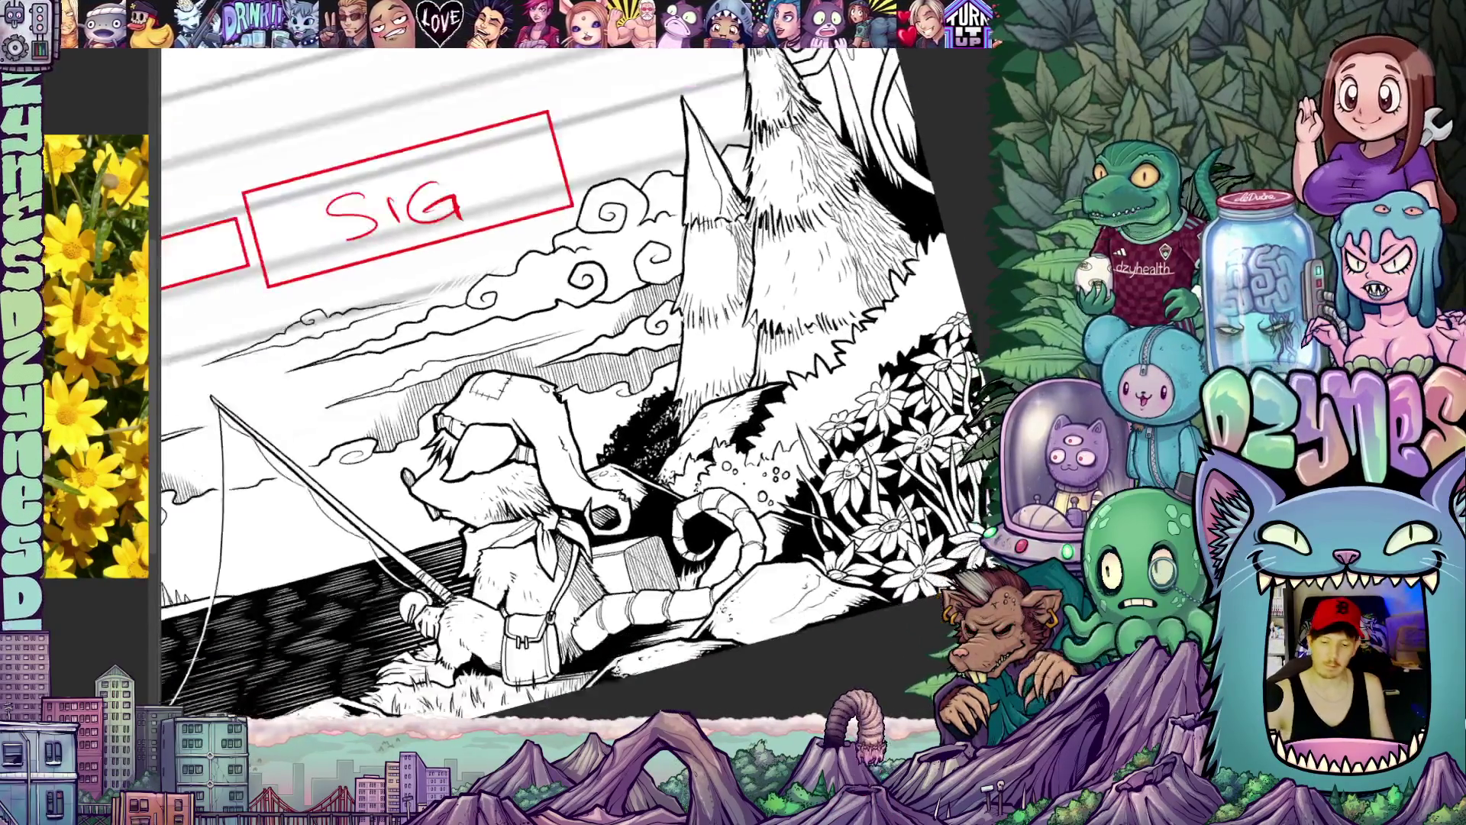
pyautogui.press('Escape')
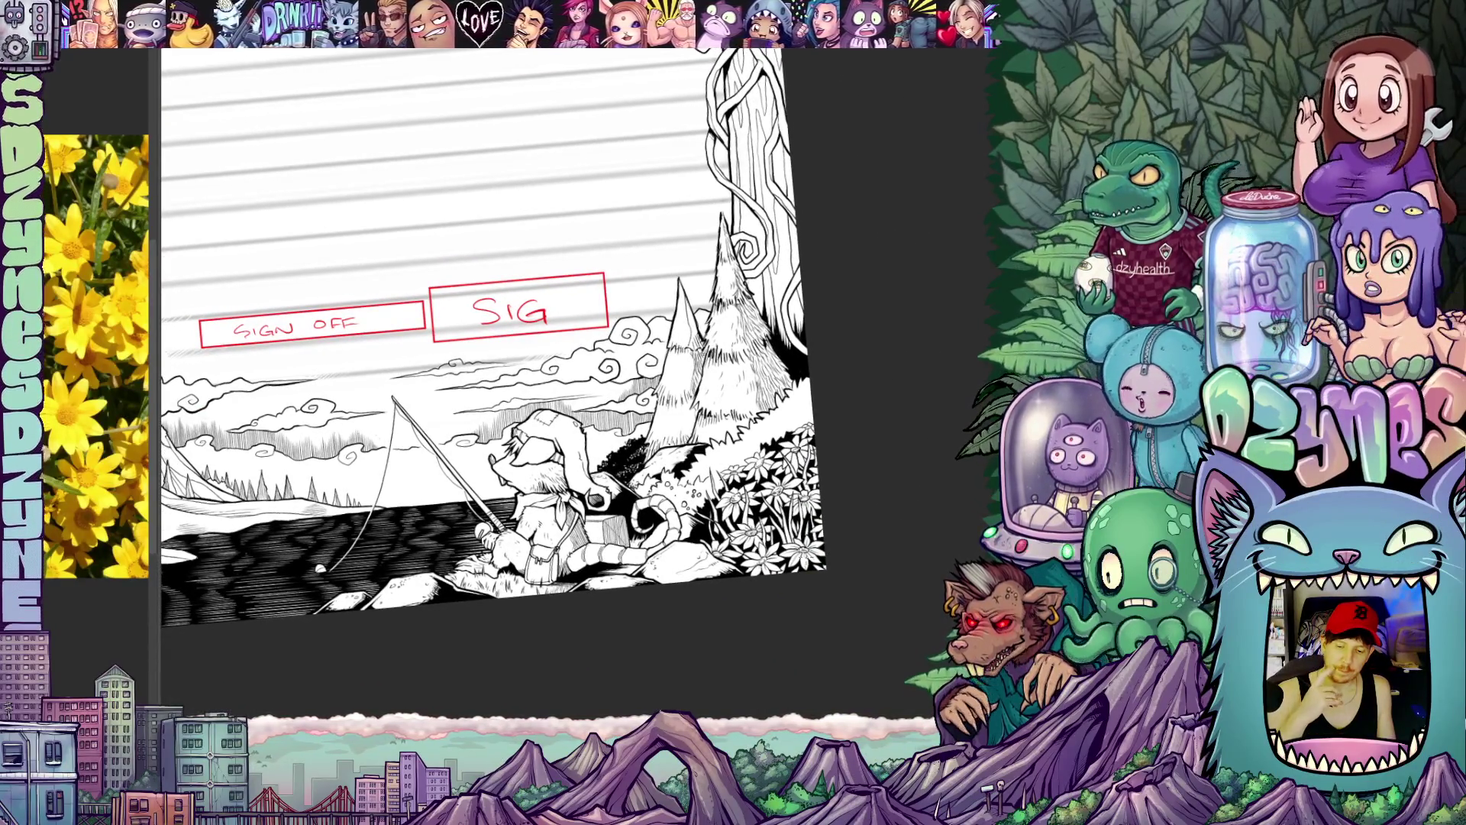
# Step: Reset rotation to show the whole lined page level and centred
pyautogui.press('Escape')
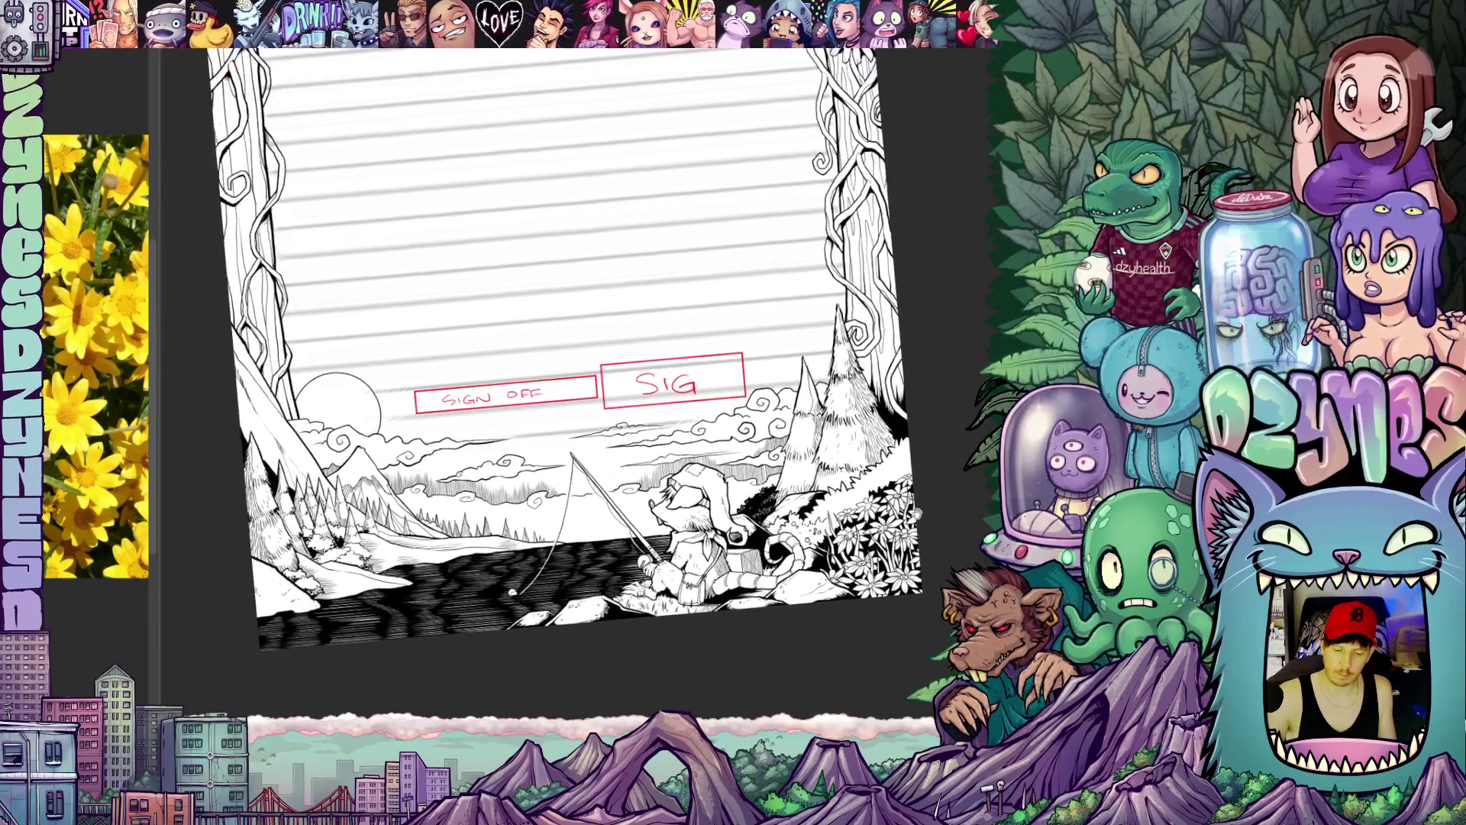
pyautogui.scroll(-2, 930, 521)
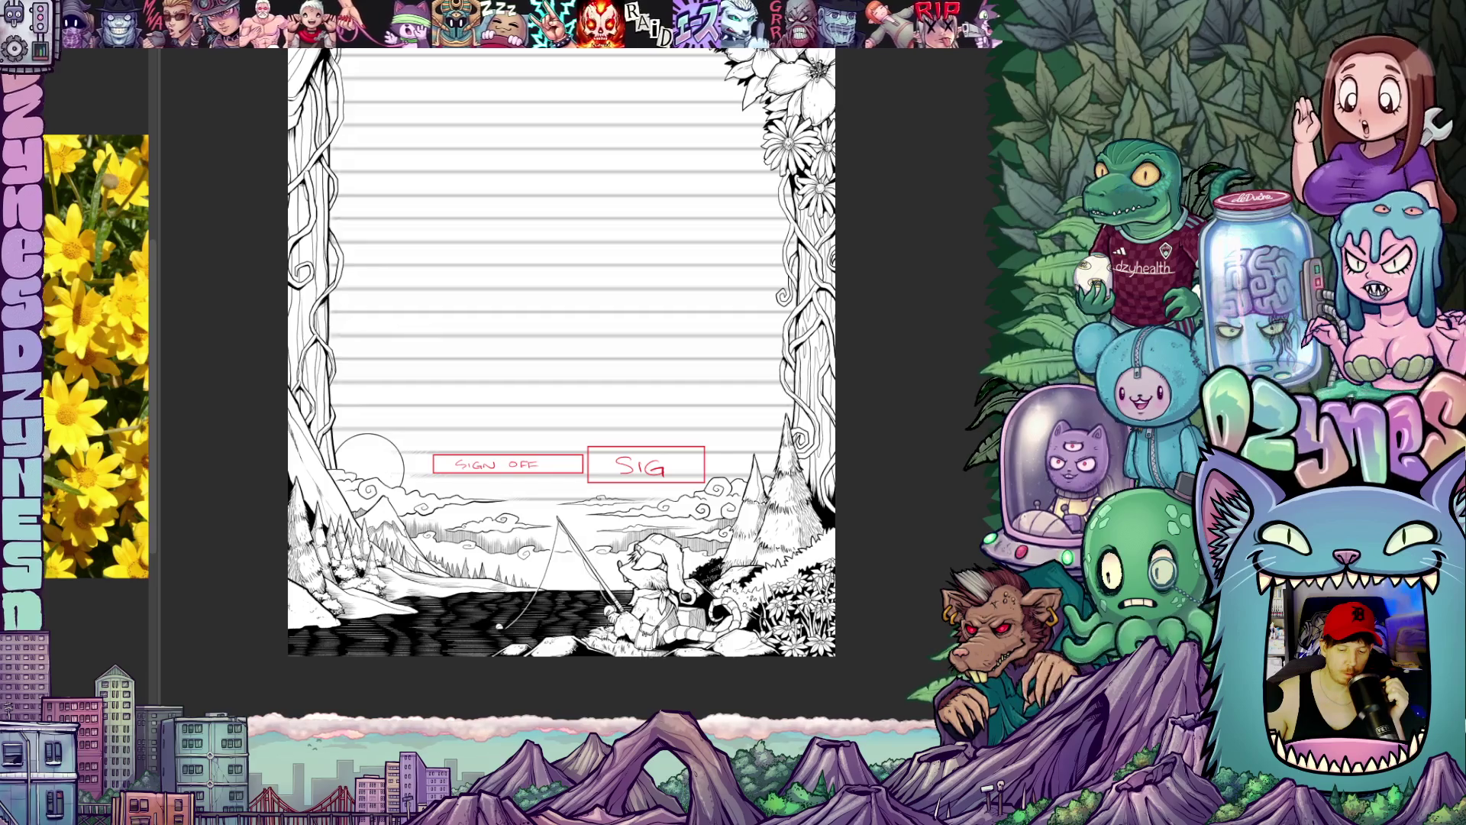
pyautogui.scroll(4, 562, 458)
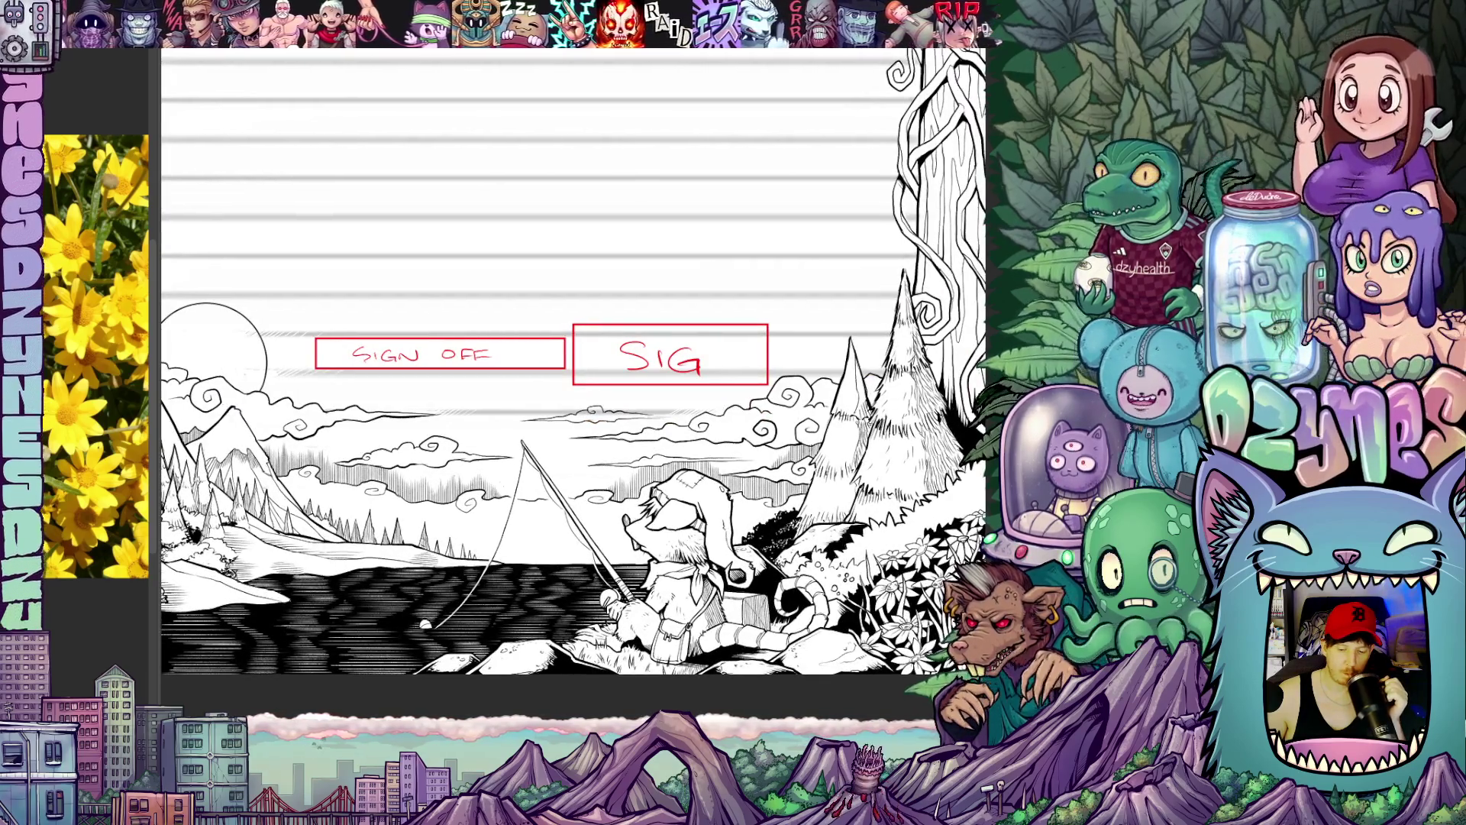
pyautogui.scroll(2, 573, 458)
pyautogui.scroll(2, 574, 459)
pyautogui.scroll(2, 573, 459)
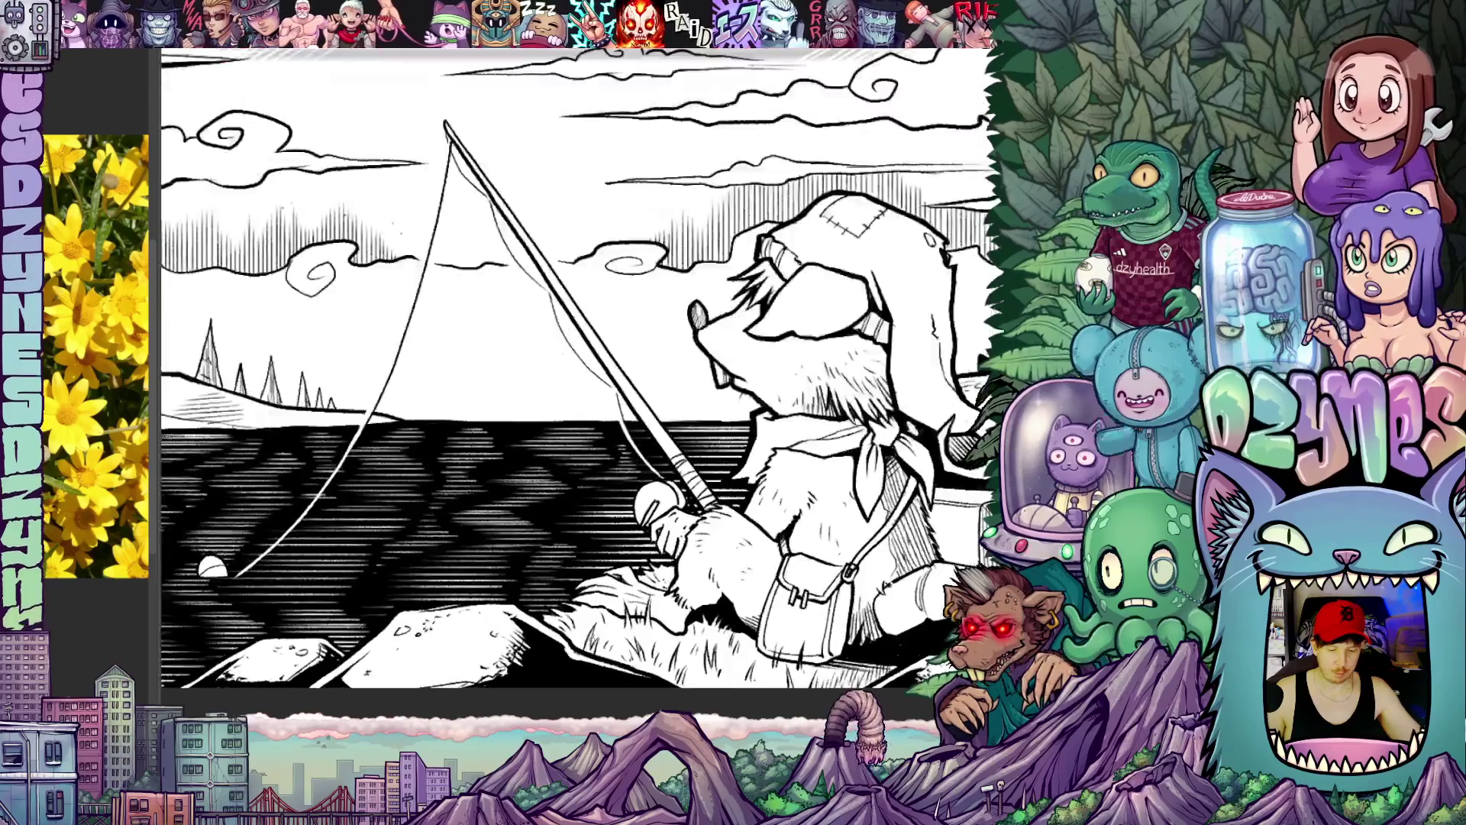
pyautogui.scroll(2, 572, 458)
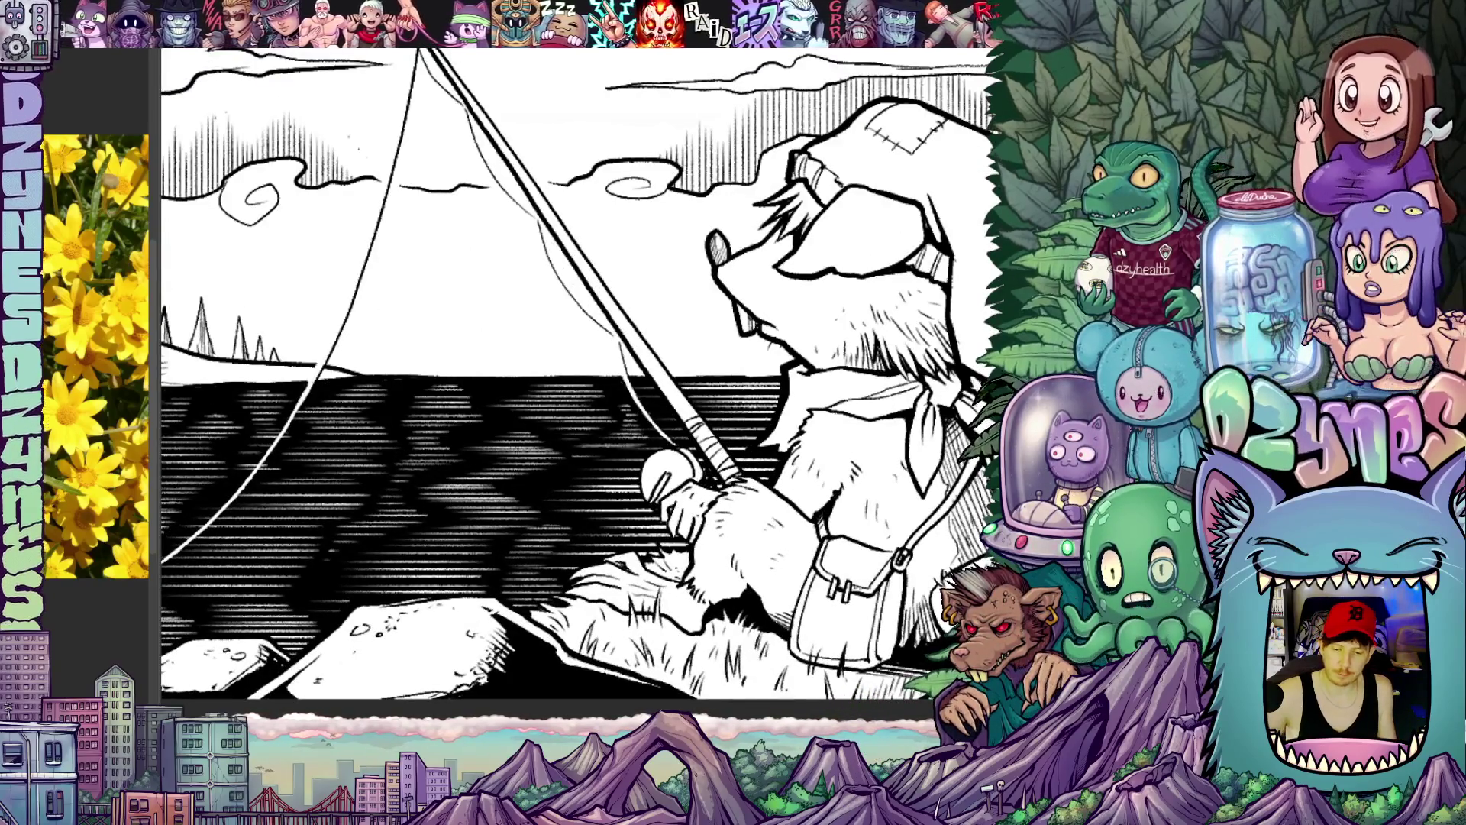
# Step: Tilt the page around the fisherman and shift the close view across his hands and rod
pyautogui.press('r')
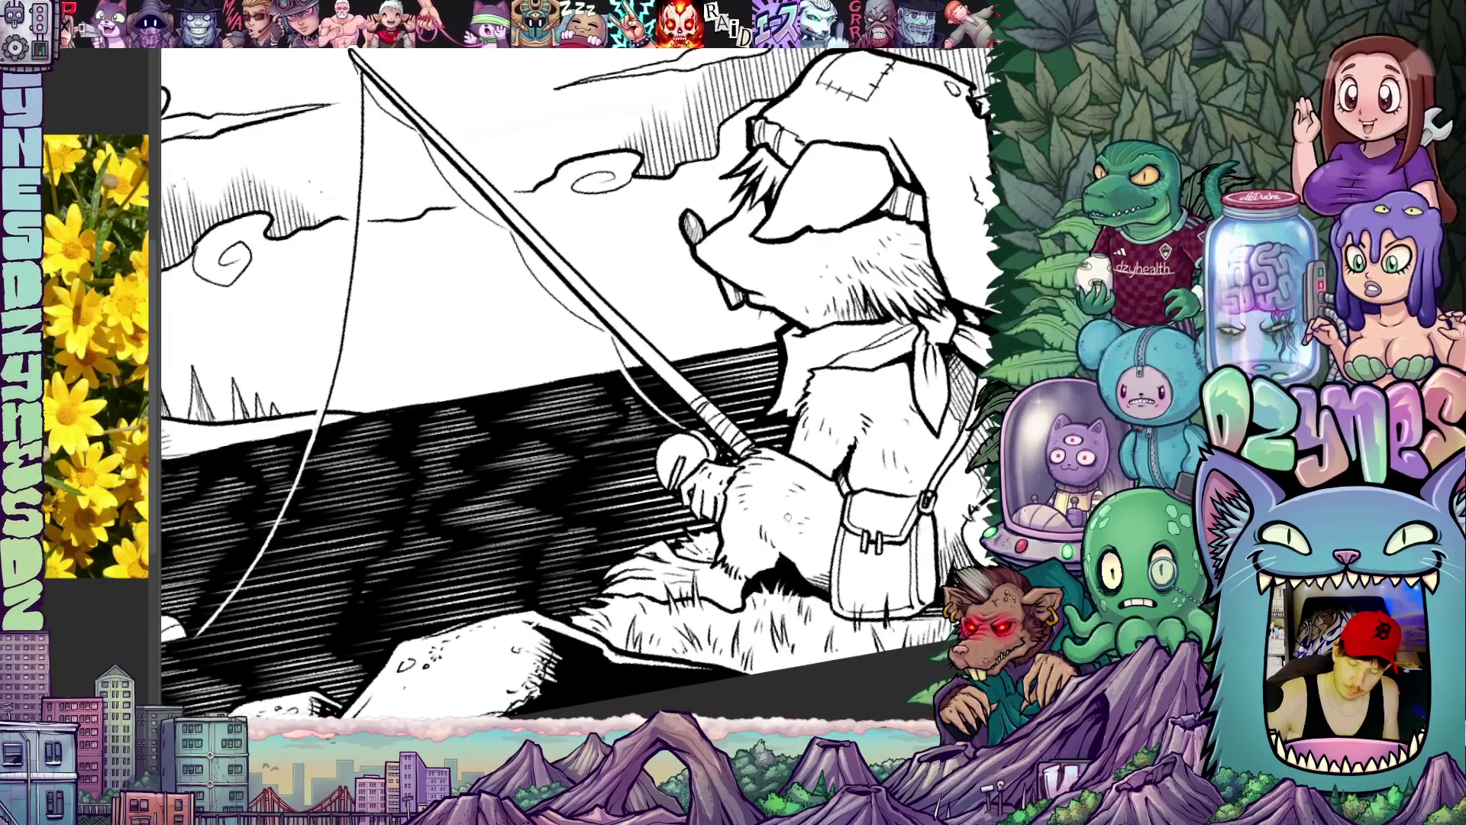
pyautogui.moveTo(573, 435); pyautogui.dragTo(582, 466)
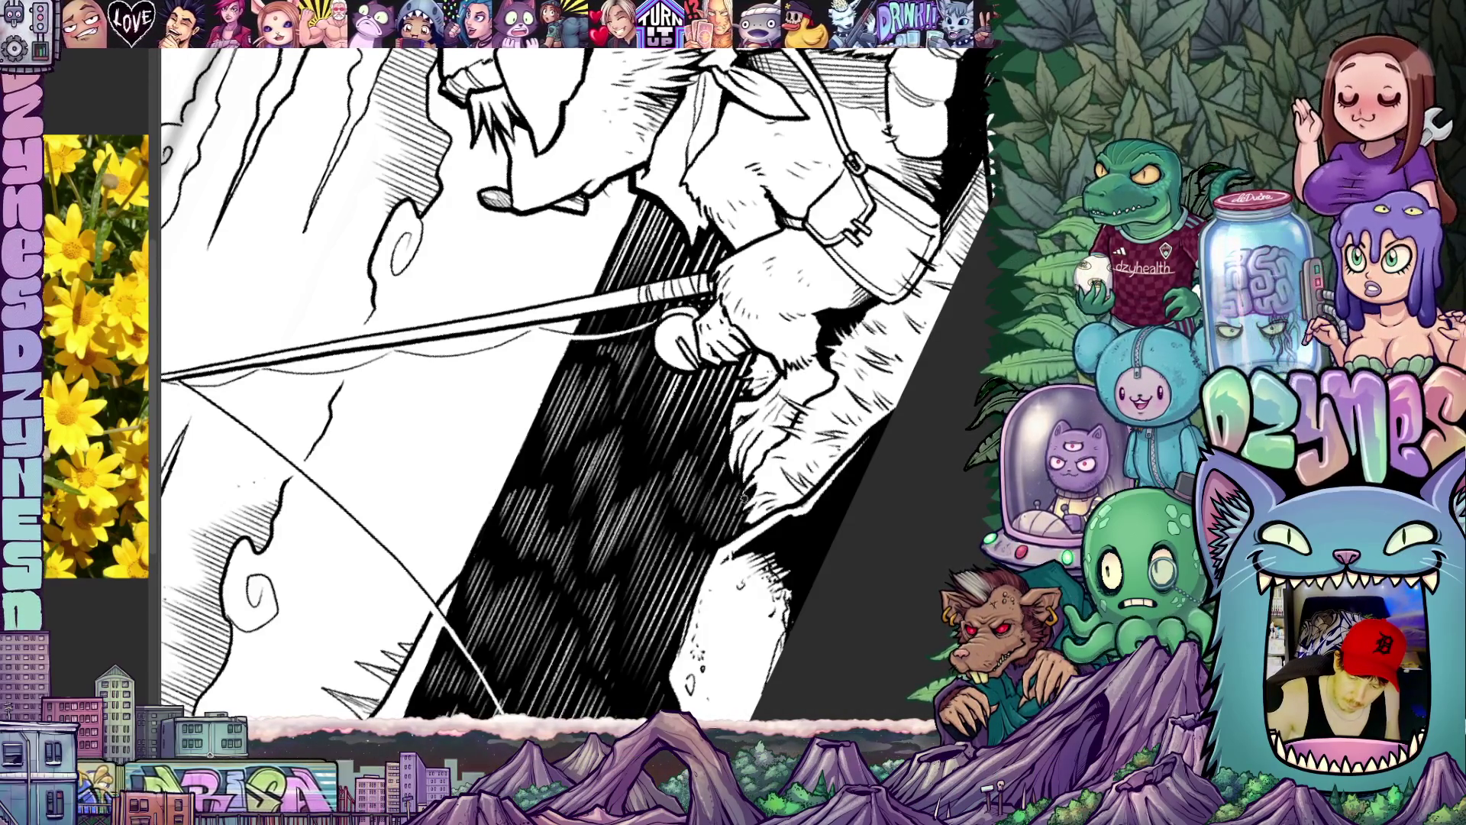
# Step: Nudge, turn and enlarge the view around the fisherman's hands and rod
pyautogui.moveTo(745, 504); pyautogui.dragTo(721, 481)
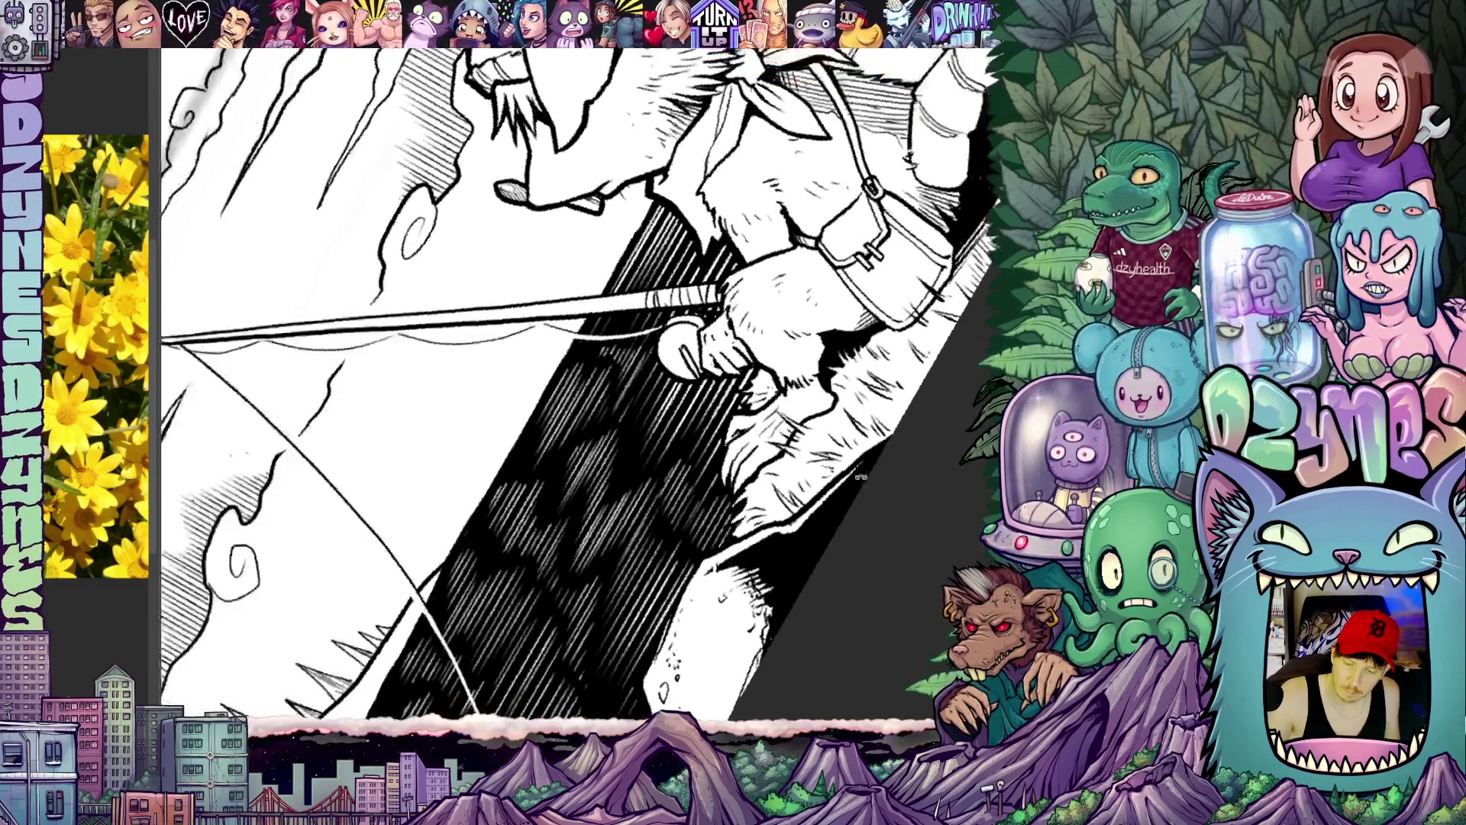
pyautogui.moveTo(687, 343); pyautogui.dragTo(597, 436)
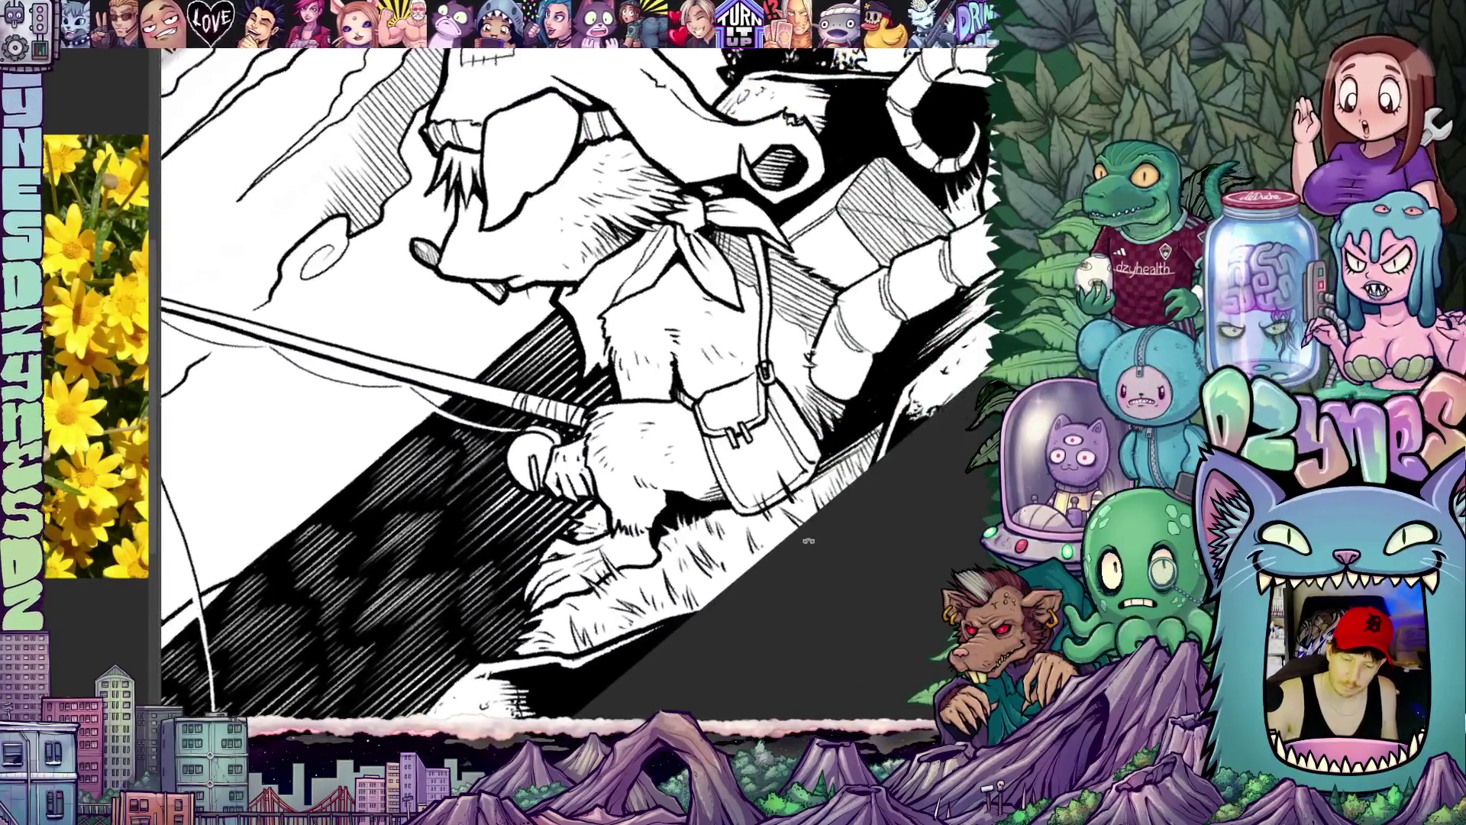
pyautogui.scroll(-3, 572, 343)
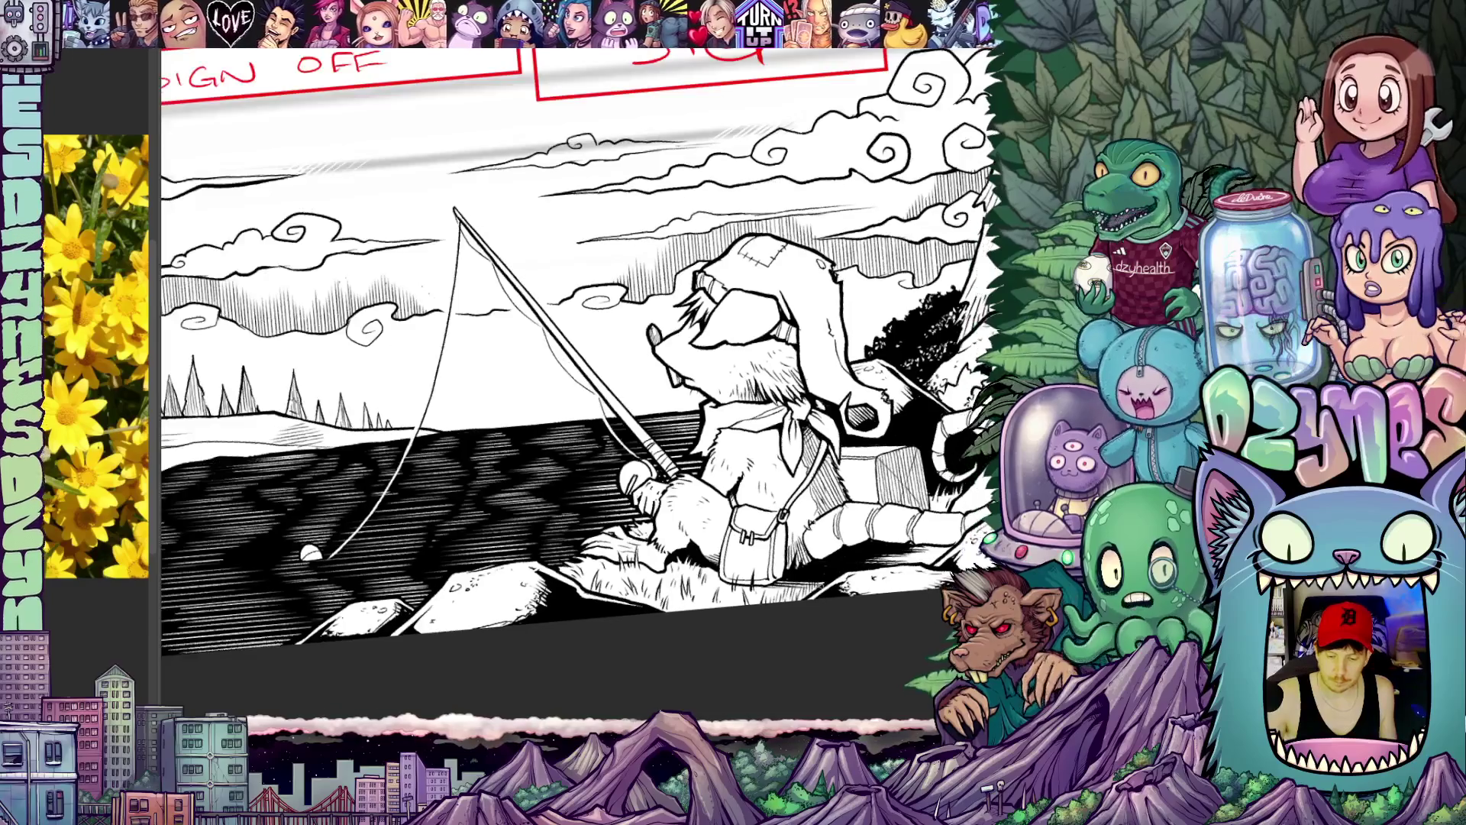
pyautogui.scroll(2, 573, 343)
pyautogui.moveTo(596, 366); pyautogui.dragTo(641, 412)
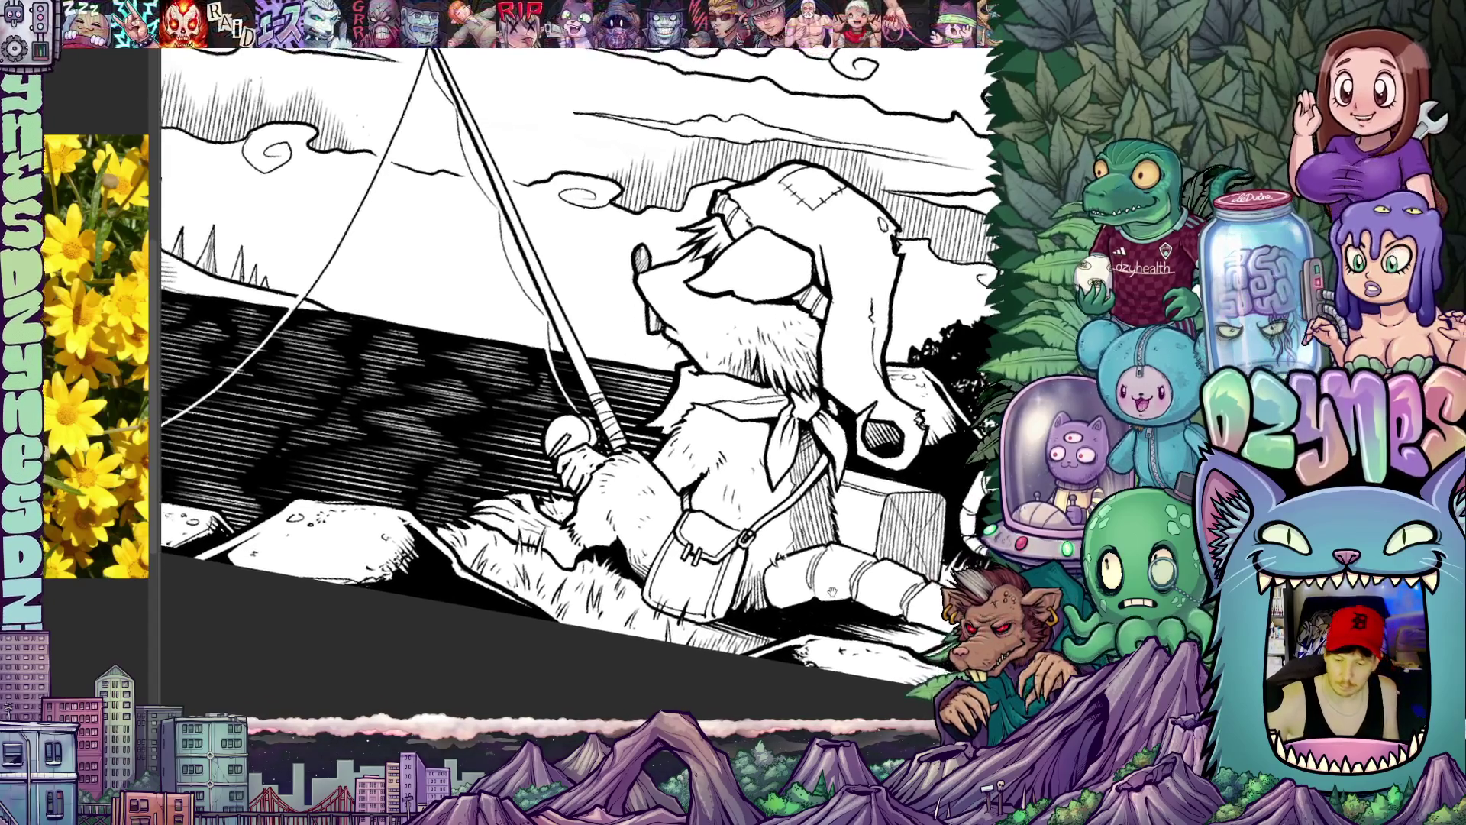
pyautogui.moveTo(596, 391); pyautogui.dragTo(578, 367)
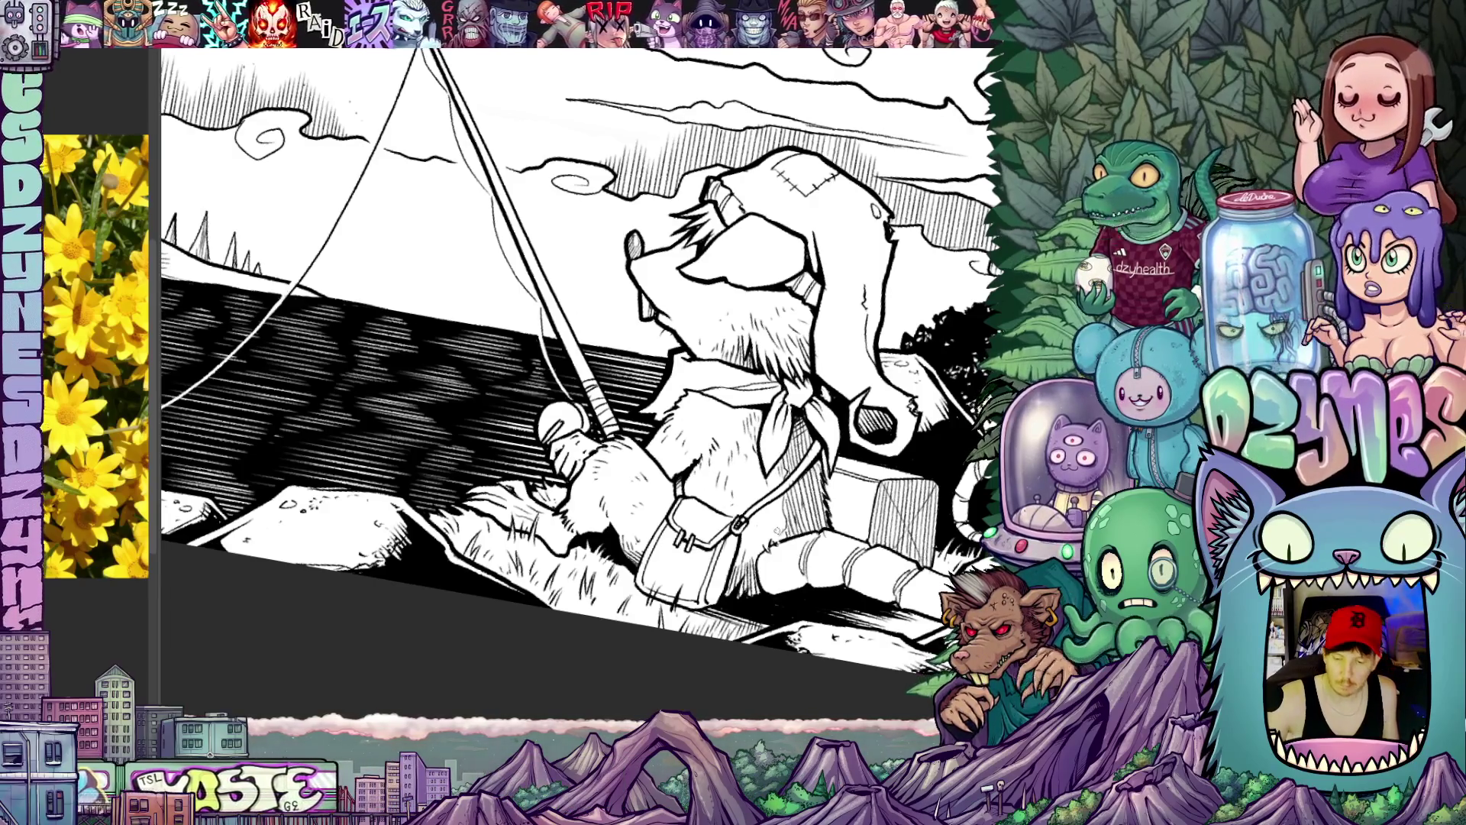
pyautogui.scroll(1, 573, 378)
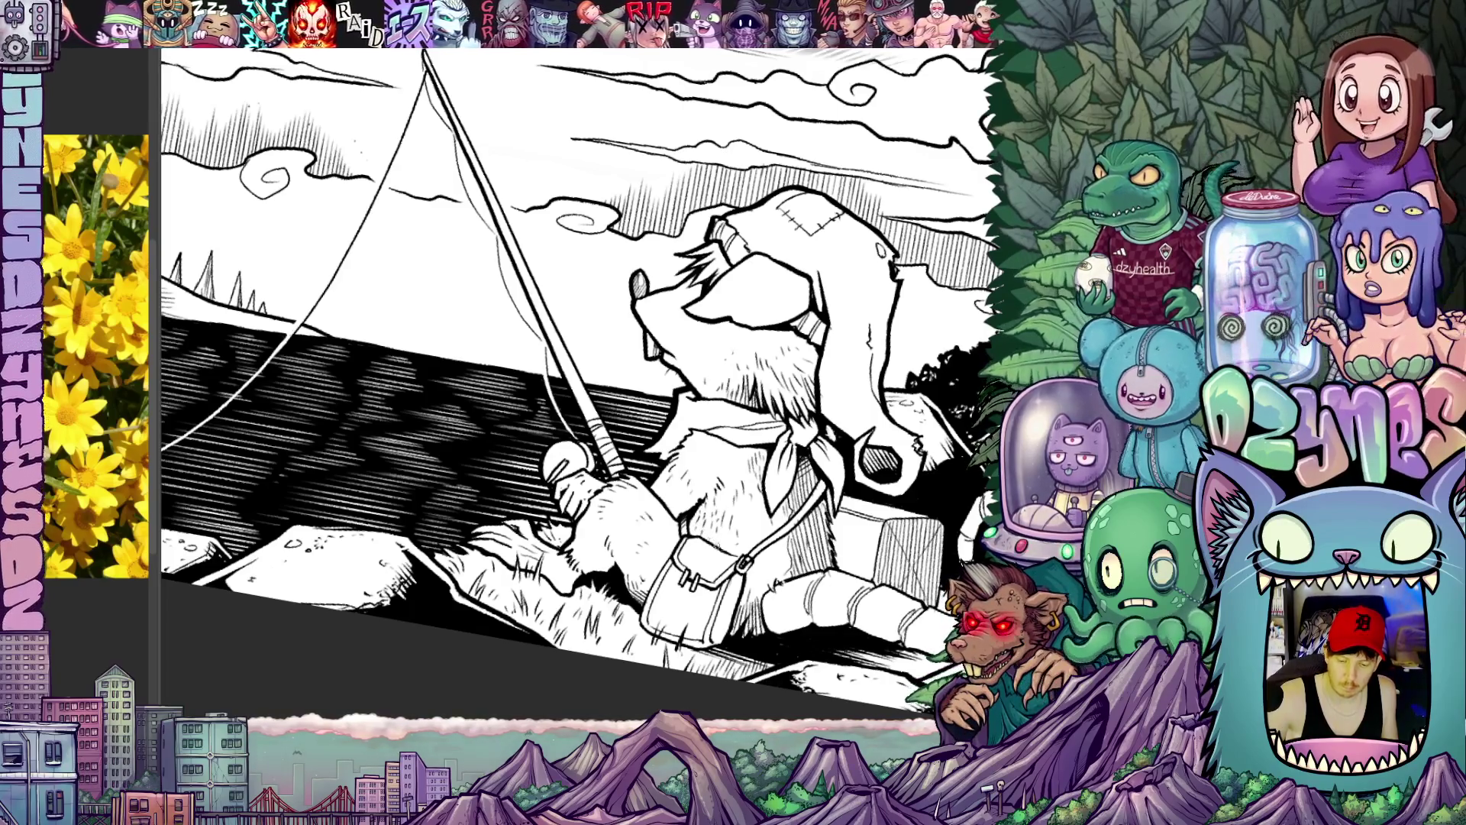
pyautogui.scroll(-1, 572, 379)
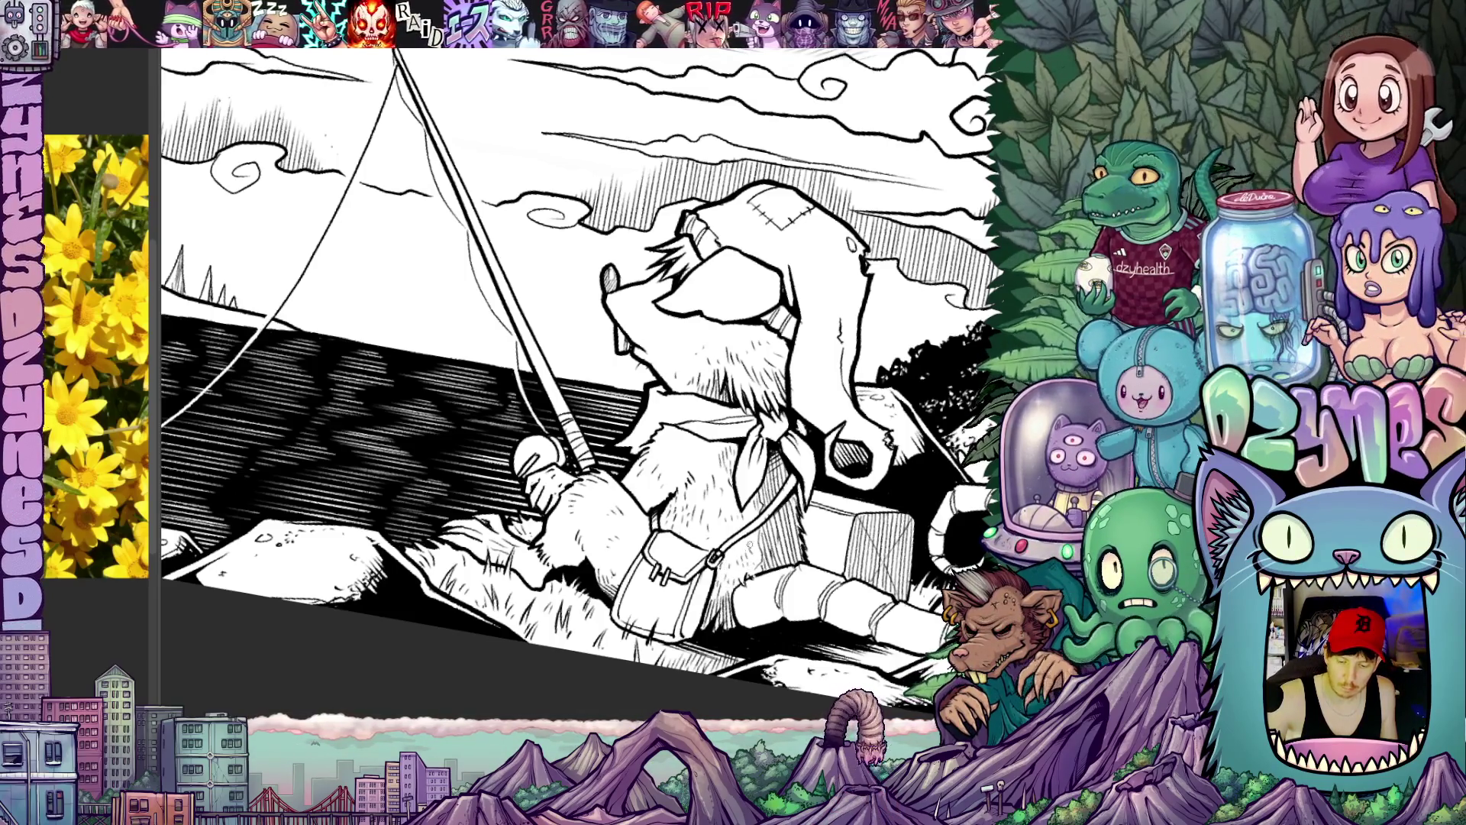
# Step: Tilt the page around the fisherman, then bring the sign-off and signature boxes back above him
pyautogui.press('r')
pyautogui.scroll(1, 573, 378)
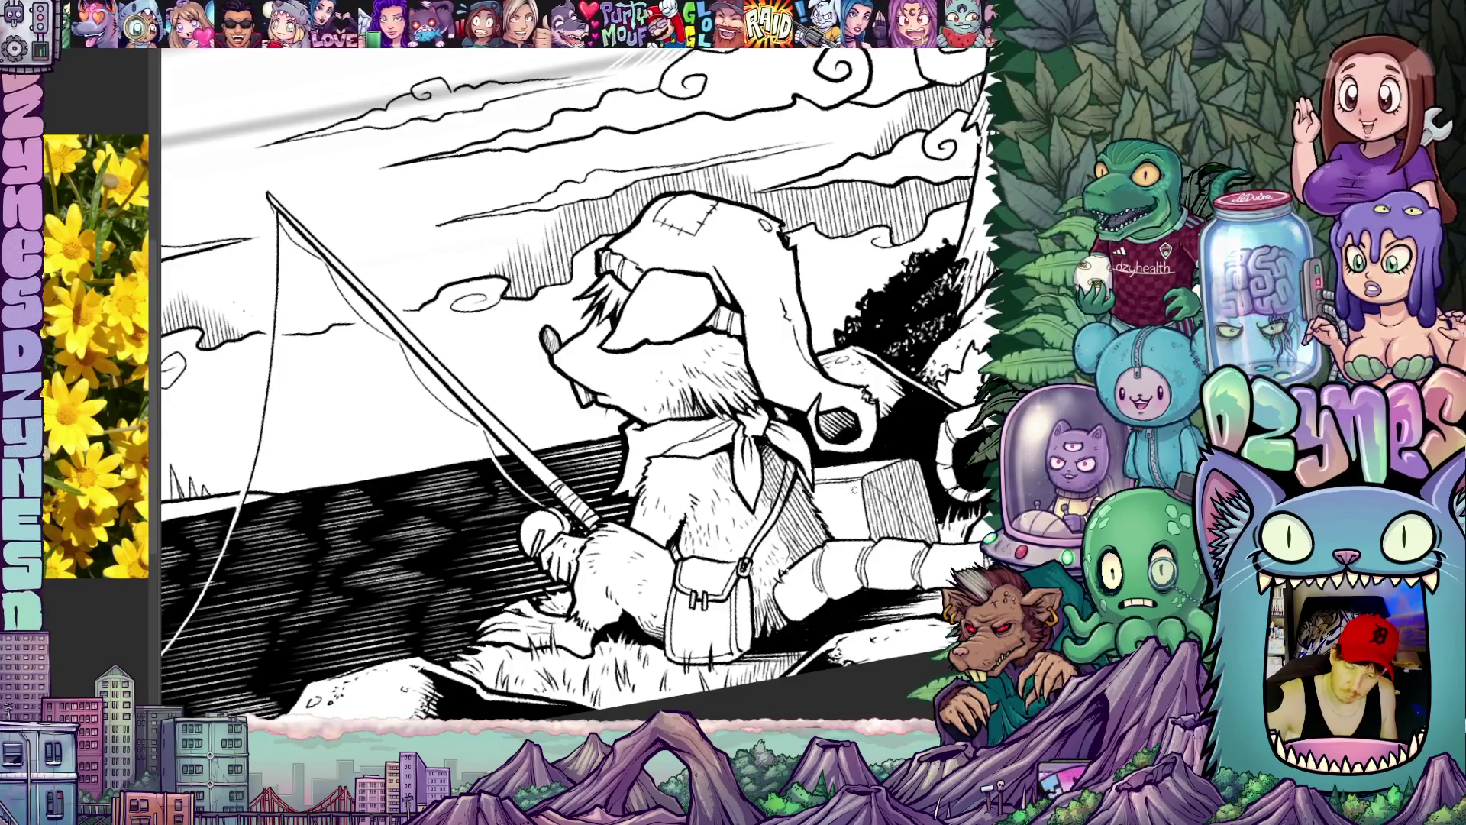
pyautogui.press('r')
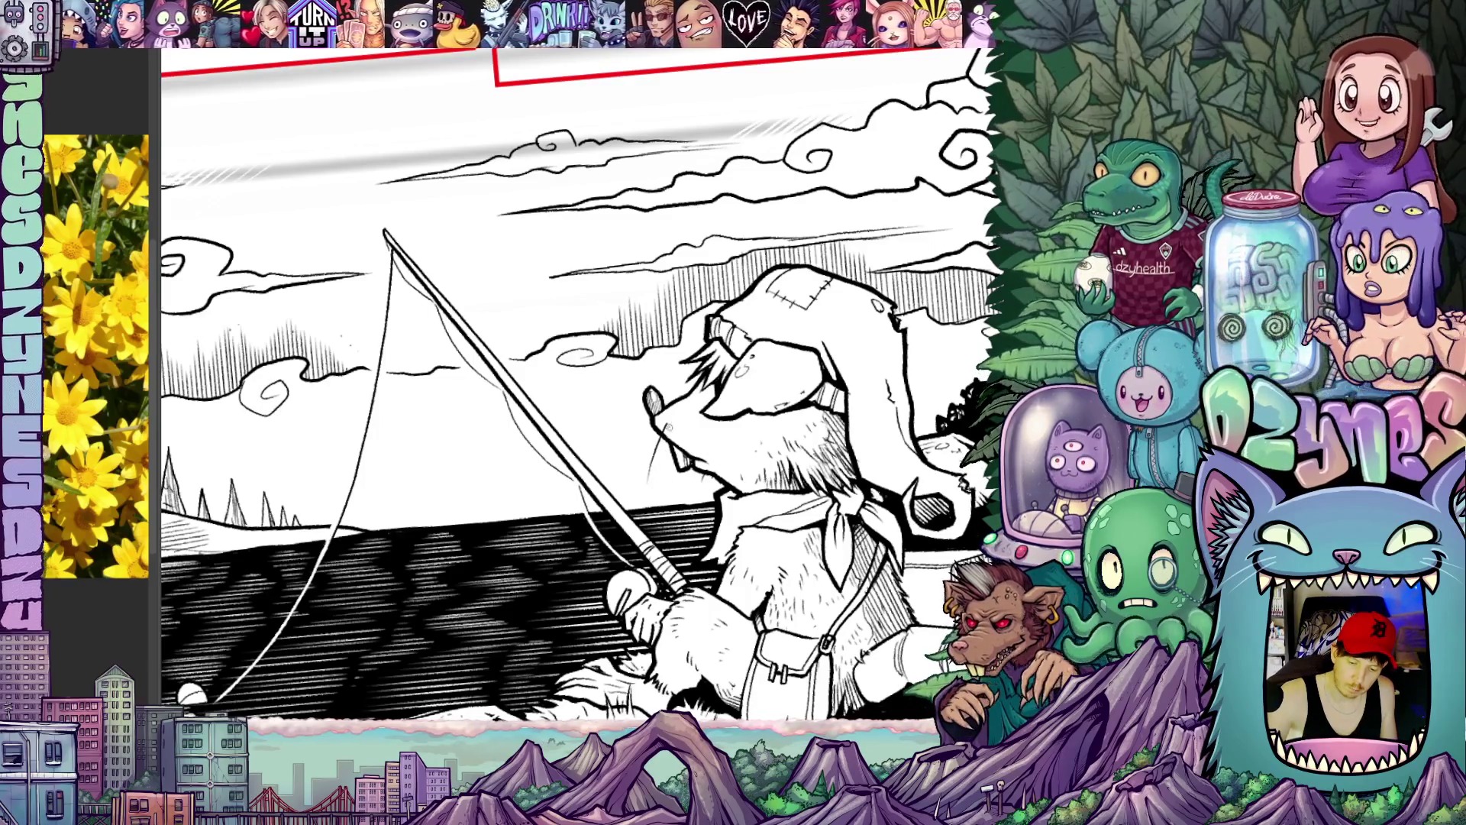
pyautogui.moveTo(740, 566); pyautogui.dragTo(741, 466)
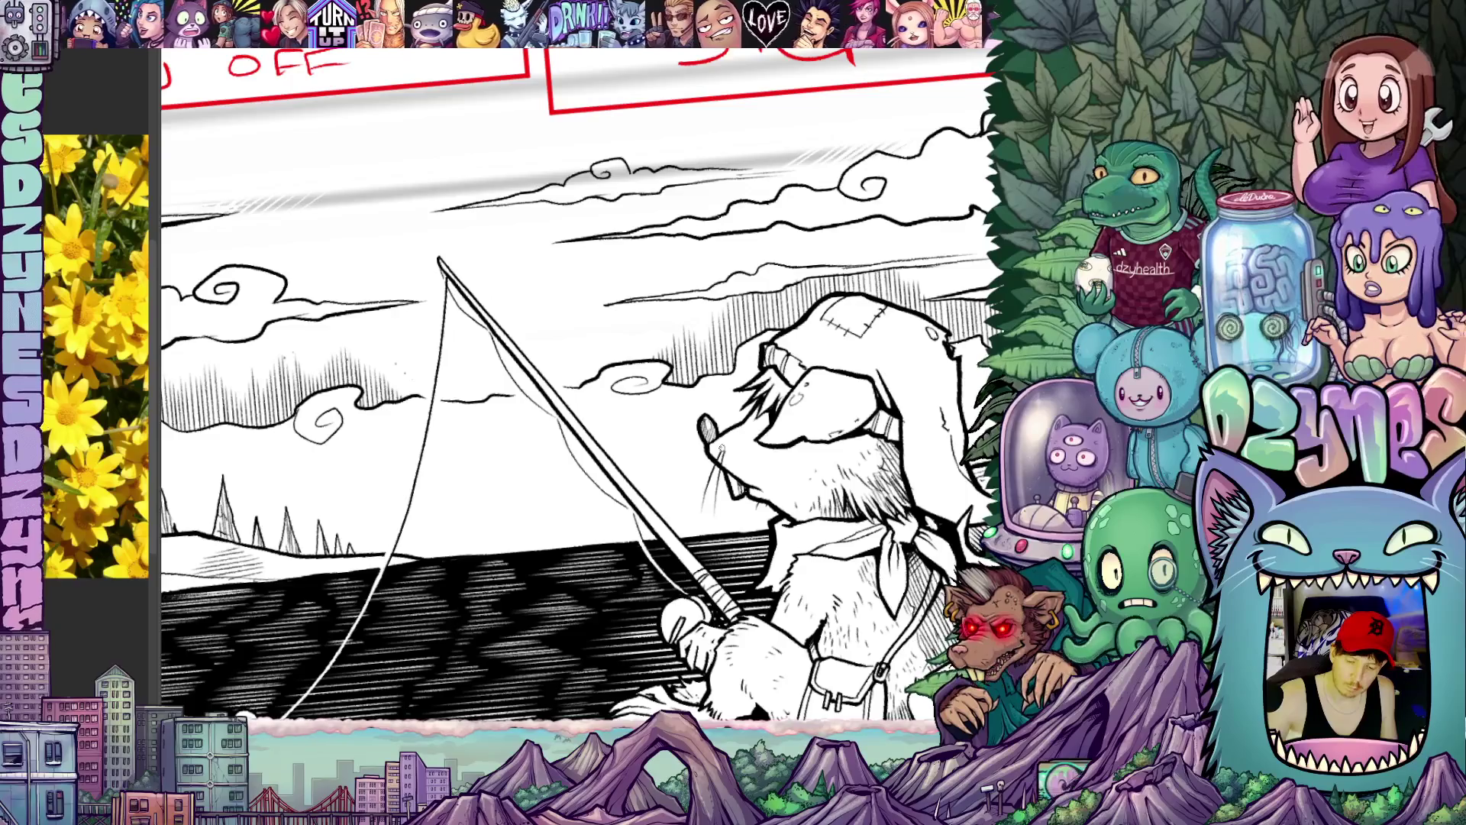